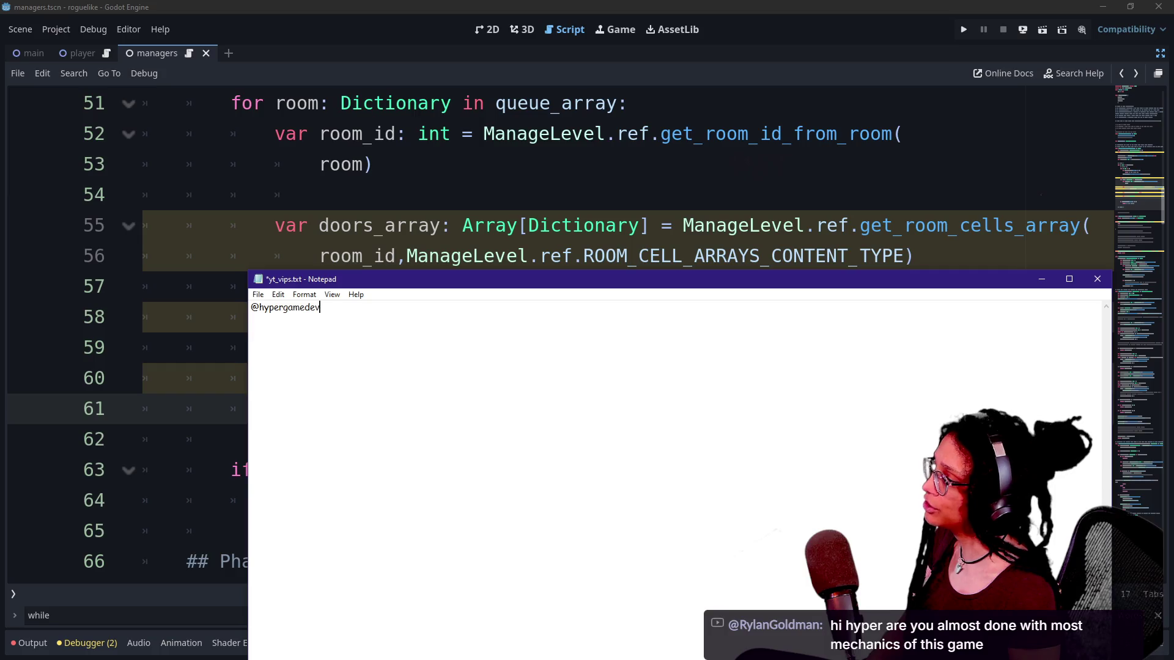
Save the YouTube VIPs list and move the emote VIPs Notepad window up over the Godot code
{"action": "key", "text": "ctrl+s"}
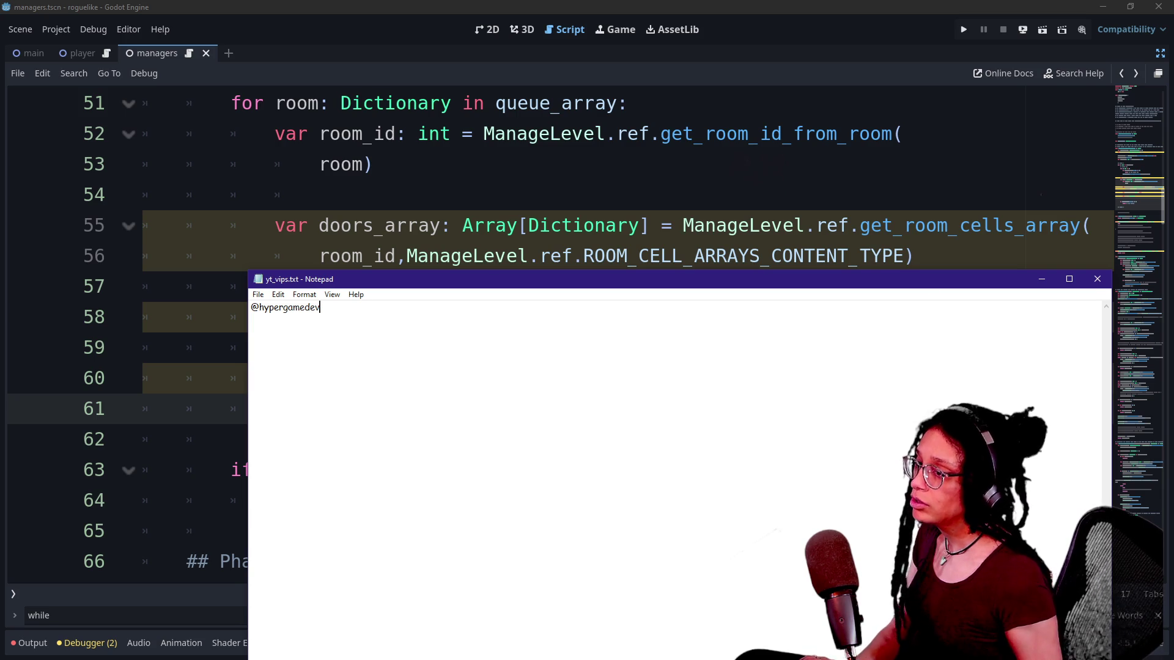
{"action": "left_click", "coordinate": [893, 255]}
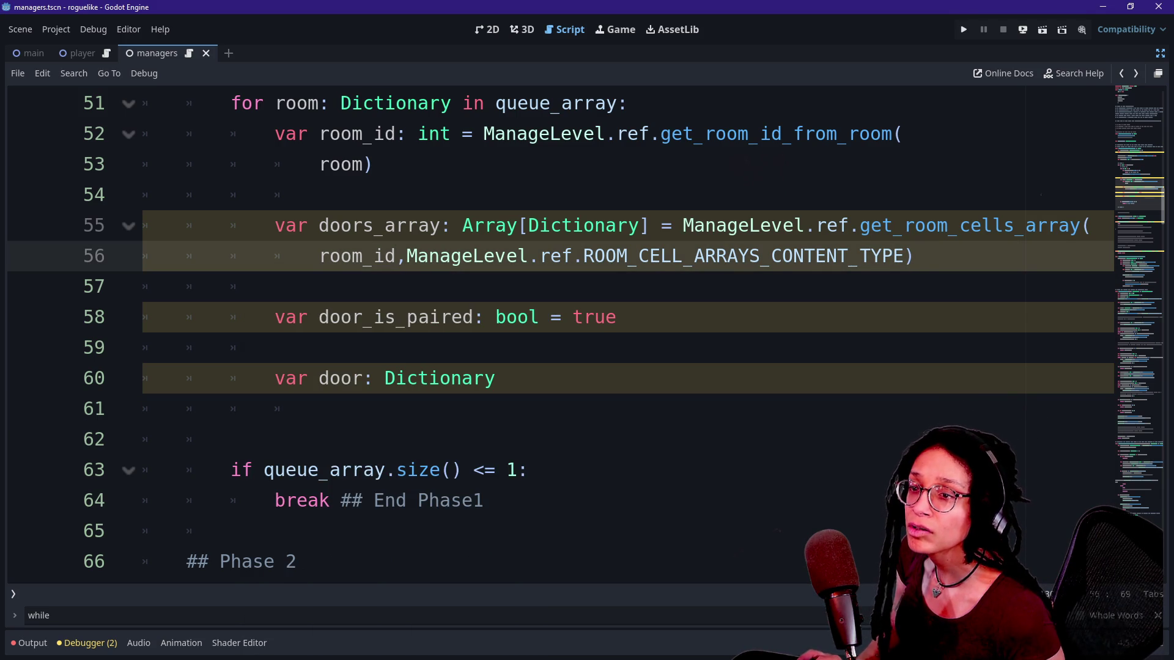
{"action": "key", "text": "alt+Tab"}
{"action": "left_click_drag", "start_coordinate": [381, 497], "coordinate": [311, 293]}
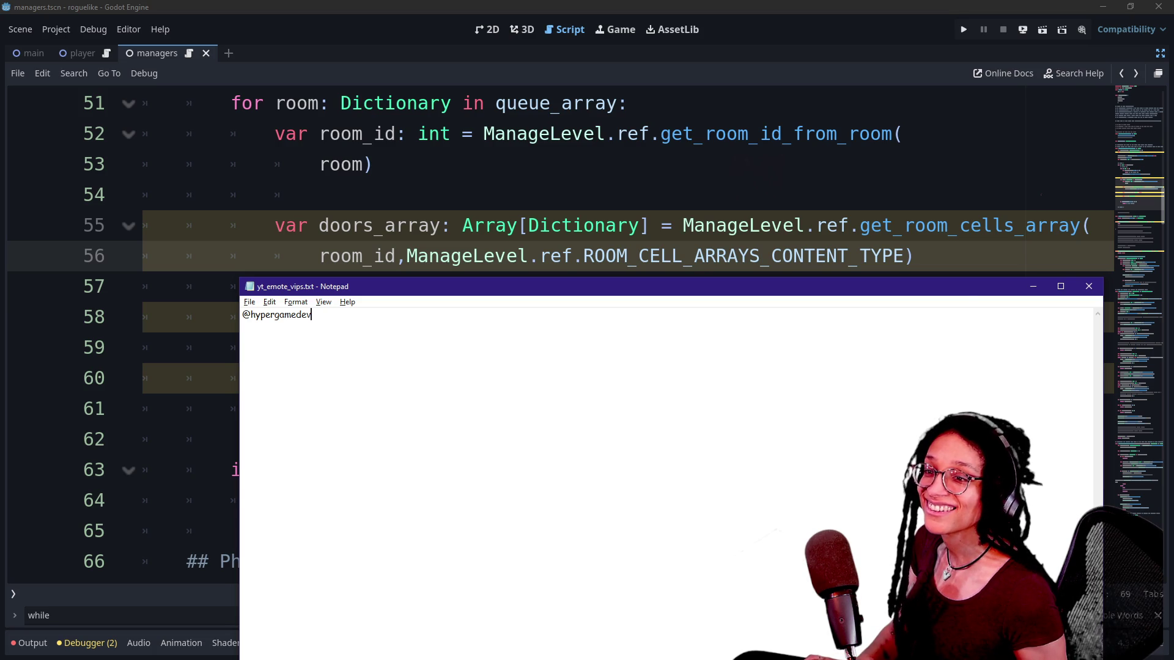
{"action": "key", "text": "alt+Tab"}
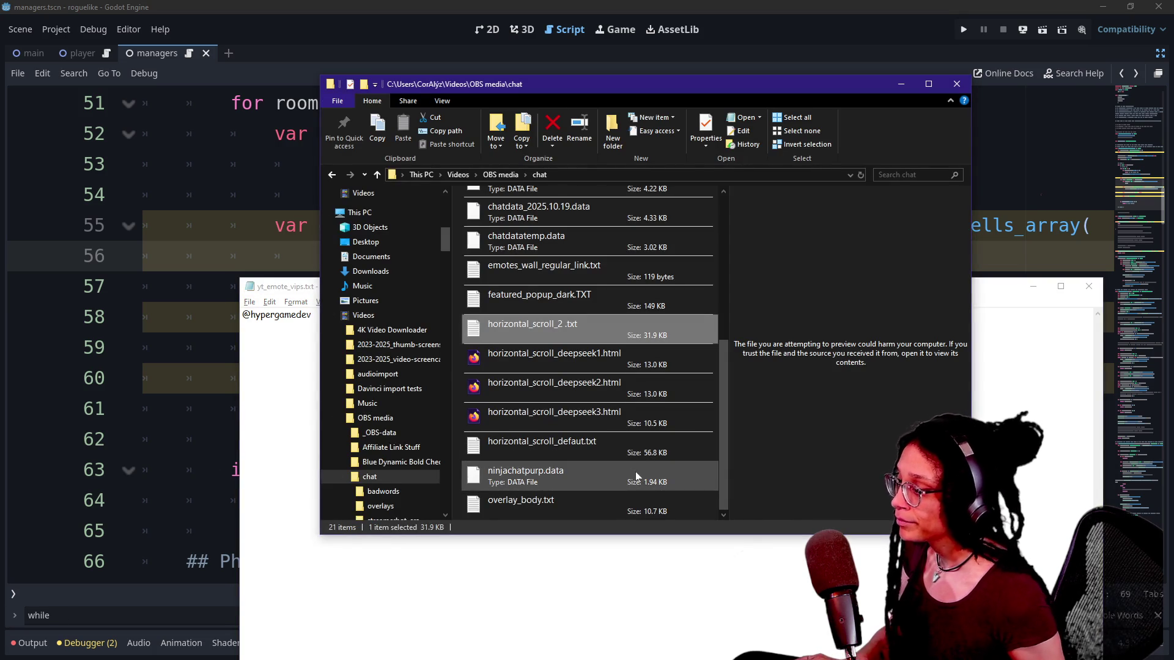
Open twitch_emote_vips.TXT from the OBS overlays folder
{"action": "scroll", "coordinate": [574, 384], "scroll_direction": "up", "scroll_amount": 5}
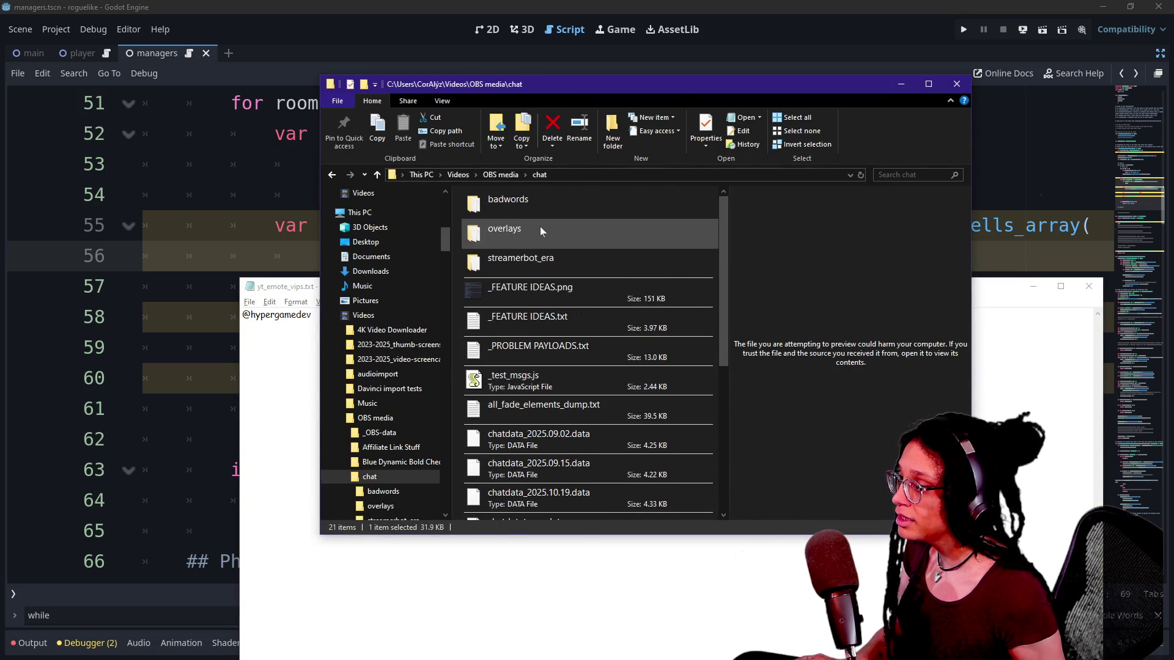
{"action": "double_click", "coordinate": [539, 227]}
{"action": "scroll", "coordinate": [547, 378], "scroll_direction": "down", "scroll_amount": 3}
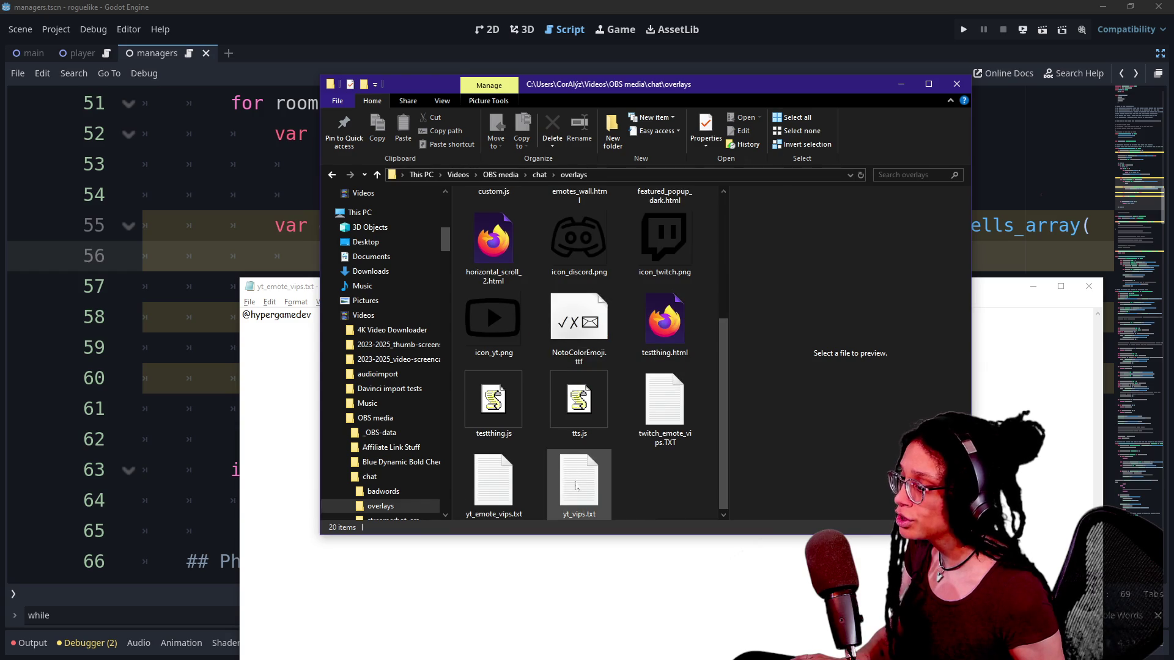
{"action": "double_click", "coordinate": [663, 428]}
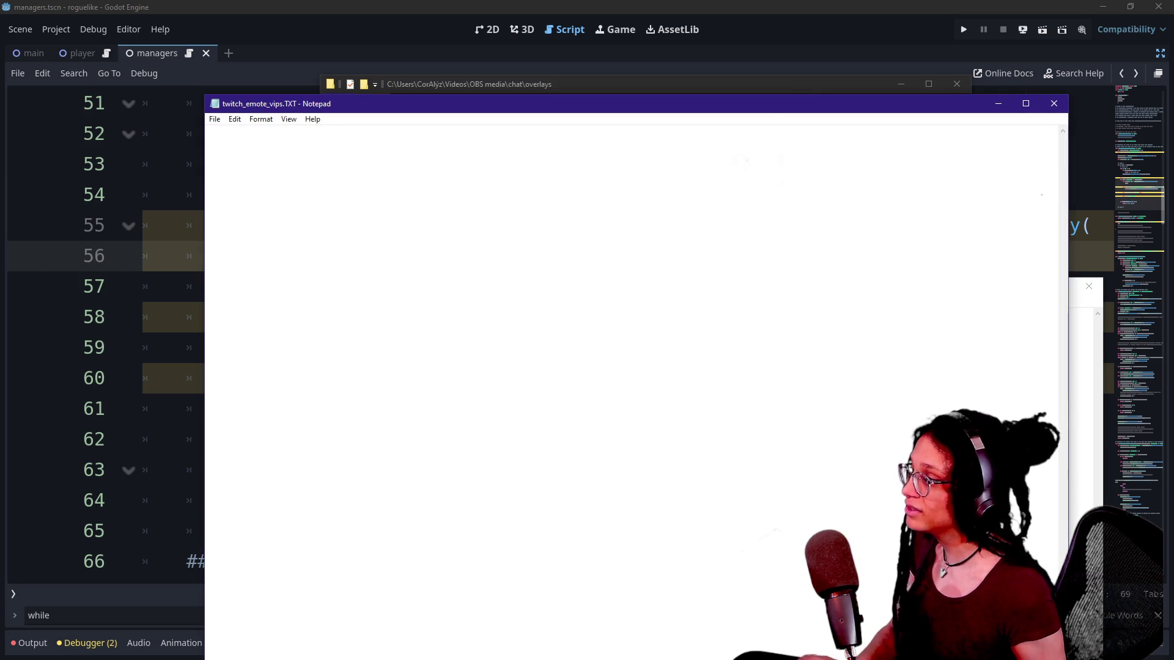
Add two viewers' usernames on separate lines and save the Twitch VIPs list
{"action": "type", "text": "Precipire"}
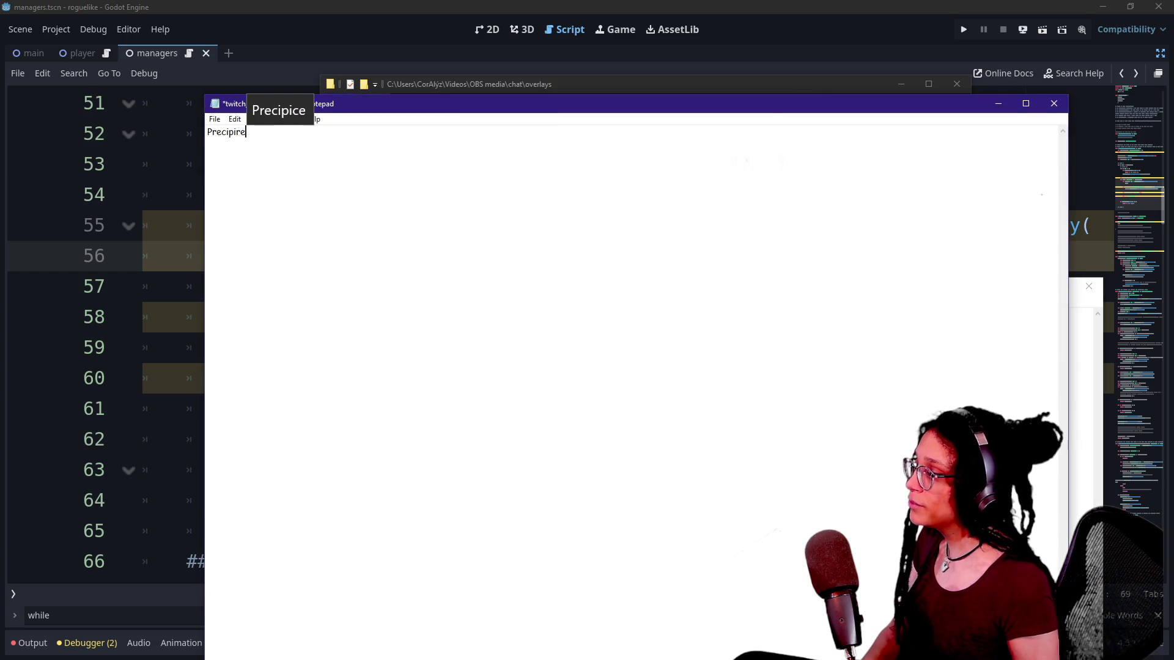
{"action": "key", "text": "Return"}
{"action": "type", "text": "alv"}
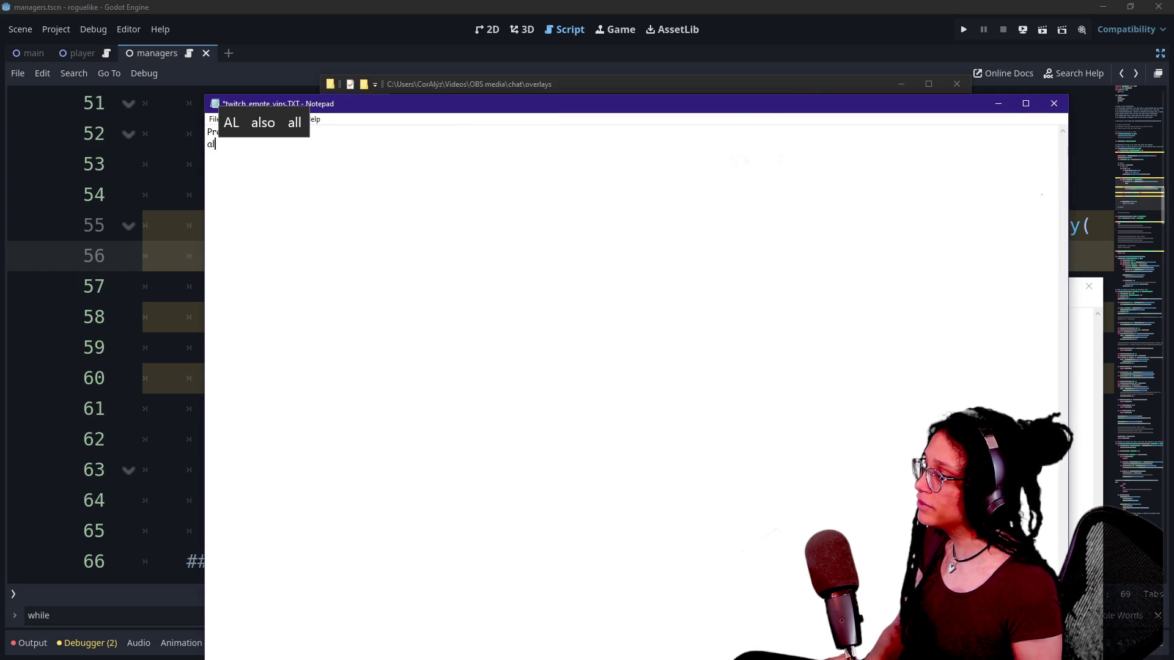
{"action": "type", "text": "aretum"}
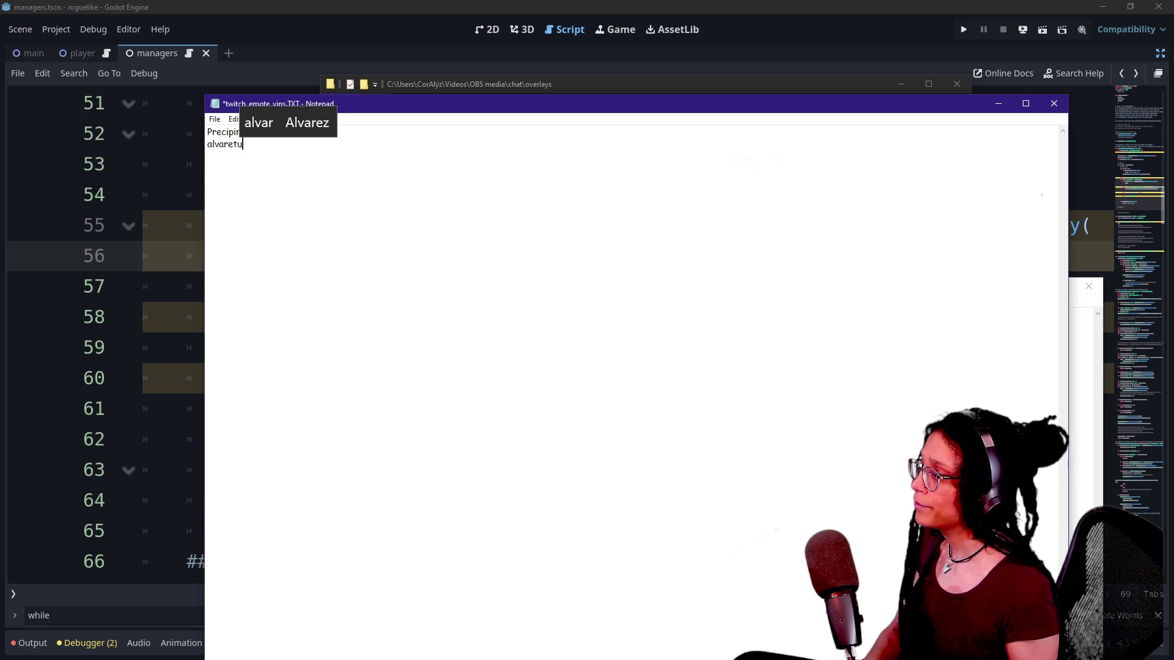
{"action": "key", "text": "ctrl+s"}
{"action": "scroll", "coordinate": [245, 147], "scroll_direction": "up", "scroll_amount": 20}
{"action": "key", "text": "Home"}
{"action": "key", "text": "shift+End"}
{"action": "key", "text": "Right"}
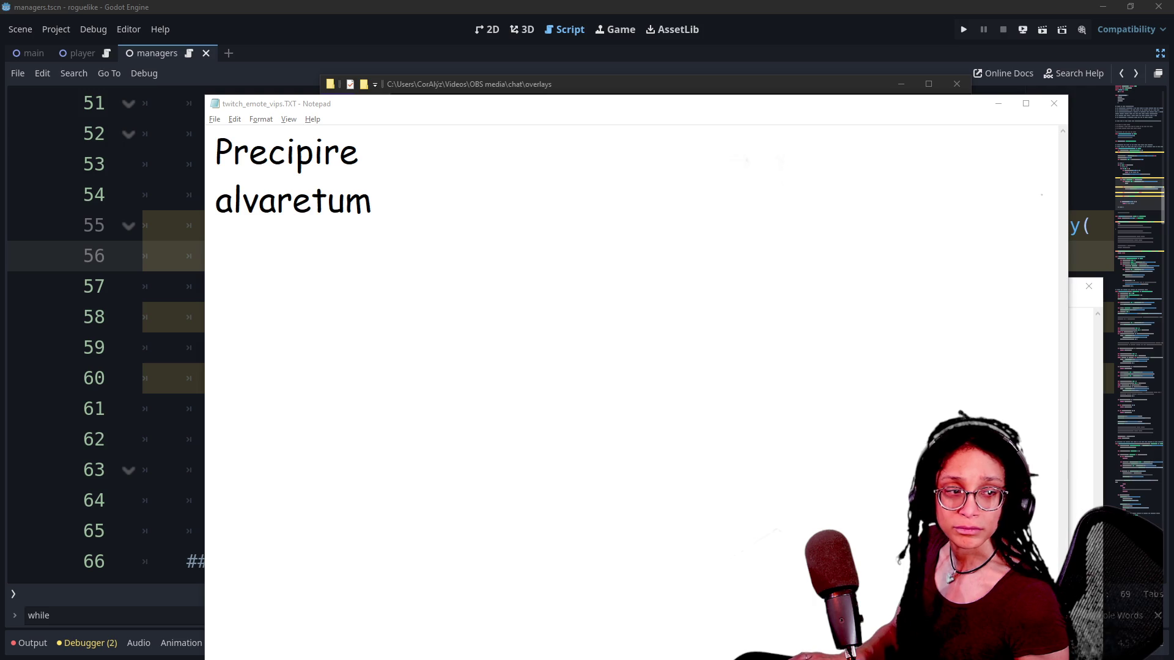
Scroll through the chat records in _PROBLEM PAYLOADS.txt
{"action": "left_click_drag", "start_coordinate": [514, 184], "coordinate": [486, 141]}
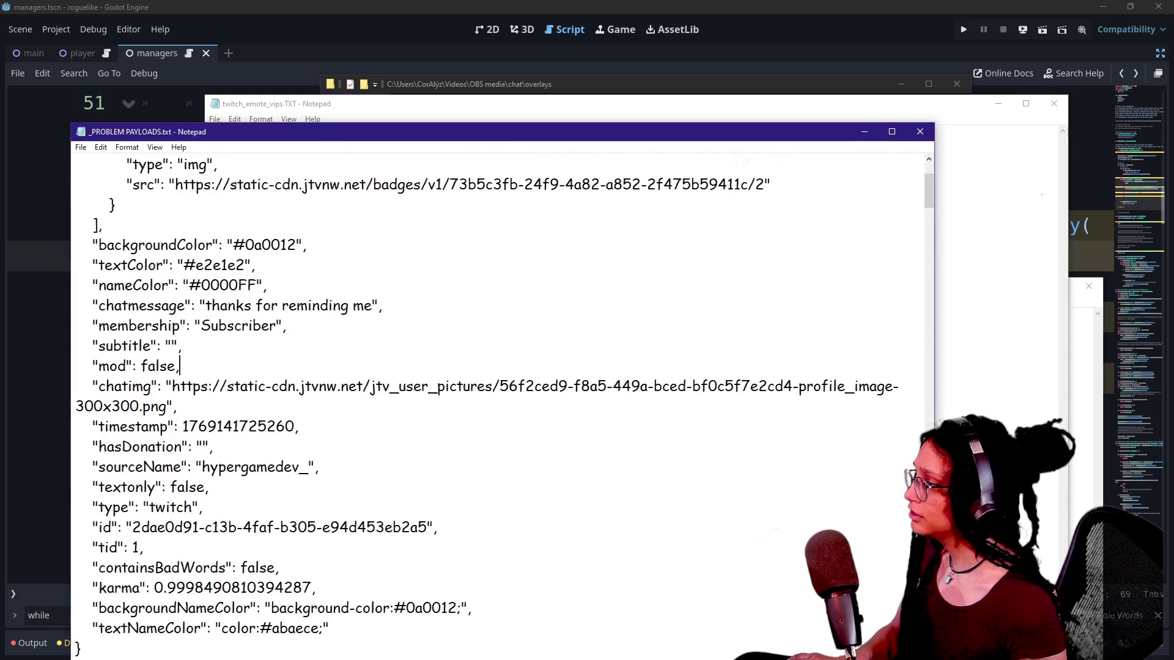
{"action": "scroll", "coordinate": [501, 392], "scroll_direction": "up", "scroll_amount": 3}
{"action": "scroll", "coordinate": [502, 391], "scroll_direction": "down", "scroll_amount": 8}
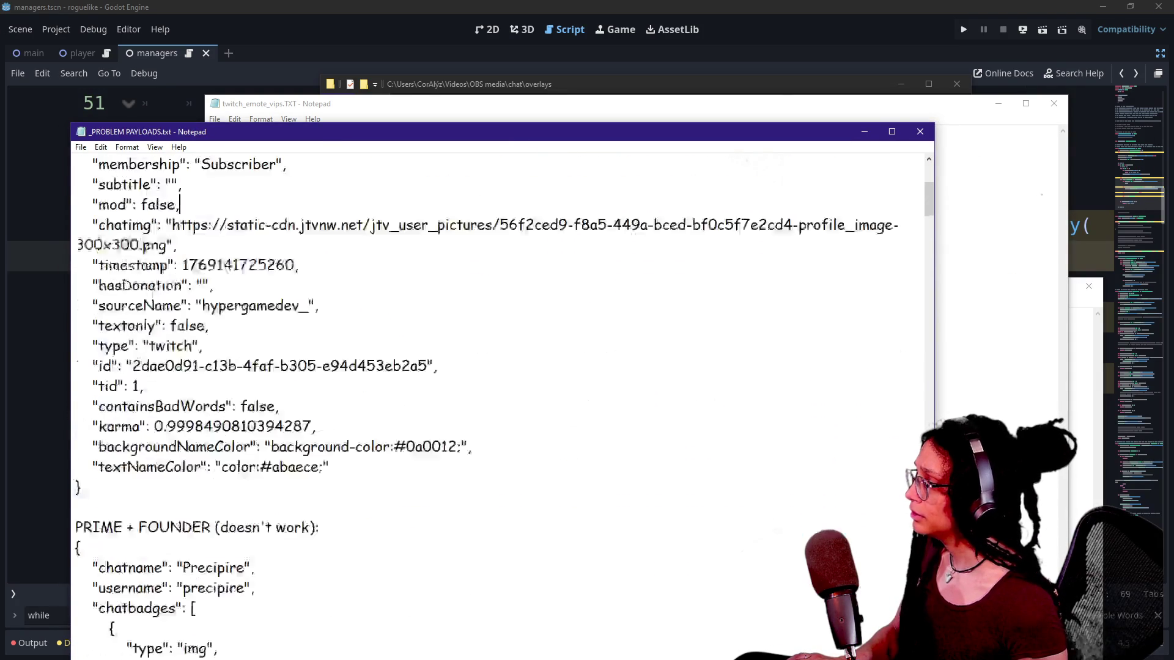
{"action": "scroll", "coordinate": [501, 391], "scroll_direction": "down", "scroll_amount": 2}
{"action": "scroll", "coordinate": [502, 392], "scroll_direction": "down", "scroll_amount": 12}
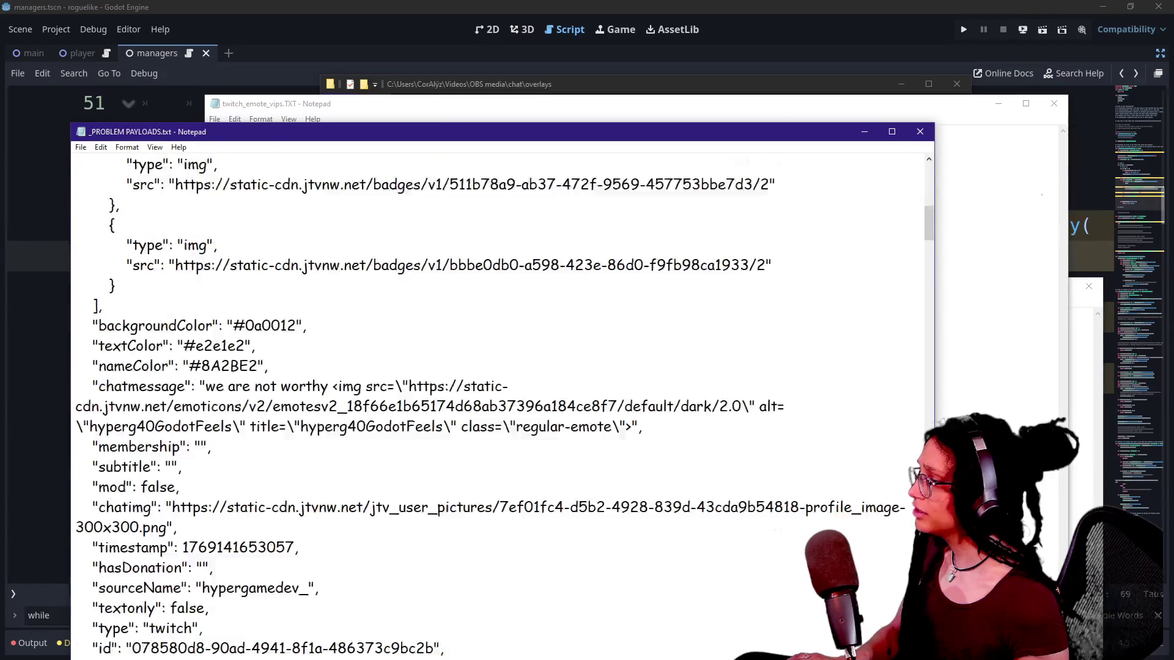
{"action": "scroll", "coordinate": [501, 392], "scroll_direction": "down", "scroll_amount": 11}
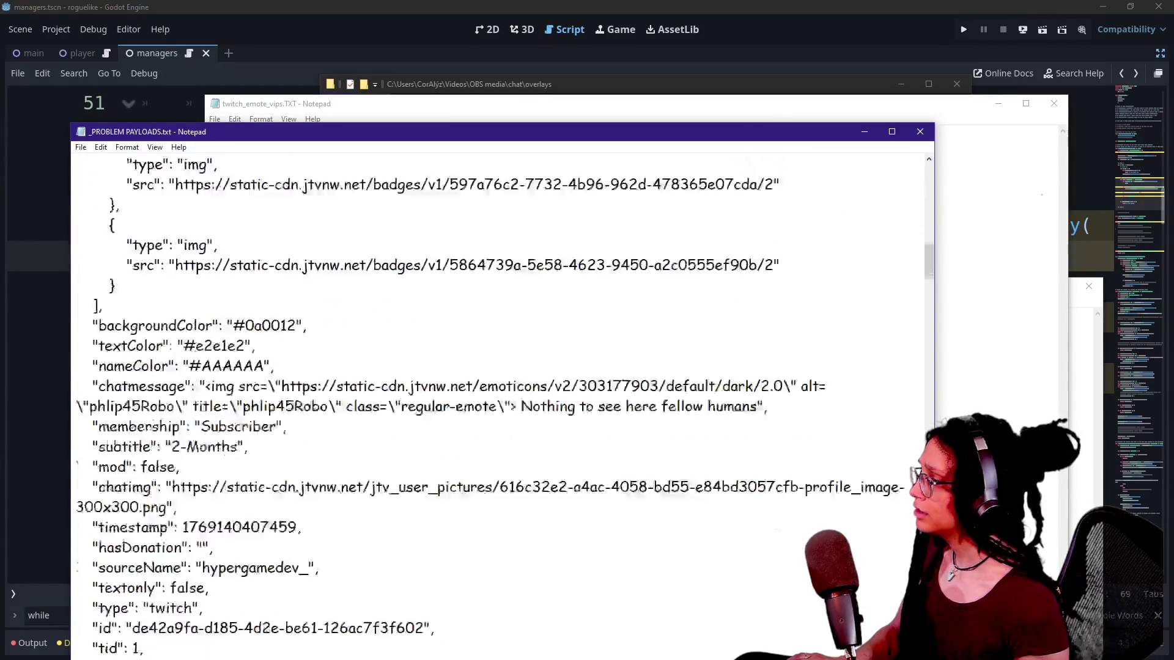
{"action": "scroll", "coordinate": [502, 391], "scroll_direction": "down", "scroll_amount": 1}
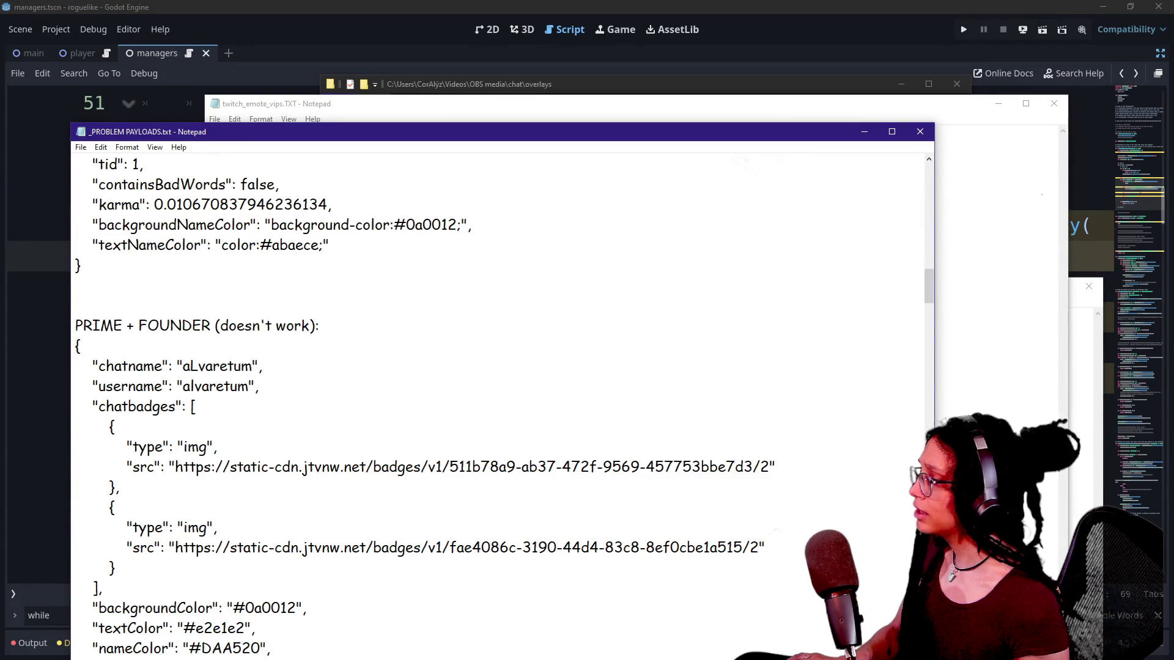
{"action": "scroll", "coordinate": [502, 391], "scroll_direction": "down", "scroll_amount": 12}
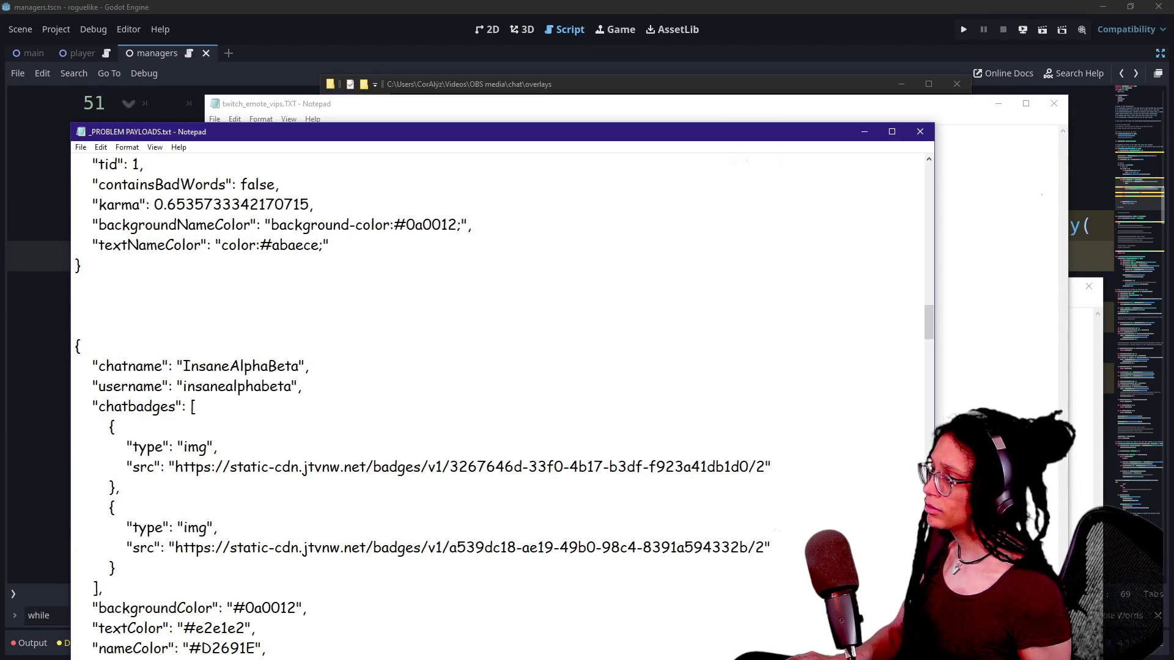
Set the payloads window aside, bring the Twitch VIPs list forward, then return to Godot's managers script
{"action": "left_click_drag", "start_coordinate": [498, 125], "coordinate": [498, 153]}
{"action": "left_click", "coordinate": [498, 104]}
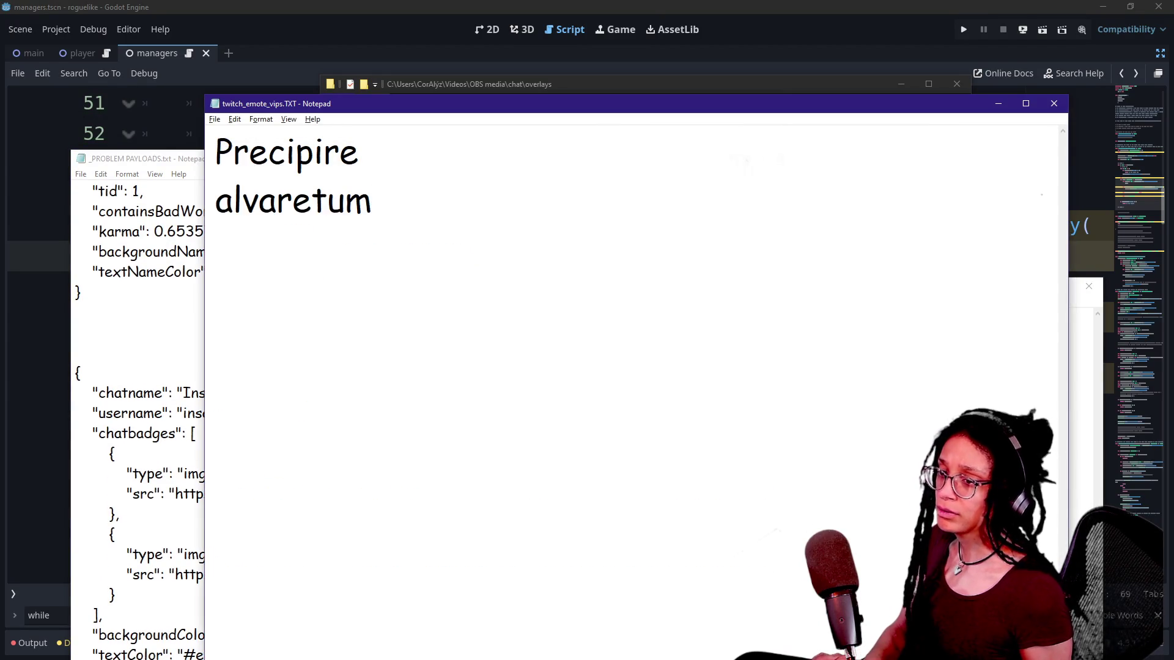
{"action": "left_click", "coordinate": [524, 28]}
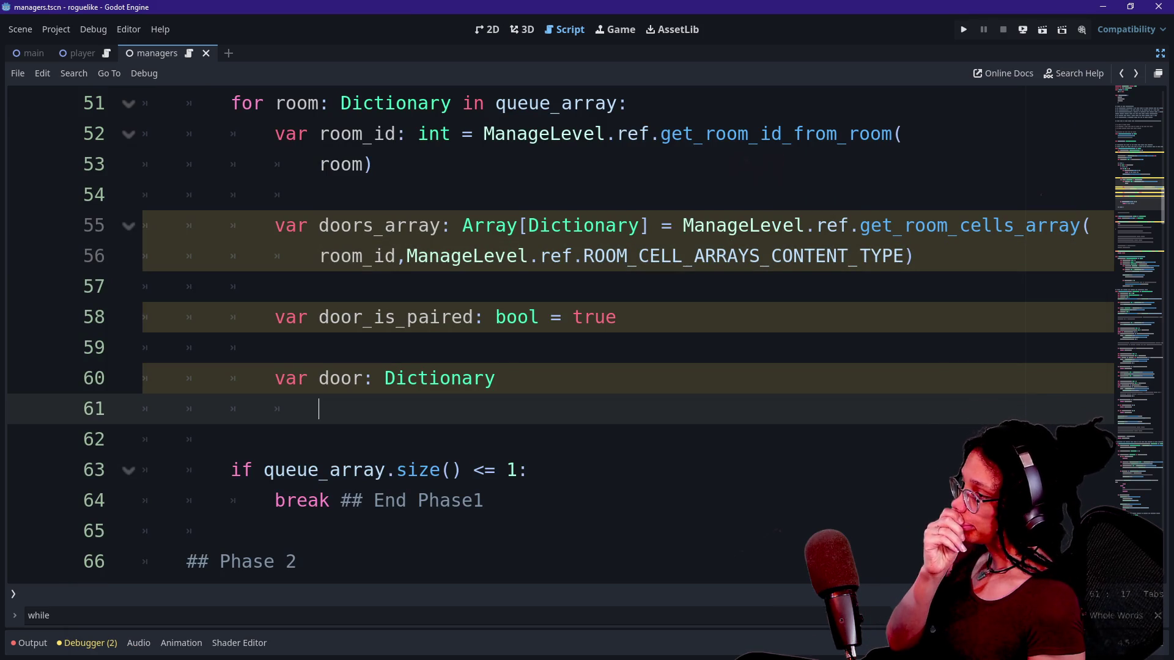
Paste the attempts counter and while loop block at line 61 and fix its indentation
{"action": "type", "text": "var attempts: int = 0 \twhile not cell_node_is_surrounded(random_cell_contents, ManageTileData.TILES.ROOM, 4) and attempts < 100: \t\trandom_cell_contents = get_random_room_cell_contents() \t\tattempts += 1"}
{"action": "key", "text": "ctrl+z"}
{"action": "type", "text": "var attempts: int = 0 \twhile not cell_node_is_surrounded(random_cell_contents, ManageTileData.TILES.ROOM, 4) and attempts < 100: \t\trandom_cell_contents = get_random_room_cell_contents() \t\tattempts += 1"}
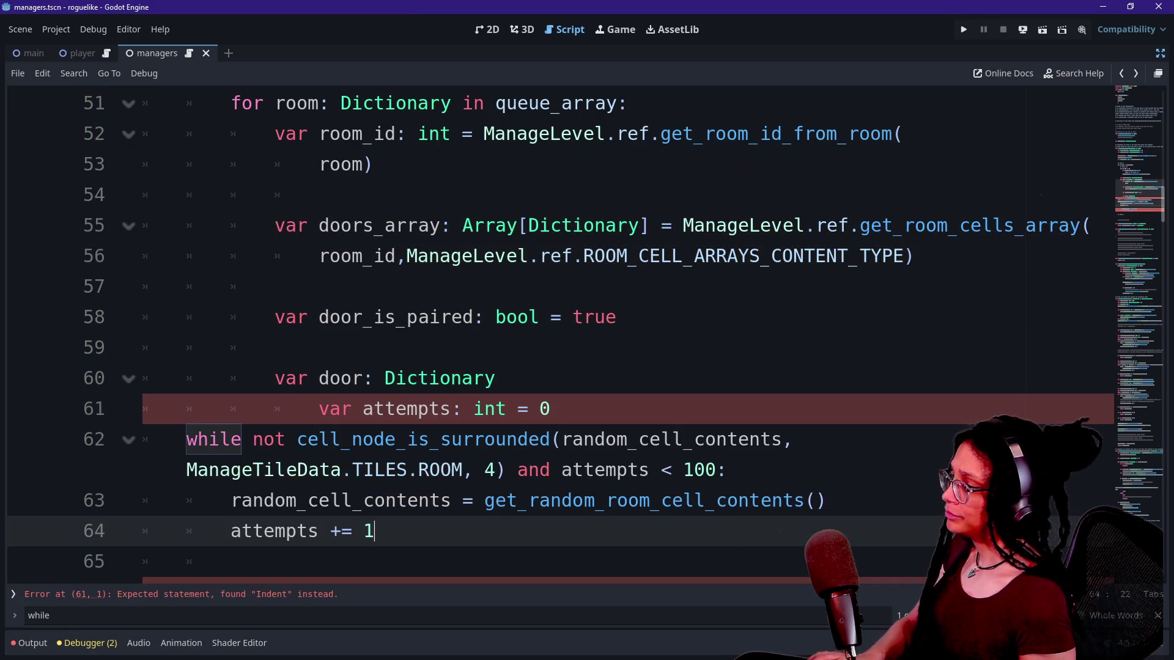
{"action": "key", "text": "shift+Up"}
{"action": "key", "text": "shift+Up"}
{"action": "key", "text": "shift+Up"}
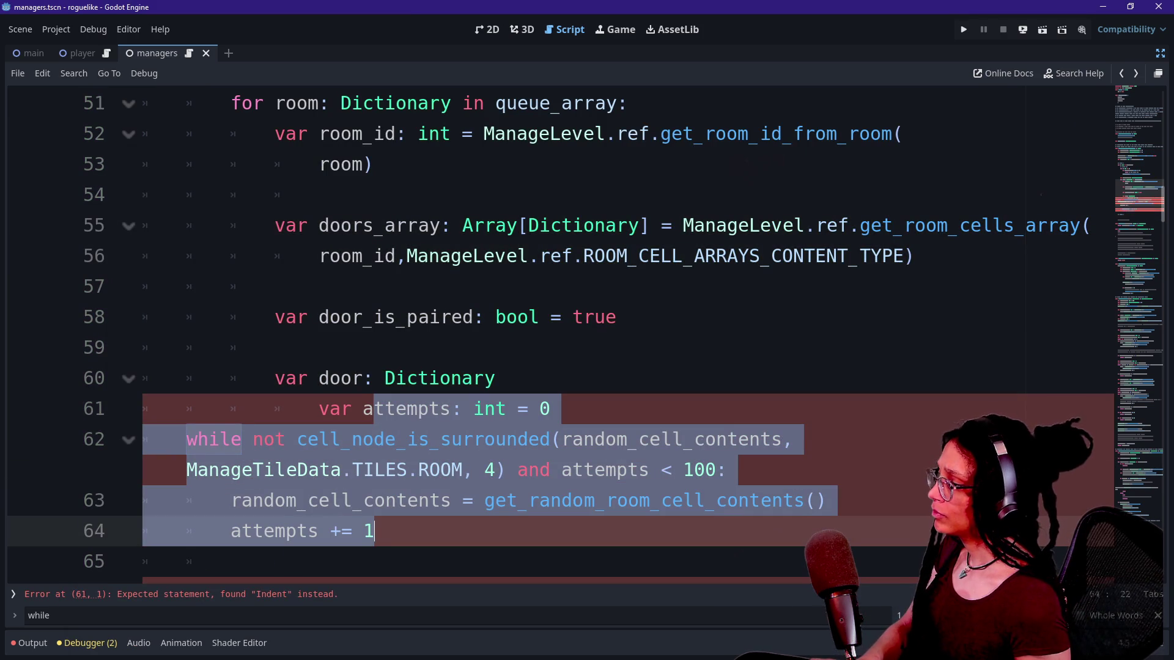
{"action": "key", "text": "shift+Tab"}
{"action": "key", "text": "Down"}
{"action": "key", "text": "shift+Up"}
{"action": "key", "text": "shift+Up"}
{"action": "key", "text": "shift+Up"}
{"action": "key", "text": "Tab"}
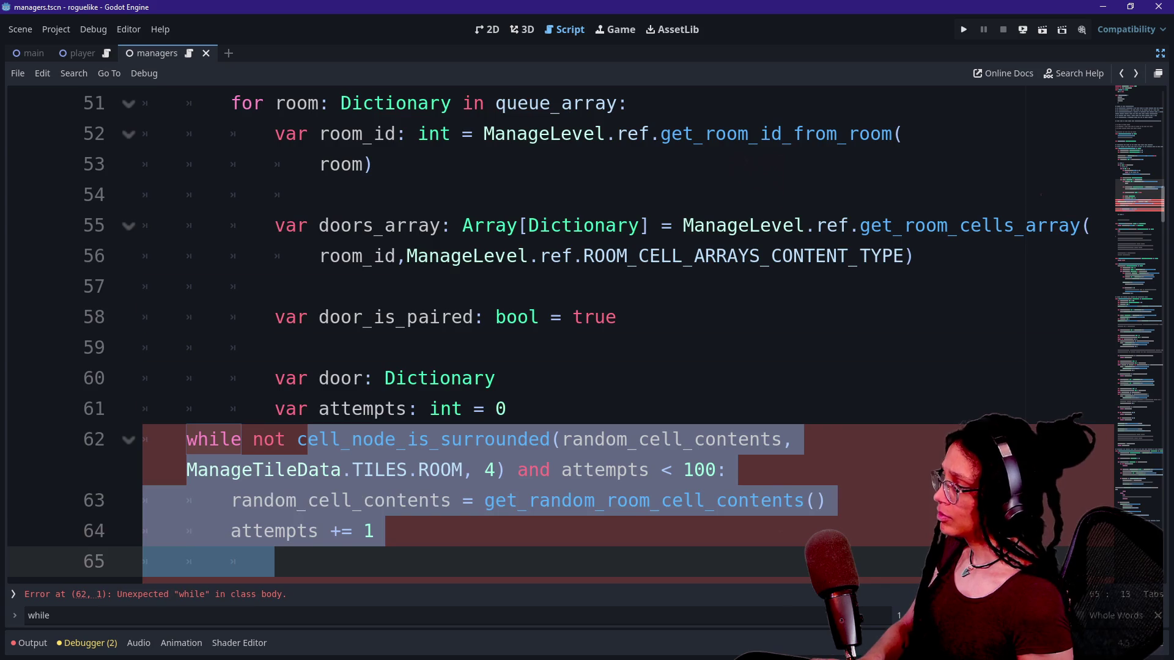
{"action": "scroll", "coordinate": [587, 330], "scroll_direction": "down", "scroll_amount": 2}
{"action": "key", "text": "Tab"}
{"action": "key", "text": "Tab"}
{"action": "key", "text": "Tab"}
{"action": "key", "text": "shift+Tab"}
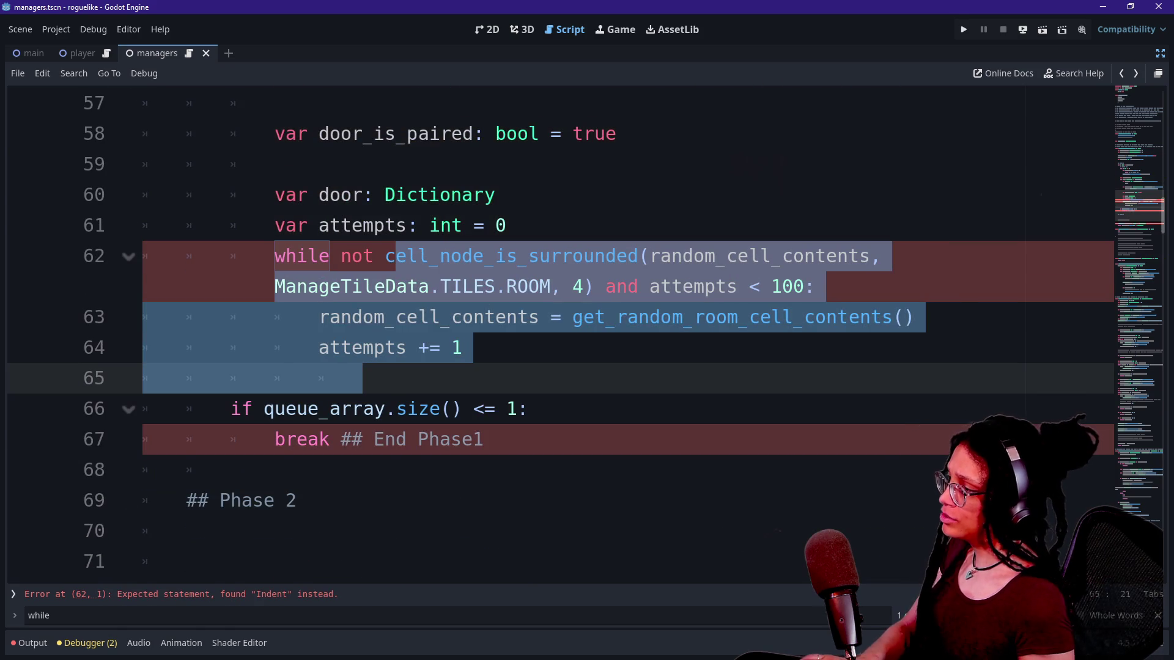
{"action": "key", "text": "Up"}
{"action": "key", "text": "Up"}
{"action": "key", "text": "Up"}
{"action": "key", "text": "Down"}
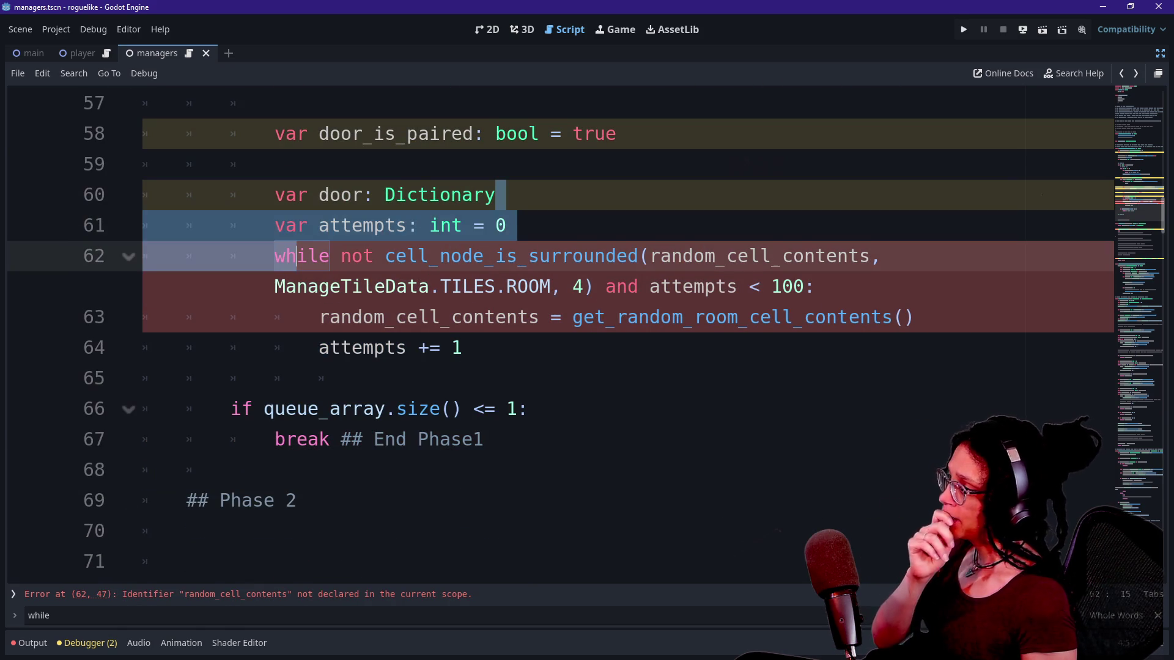
Replace the while condition's surrounded-cell check with door_is_paired, deleting the leftover tile arguments
{"action": "left_click", "coordinate": [304, 256]}
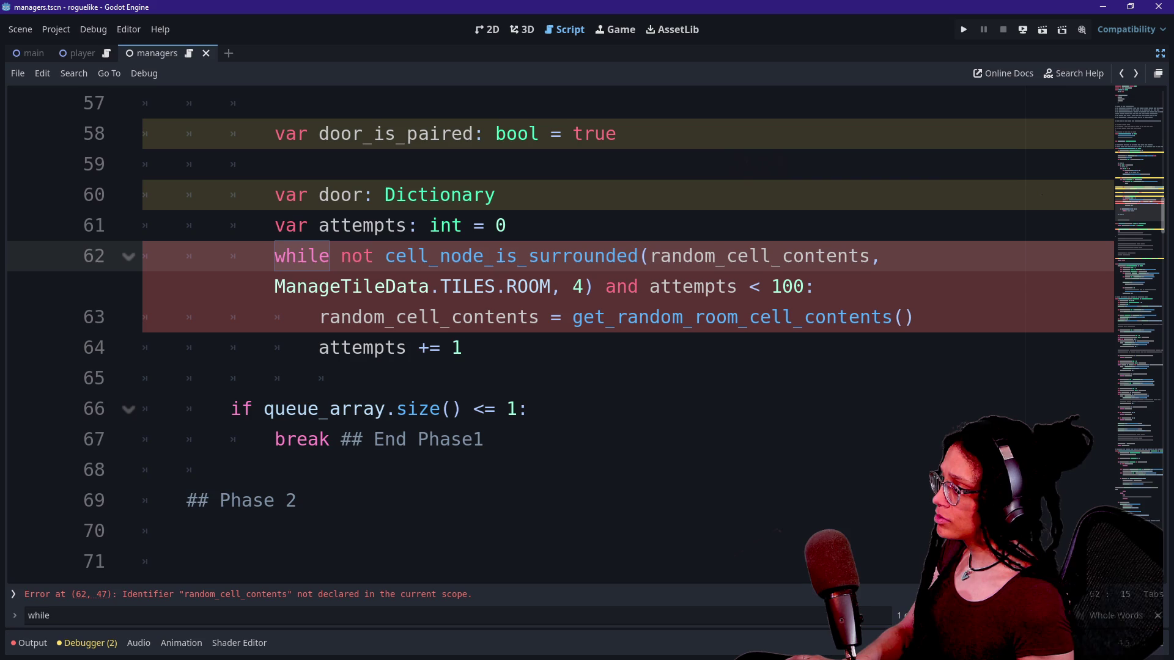
{"action": "mouse_move", "coordinate": [340, 255]}
{"action": "left_mouse_down"}
{"action": "mouse_move", "coordinate": [639, 255]}
{"action": "mouse_move", "coordinate": [501, 225]}
{"action": "mouse_move", "coordinate": [869, 255]}
{"action": "left_mouse_up"}
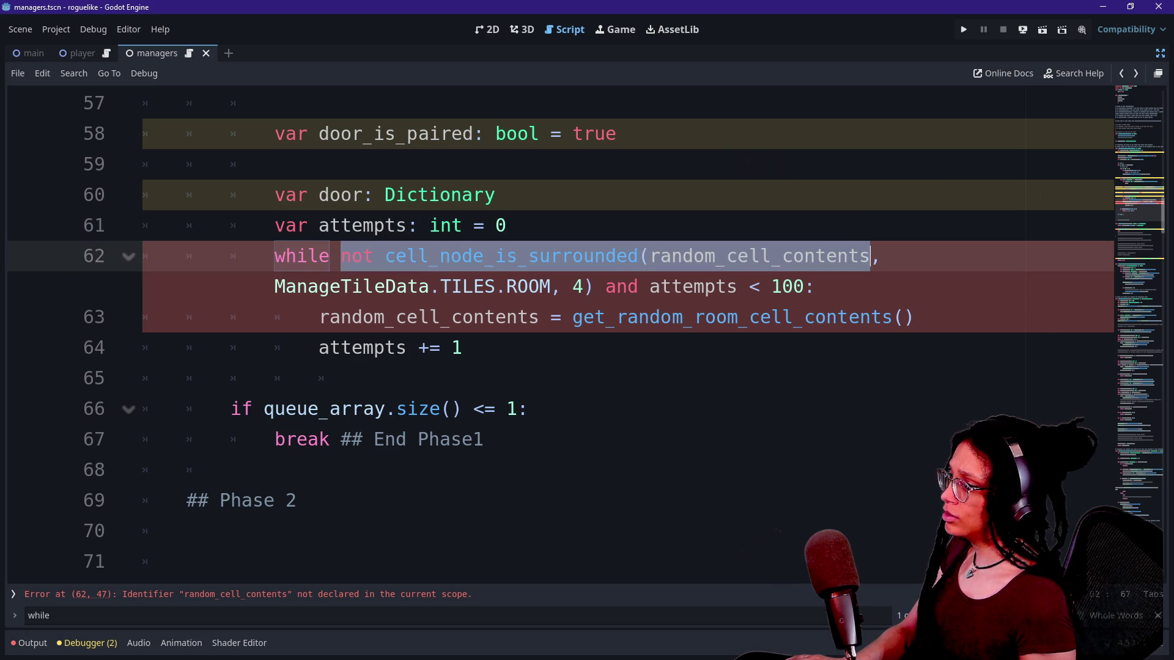
{"action": "type", "text": "door_is_paired"}
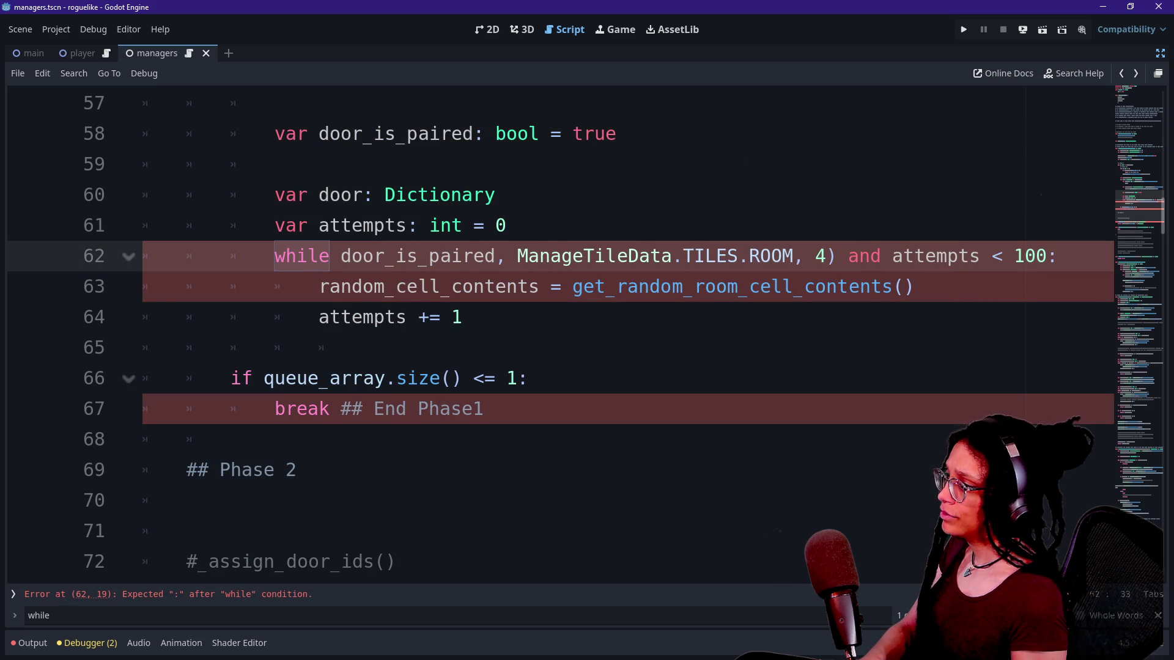
{"action": "left_click_drag", "start_coordinate": [496, 256], "coordinate": [835, 256]}
{"action": "key", "text": "BackSpace"}
{"action": "left_click", "coordinate": [835, 256]}
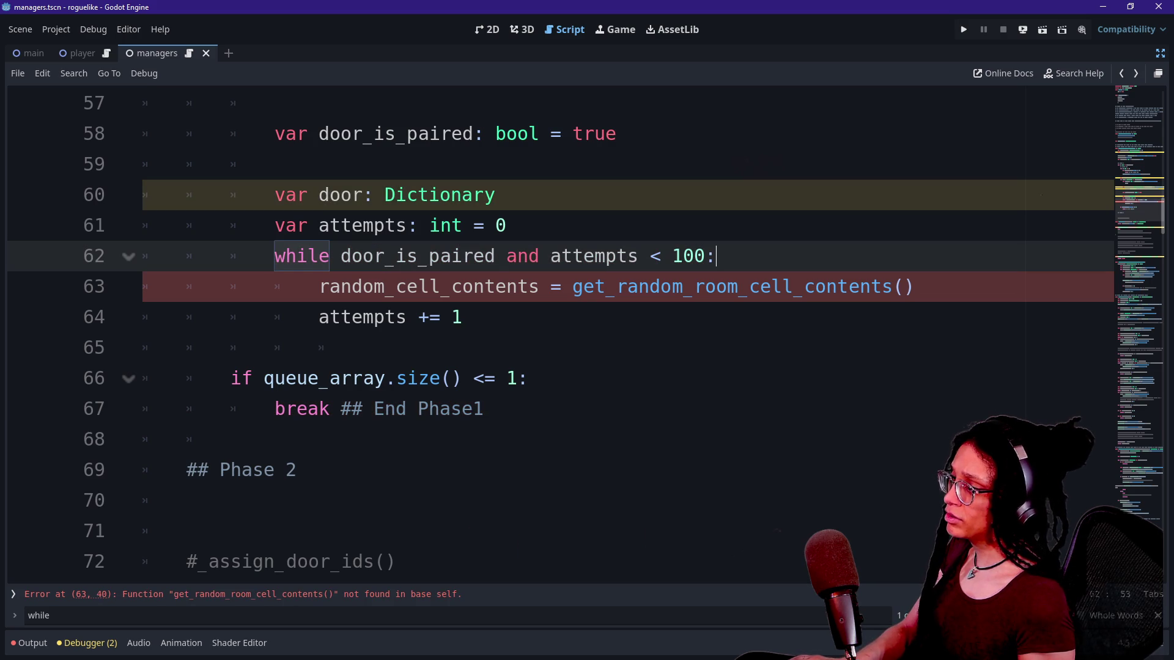
Tidy the blank lines around the door variable declaration
{"action": "left_click", "coordinate": [275, 164]}
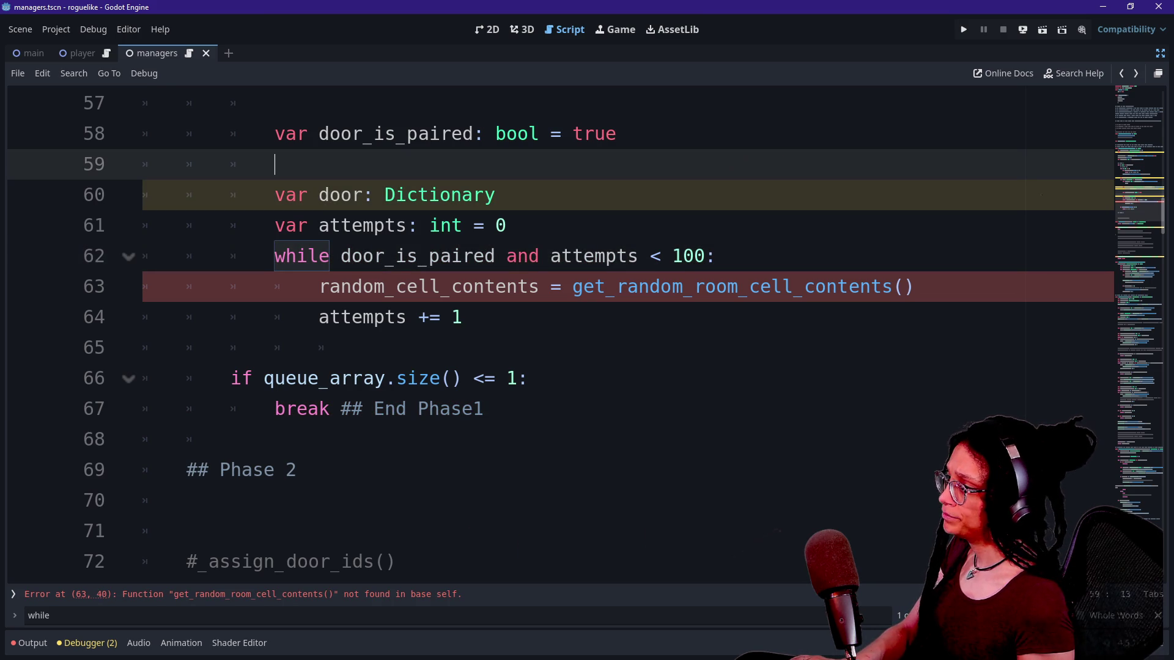
{"action": "key", "text": "BackSpace"}
{"action": "key", "text": "BackSpace"}
{"action": "key", "text": "BackSpace"}
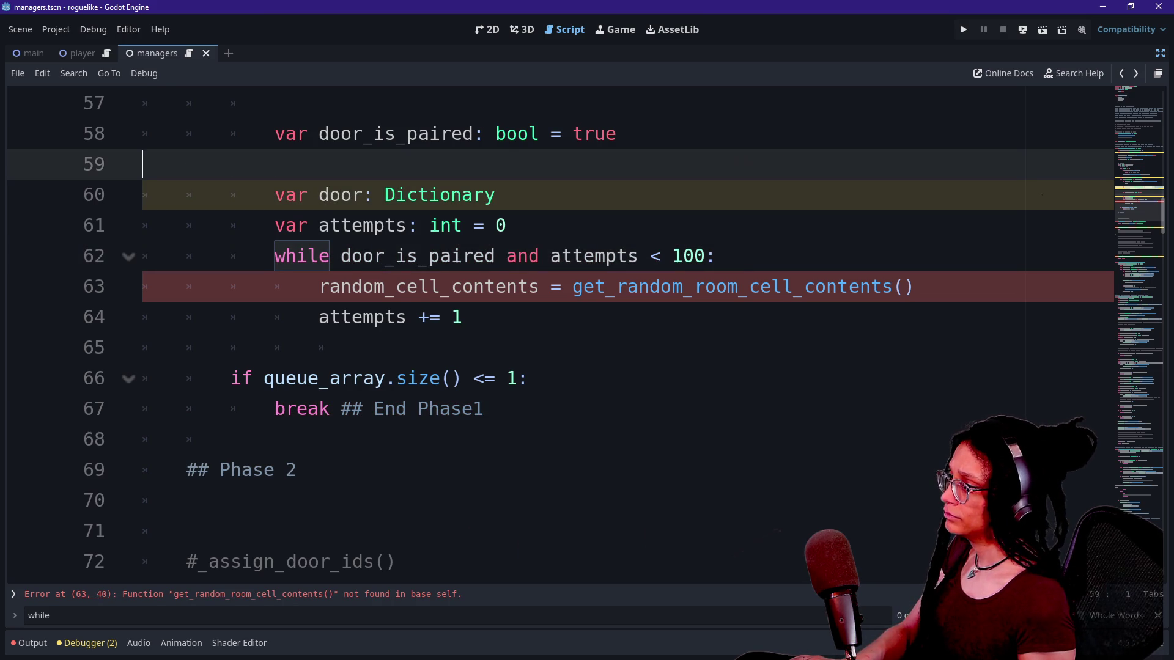
{"action": "key", "text": "Down"}
{"action": "key", "text": "Down"}
{"action": "key", "text": "Return"}
{"action": "key", "text": "BackSpace"}
{"action": "key", "text": "BackSpace"}
{"action": "key", "text": "BackSpace"}
{"action": "key", "text": "Up"}
{"action": "key", "text": "Return"}
Replace the random cell contents line in the loop body with door
{"action": "key", "text": "Down"}
{"action": "key", "text": "Down"}
{"action": "key", "text": "Down"}
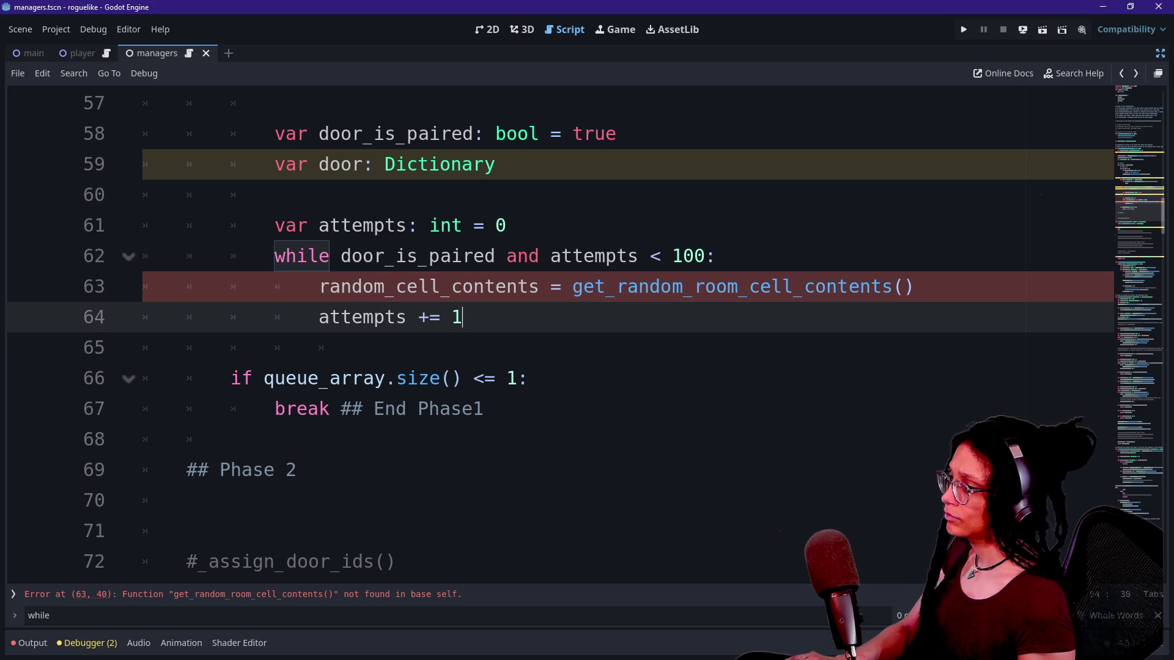
{"action": "mouse_move", "coordinate": [920, 286]}
{"action": "left_mouse_down"}
{"action": "mouse_move", "coordinate": [363, 317]}
{"action": "mouse_move", "coordinate": [320, 286]}
{"action": "left_mouse_up"}
{"action": "type", "text": "door"}
{"action": "scroll", "coordinate": [560, 330], "scroll_direction": "up", "scroll_amount": 1}
{"action": "left_click", "coordinate": [275, 287]}
{"action": "left_click", "coordinate": [363, 378]}
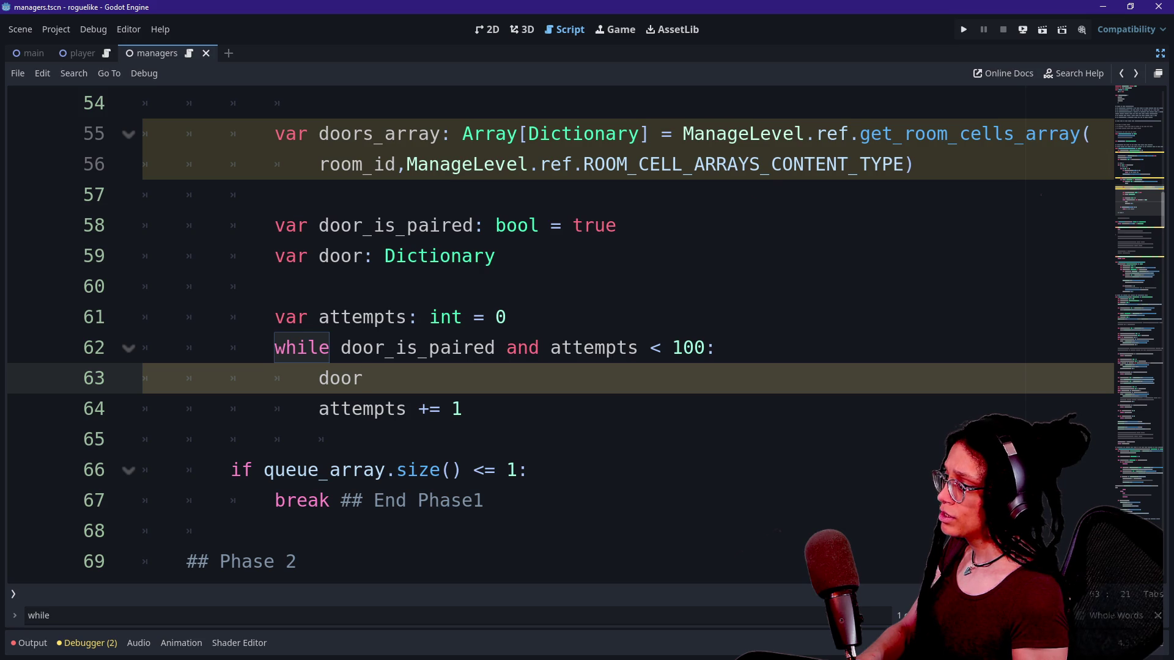
Rewrite the loop line as door = doors_array.pick_random() and save the script
{"action": "key", "text": "BackSpace"}
{"action": "key", "text": "BackSpace"}
{"action": "key", "text": "BackSpace"}
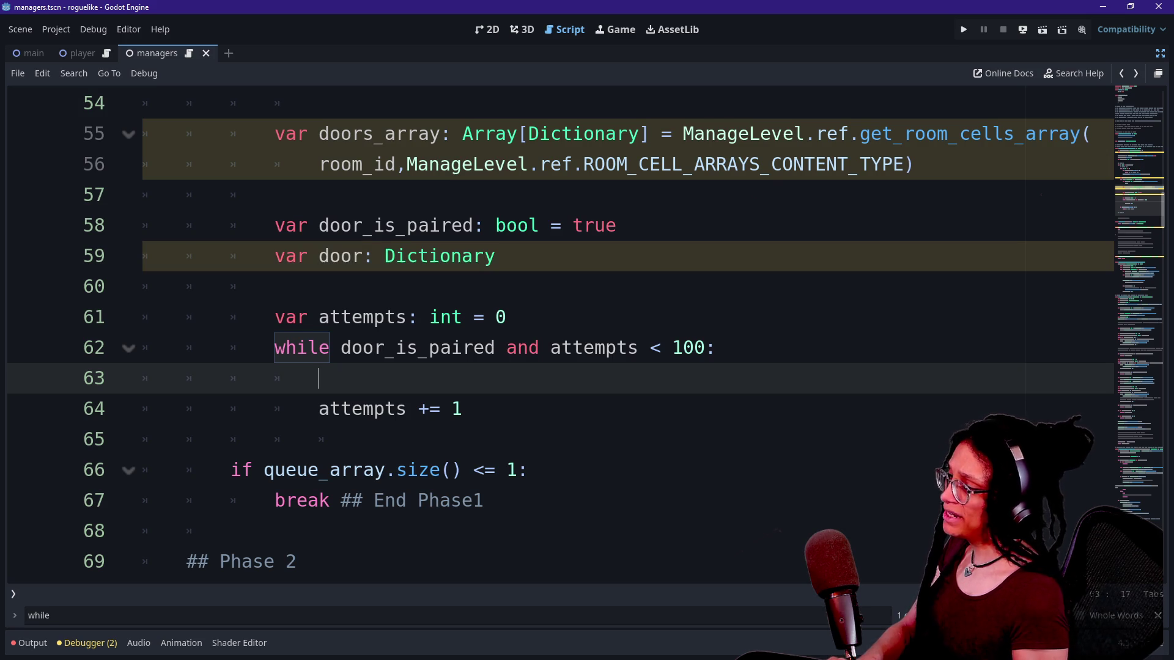
{"action": "type", "text": "doors"}
{"action": "key", "text": "BackSpace"}
{"action": "key", "text": "BackSpace"}
{"action": "key", "text": "BackSpace"}
{"action": "type", "text": "do"}
{"action": "key", "text": "BackSpace"}
{"action": "key", "text": "BackSpace"}
{"action": "key", "text": "BackSpace"}
{"action": "type", "text": "door = "}
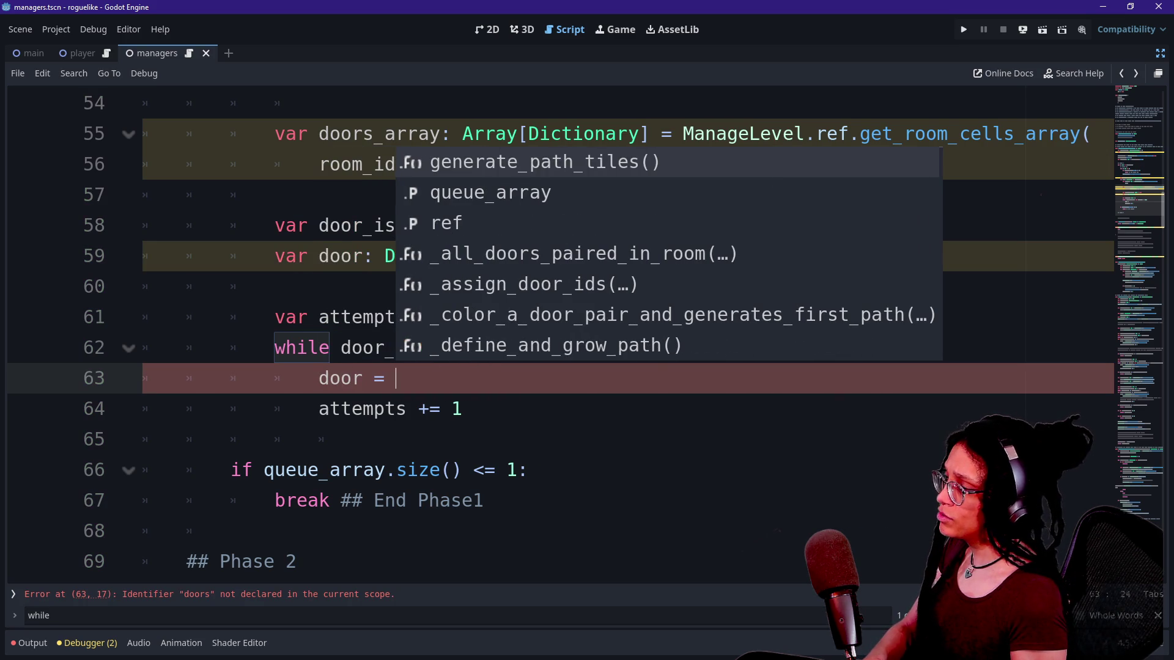
{"action": "type", "text": "pick_random"}
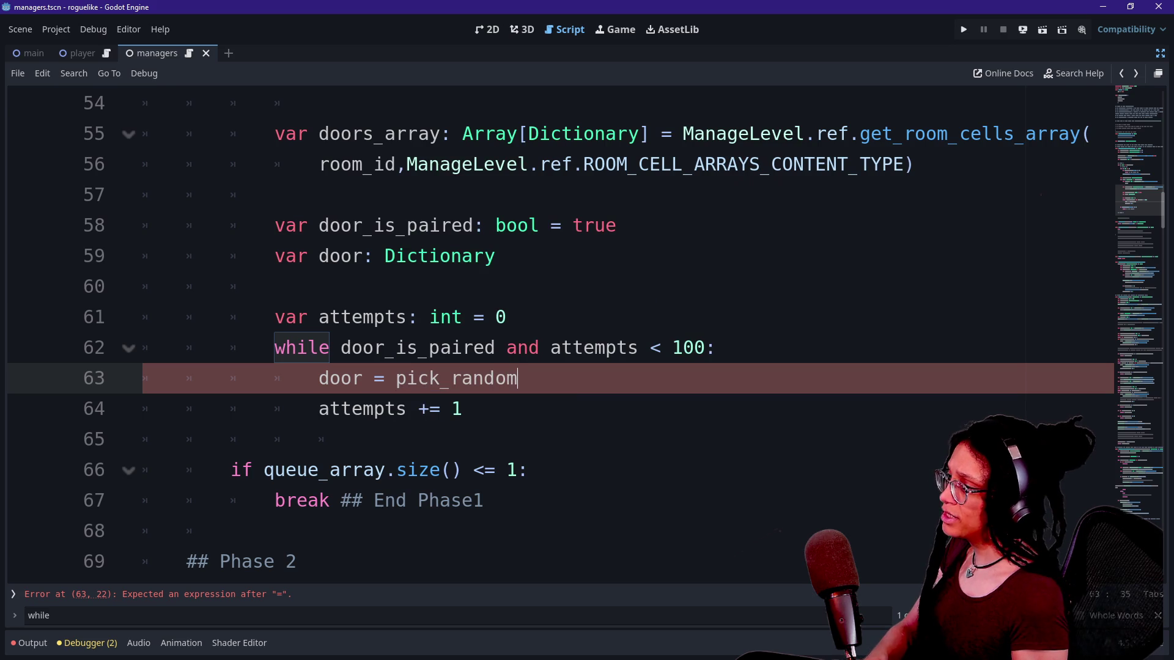
{"action": "key", "text": "BackSpace"}
{"action": "key", "text": "BackSpace"}
{"action": "key", "text": "BackSpace"}
{"action": "key", "text": "BackSpace"}
{"action": "type", "text": "doors_array.pick_random"}
{"action": "key", "text": "Return"}
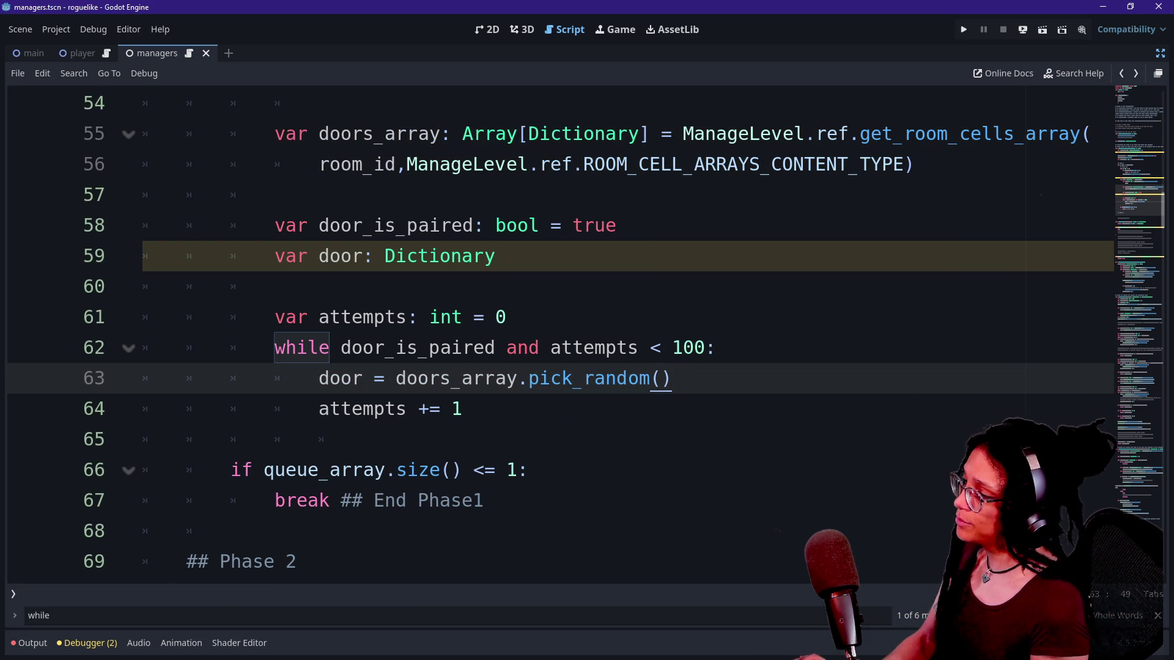
{"action": "key", "text": "ctrl+s"}
Delete the while loop and attempts lines and begin a for door line in their place
{"action": "left_click", "coordinate": [529, 470]}
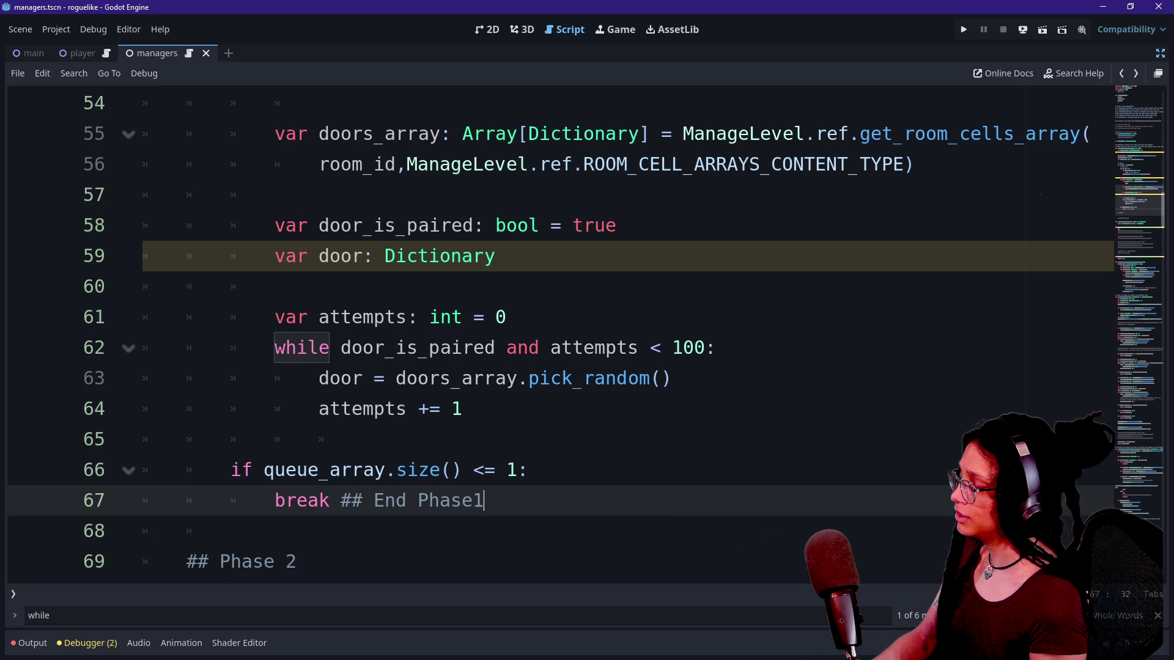
{"action": "key", "text": "Down"}
{"action": "key", "text": "Down"}
{"action": "key", "text": "Down"}
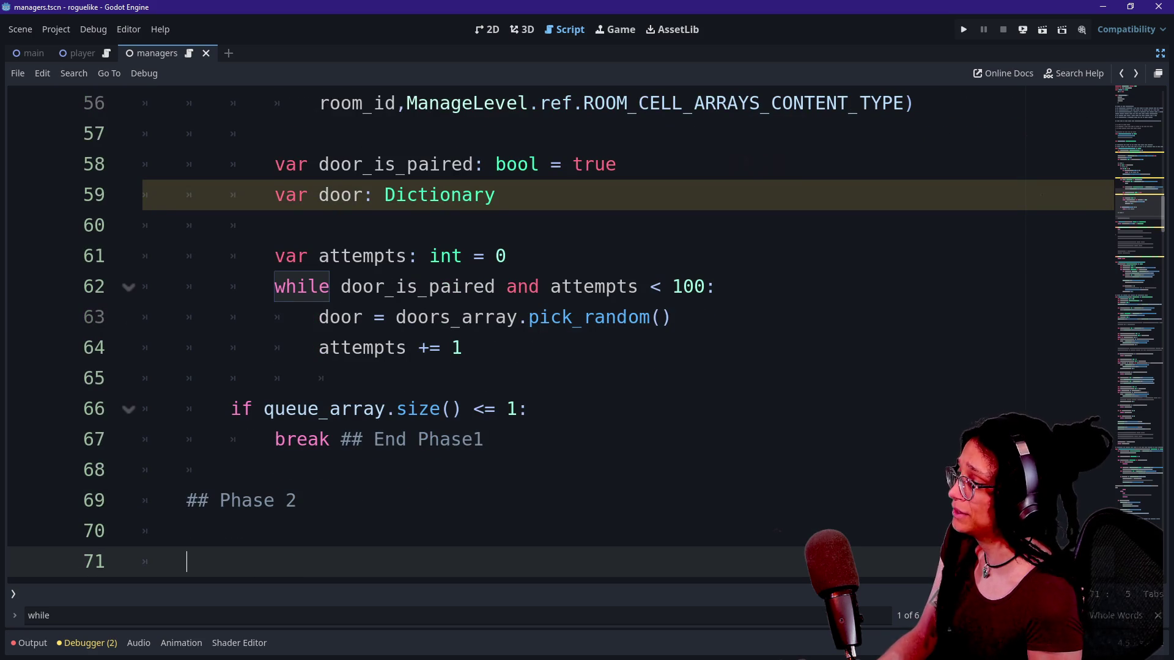
{"action": "left_click", "coordinate": [672, 317]}
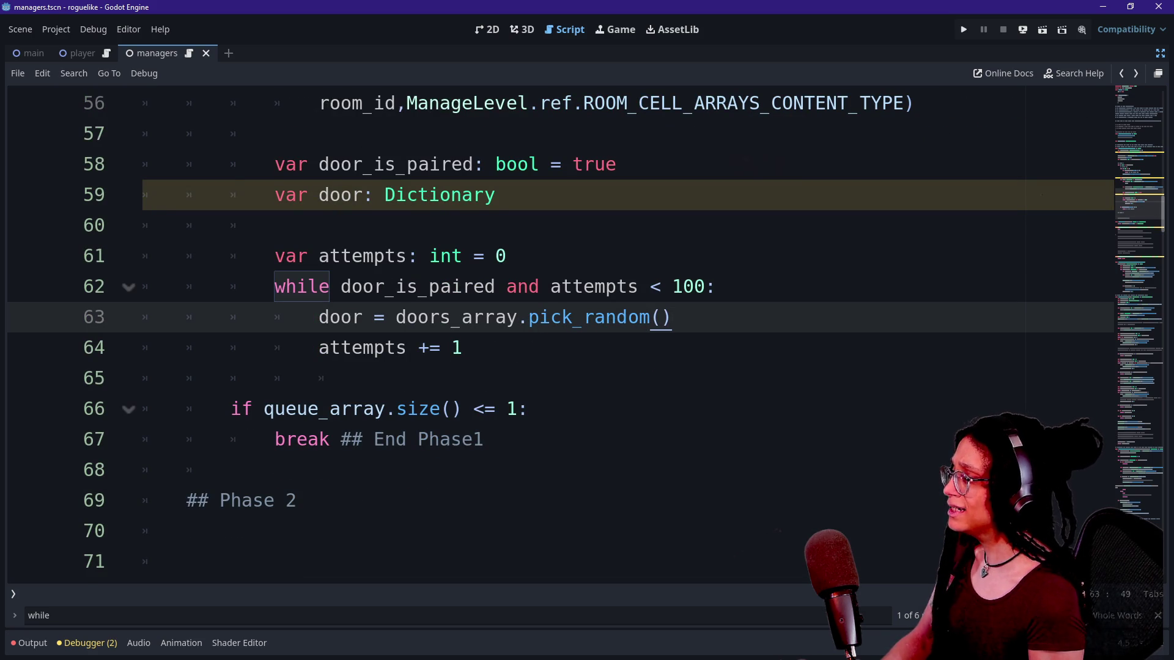
{"action": "key", "text": "shift+Up"}
{"action": "key", "text": "shift+Up"}
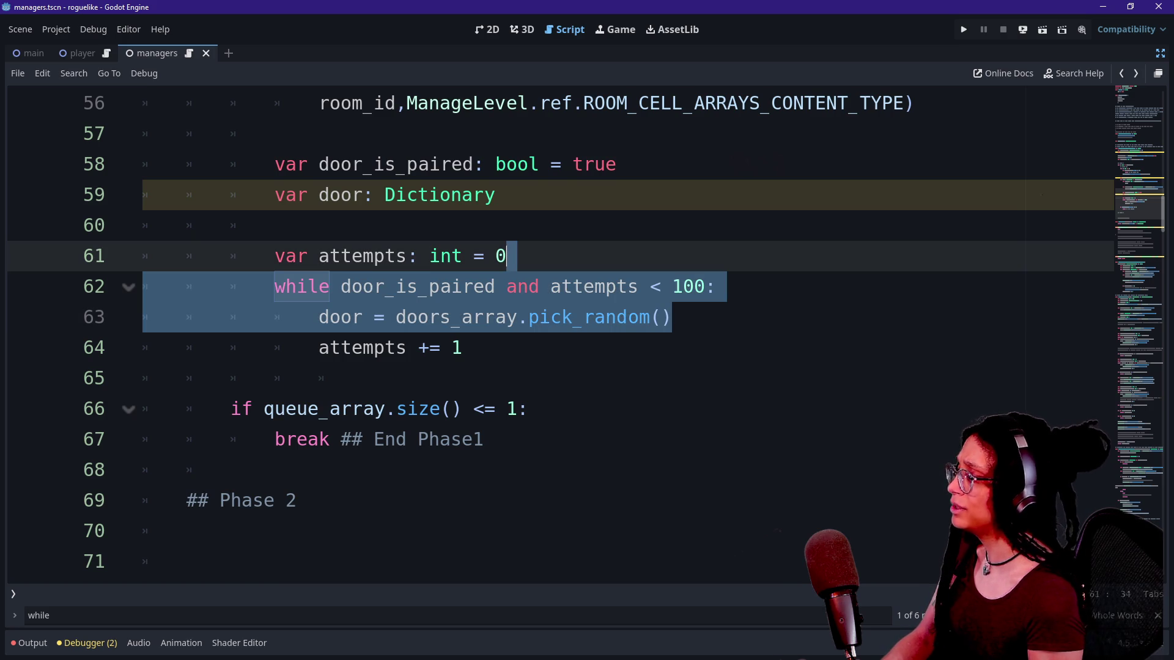
{"action": "key", "text": "BackSpace"}
{"action": "key", "text": "Up"}
{"action": "key", "text": "shift+Down"}
{"action": "key", "text": "shift+Down"}
{"action": "key", "text": "BackSpace"}
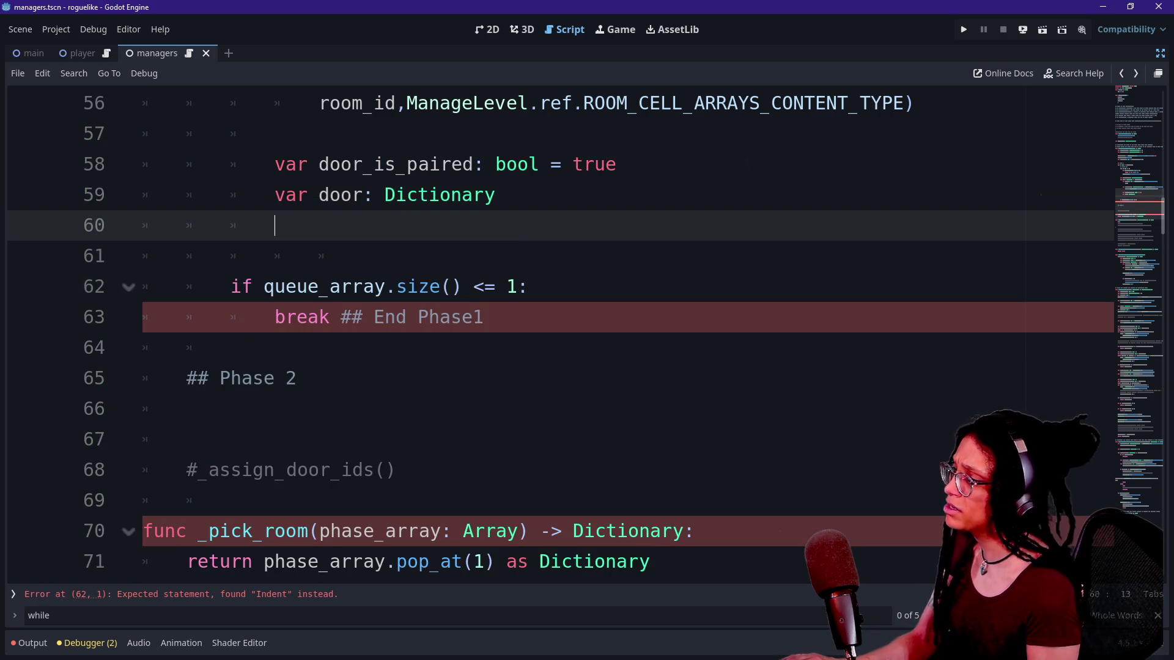
{"action": "key", "text": "Return"}
{"action": "type", "text": "fro"}
{"action": "key", "text": "BackSpace"}
{"action": "key", "text": "BackSpace"}
{"action": "type", "text": "or "}
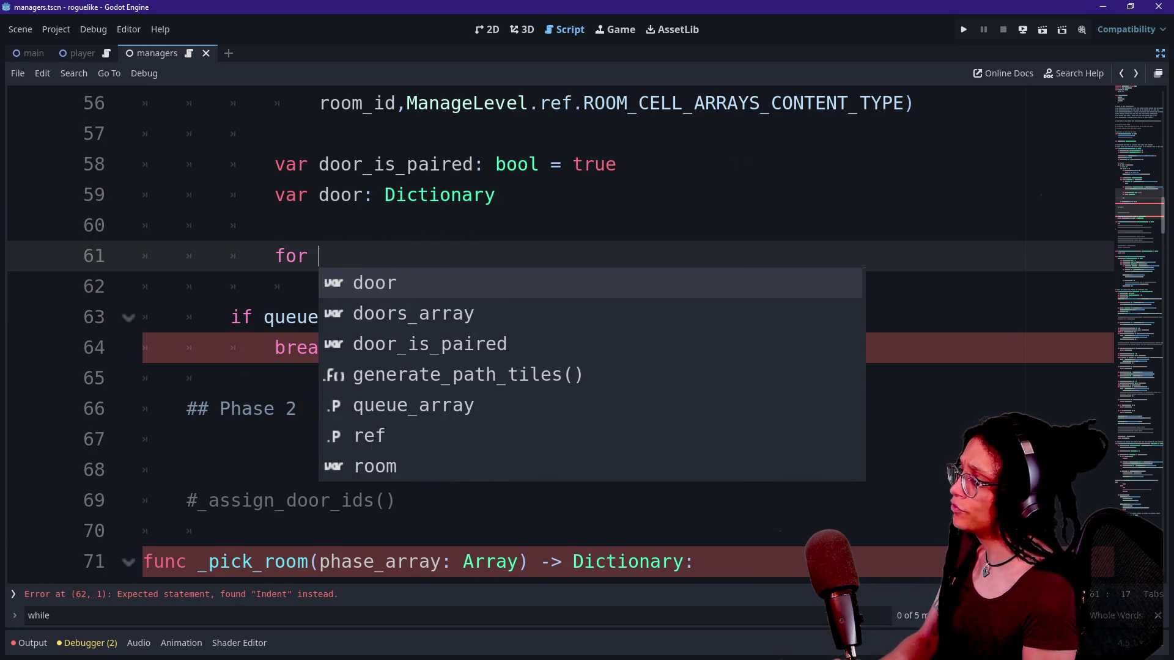
{"action": "type", "text": "door"}
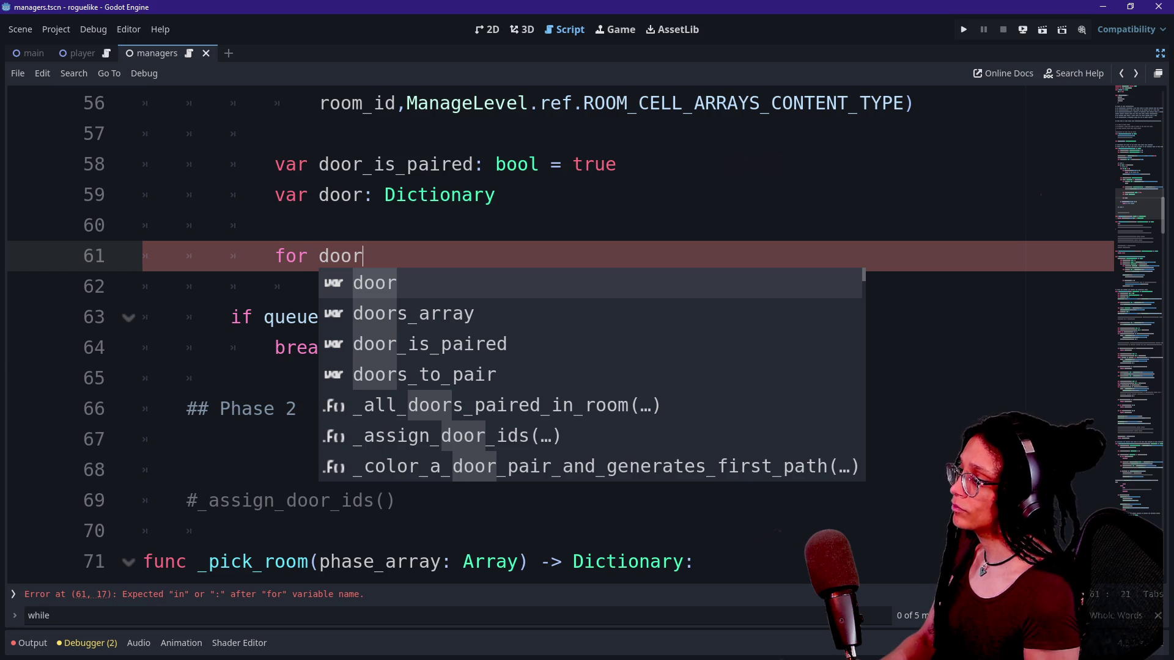
Rename the door variable to door_to_pair and delete the door_is_paired declaration
{"action": "scroll", "coordinate": [550, 337], "scroll_direction": "up", "scroll_amount": 1}
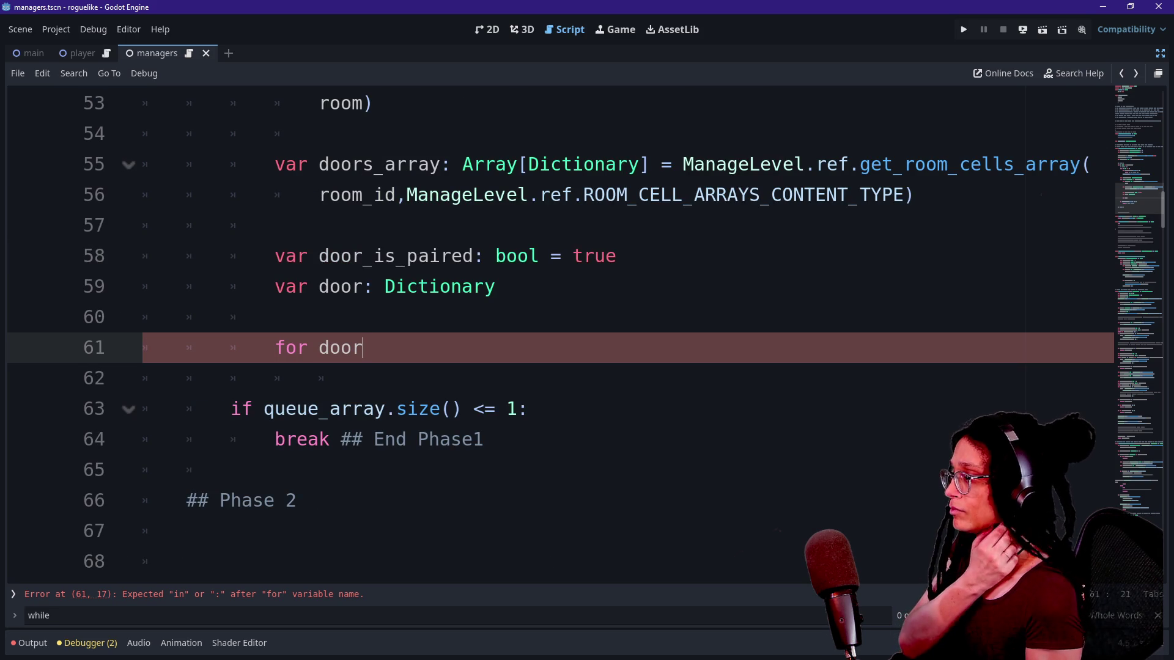
{"action": "left_click", "coordinate": [352, 286]}
{"action": "type", "text": "_to_pair"}
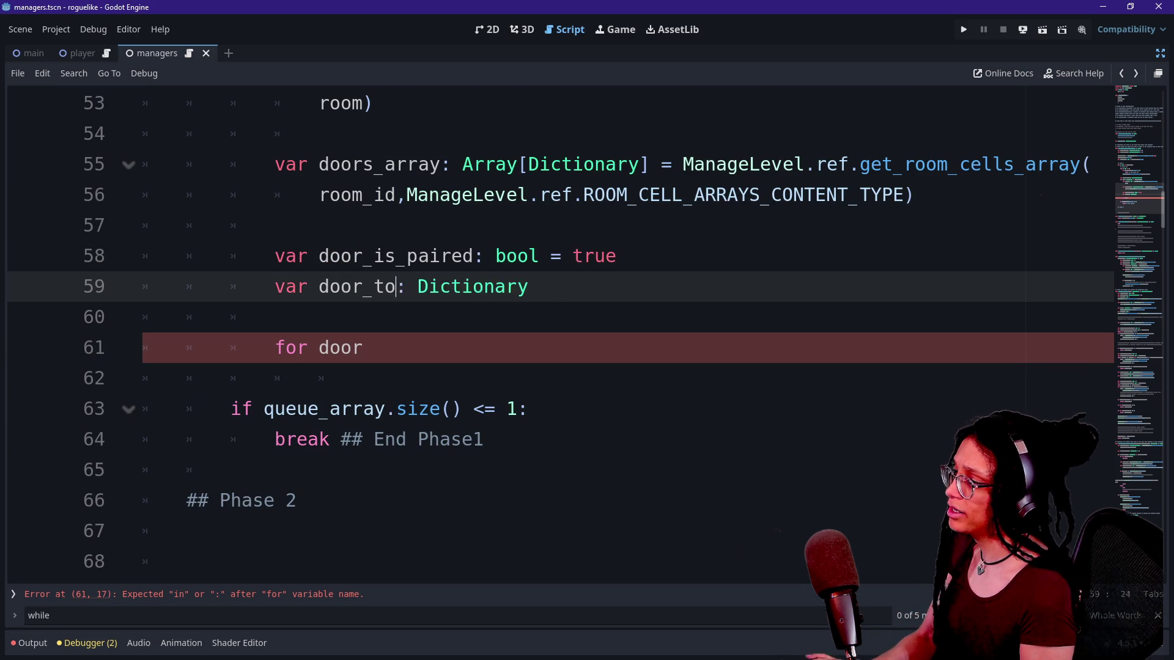
{"action": "key", "text": "Up"}
{"action": "key", "text": "End"}
{"action": "key", "text": "shift+Up"}
{"action": "key", "text": "BackSpace"}
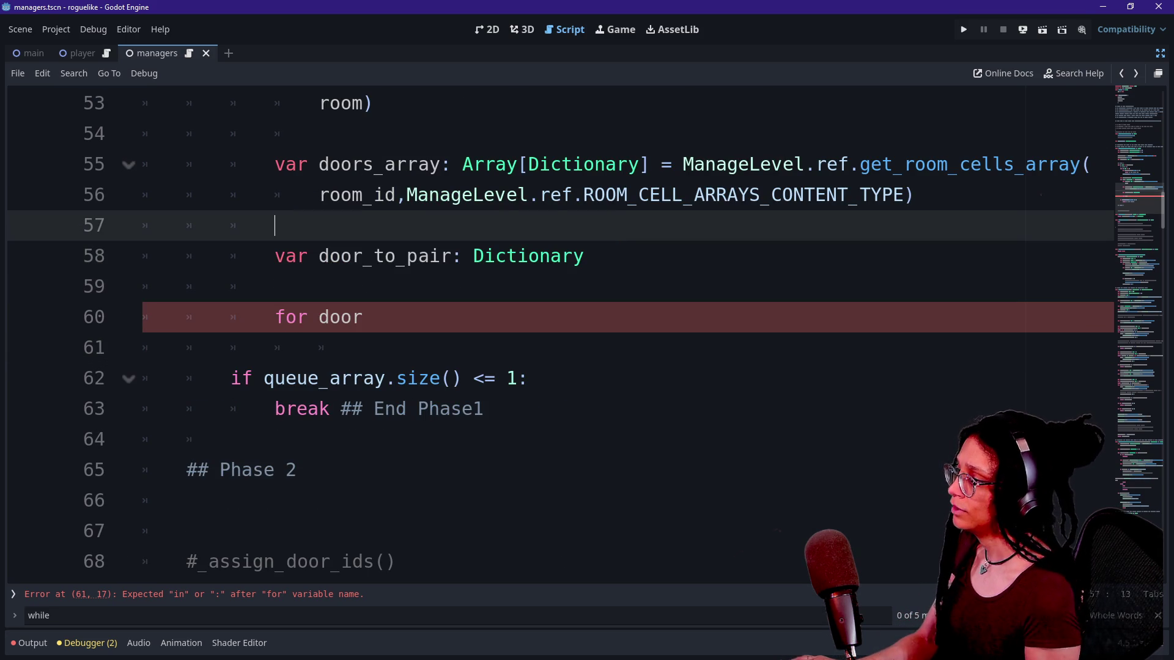
Complete the loop header as for door: Dictionary in doors_array: and begin an if door.get_ body
{"action": "left_click", "coordinate": [363, 317]}
{"action": "key", "text": "BackSpace"}
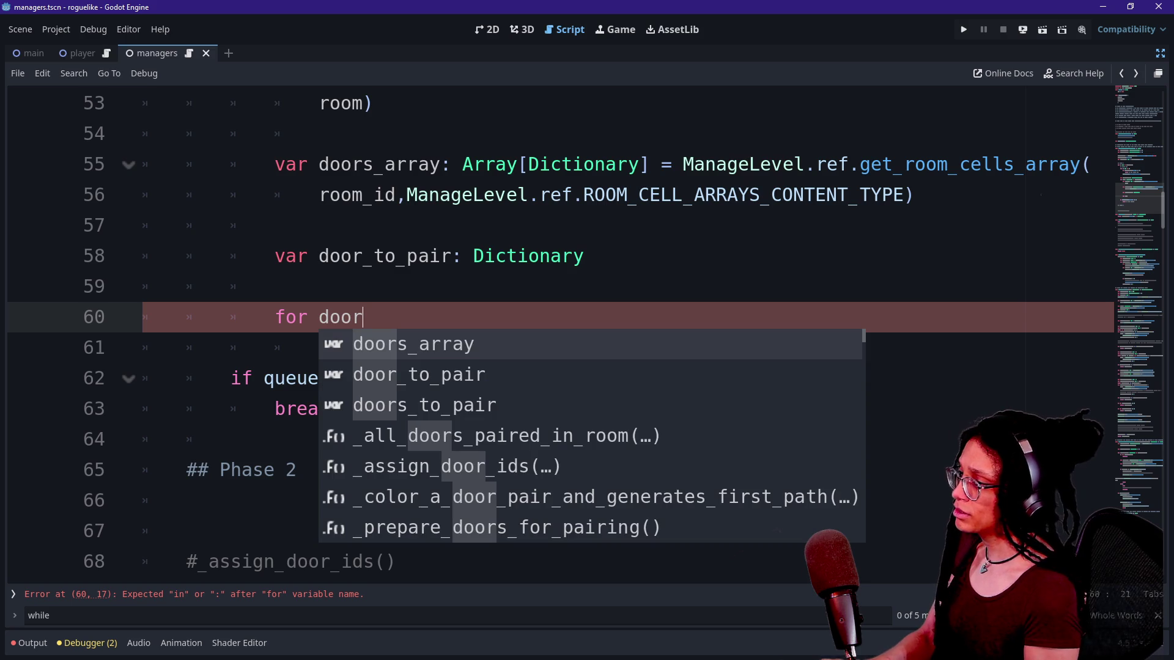
{"action": "type", "text": ": in"}
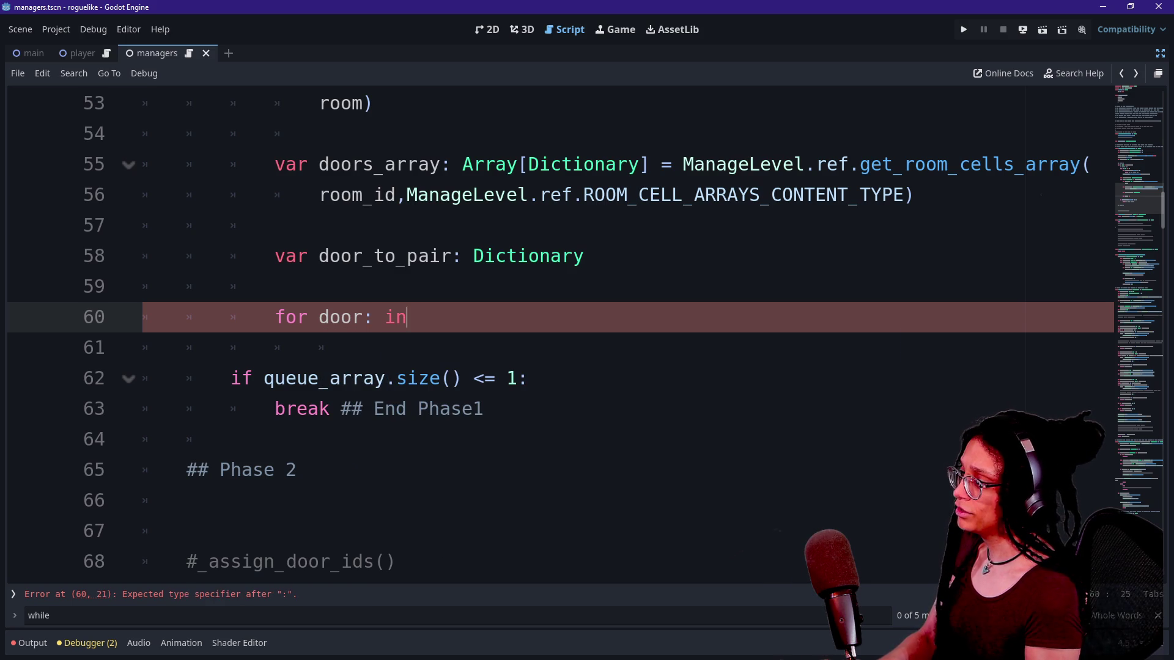
{"action": "key", "text": "BackSpace"}
{"action": "key", "text": "BackSpace"}
{"action": "key", "text": "BackSpace"}
{"action": "type", "text": "Dic"}
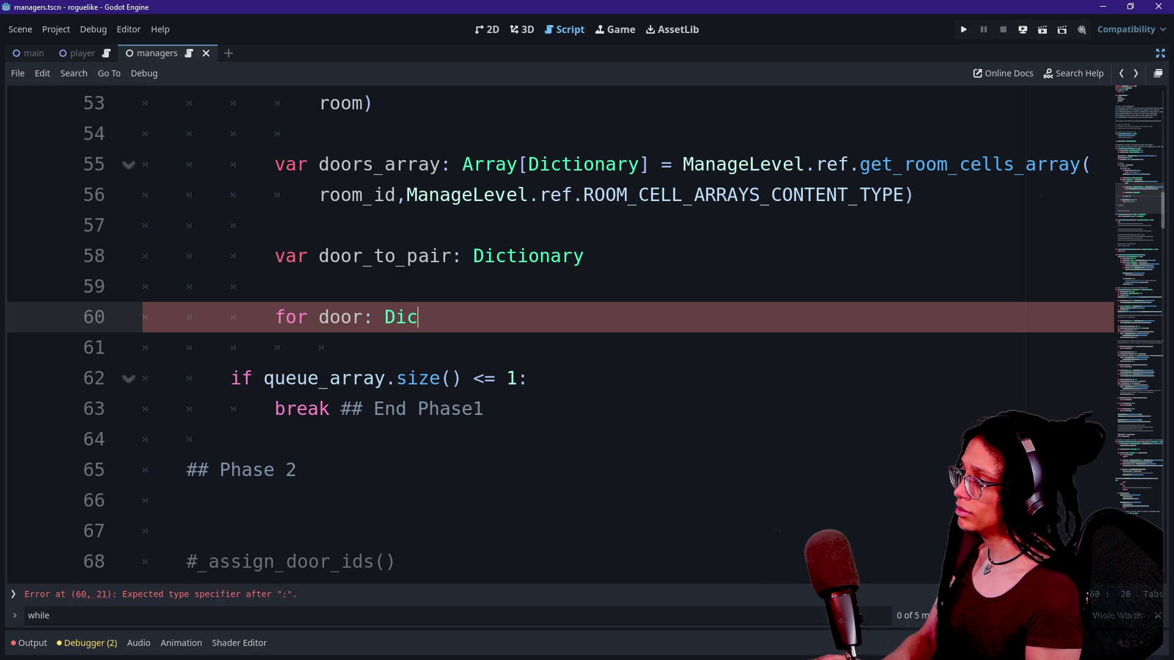
{"action": "type", "text": "tionary in dp"}
{"action": "key", "text": "BackSpace"}
{"action": "type", "text": "oor"}
{"action": "key", "text": "Return"}
{"action": "type", "text": ":"}
{"action": "key", "text": "Return"}
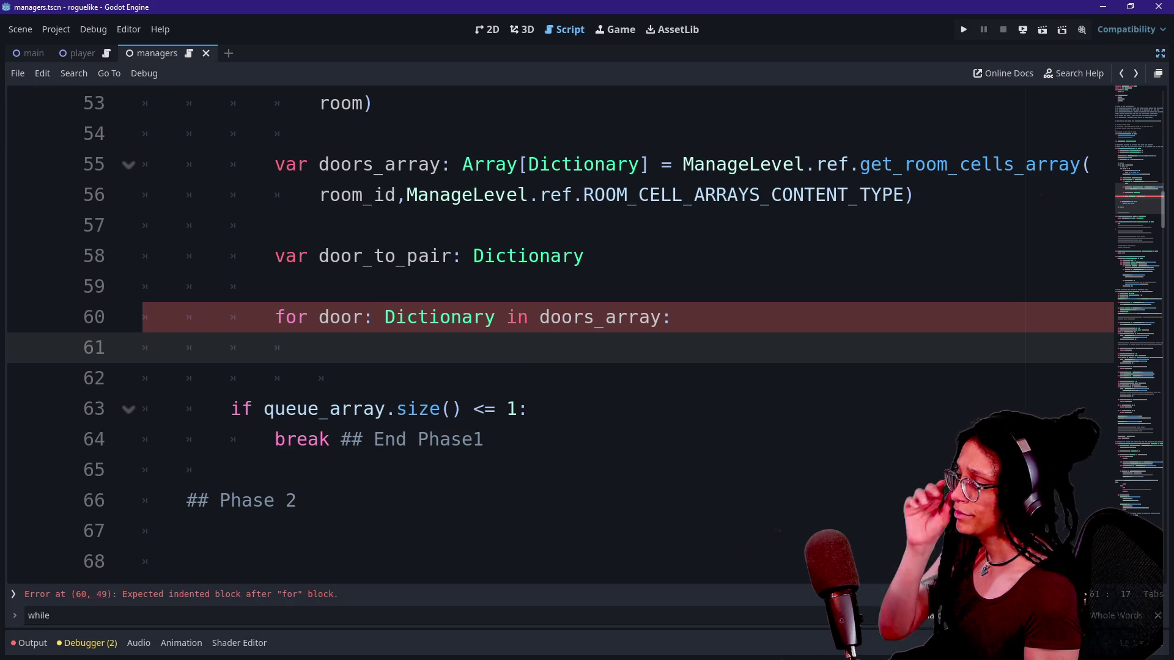
{"action": "type", "text": "if "}
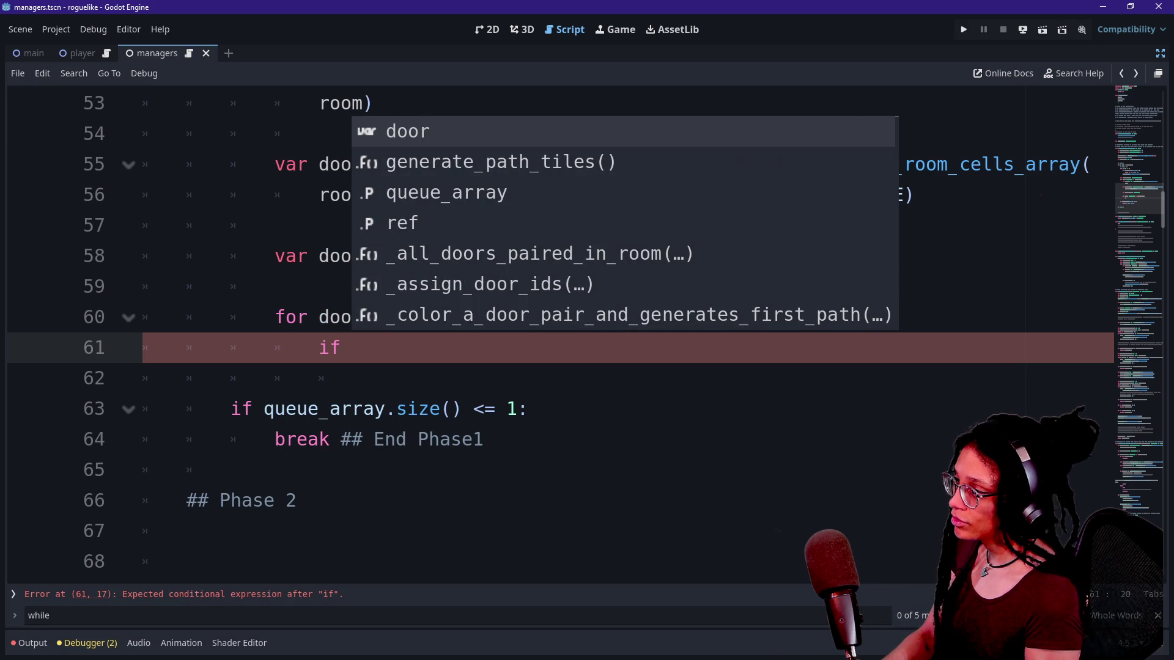
{"action": "type", "text": "door."}
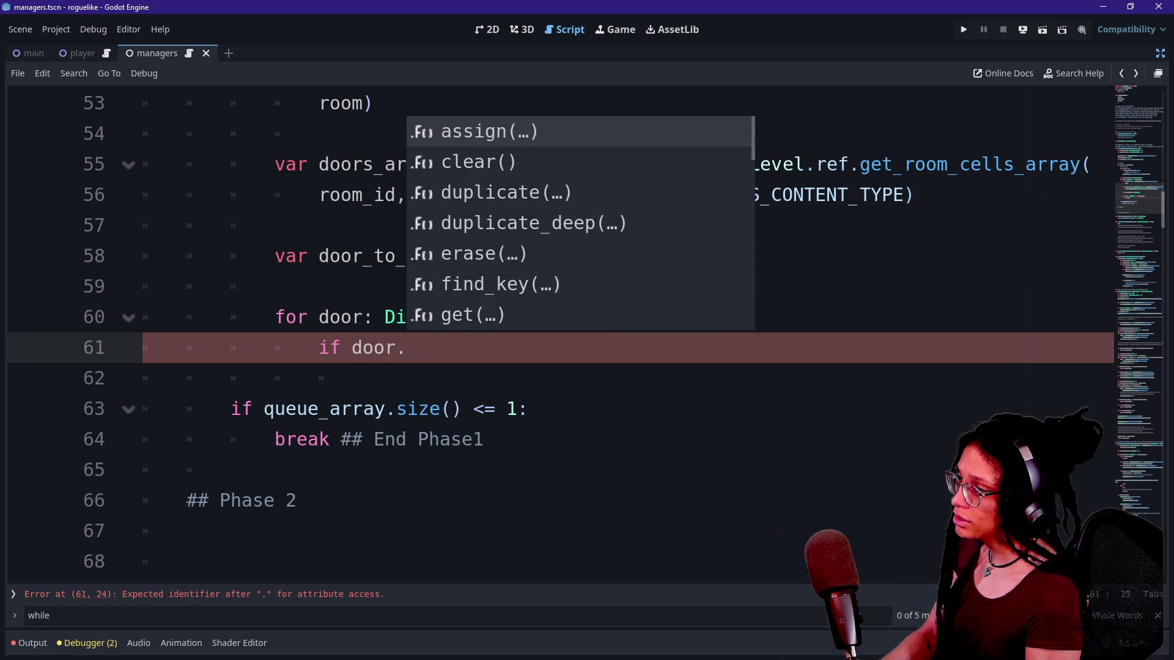
{"action": "type", "text": "get_"}
Clear the unfinished door.get_ condition from the if statement
{"action": "key", "text": "BackSpace"}
{"action": "key", "text": "BackSpace"}
{"action": "key", "text": "BackSpace"}
{"action": "type", "text": "Manage"}
{"action": "key", "text": "BackSpace"}
{"action": "key", "text": "BackSpace"}
{"action": "key", "text": "BackSpace"}
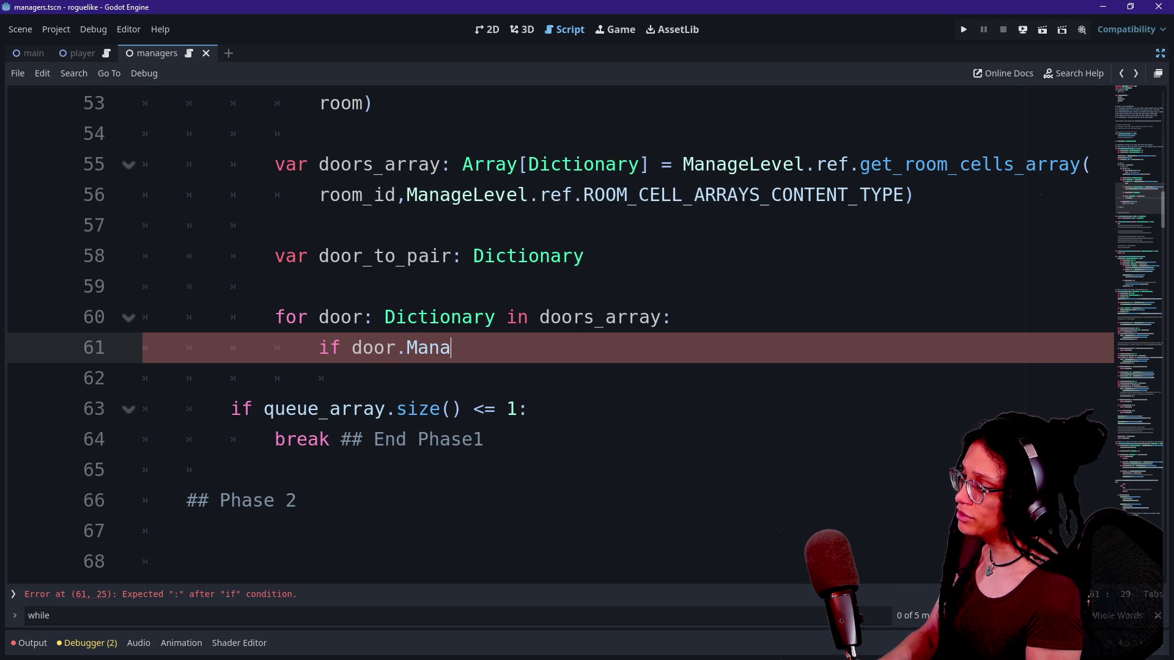
{"action": "key", "text": "BackSpace"}
{"action": "key", "text": "BackSpace"}
{"action": "key", "text": "BackSpace"}
{"action": "type", "text": "Ma"}
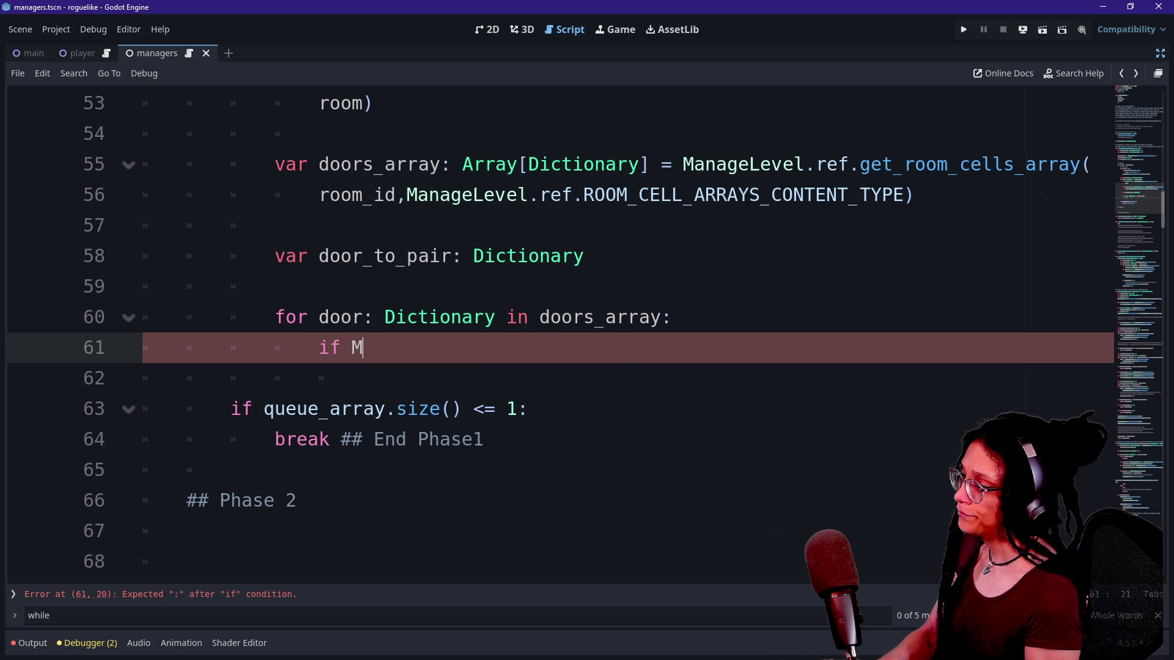
{"action": "type", "text": "nage"}
{"action": "key", "text": "BackSpace"}
{"action": "key", "text": "BackSpace"}
{"action": "key", "text": "BackSpace"}
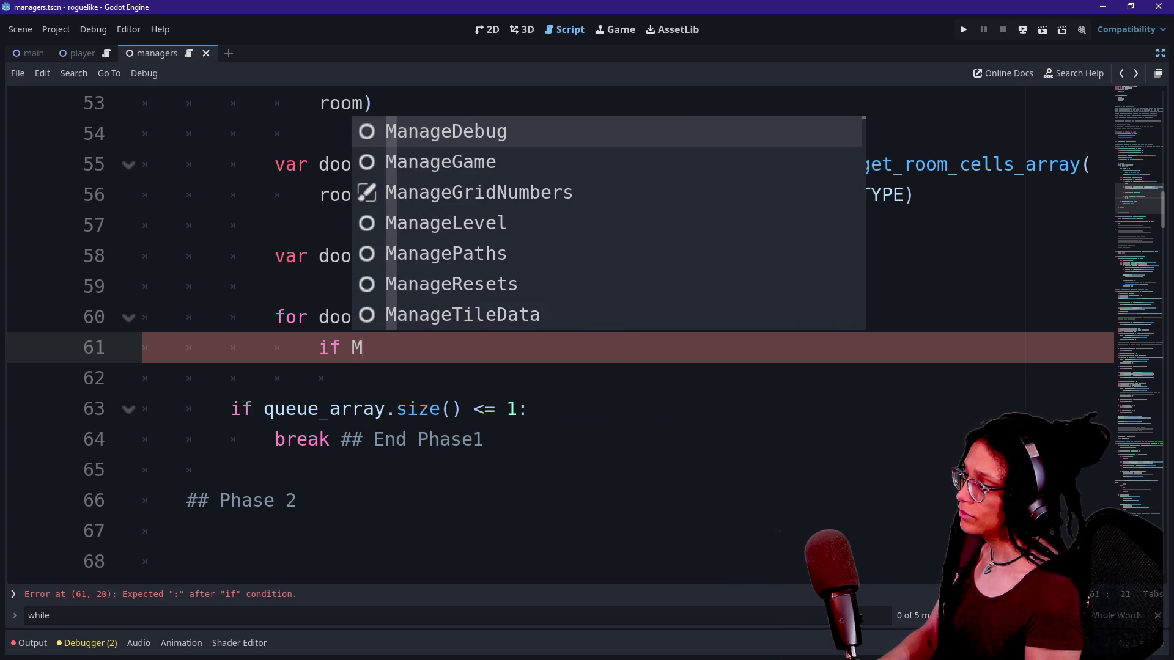
{"action": "key", "text": "Escape"}
Insert var paired_door_id: int = -1 above the if and remove the stray text after if
{"action": "key", "text": "ctrl+shift+Return"}
{"action": "type", "text": "var "}
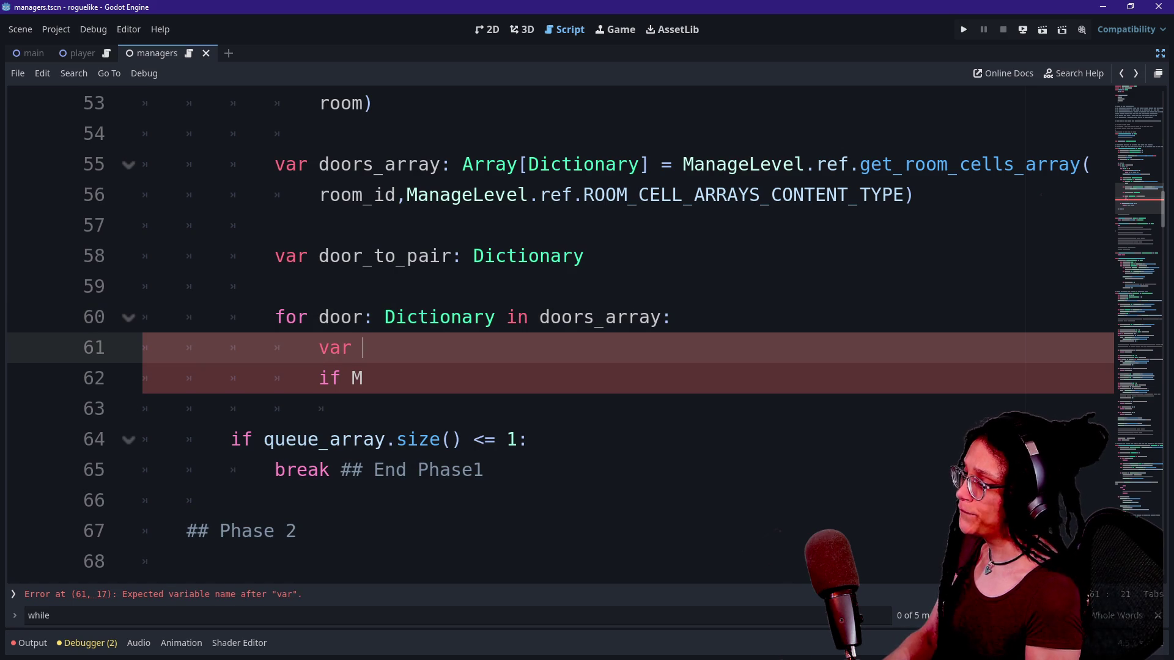
{"action": "type", "text": "pai"}
{"action": "key", "text": "BackSpace"}
{"action": "key", "text": "BackSpace"}
{"action": "key", "text": "BackSpace"}
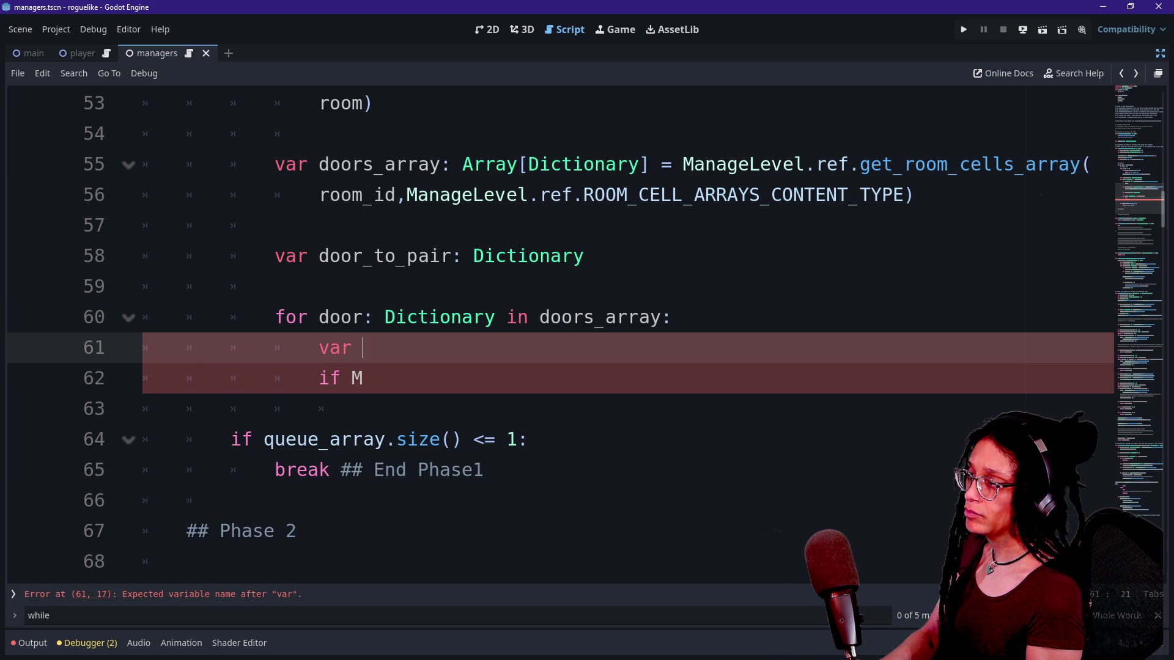
{"action": "type", "text": "paired_door"}
{"action": "type", "text": "_id: int"}
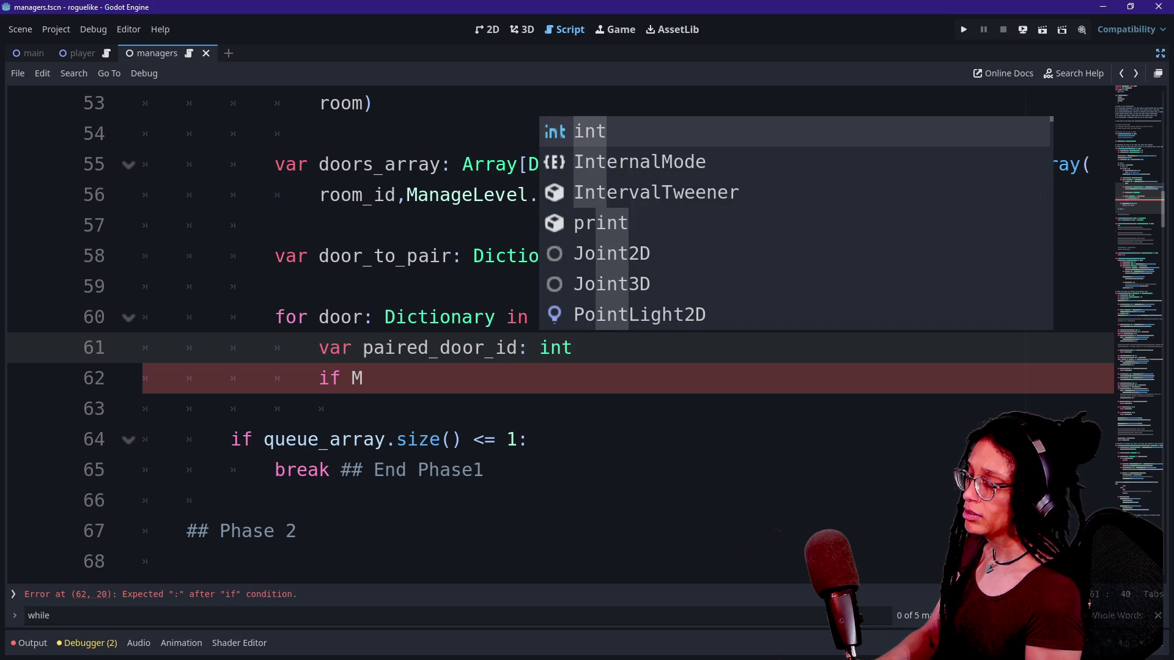
{"action": "type", "text": " = -1"}
{"action": "key", "text": "Return"}
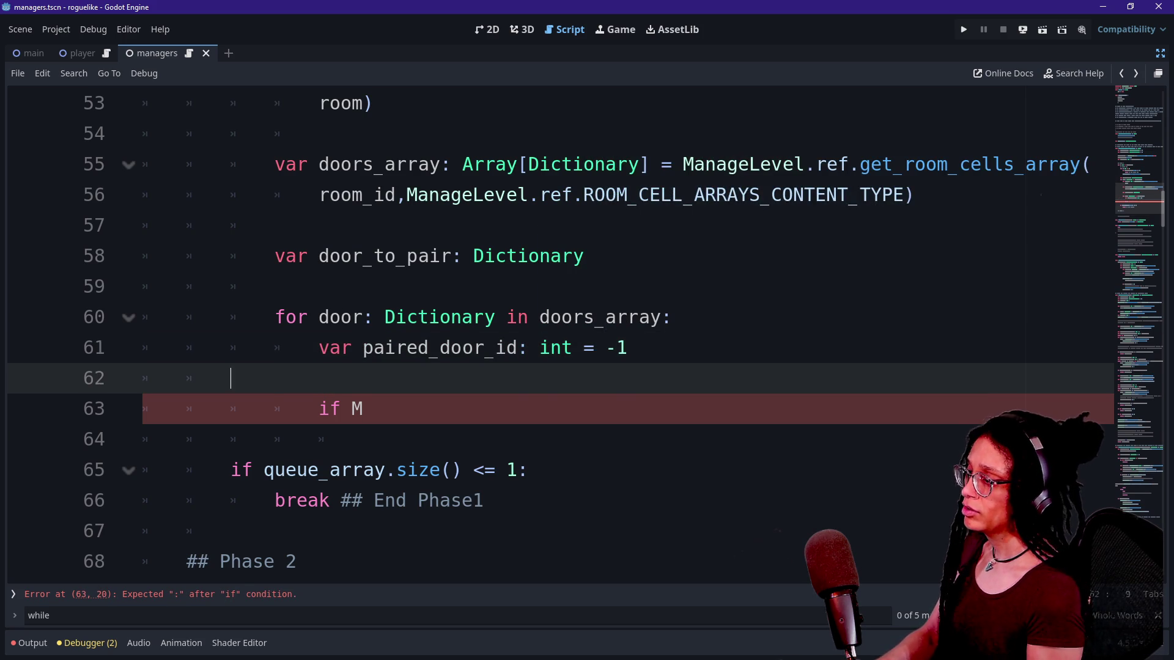
{"action": "key", "text": "BackSpace"}
{"action": "key", "text": "BackSpace"}
{"action": "key", "text": "BackSpace"}
{"action": "key", "text": "Down"}
{"action": "key", "text": "BackSpace"}
{"action": "type", "text": "pair"}
{"action": "key", "text": "BackSpace"}
{"action": "key", "text": "BackSpace"}
{"action": "key", "text": "BackSpace"}
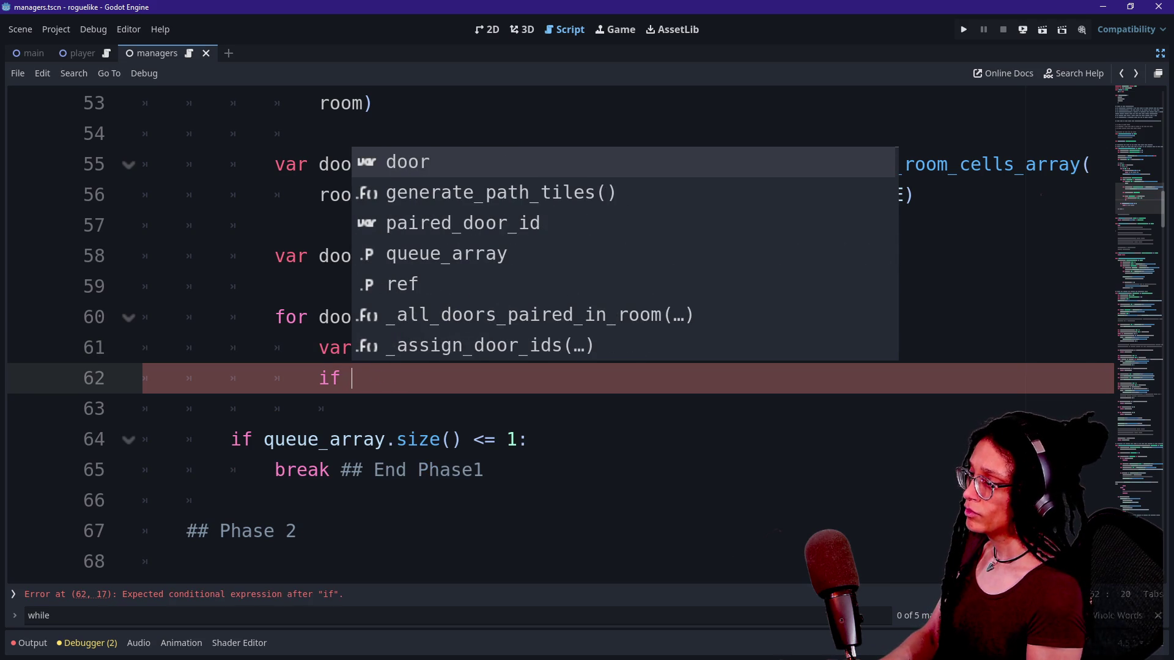
{"action": "key", "text": "Escape"}
Replace the -1 default of paired_door_id with a partial ManageLevel.ref. expression
{"action": "key", "text": "Up"}
{"action": "key", "text": "End"}
{"action": "key", "text": "BackSpace"}
{"action": "key", "text": "BackSpace"}
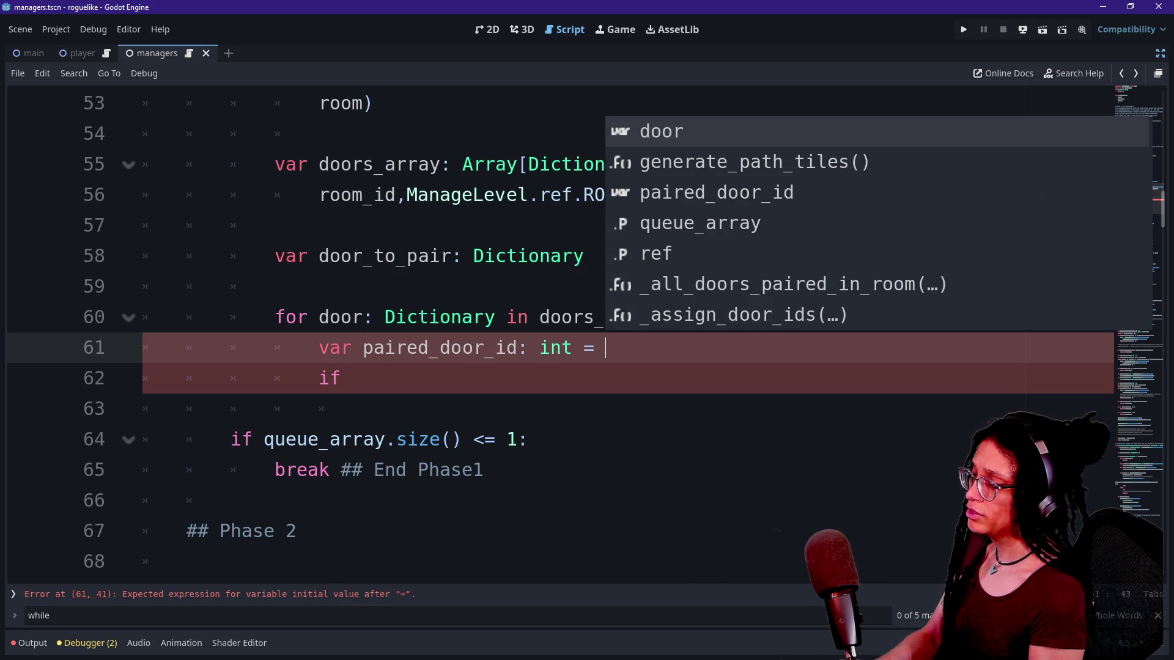
{"action": "type", "text": "Manage"}
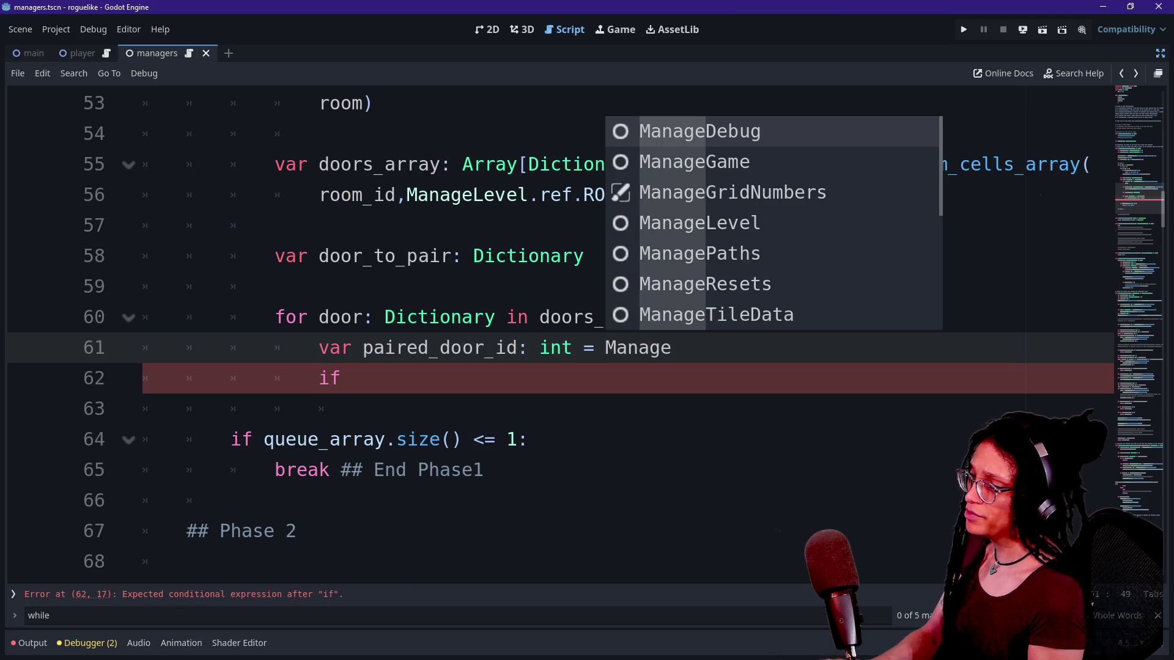
{"action": "key", "text": "Down"}
{"action": "key", "text": "Down"}
{"action": "key", "text": "Down"}
{"action": "key", "text": "Return"}
{"action": "type", "text": ".ref."}
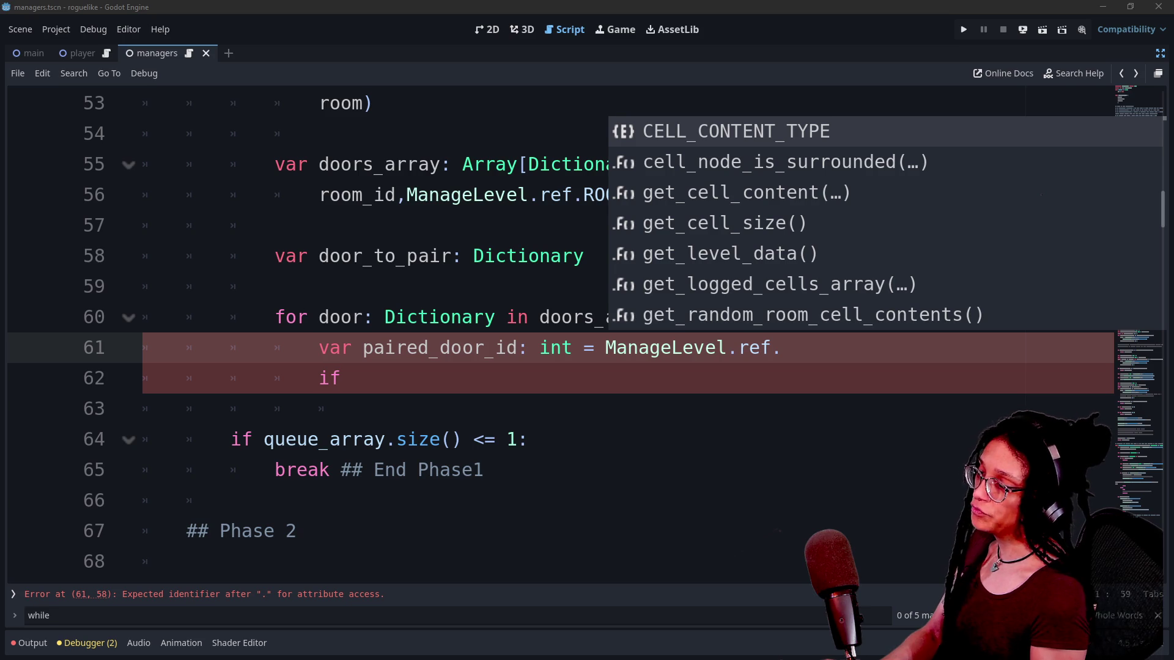
{"action": "left_click_drag", "start_coordinate": [363, 347], "coordinate": [530, 347]}
{"action": "left_click", "coordinate": [529, 347]}
{"action": "left_click", "coordinate": [782, 347]}
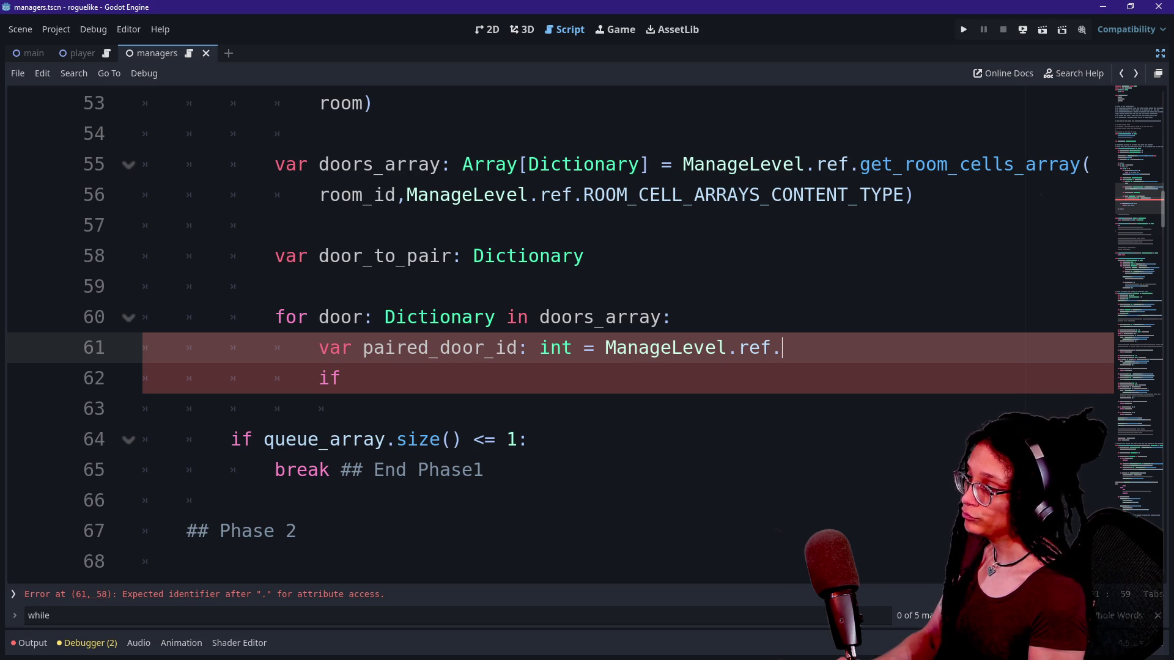
Complete line 61 as get_cell_content(door, ManageLevel.ref.CELL_CONTENT_TYPE.PAIRED_DOOR_ID) using autocomplete
{"action": "type", "text": "get"}
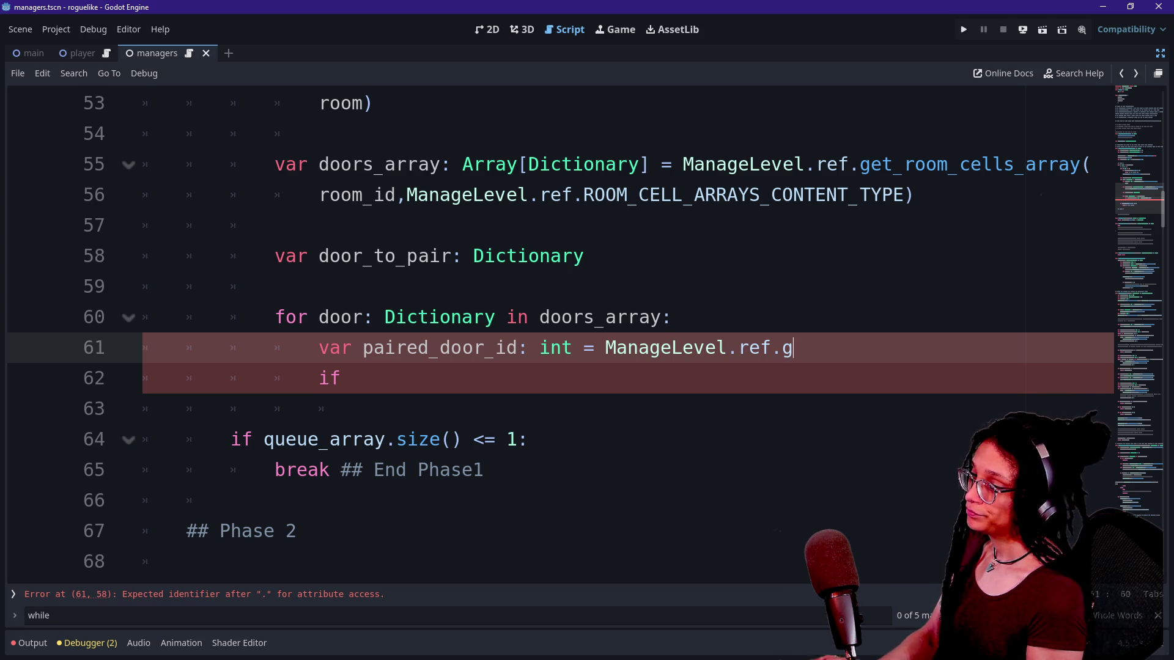
{"action": "key", "text": "Return"}
{"action": "key", "text": "Return"}
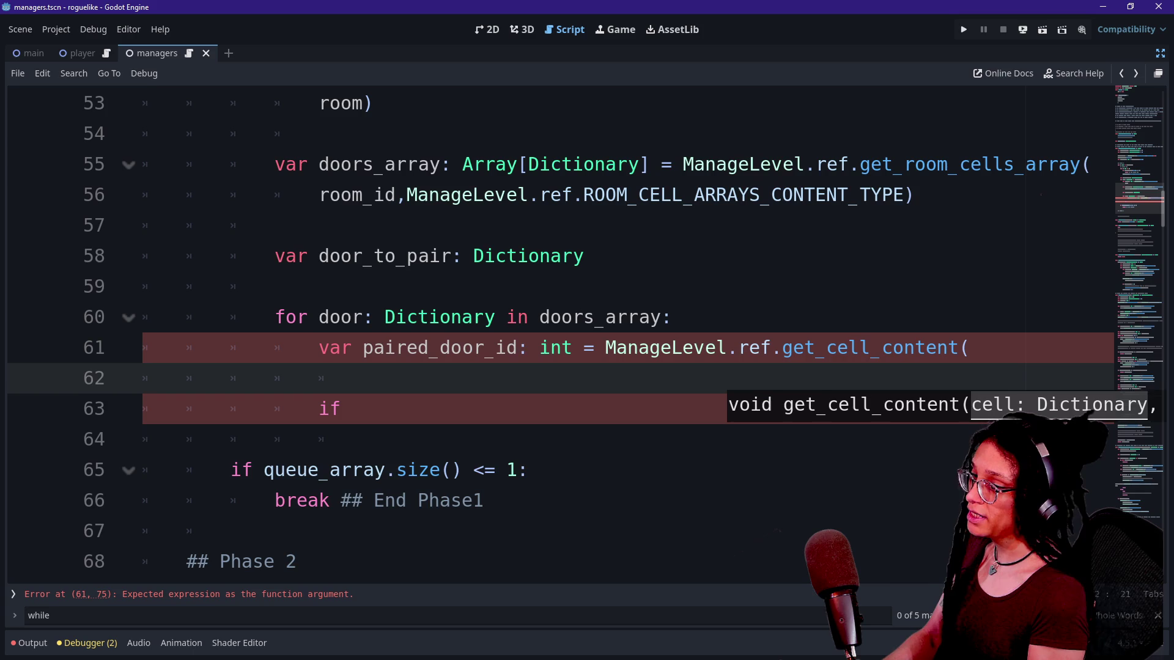
{"action": "type", "text": "door,"}
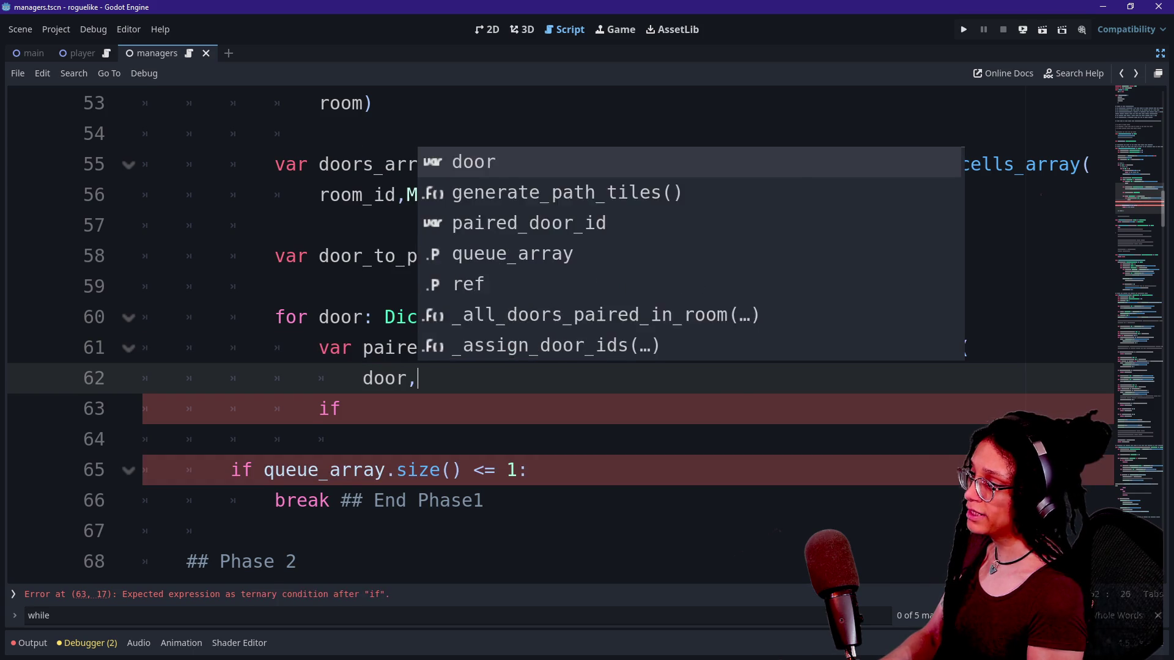
{"action": "type", "text": "ManageLevel.ref.D"}
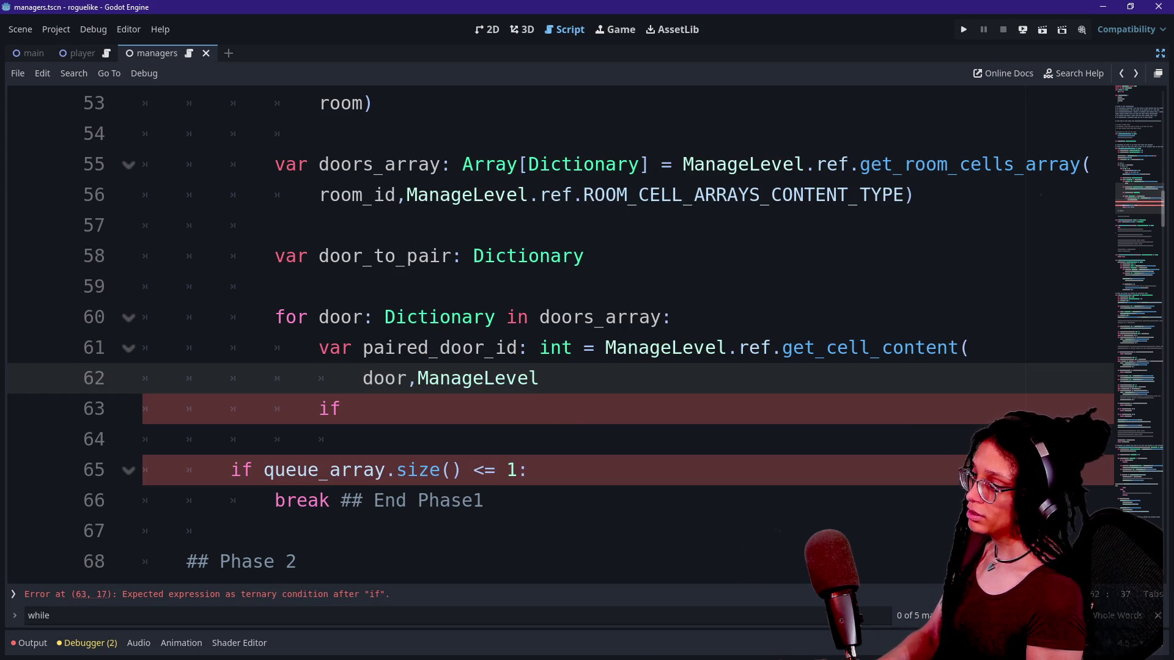
{"action": "key", "text": "BackSpace"}
{"action": "type", "text": "C"}
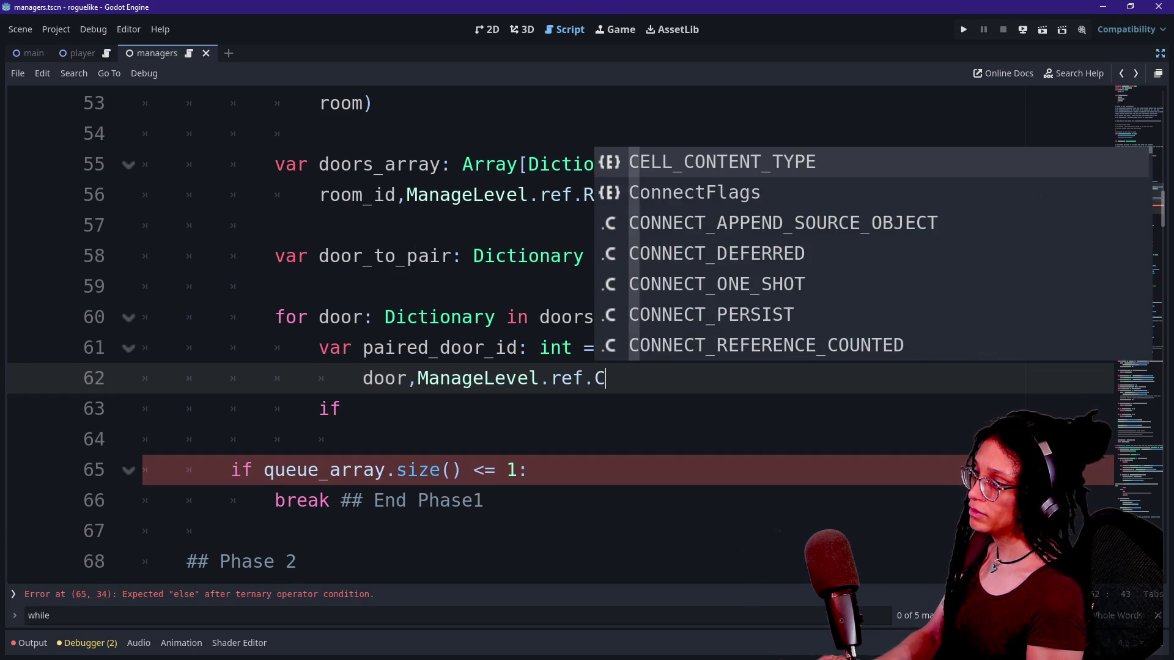
{"action": "key", "text": "Return"}
{"action": "type", "text": "."}
{"action": "key", "text": "Down"}
{"action": "key", "text": "Down"}
{"action": "key", "text": "Down"}
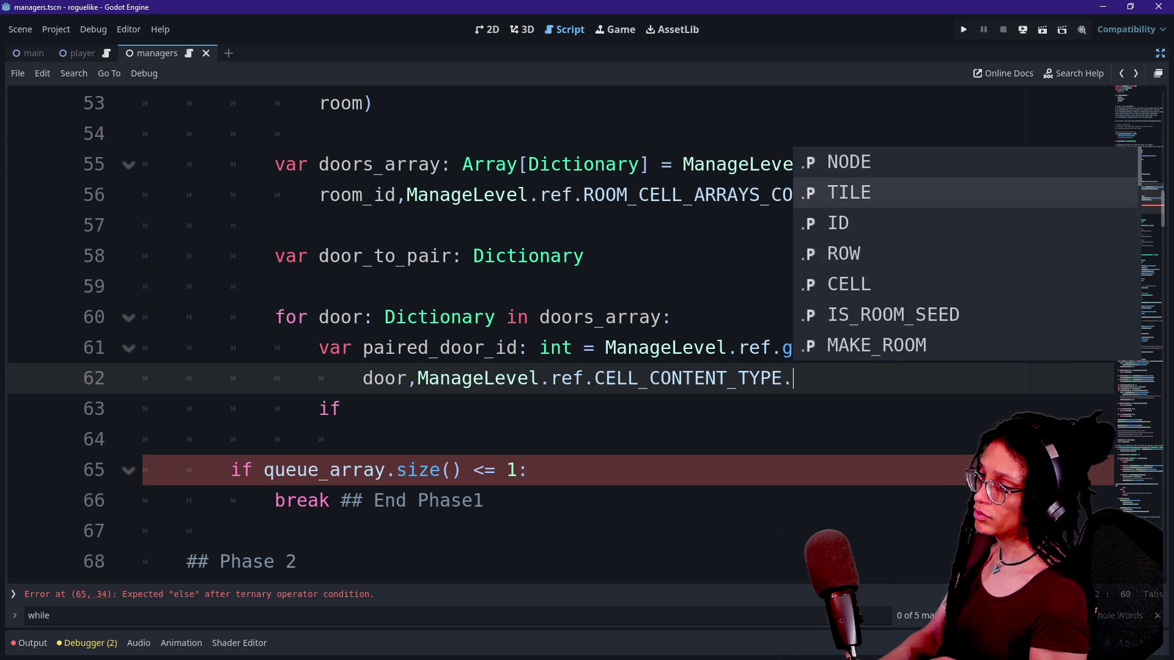
{"action": "key", "text": "Return"}
{"action": "type", "text": ")"}
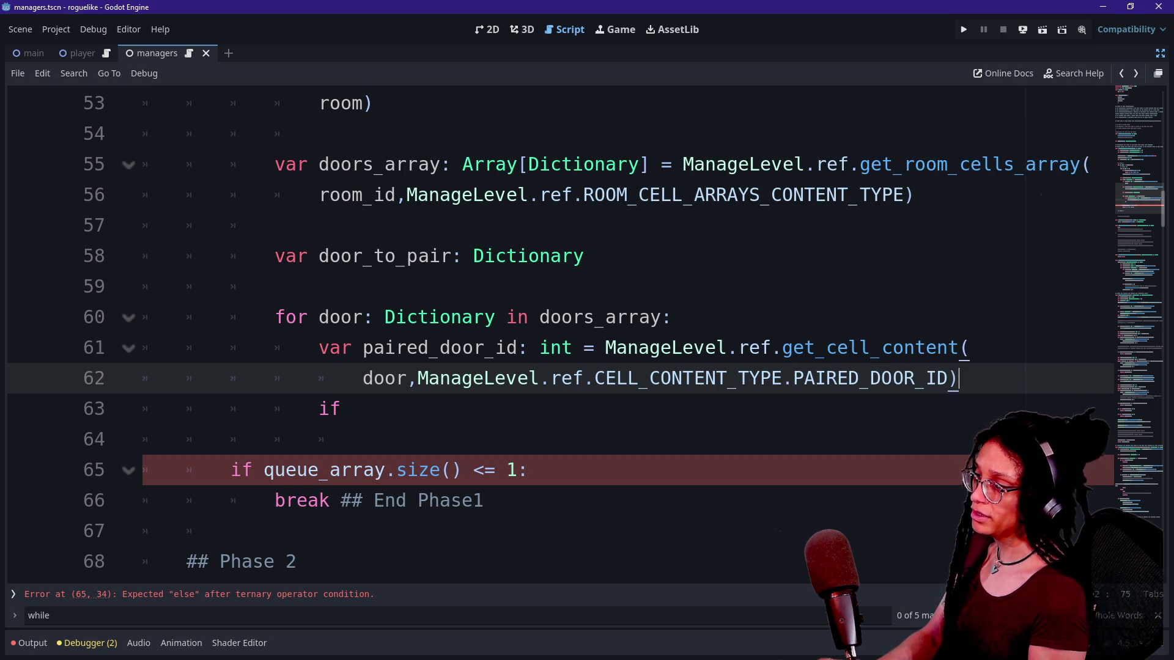
Write 'if paired_door_id > 0:' on line 63 and start its indented body
{"action": "left_click", "coordinate": [340, 408]}
{"action": "type", "text": "paired_do"}
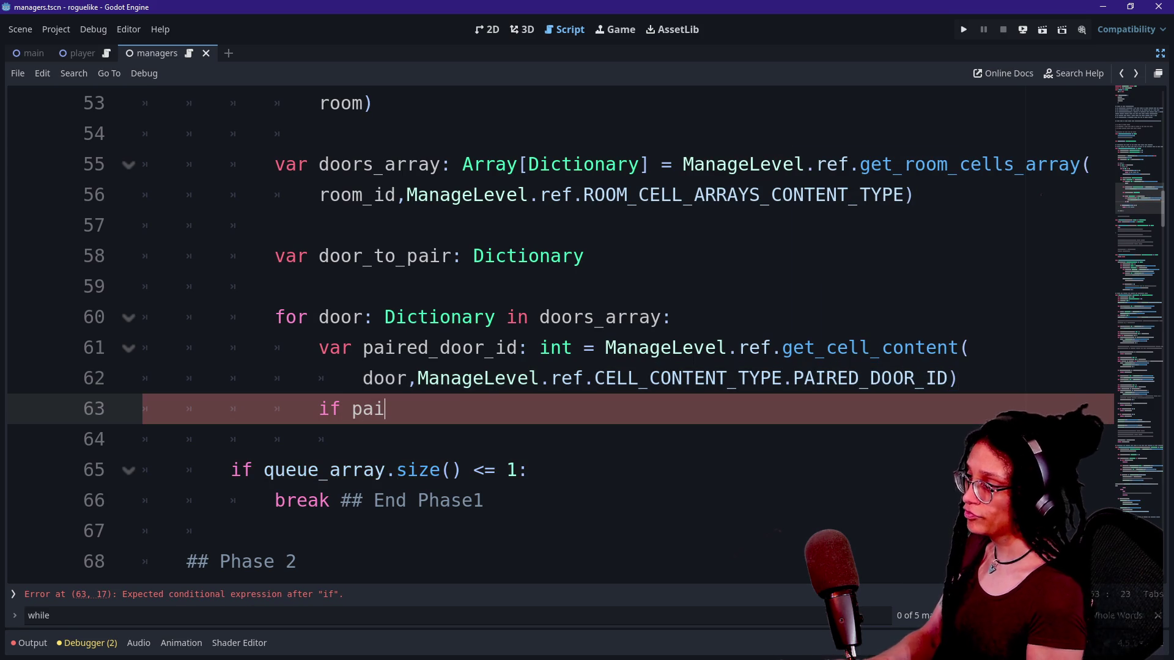
{"action": "type", "text": "or_"}
{"action": "key", "text": "Return"}
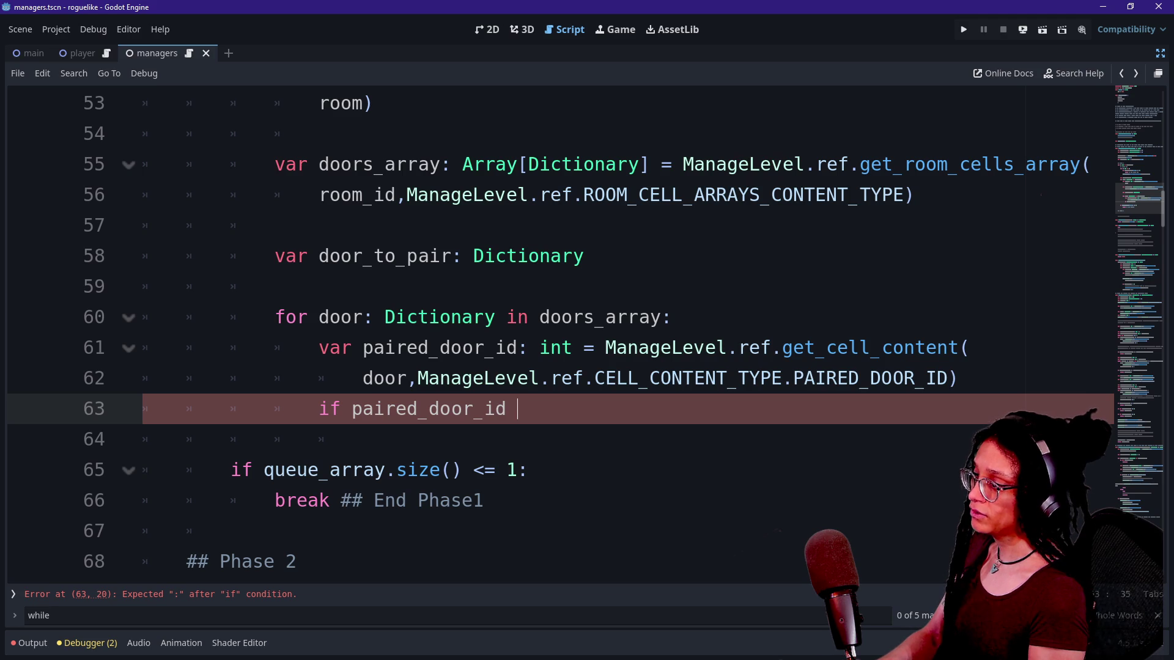
{"action": "type", "text": "> 0"}
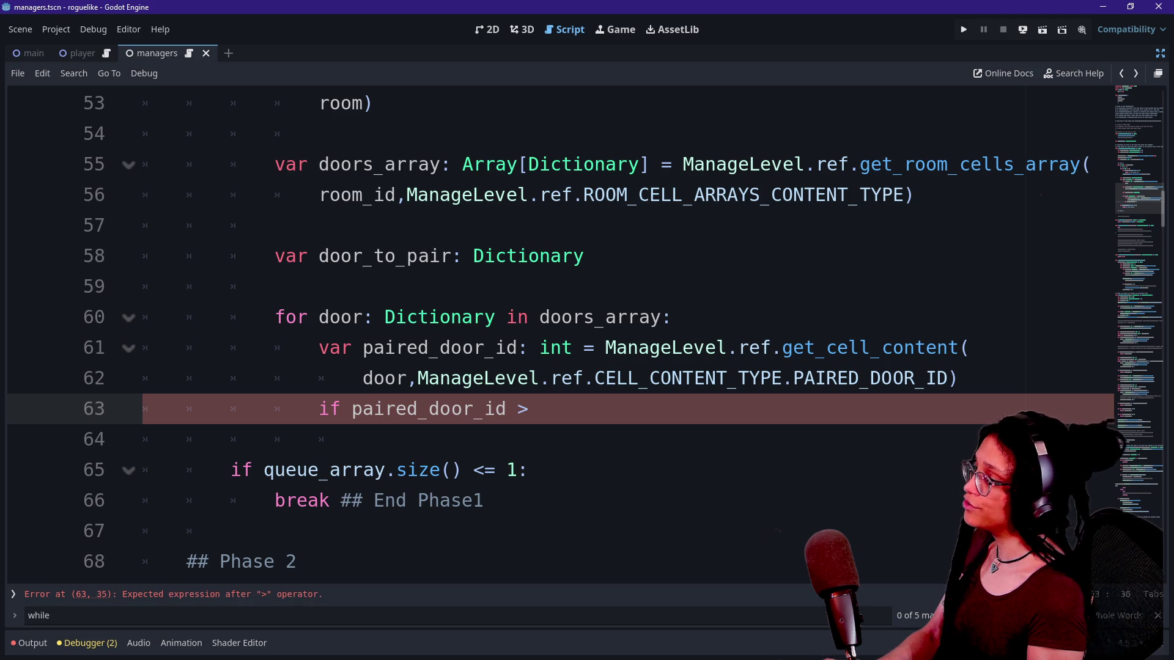
{"action": "type", "text": ":"}
{"action": "key", "text": "Return"}
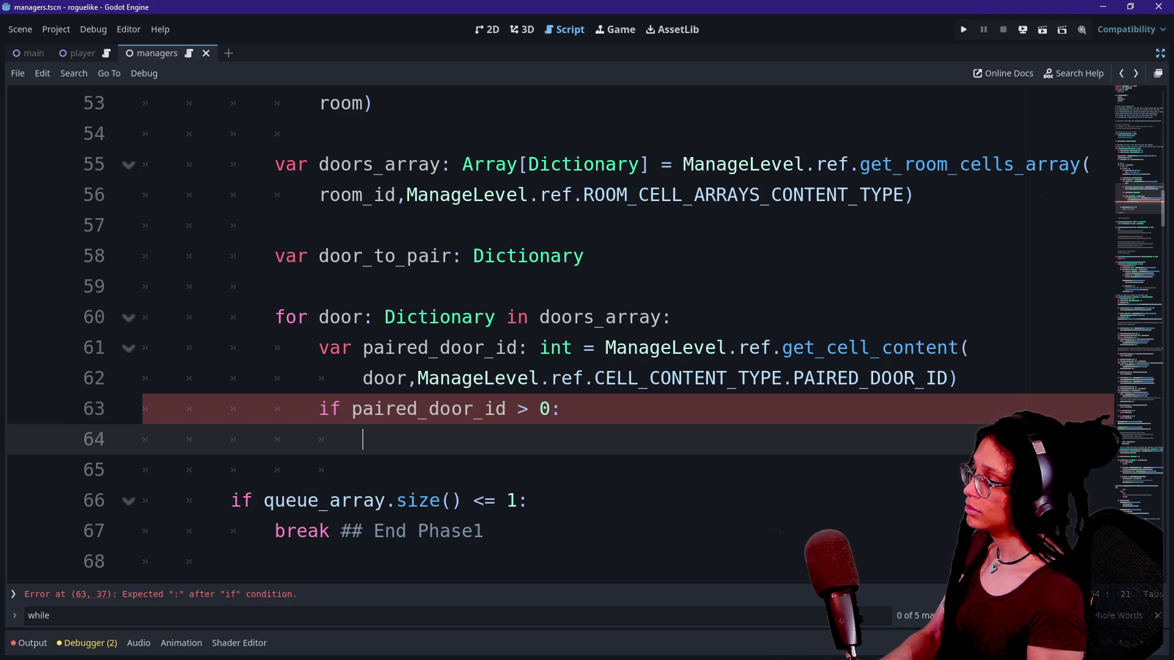
{"action": "scroll", "coordinate": [508, 404], "scroll_direction": "down", "scroll_amount": 1}
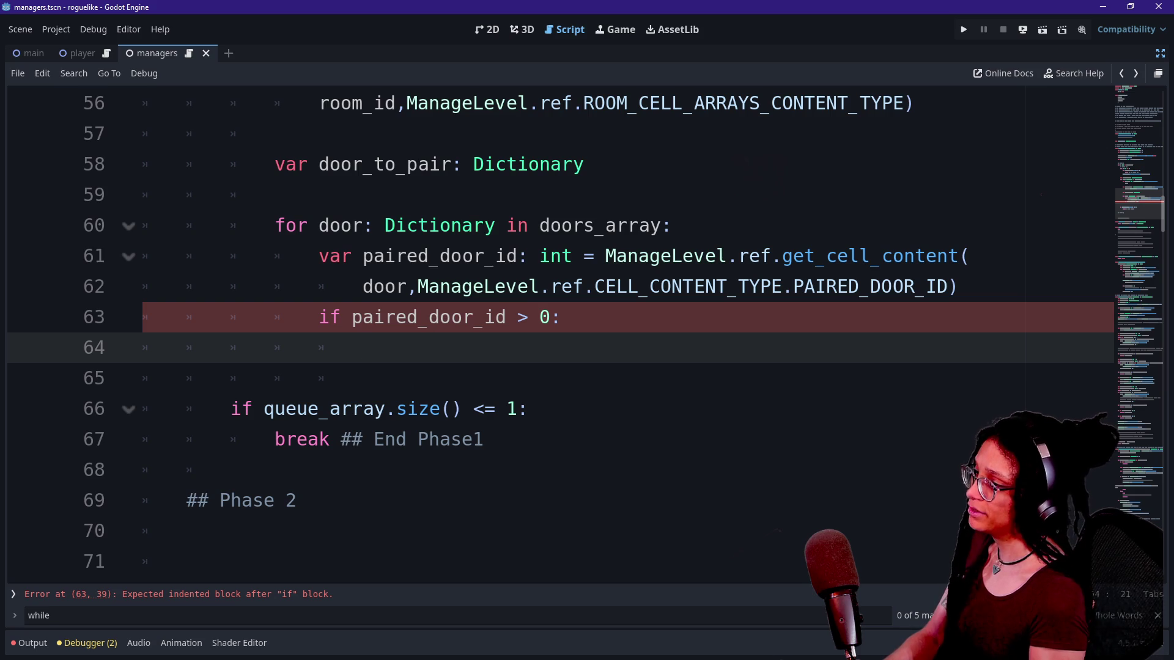
{"action": "left_click", "coordinate": [550, 317]}
{"action": "key", "text": "Left"}
{"action": "key", "text": "Left"}
{"action": "key", "text": "Left"}
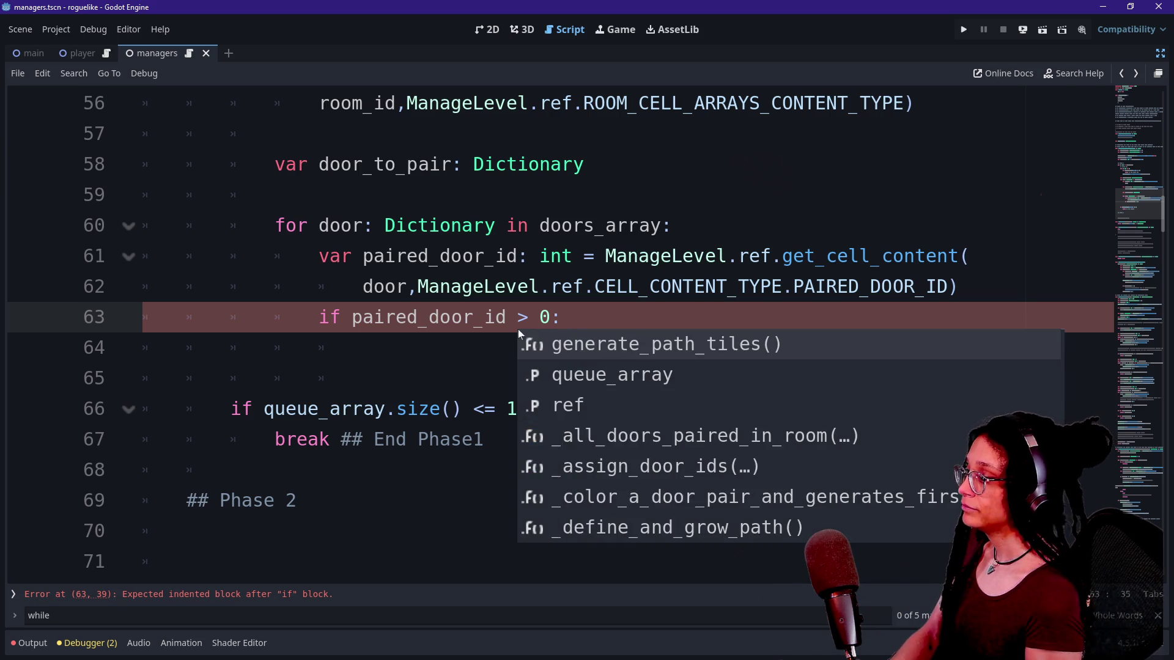
{"action": "left_click", "coordinate": [484, 317]}
{"action": "left_click", "coordinate": [364, 347]}
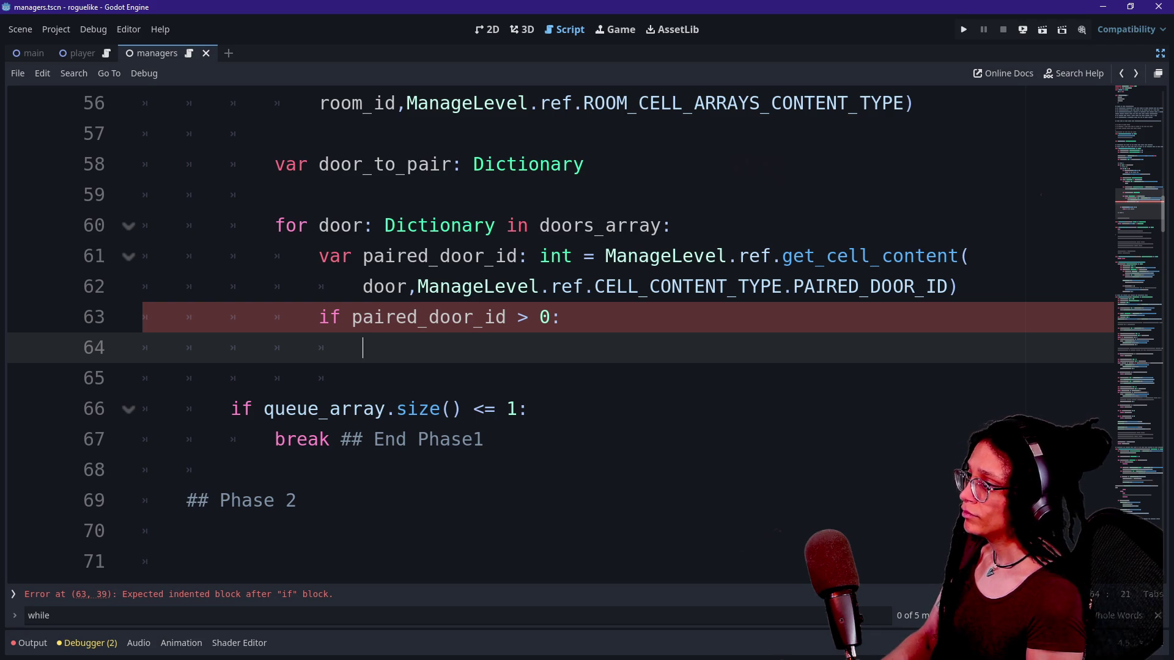
Assign door_to_pair = door inside the if block
{"action": "type", "text": "door_"}
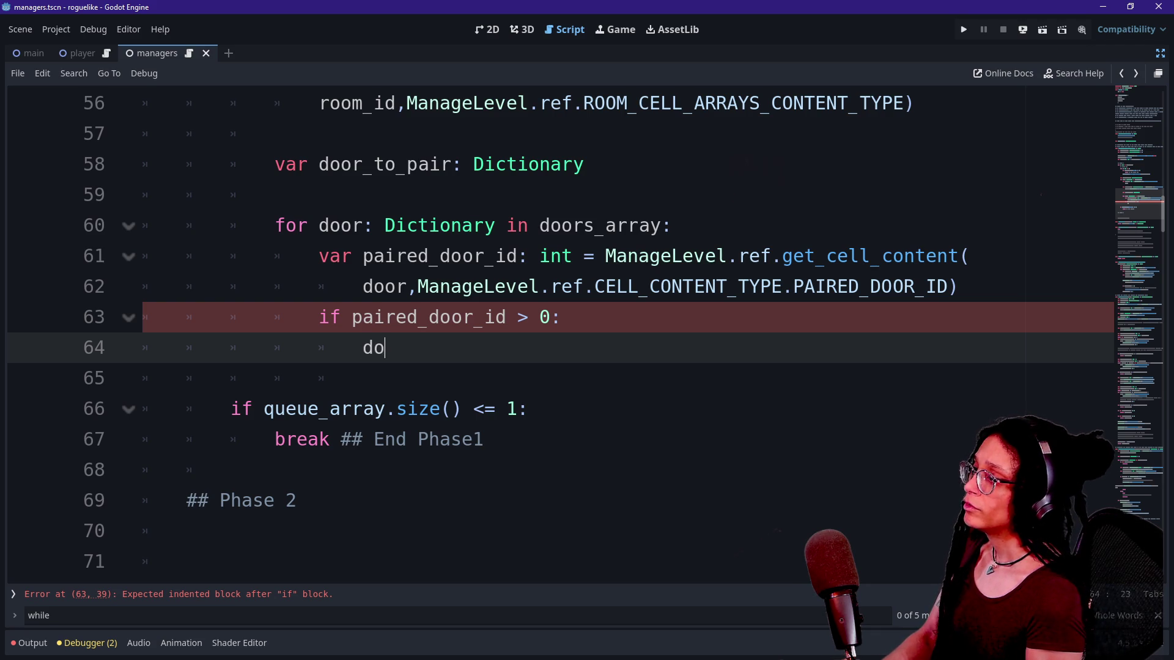
{"action": "key", "text": "Return"}
{"action": "type", "text": "= door"}
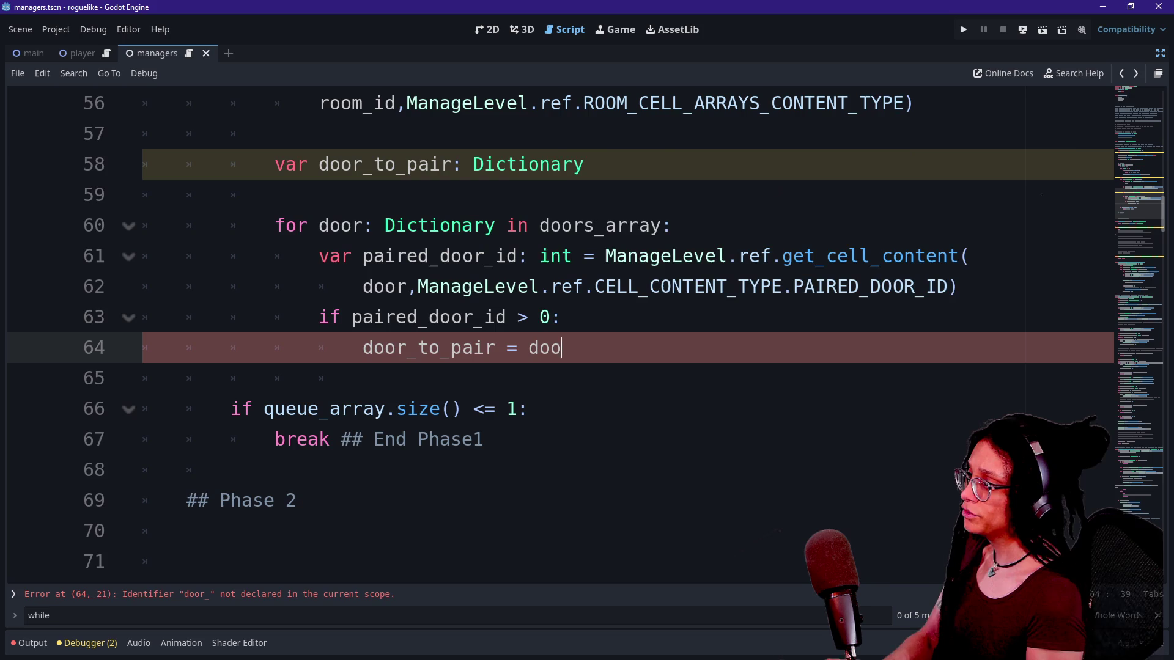
{"action": "left_click", "coordinate": [562, 317]}
{"action": "scroll", "coordinate": [550, 330], "scroll_direction": "up", "scroll_amount": 2}
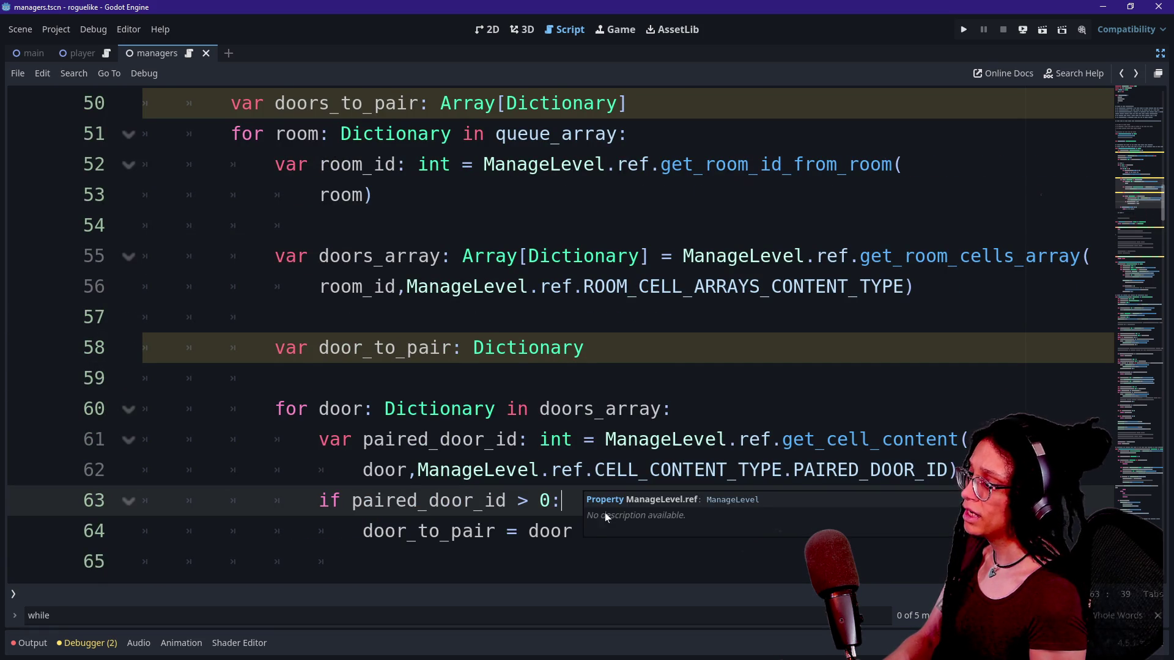
{"action": "left_click", "coordinate": [599, 533]}
Add 'break' below the assignment, then a new line dedented to the room loop level
{"action": "key", "text": "Return"}
{"action": "type", "text": "break"}
{"action": "left_click", "coordinate": [439, 531]}
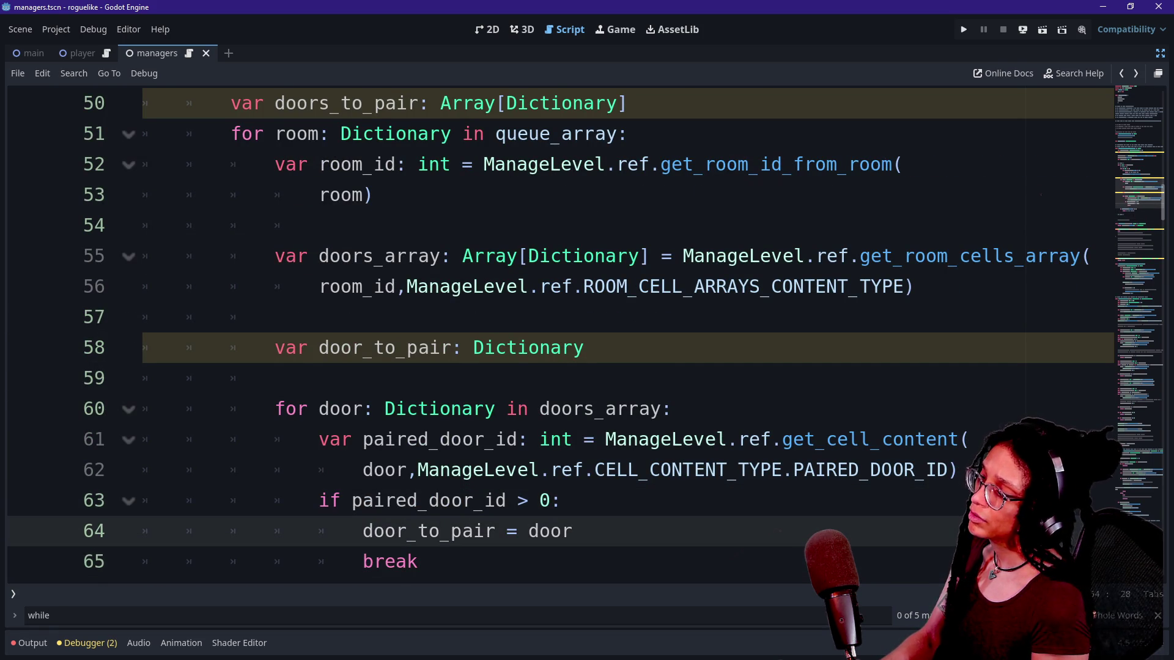
{"action": "left_click", "coordinate": [418, 561]}
{"action": "key", "text": "Return"}
{"action": "key", "text": "BackSpace"}
{"action": "key", "text": "BackSpace"}
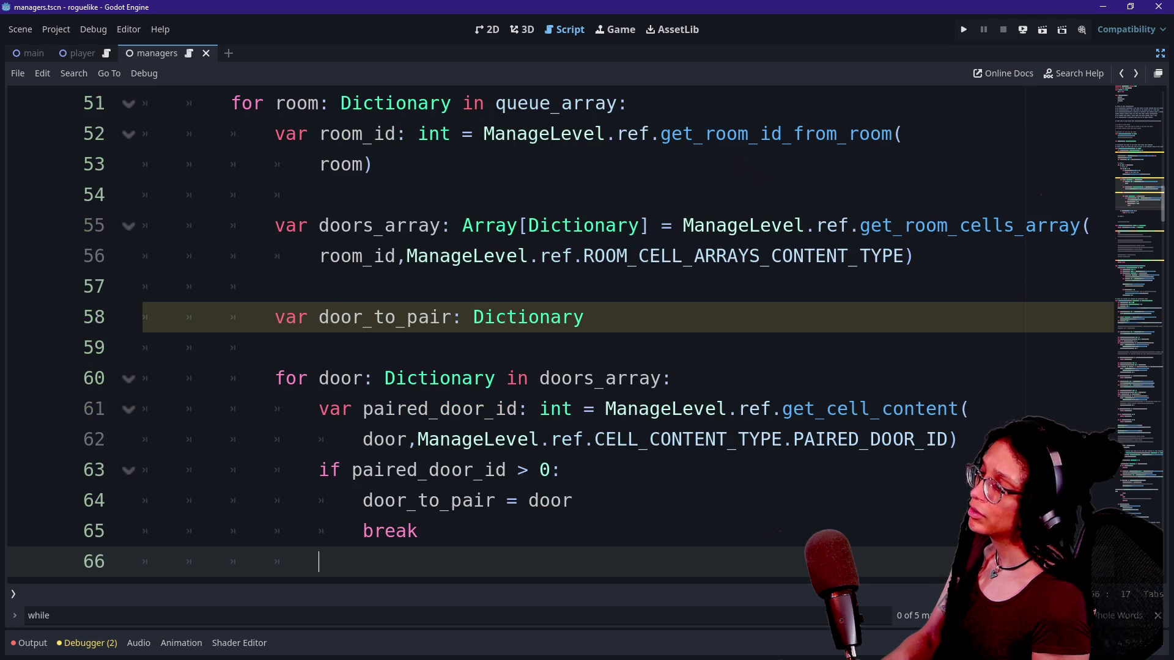
Review the door_to_pair declaration on line 58
{"action": "scroll", "coordinate": [367, 245], "scroll_direction": "up", "scroll_amount": 1}
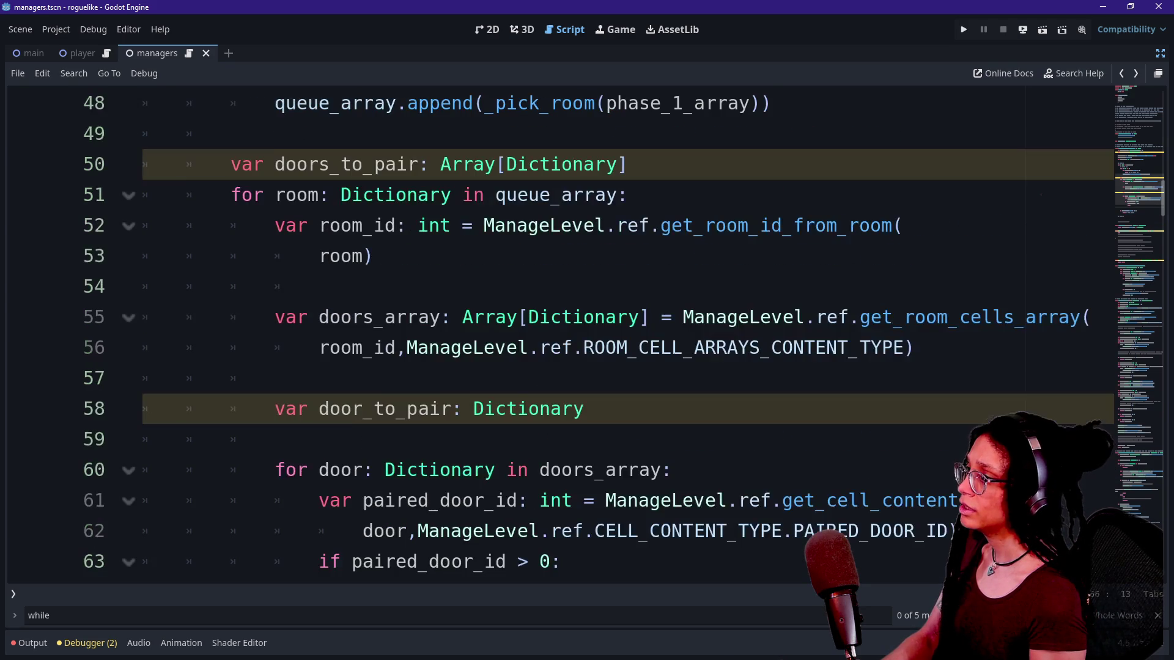
{"action": "left_click_drag", "start_coordinate": [253, 195], "coordinate": [538, 225]}
{"action": "left_click", "coordinate": [252, 195]}
{"action": "left_click", "coordinate": [319, 286]}
{"action": "scroll", "coordinate": [367, 276], "scroll_direction": "down", "scroll_amount": 1}
{"action": "scroll", "coordinate": [367, 275], "scroll_direction": "up", "scroll_amount": 1}
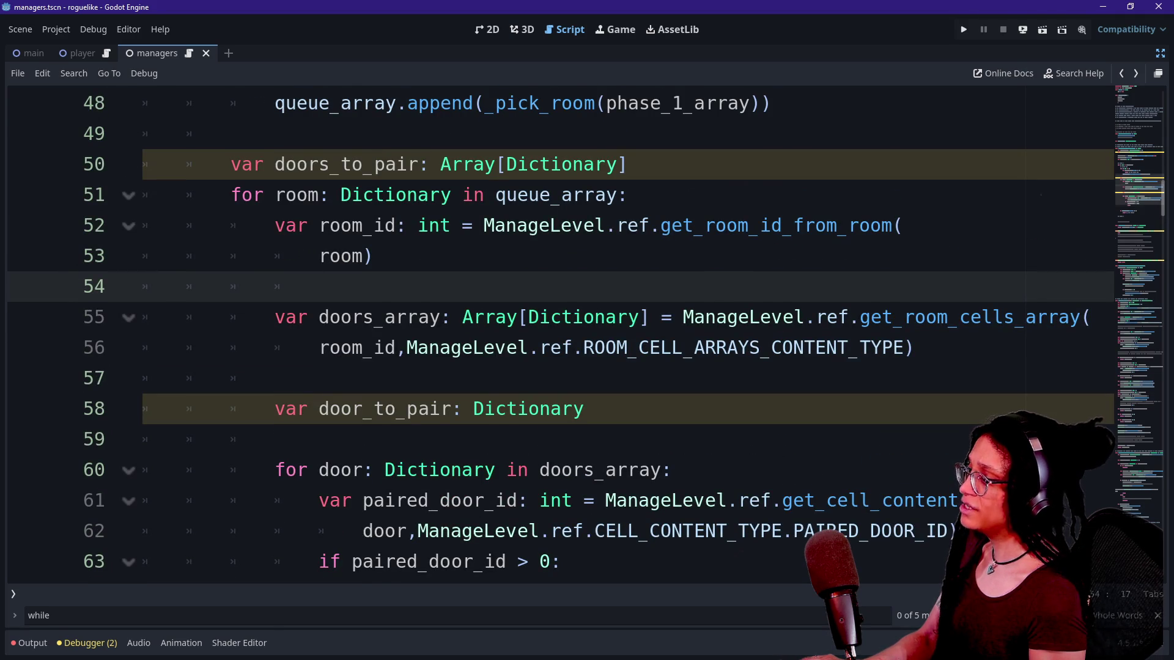
{"action": "scroll", "coordinate": [550, 334], "scroll_direction": "down", "scroll_amount": 1}
{"action": "left_click_drag", "start_coordinate": [319, 317], "coordinate": [586, 316]}
{"action": "left_click", "coordinate": [585, 317]}
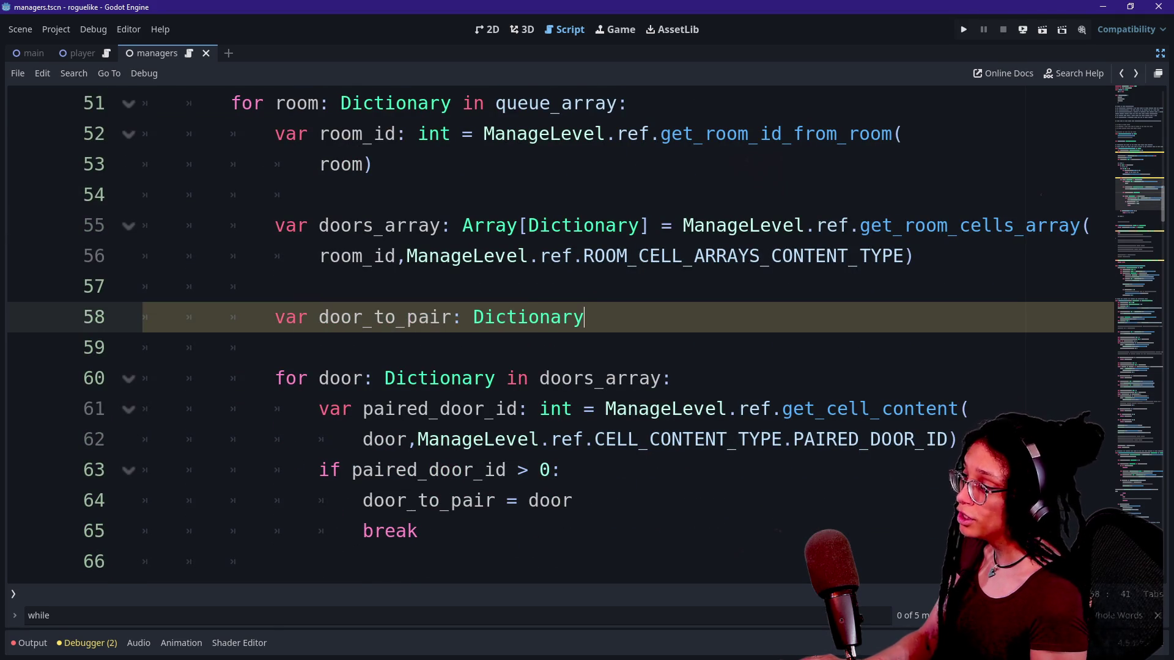
Check the room loop on line 51, then return to empty line 66
{"action": "scroll", "coordinate": [550, 333], "scroll_direction": "up", "scroll_amount": 1}
{"action": "left_click", "coordinate": [269, 163]}
{"action": "left_click_drag", "start_coordinate": [270, 164], "coordinate": [540, 194]}
{"action": "left_click", "coordinate": [540, 195]}
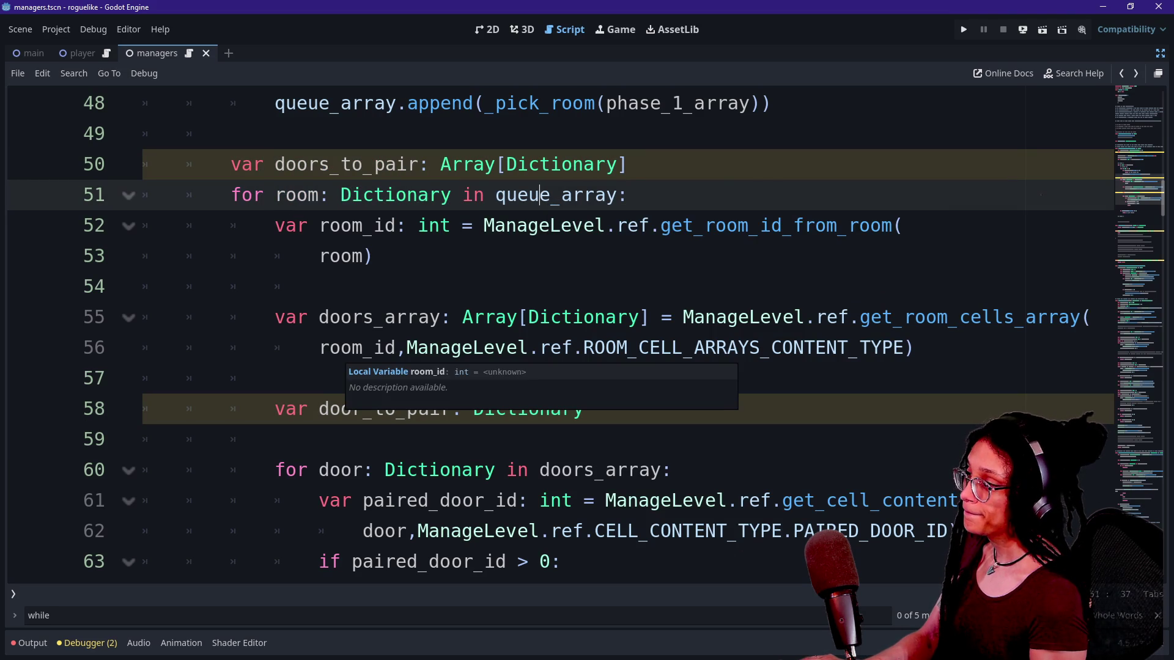
{"action": "scroll", "coordinate": [550, 334], "scroll_direction": "down", "scroll_amount": 1}
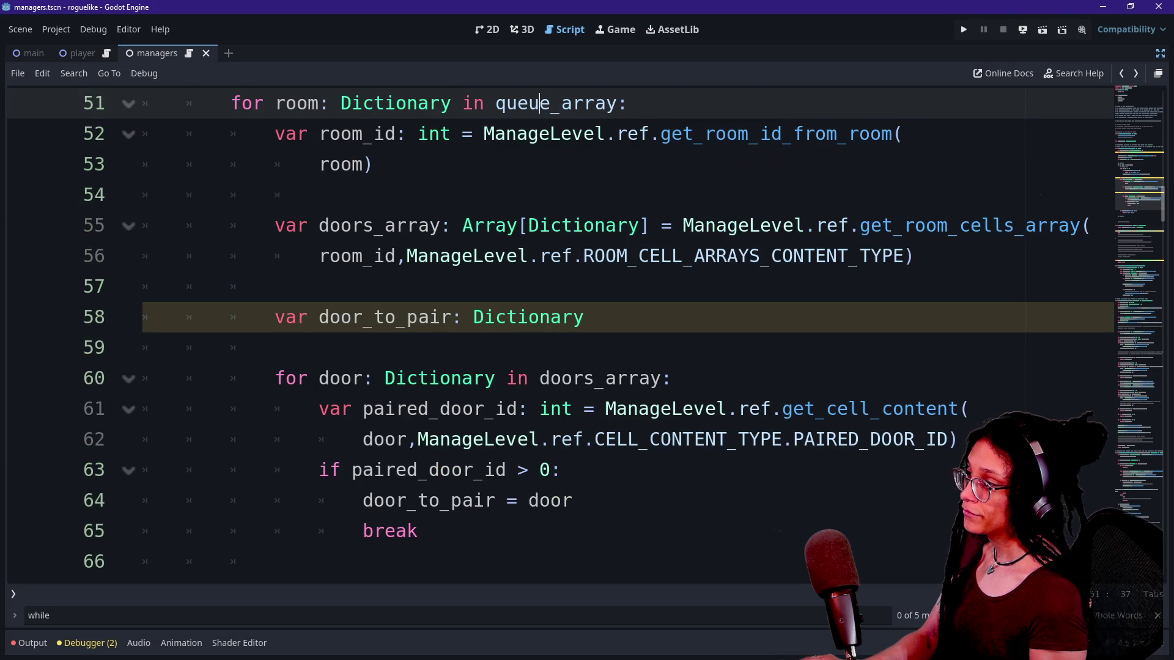
{"action": "scroll", "coordinate": [550, 333], "scroll_direction": "up", "scroll_amount": 3}
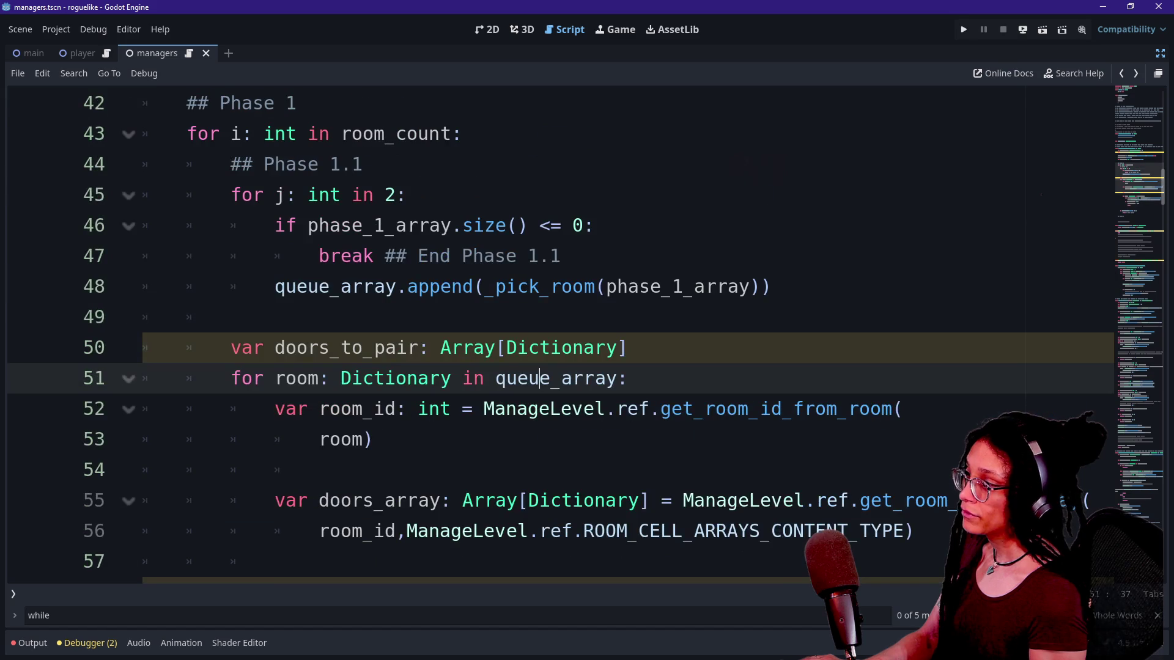
{"action": "scroll", "coordinate": [550, 334], "scroll_direction": "down", "scroll_amount": 1}
{"action": "scroll", "coordinate": [550, 333], "scroll_direction": "down", "scroll_amount": 3}
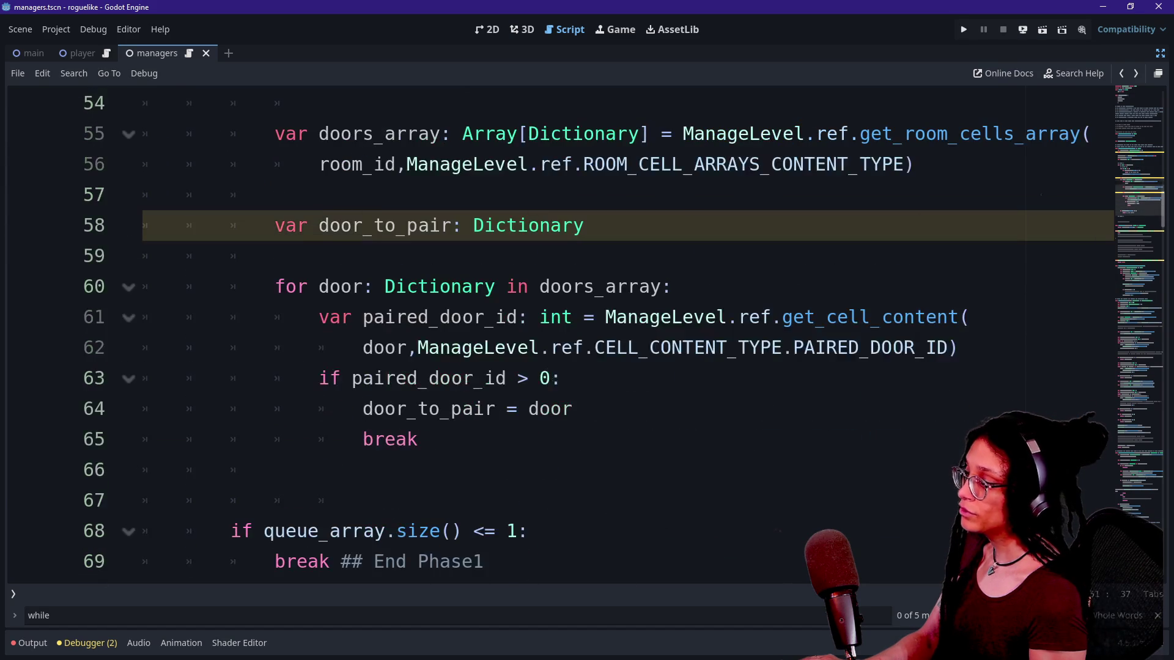
{"action": "left_click", "coordinate": [276, 469]}
{"action": "type", "text": "doors_to_pair"}
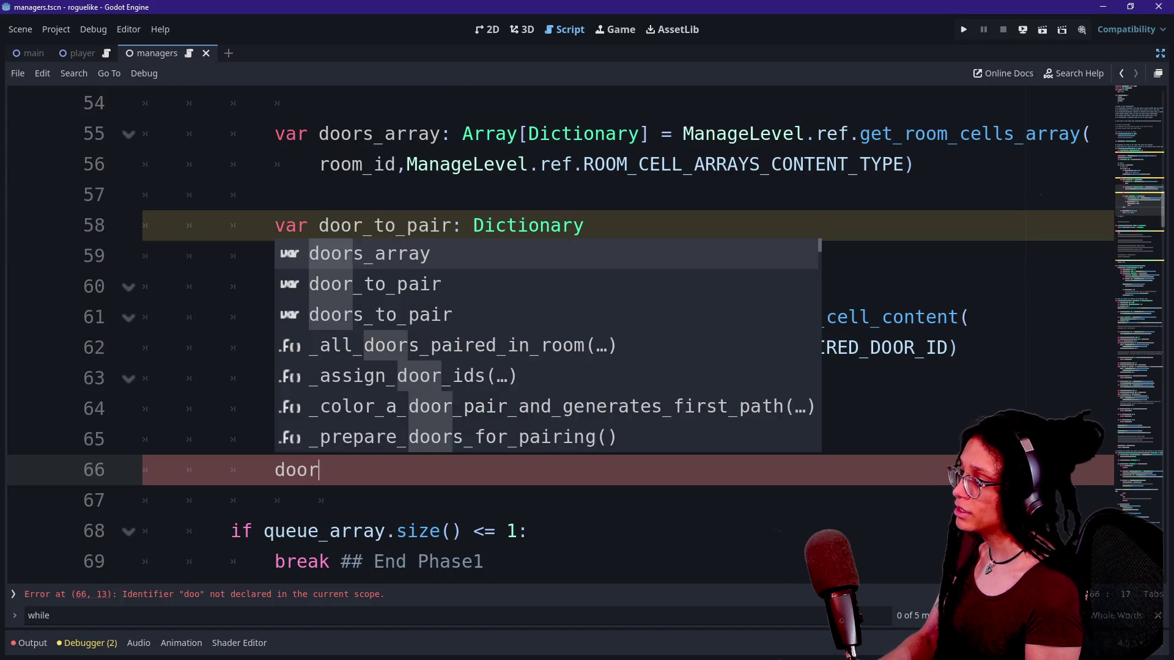
{"action": "type", "text": ".append("}
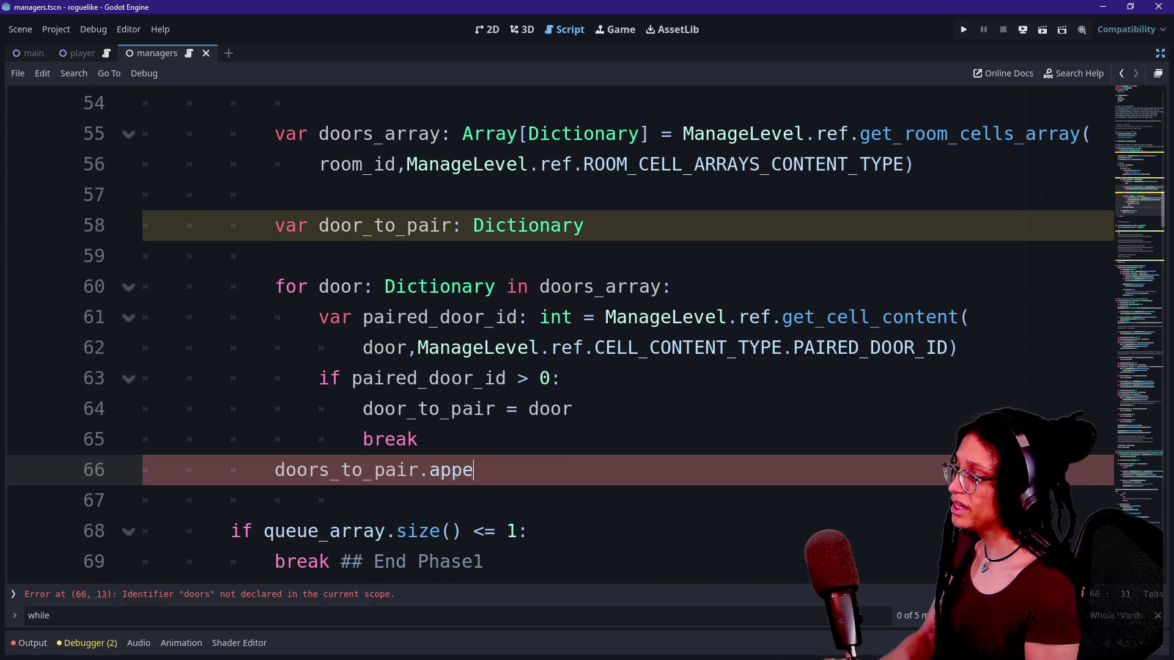
{"action": "type", "text": "door_to_pa"}
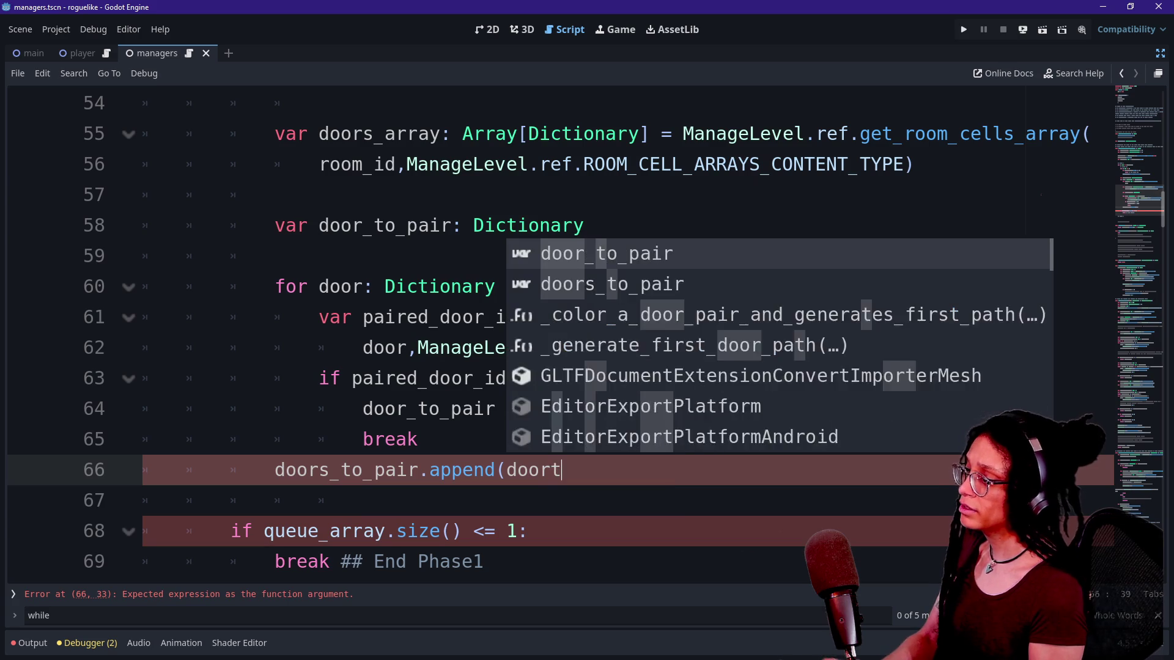
{"action": "key", "text": "Return"}
{"action": "type", "text": ")"}
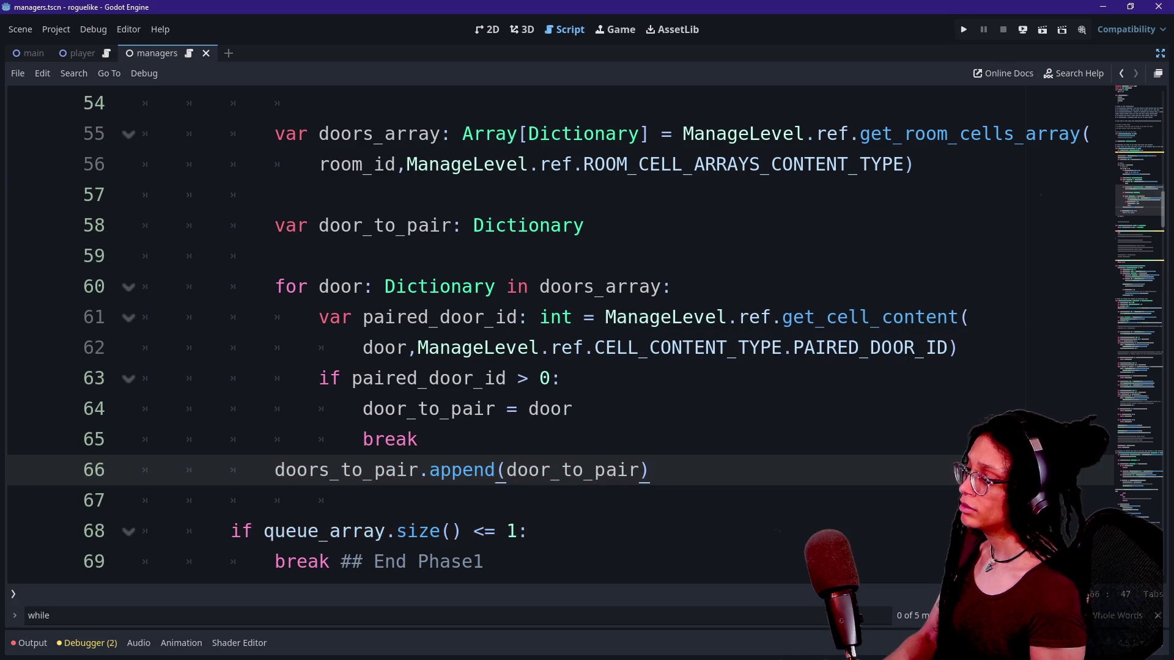
{"action": "key", "text": "Up"}
{"action": "key", "text": "Return"}
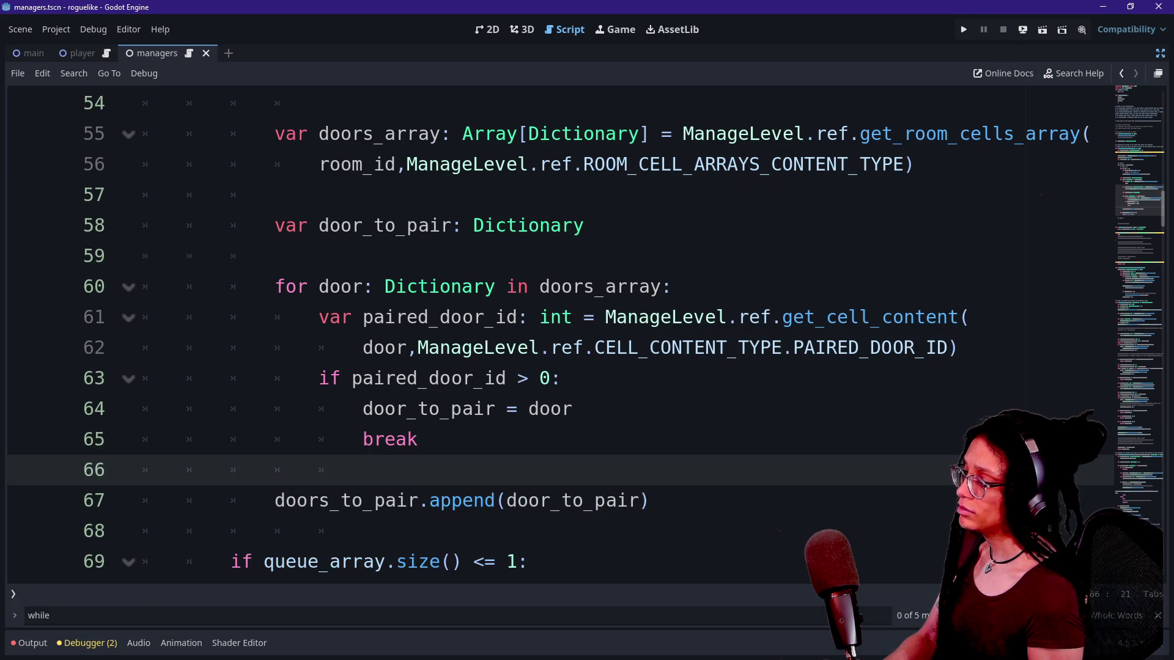
{"action": "scroll", "coordinate": [550, 337], "scroll_direction": "down", "scroll_amount": 1}
{"action": "scroll", "coordinate": [550, 337], "scroll_direction": "up", "scroll_amount": 2}
{"action": "scroll", "coordinate": [550, 337], "scroll_direction": "up", "scroll_amount": 3}
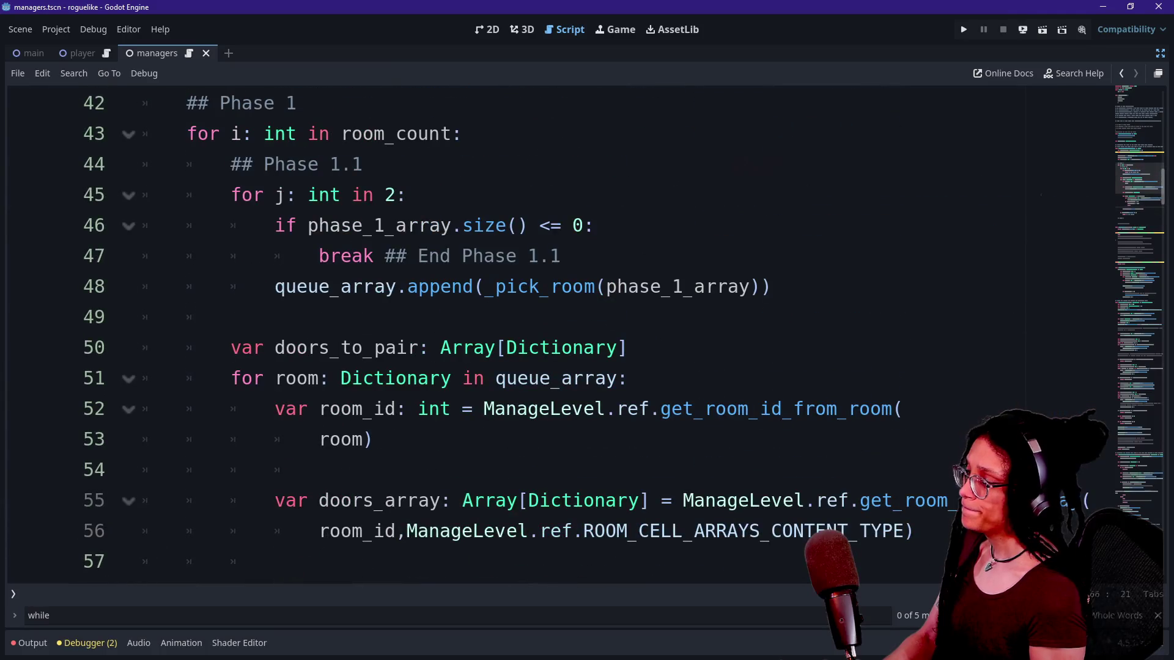
{"action": "mouse_move", "coordinate": [231, 347]}
{"action": "left_mouse_down"}
{"action": "mouse_move", "coordinate": [624, 347]}
{"action": "mouse_move", "coordinate": [232, 316]}
{"action": "mouse_move", "coordinate": [629, 378]}
{"action": "mouse_move", "coordinate": [624, 347]}
{"action": "left_mouse_up"}
{"action": "left_click", "coordinate": [624, 347]}
{"action": "scroll", "coordinate": [624, 347], "scroll_direction": "down", "scroll_amount": 3}
{"action": "scroll", "coordinate": [551, 336], "scroll_direction": "down", "scroll_amount": 3}
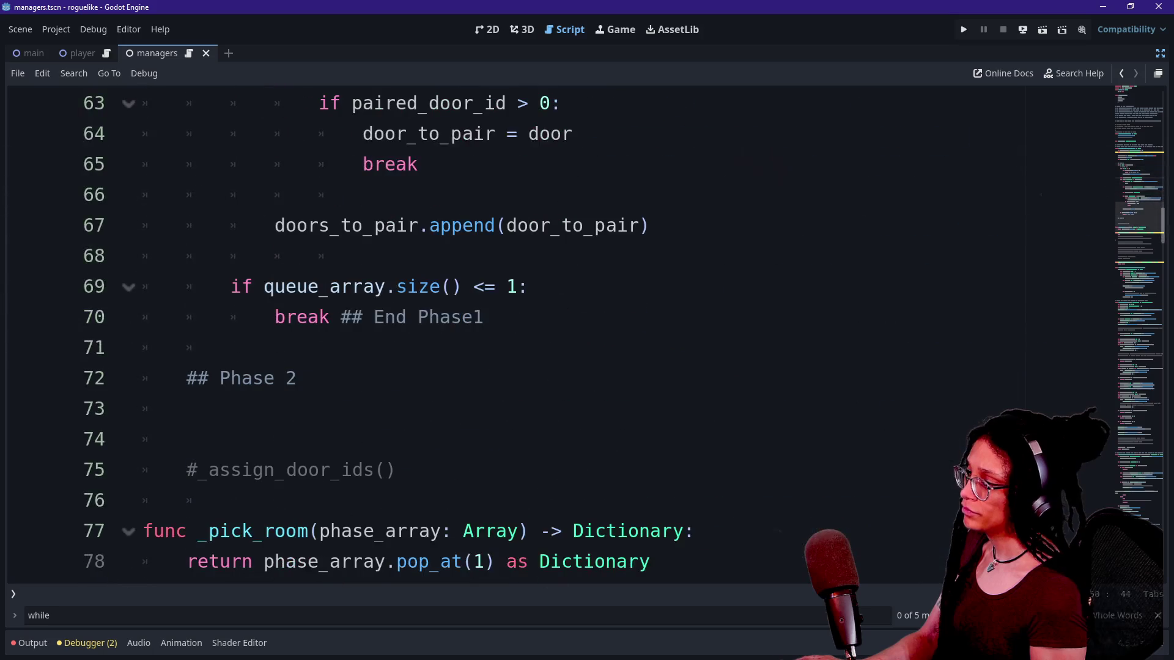
{"action": "left_click", "coordinate": [297, 378]}
{"action": "left_click", "coordinate": [186, 408]}
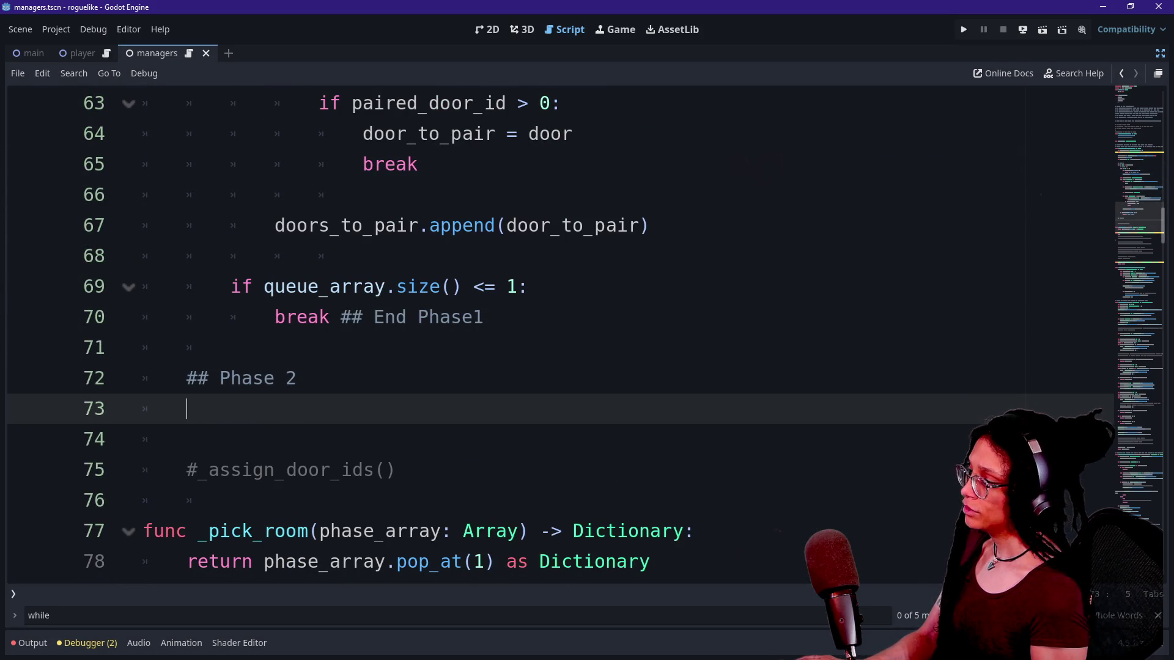
Create an empty line 74 under ## Phase 2
{"action": "key", "text": "Return"}
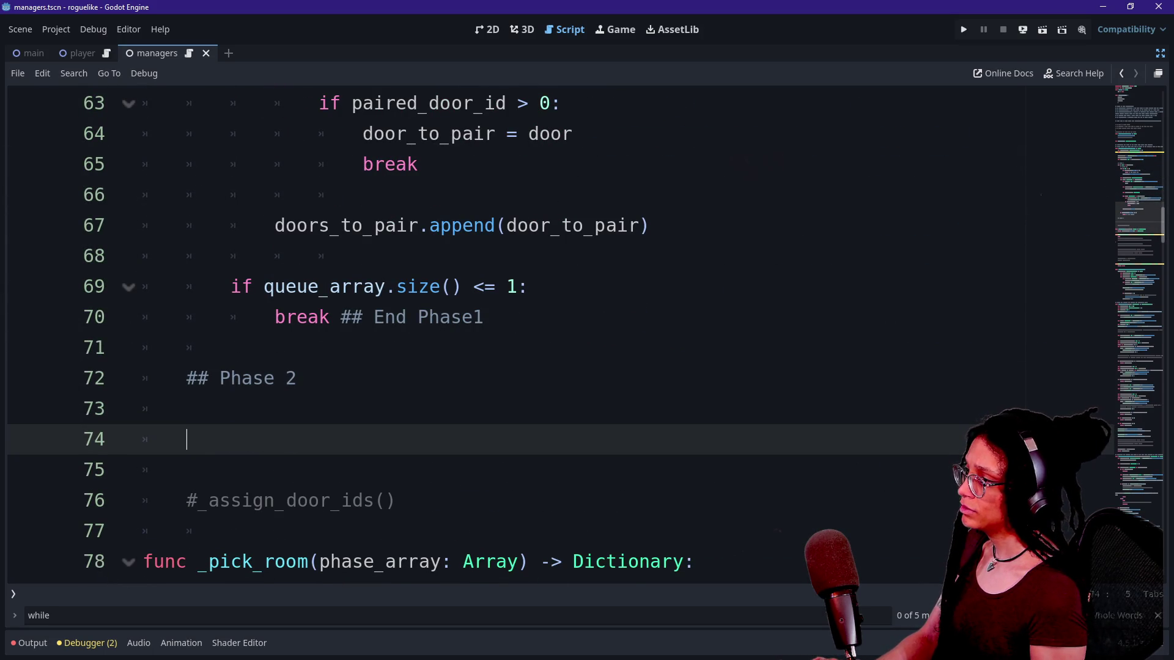
{"action": "key", "text": "Down"}
{"action": "key", "text": "Down"}
{"action": "key", "text": "End"}
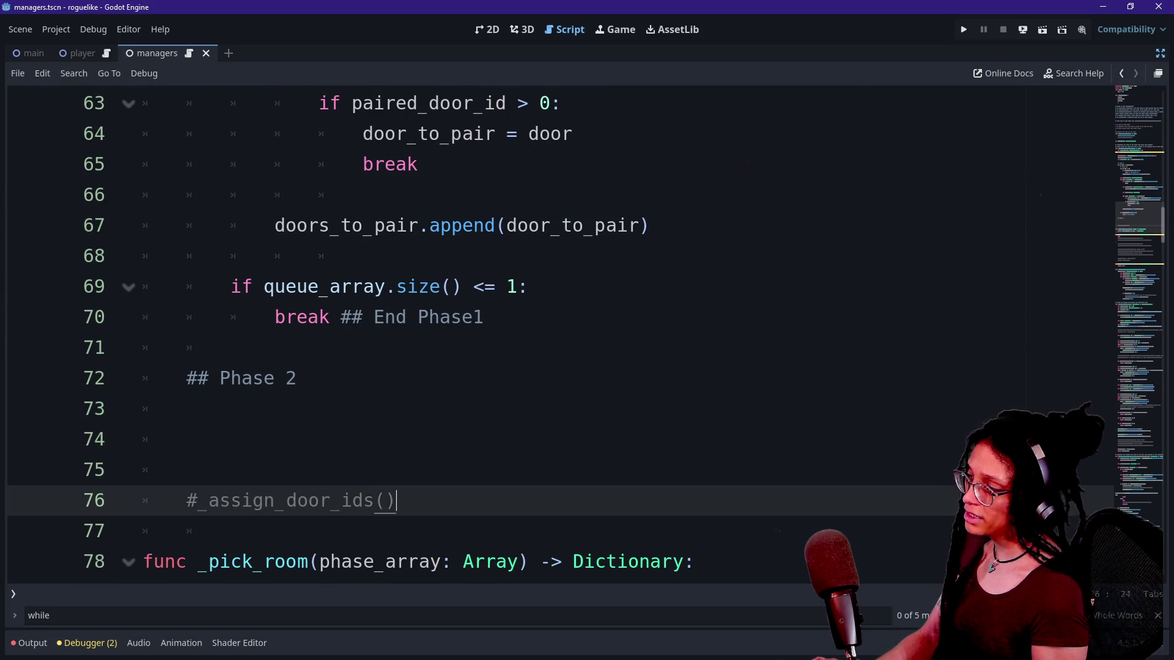
{"action": "key", "text": "Up"}
{"action": "key", "text": "Up"}
{"action": "scroll", "coordinate": [550, 330], "scroll_direction": "up", "scroll_amount": 3}
{"action": "scroll", "coordinate": [550, 330], "scroll_direction": "down", "scroll_amount": 3}
Write print.fancy([FFX.HIGHLIGHT],doors_to_pair) there, then scroll up toward the declarations
{"action": "type", "text": "print.fancy("}
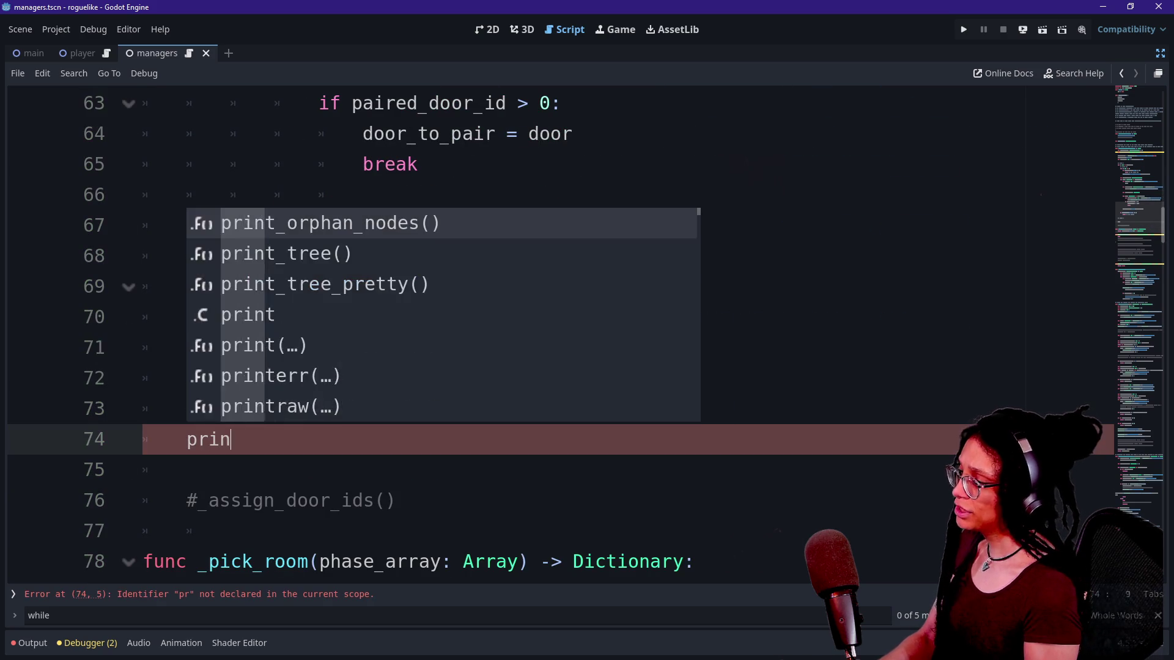
{"action": "key", "text": "Escape"}
{"action": "type", "text": "[FFX.HI"}
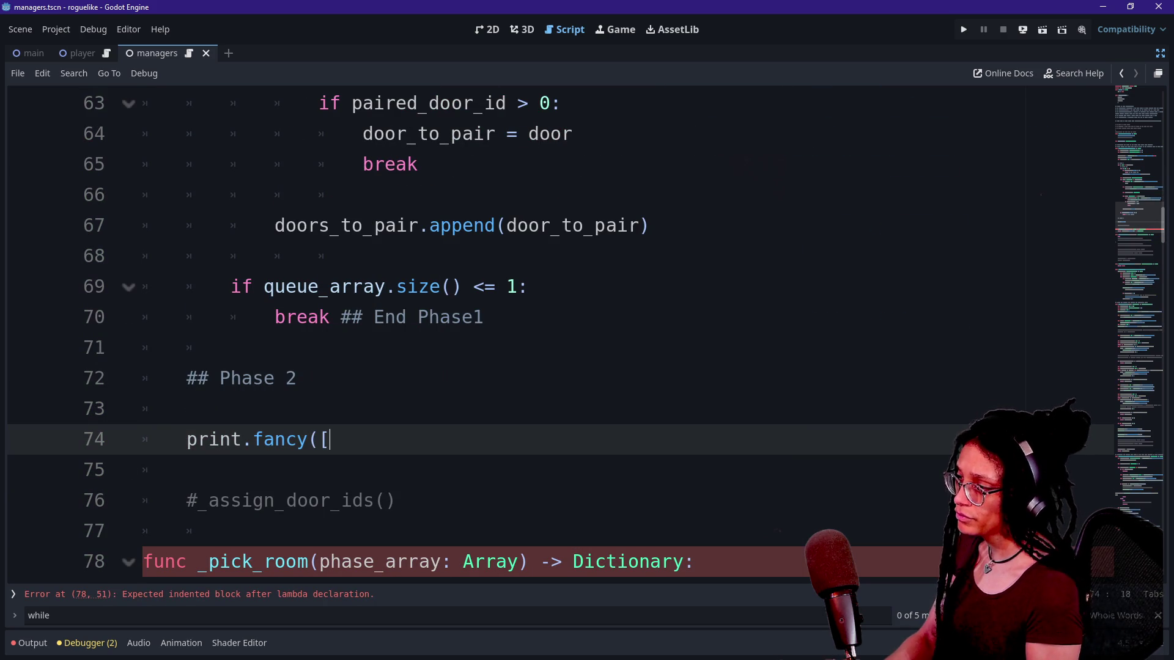
{"action": "type", "text": "GHLIGHT],\""}
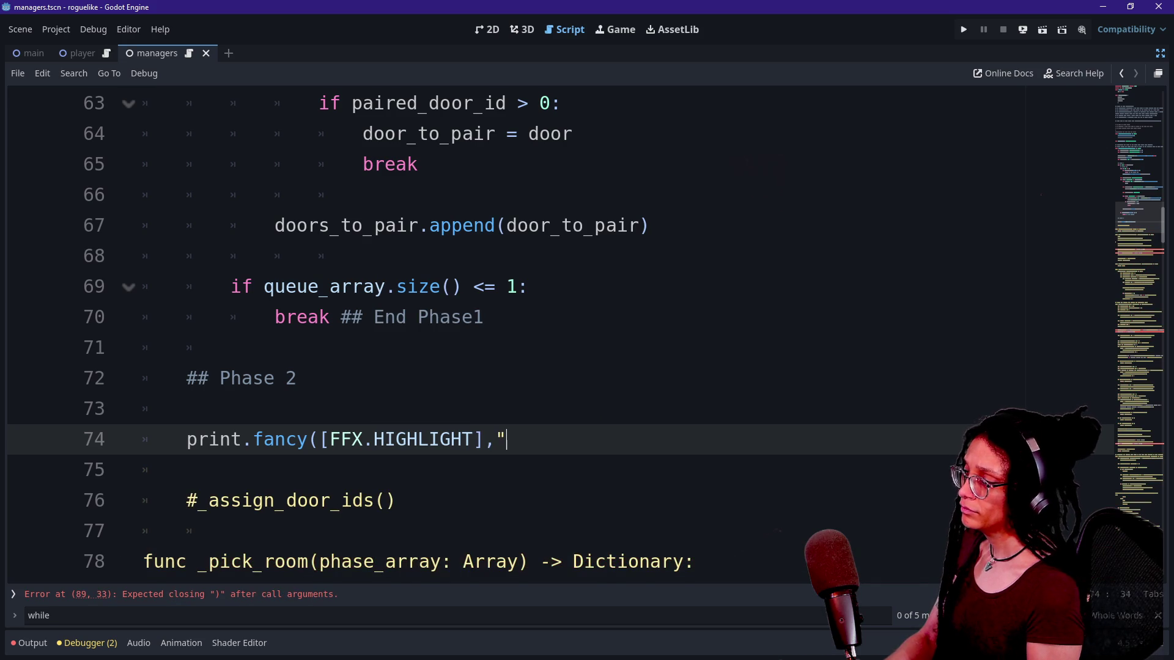
{"action": "key", "text": "BackSpace"}
{"action": "type", "text": "doors_to_pair"}
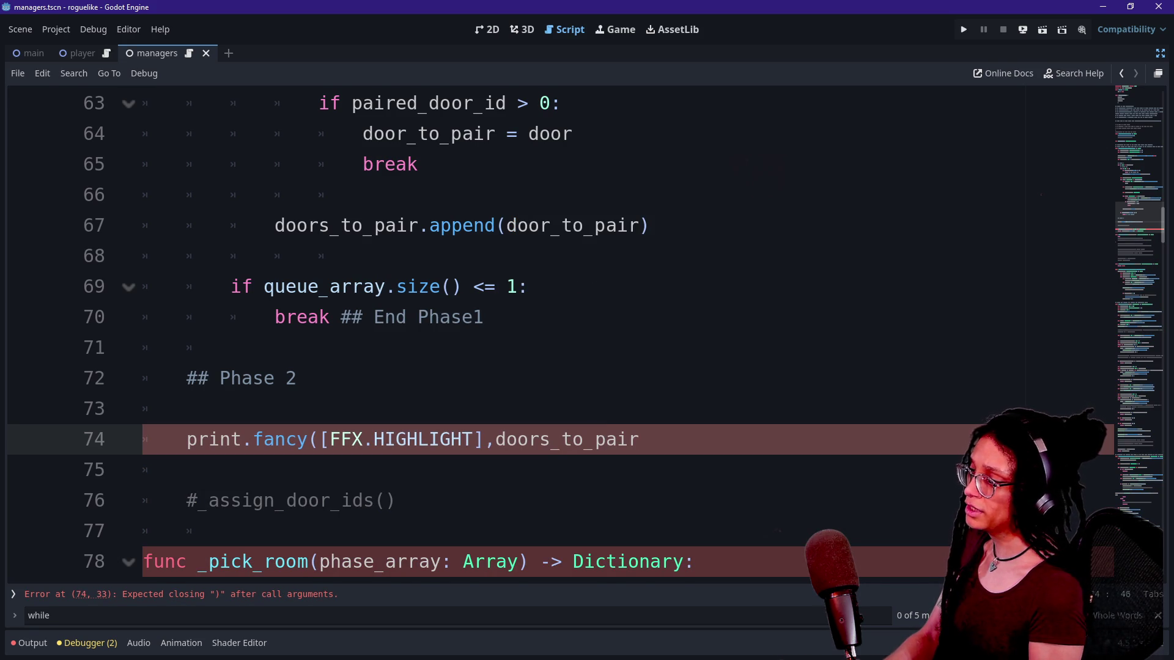
{"action": "type", "text": ")"}
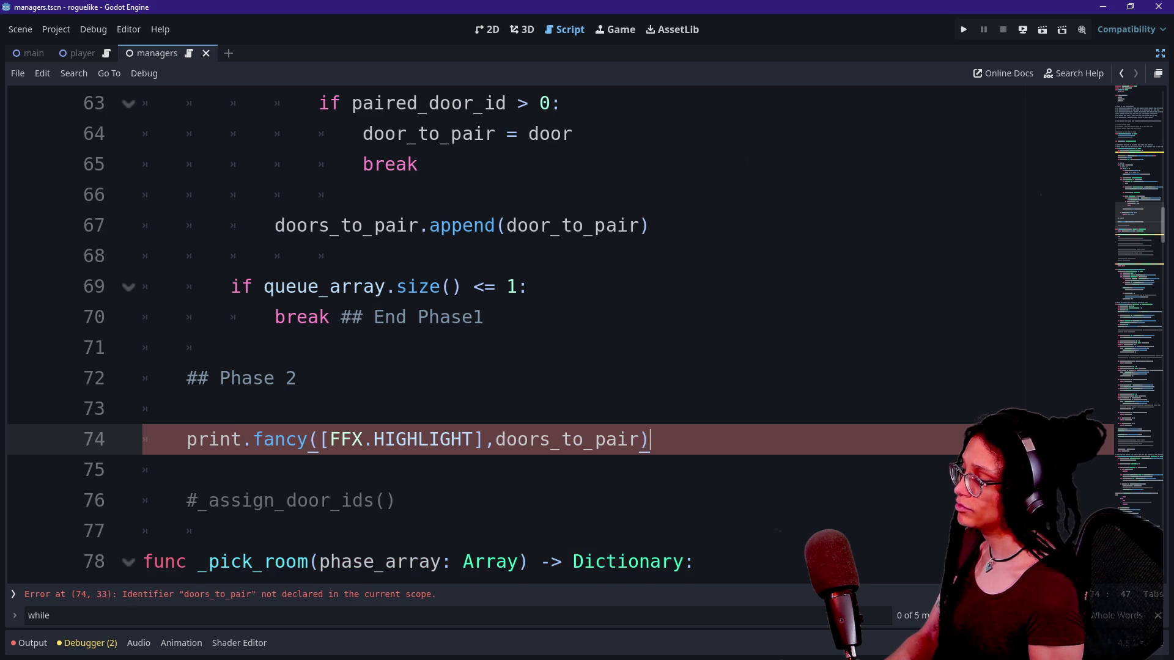
{"action": "scroll", "coordinate": [550, 330], "scroll_direction": "up", "scroll_amount": 2}
{"action": "scroll", "coordinate": [596, 409], "scroll_direction": "up", "scroll_amount": 9}
{"action": "mouse_move", "coordinate": [596, 408]}
{"action": "scroll", "coordinate": [596, 408], "scroll_direction": "up", "scroll_amount": 2}
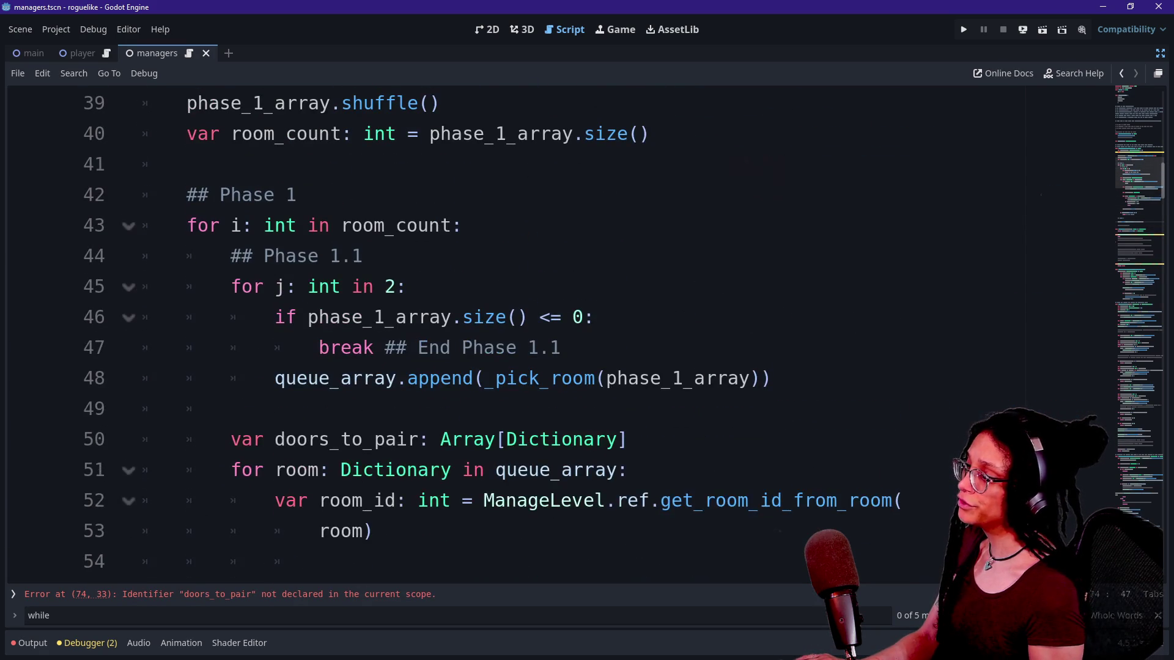
Try moving a line above ## Phase 1, then undo the cut and paste
{"action": "left_click_drag", "start_coordinate": [628, 439], "coordinate": [231, 408]}
{"action": "key", "text": "ctrl+x"}
{"action": "left_click", "coordinate": [186, 164]}
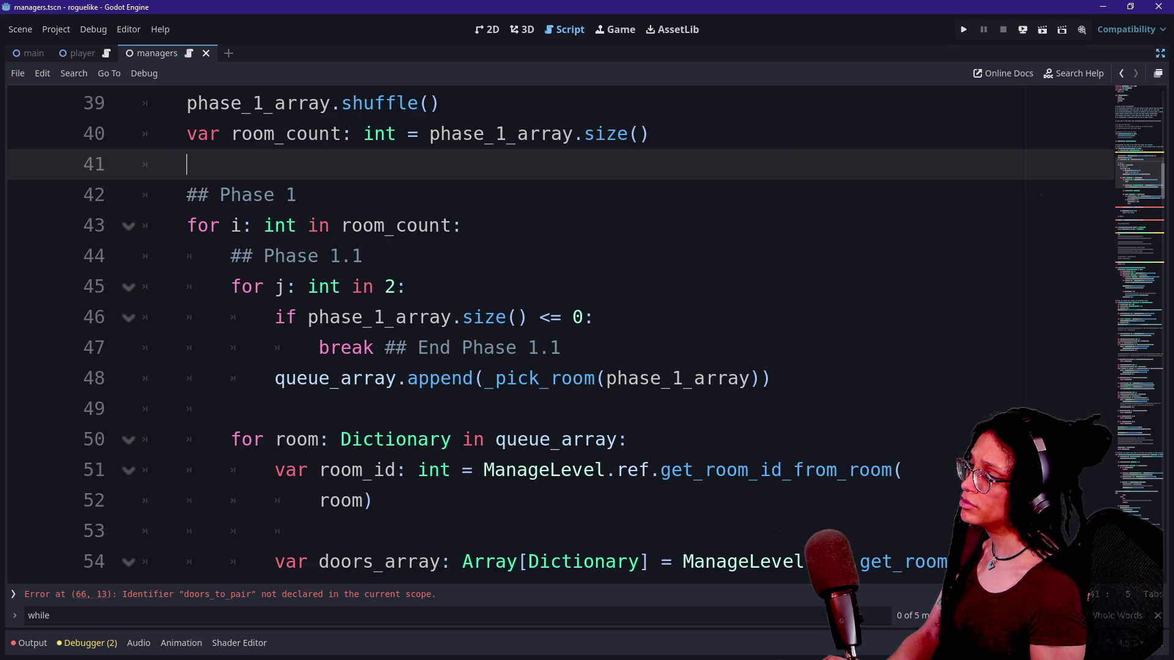
{"action": "key", "text": "ctrl+v"}
{"action": "key", "text": "ctrl+z"}
{"action": "key", "text": "ctrl+z"}
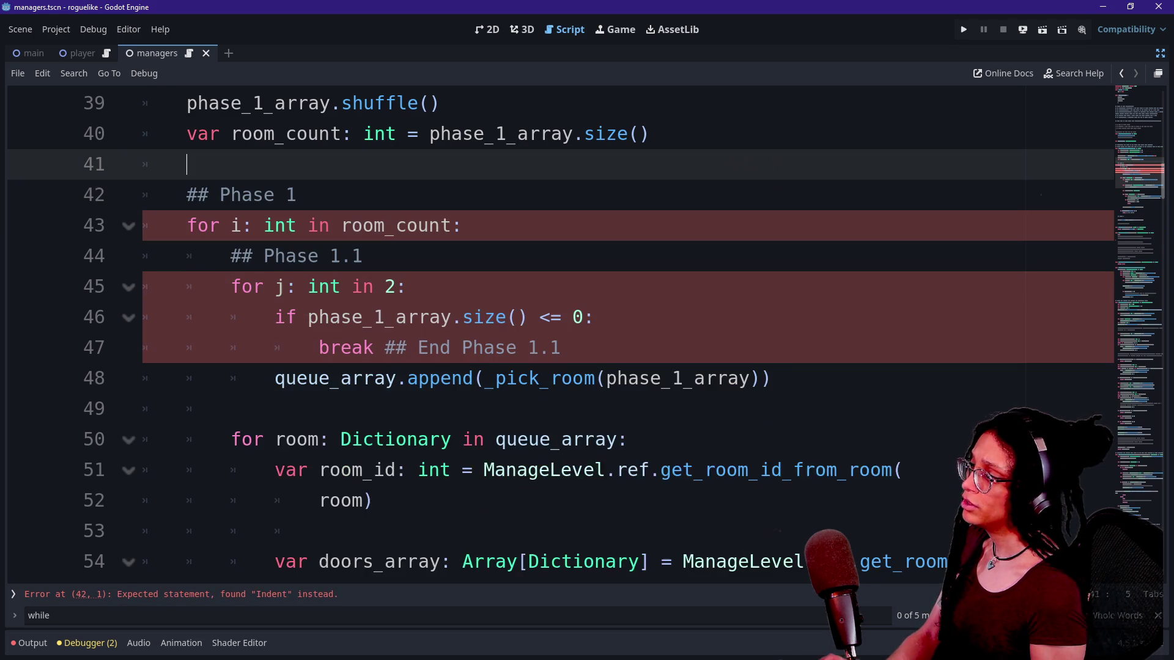
{"action": "left_click", "coordinate": [483, 348]}
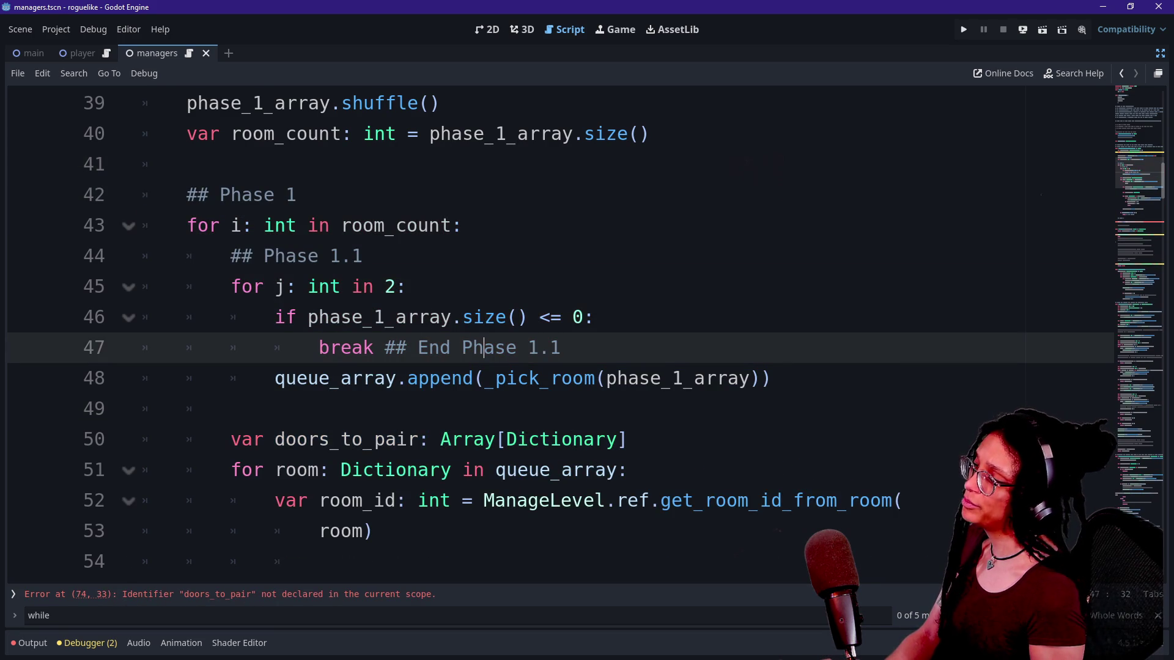
{"action": "scroll", "coordinate": [550, 330], "scroll_direction": "down", "scroll_amount": 8}
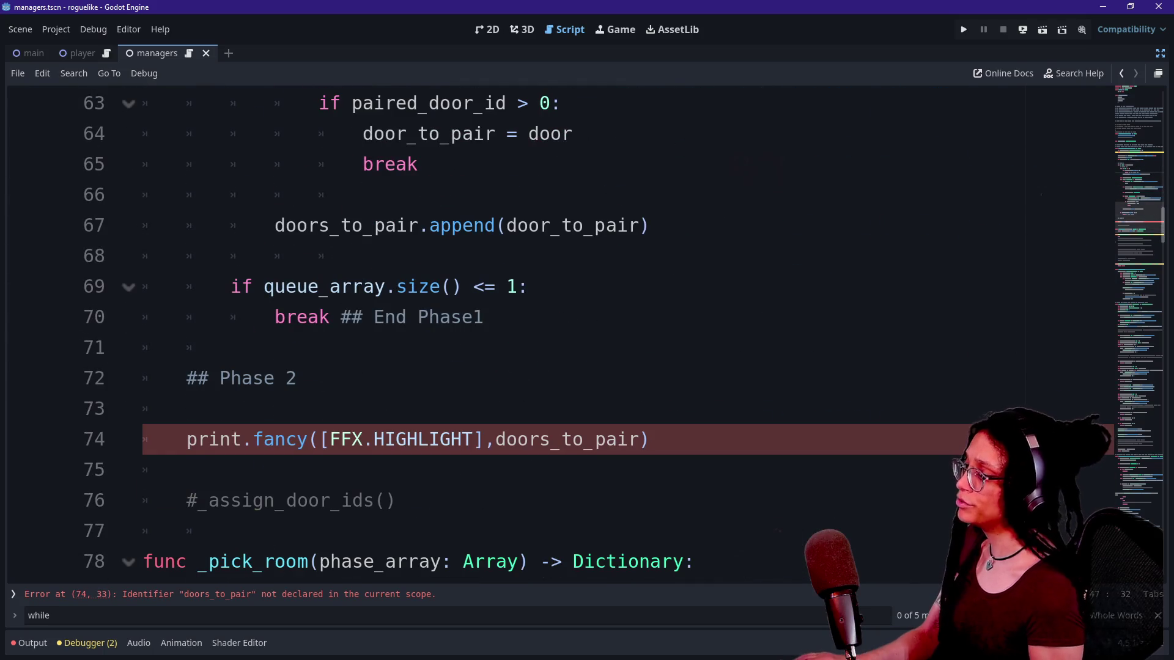
Cut the print.fancy line from under ## Phase 2 and remove the leftover empty line
{"action": "left_click_drag", "start_coordinate": [650, 439], "coordinate": [188, 408]}
{"action": "key", "text": "ctrl+x"}
{"action": "key", "text": "BackSpace"}
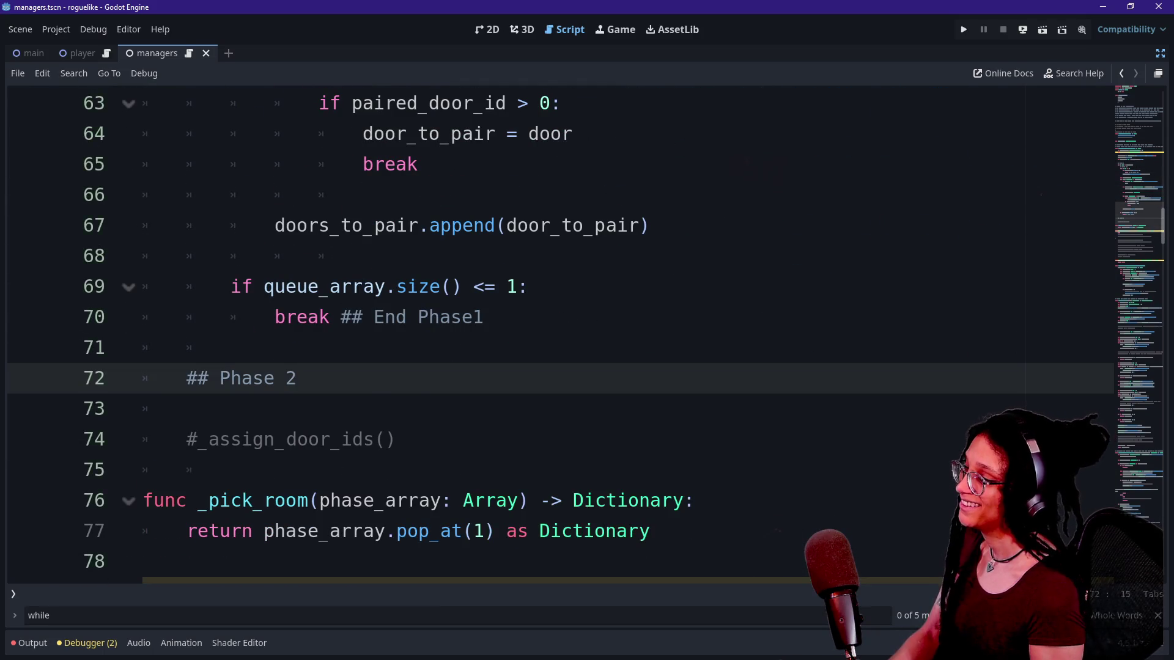
{"action": "scroll", "coordinate": [550, 330], "scroll_direction": "up", "scroll_amount": 3}
{"action": "scroll", "coordinate": [428, 415], "scroll_direction": "up", "scroll_amount": 2}
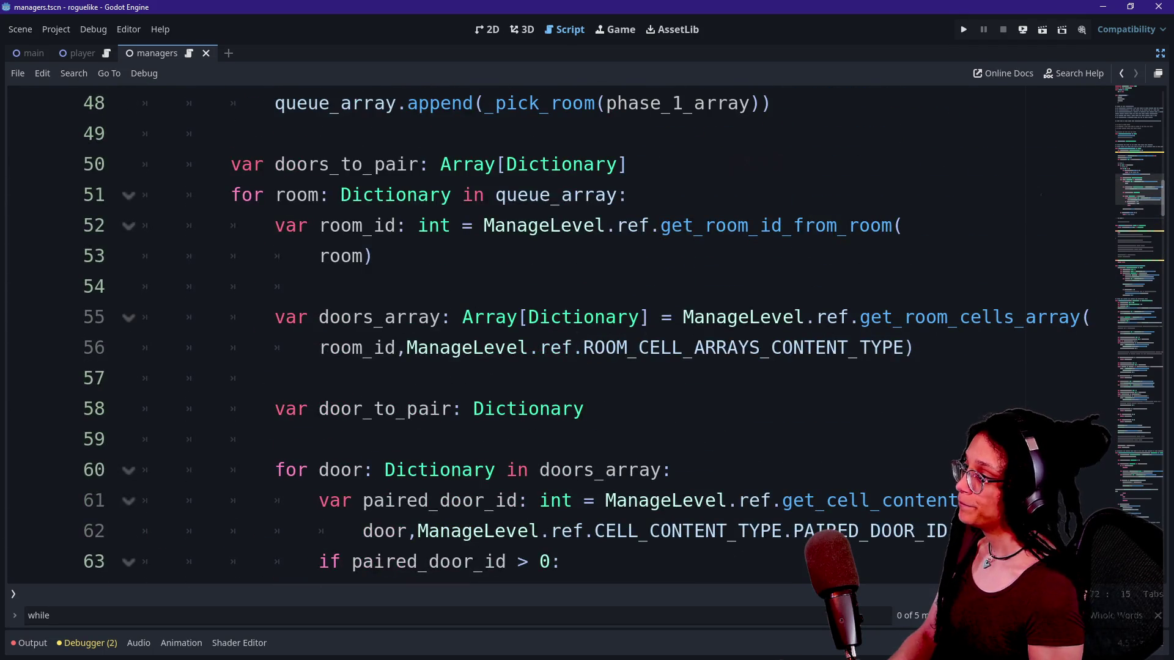
{"action": "scroll", "coordinate": [551, 330], "scroll_direction": "down", "scroll_amount": 6}
{"action": "scroll", "coordinate": [551, 330], "scroll_direction": "up", "scroll_amount": 1}
Paste the print.fancy line after 'break ## End Phase1' and indent it into the Phase 1 loop
{"action": "left_click", "coordinate": [302, 317]}
{"action": "key", "text": "Down"}
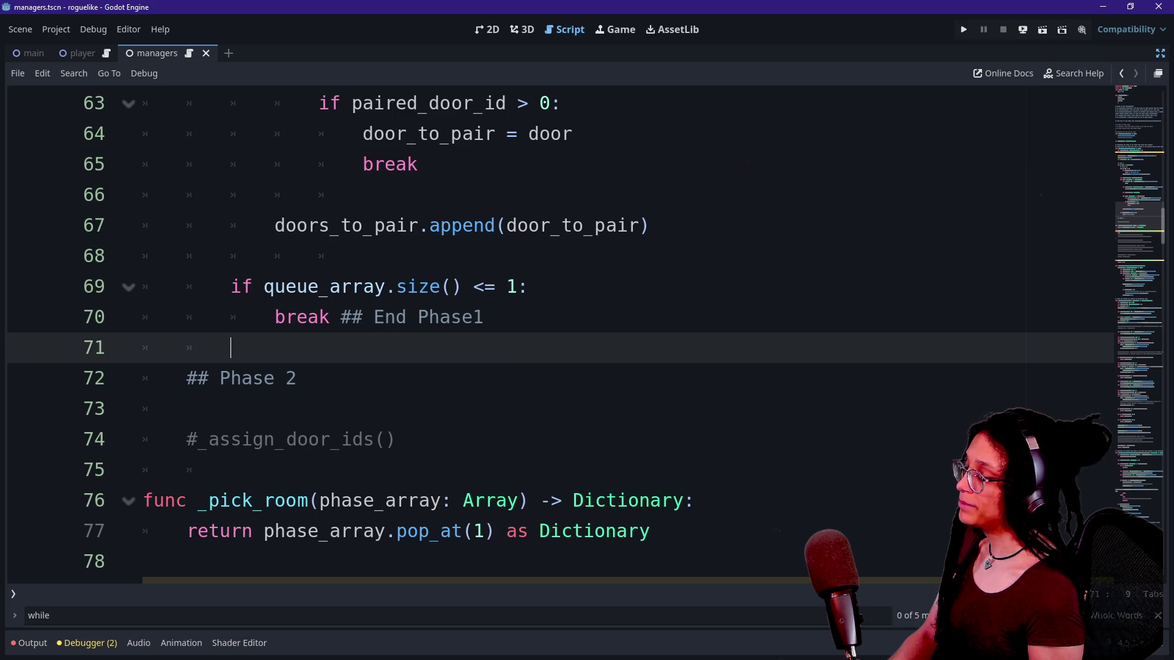
{"action": "key", "text": "Return"}
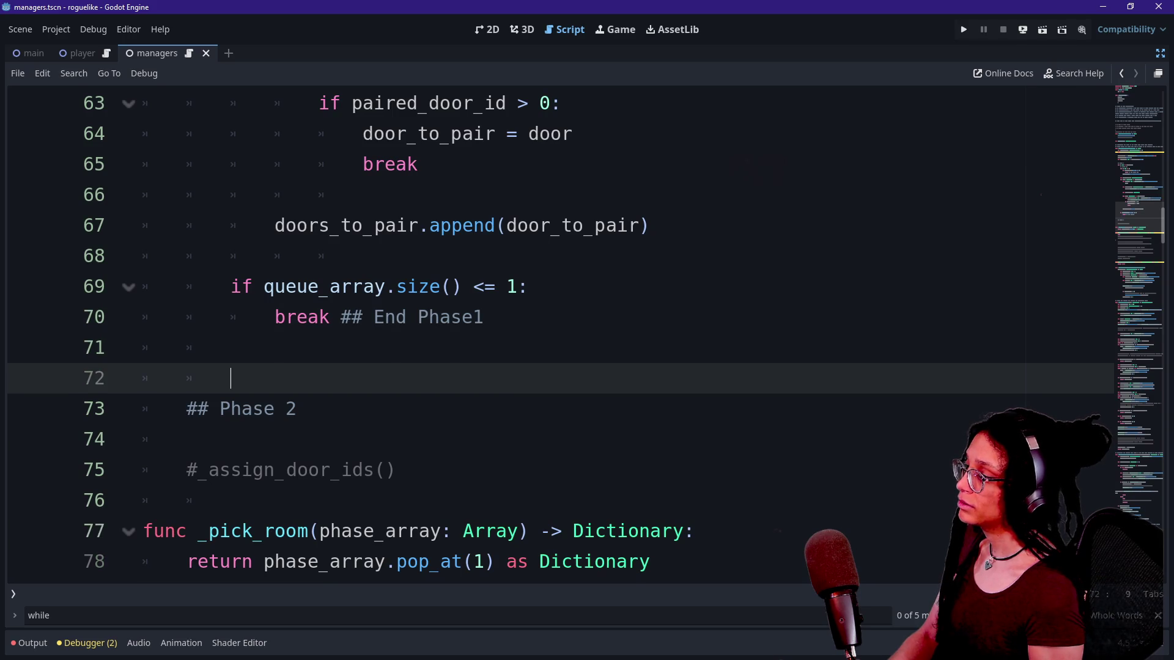
{"action": "key", "text": "Return"}
{"action": "key", "text": "ctrl+v"}
{"action": "key", "text": "Home"}
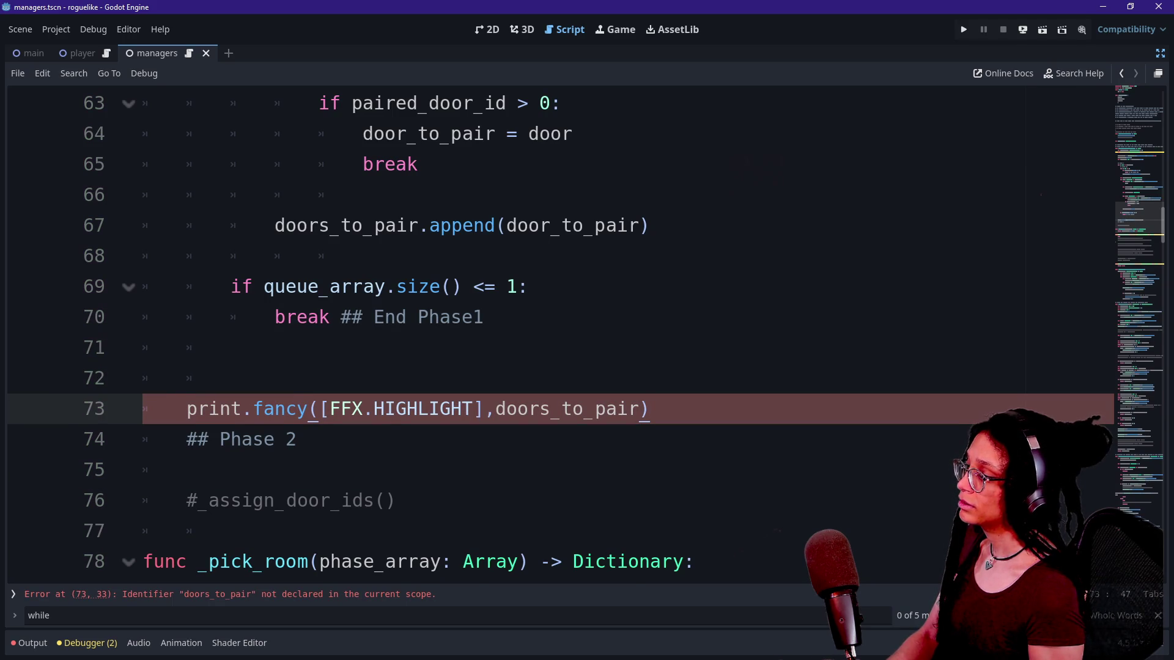
{"action": "key", "text": "Tab"}
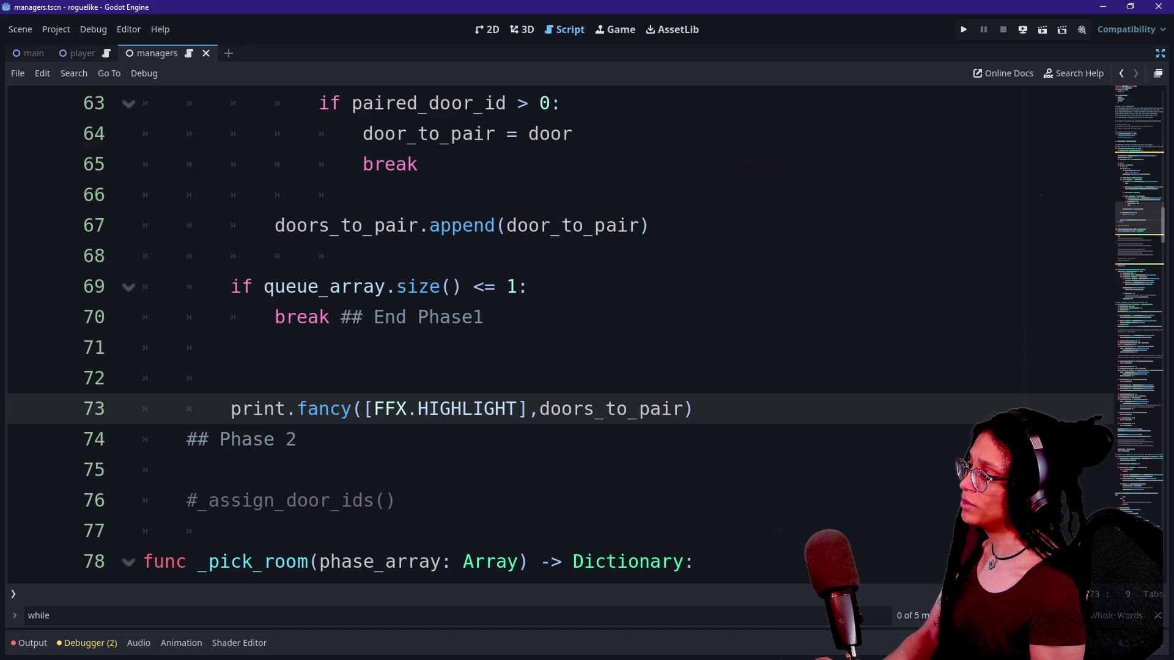
Delete the extra blank line around the moved print.fancy call
{"action": "left_click", "coordinate": [483, 317]}
{"action": "left_click_drag", "start_coordinate": [694, 408], "coordinate": [231, 377]}
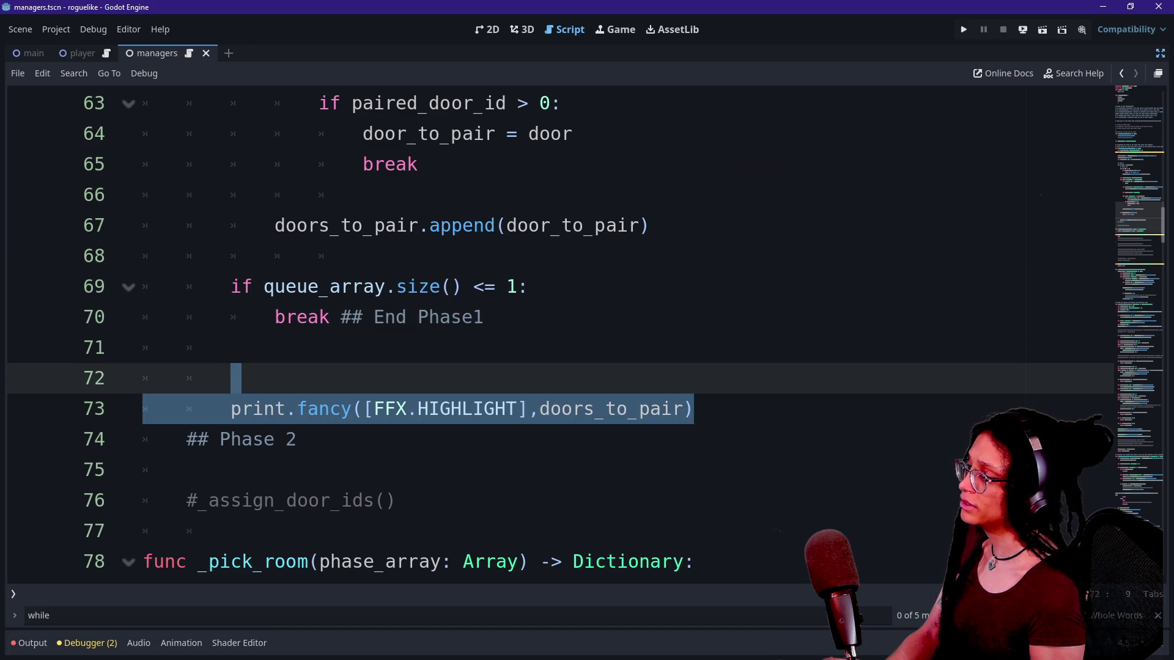
{"action": "key", "text": "Up"}
{"action": "key", "text": "BackSpace"}
{"action": "key", "text": "BackSpace"}
{"action": "key", "text": "BackSpace"}
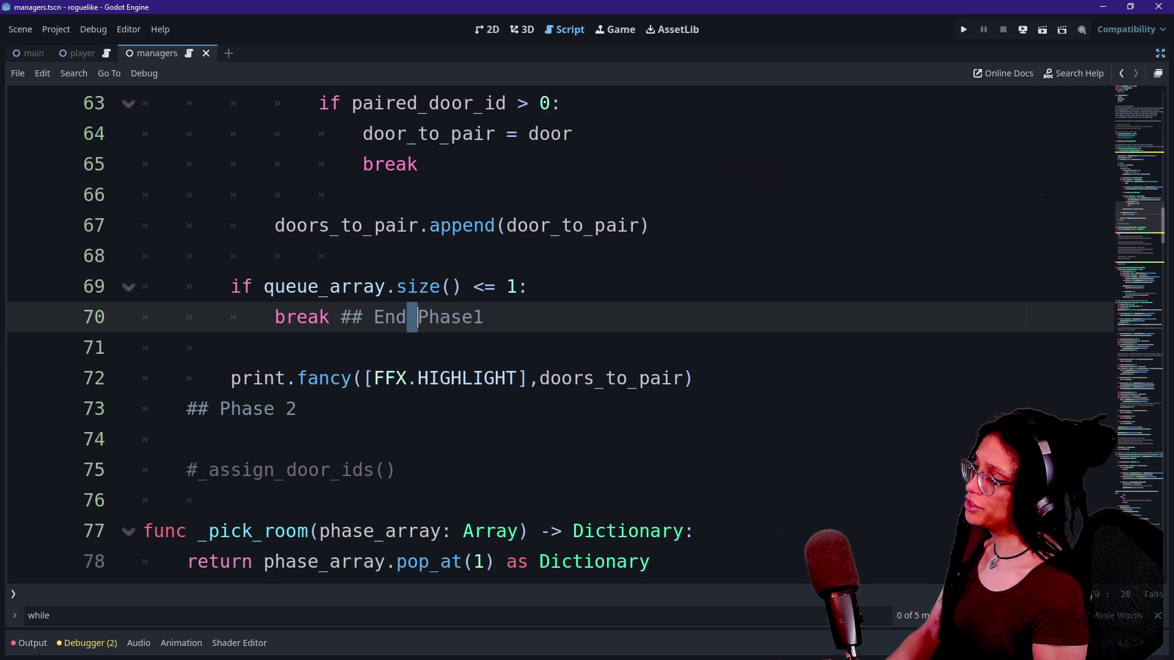
{"action": "key", "text": "Down"}
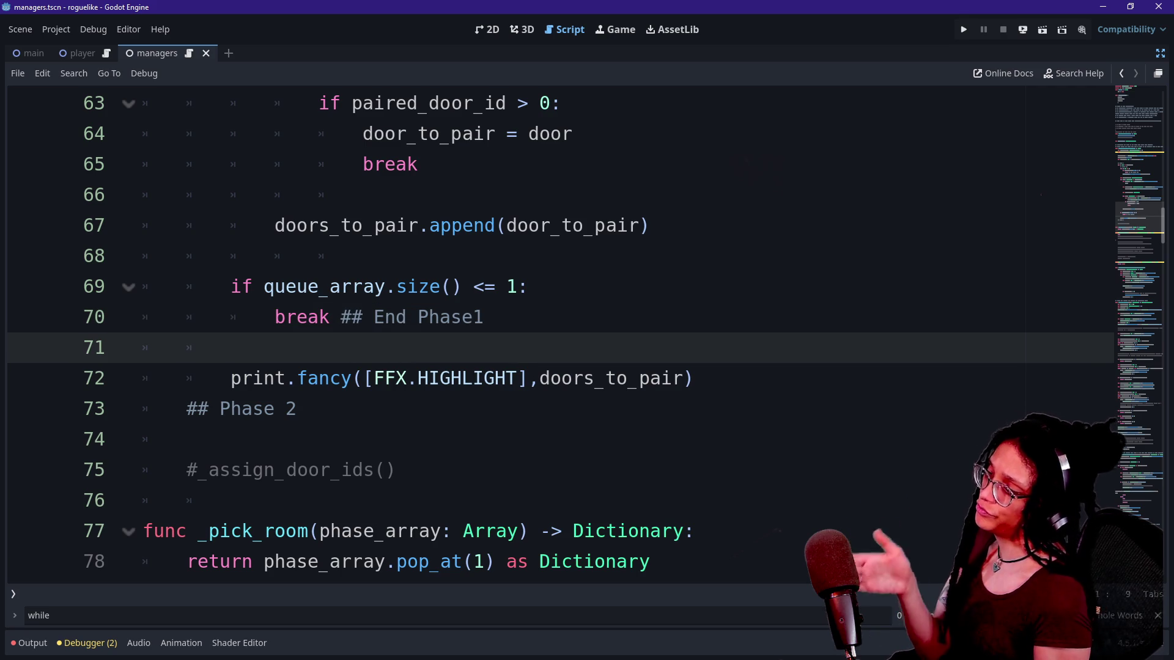
{"action": "left_click_drag", "start_coordinate": [318, 378], "coordinate": [629, 378]}
Quick Open manage_levels.gd by searching 'manage'
{"action": "left_click", "coordinate": [648, 378]}
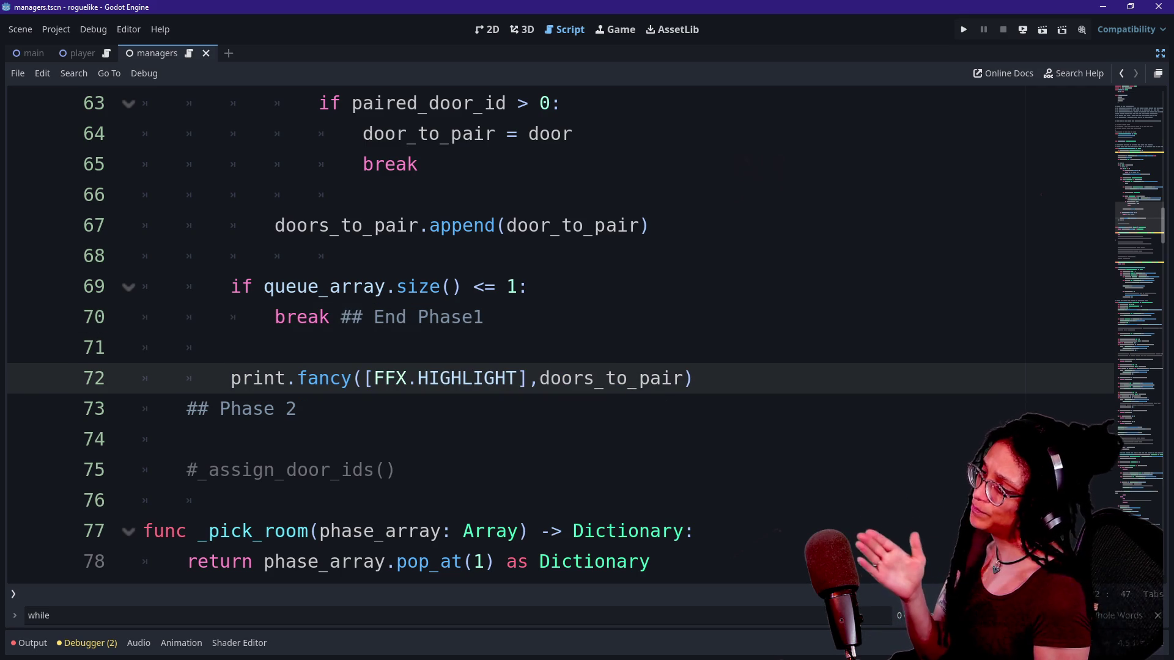
{"action": "left_click", "coordinate": [963, 29]}
{"action": "left_click", "coordinate": [697, 195]}
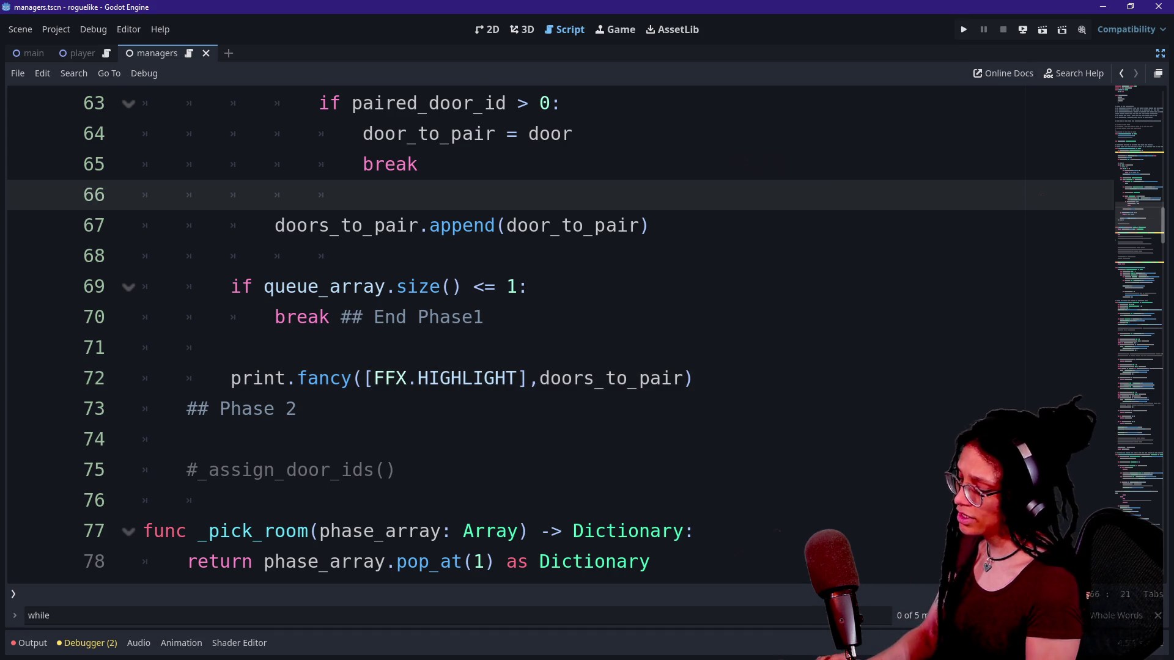
{"action": "key", "text": "alt+shift+o"}
{"action": "type", "text": "manage"}
{"action": "key", "text": "Down"}
{"action": "key", "text": "Down"}
{"action": "key", "text": "Down"}
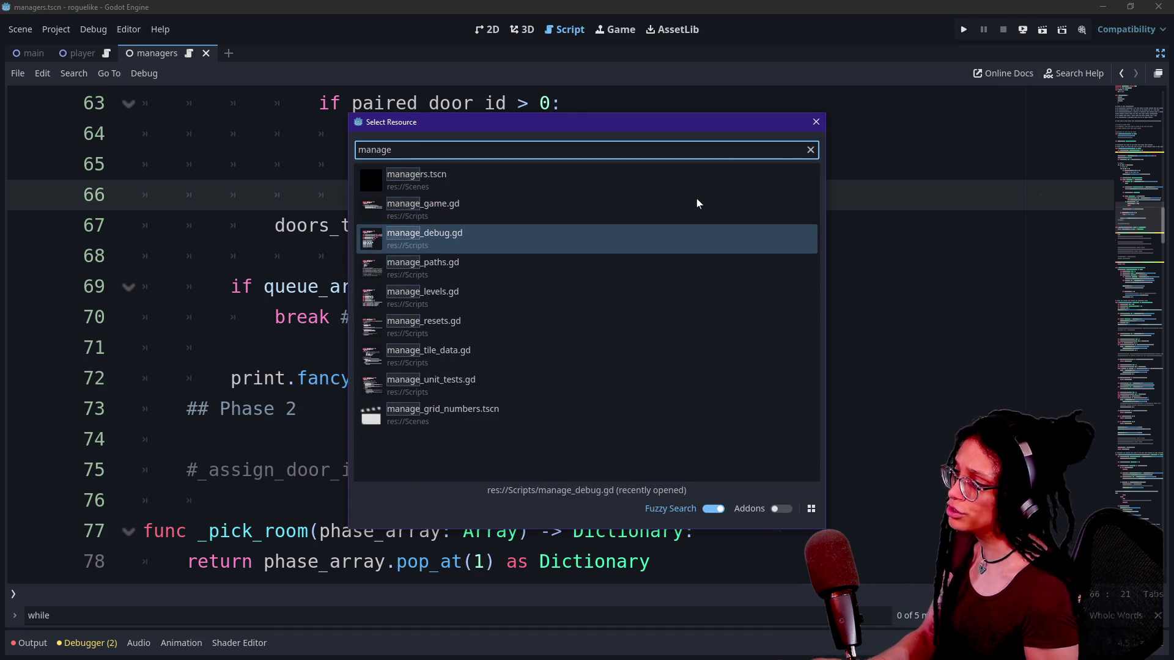
{"action": "key", "text": "Up"}
{"action": "key", "text": "Return"}
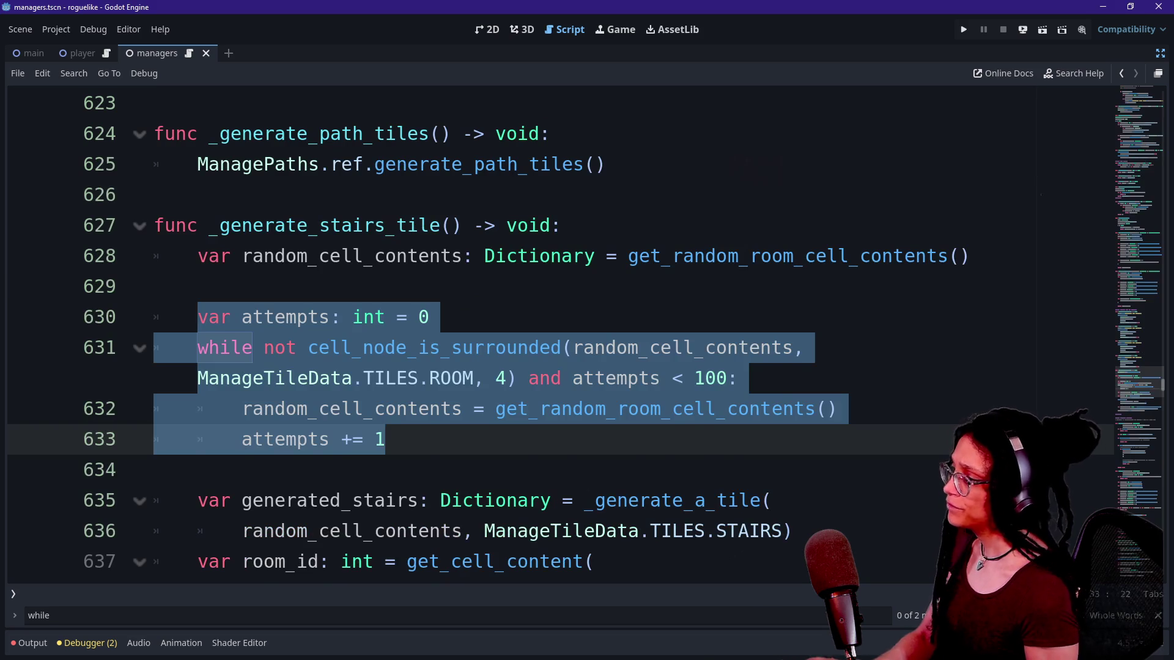
Find 'generate_path', uncomment the _generate_path_tiles() call on line 123, and run the game with F5
{"action": "key", "text": "ctrl+f"}
{"action": "type", "text": "generate_path"}
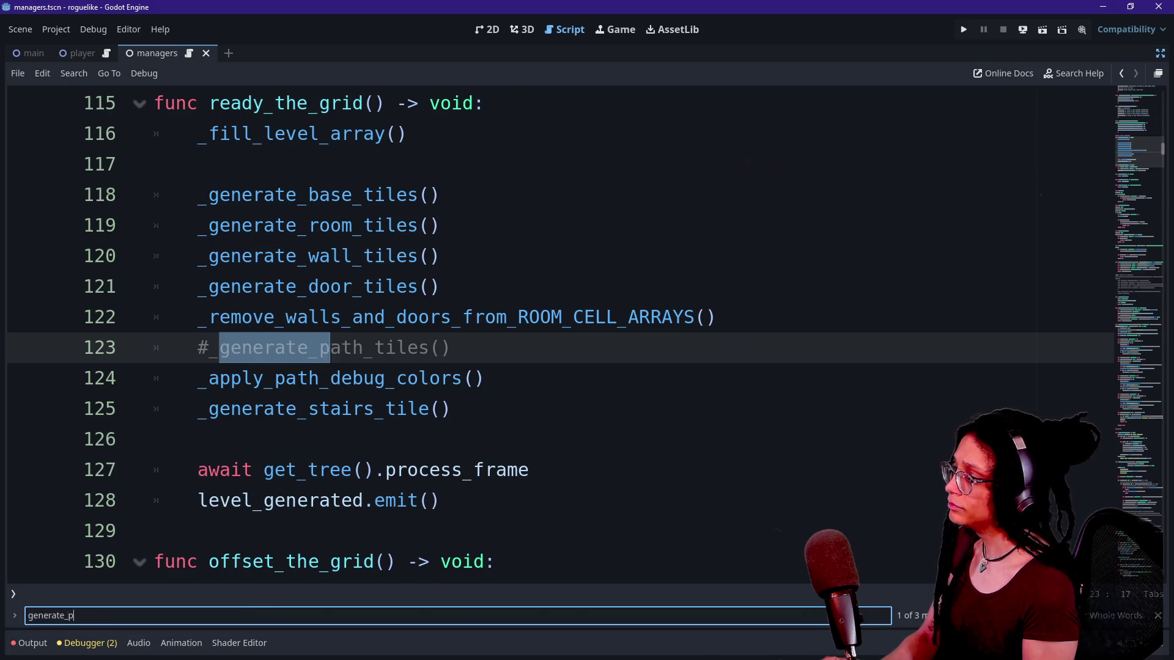
{"action": "left_click", "coordinate": [385, 347]}
{"action": "key", "text": "ctrl+k"}
{"action": "key", "text": "F5"}
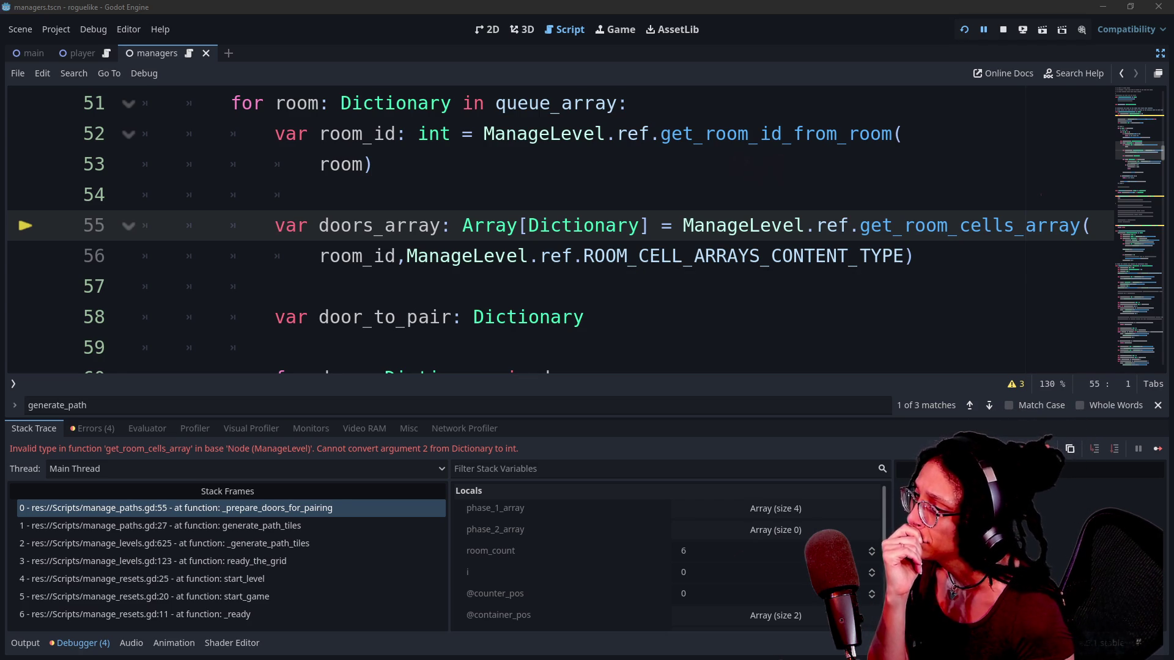
Set line 56's content type argument to DOOR_CELLS and restart the game
{"action": "left_click", "coordinate": [904, 255]}
{"action": "type", "text": "."}
{"action": "key", "text": "Down"}
{"action": "key", "text": "Down"}
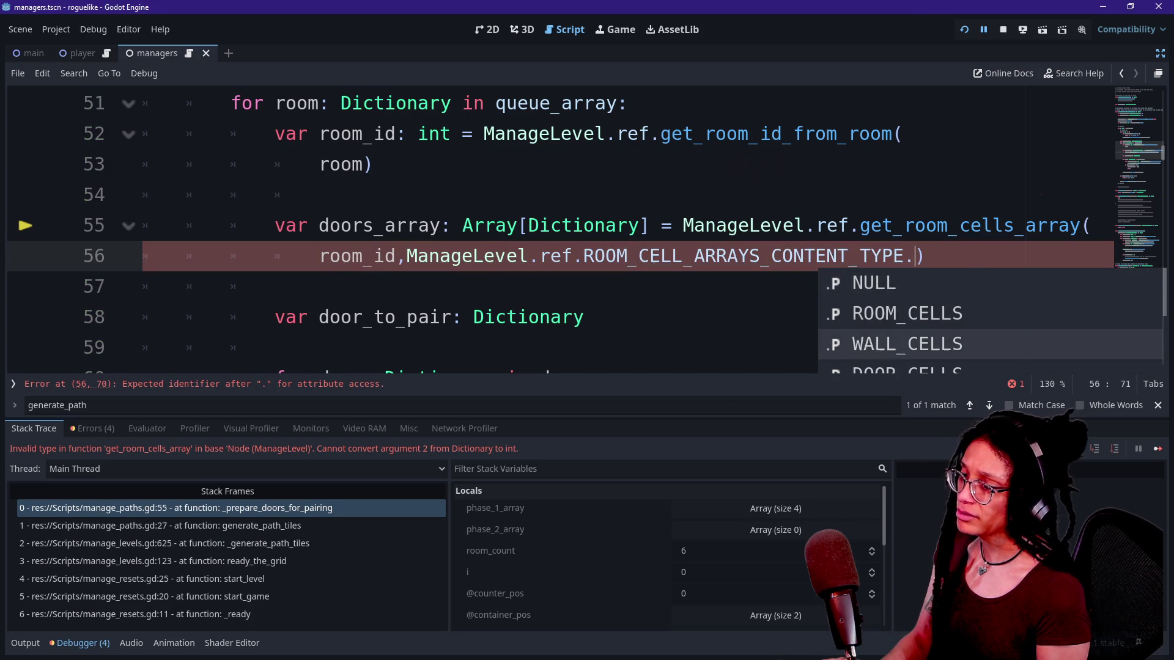
{"action": "key", "text": "Down"}
{"action": "key", "text": "Down"}
{"action": "key", "text": "Up"}
{"action": "key", "text": "Return"}
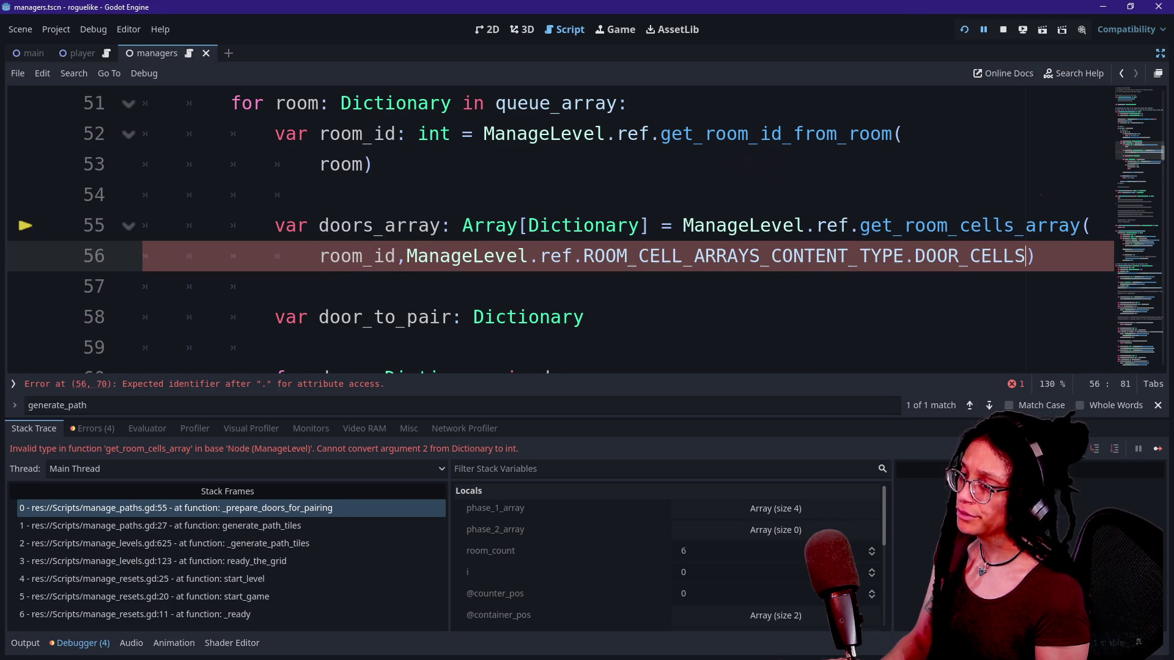
{"action": "left_click_drag", "start_coordinate": [584, 256], "coordinate": [838, 255]}
{"action": "left_click_drag", "start_coordinate": [915, 255], "coordinate": [1027, 256]}
{"action": "left_click", "coordinate": [949, 256]}
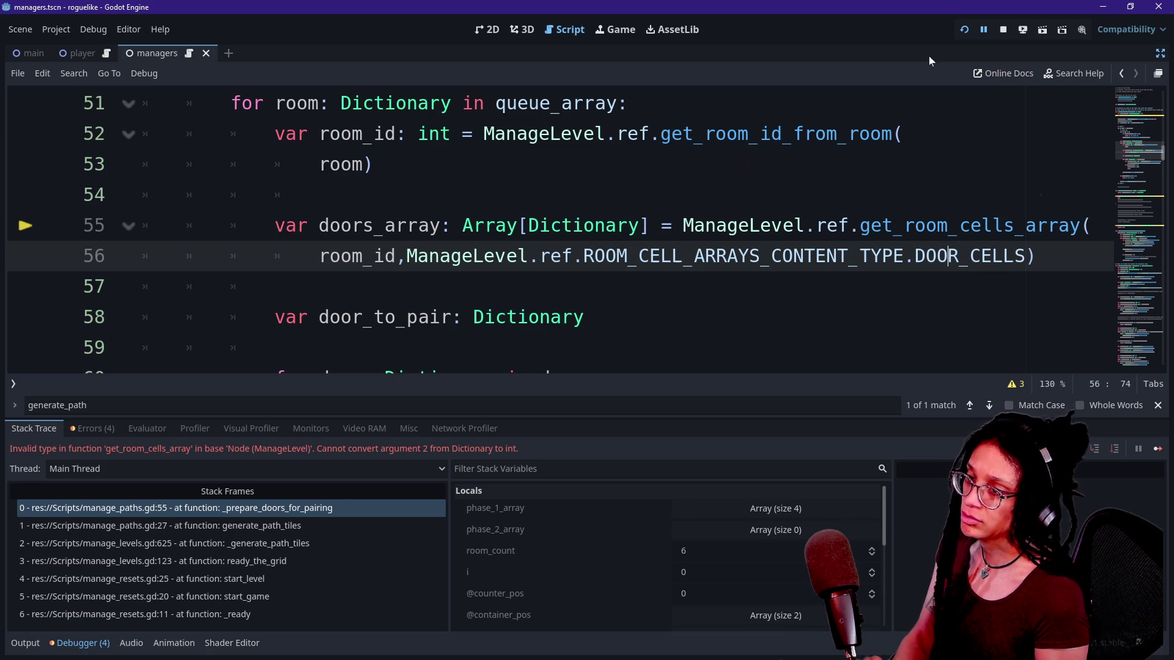
{"action": "left_click", "coordinate": [960, 37]}
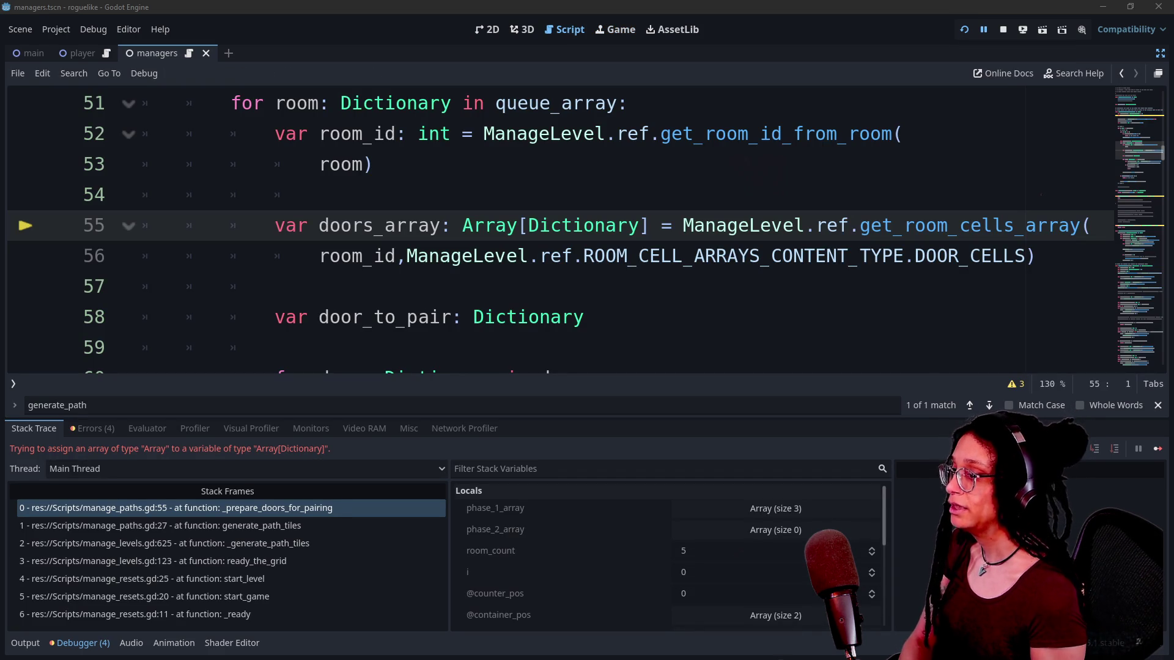
Check that get_room_cells_array's definition on line 174 returns a plain Array
{"action": "left_click", "coordinate": [862, 231], "text": "ctrl"}
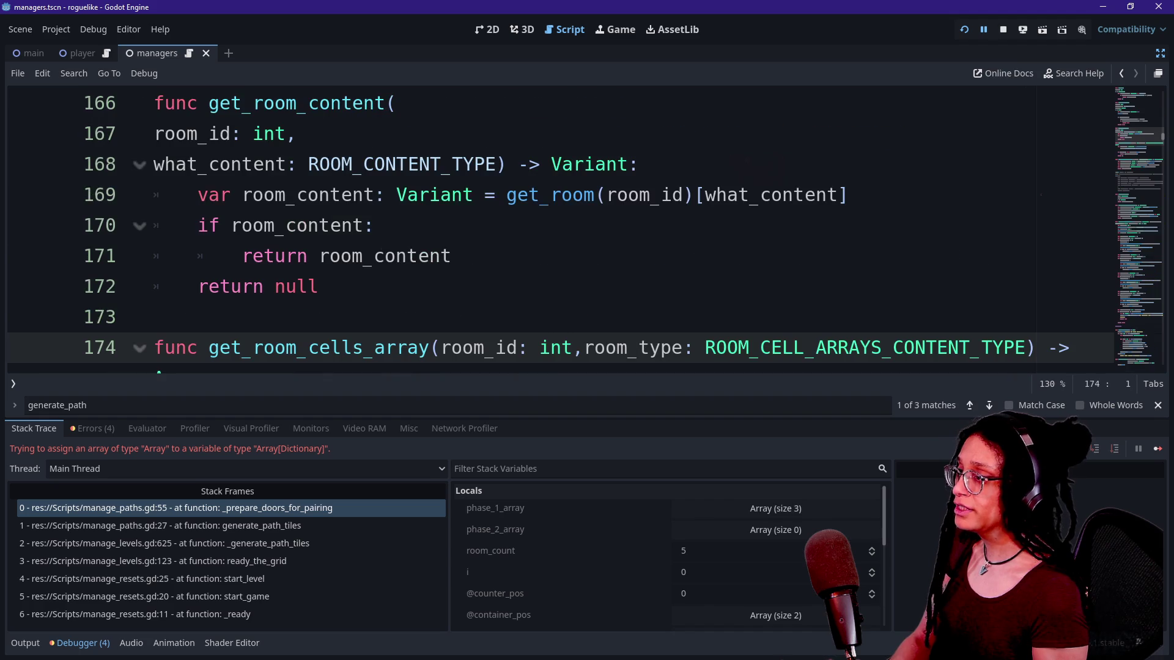
{"action": "scroll", "coordinate": [586, 226], "scroll_direction": "down", "scroll_amount": 3}
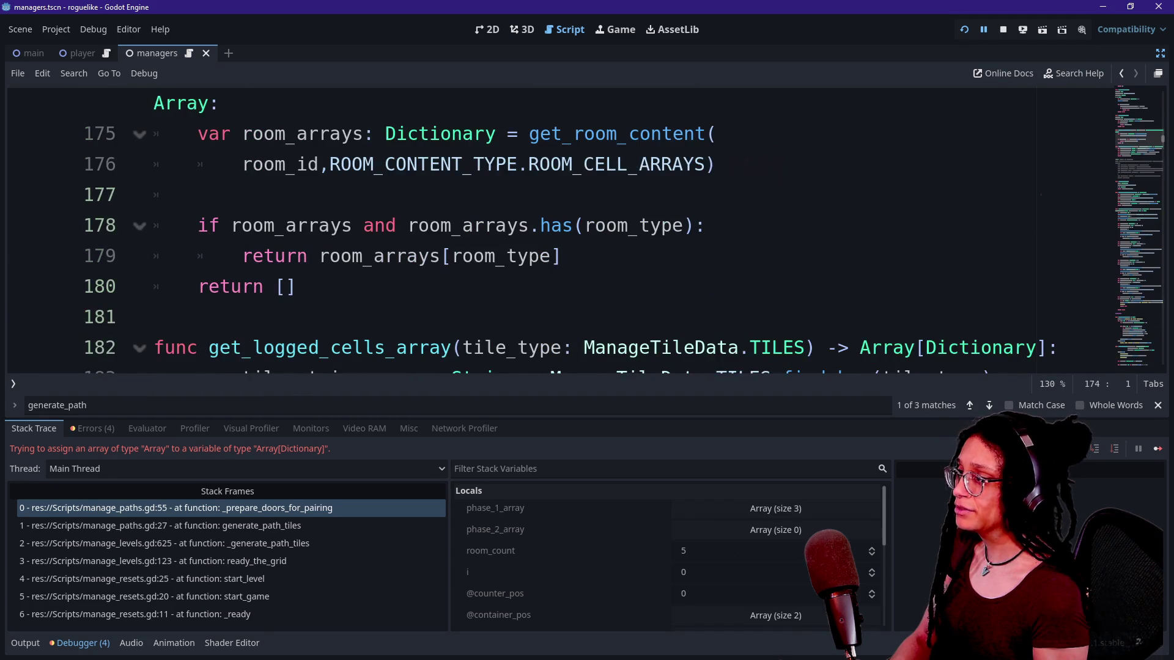
{"action": "scroll", "coordinate": [585, 226], "scroll_direction": "up", "scroll_amount": 1}
{"action": "key", "text": "shift+End"}
{"action": "key", "text": "Right"}
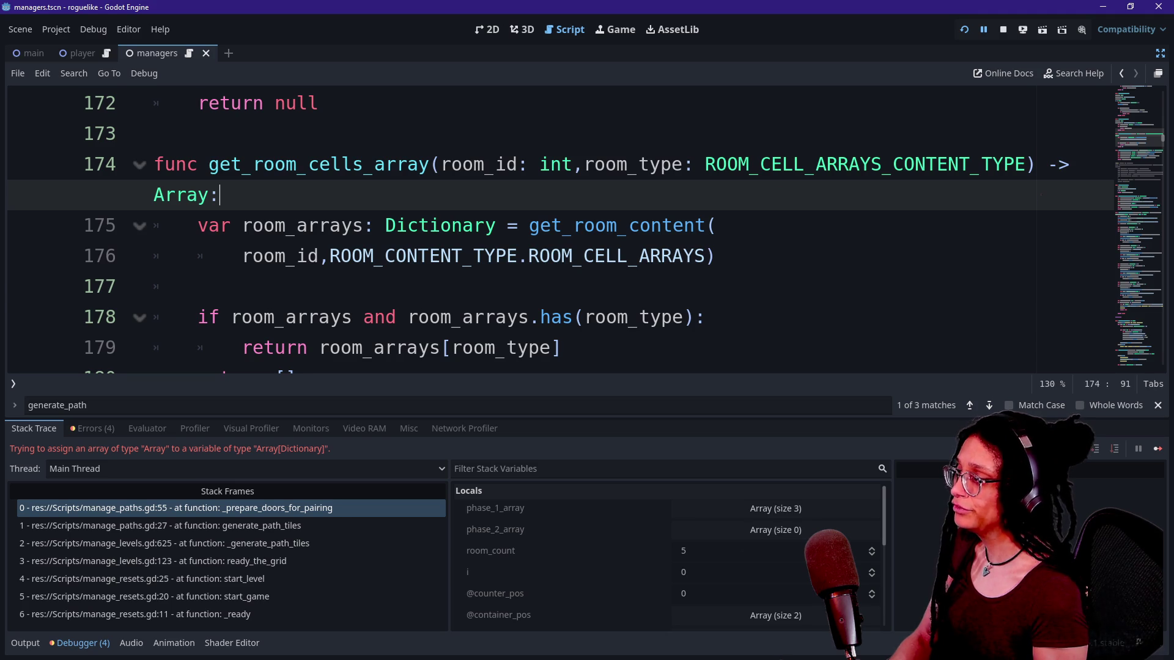
{"action": "left_click_drag", "start_coordinate": [165, 194], "coordinate": [274, 225]}
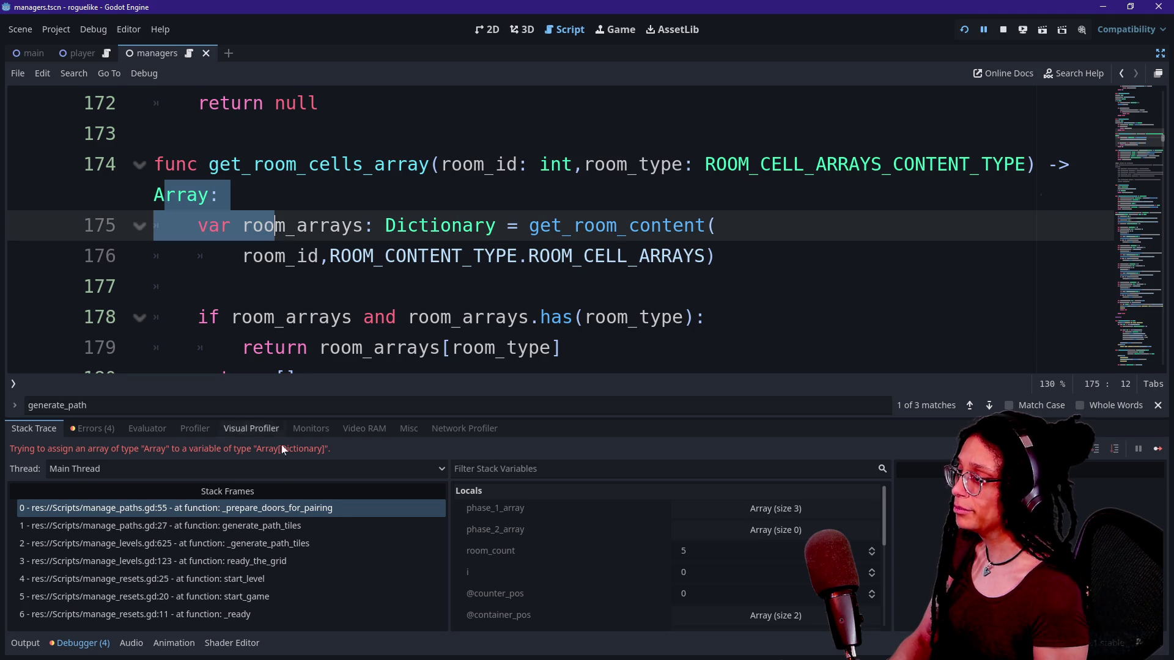
Delete [Dictionary] from the doors_array type on line 55 of manage_paths.gd
{"action": "left_click", "coordinate": [264, 508]}
{"action": "double_click", "coordinate": [587, 225]}
{"action": "key", "text": "BackSpace"}
{"action": "key", "text": "BackSpace"}
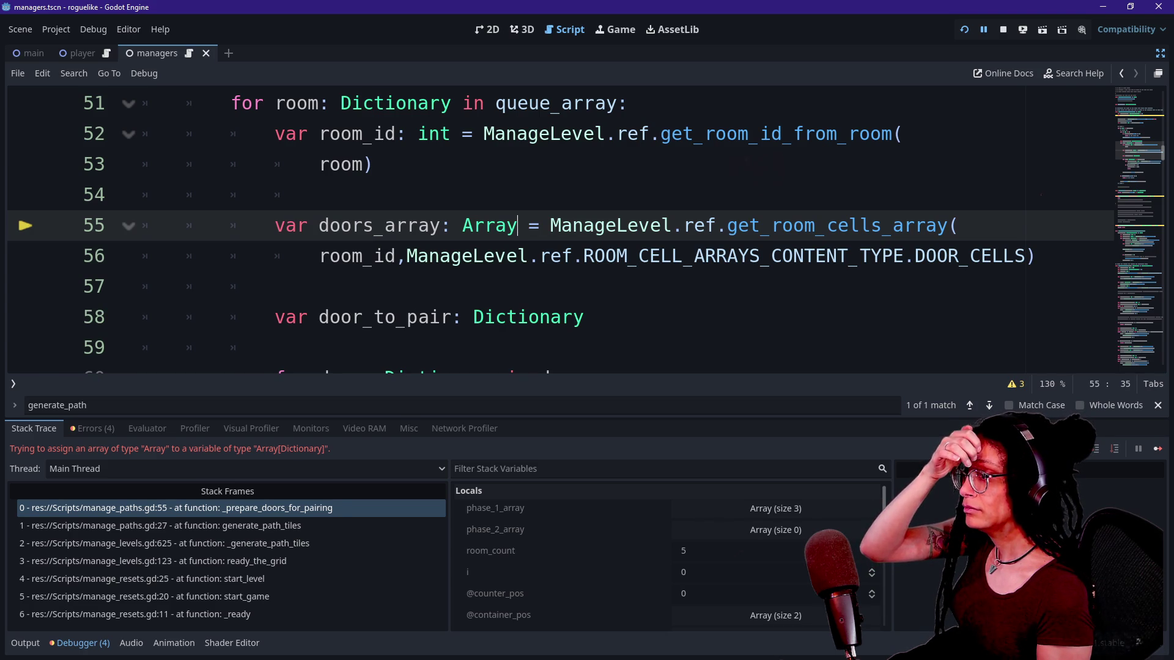
{"action": "mouse_move", "coordinate": [611, 257]}
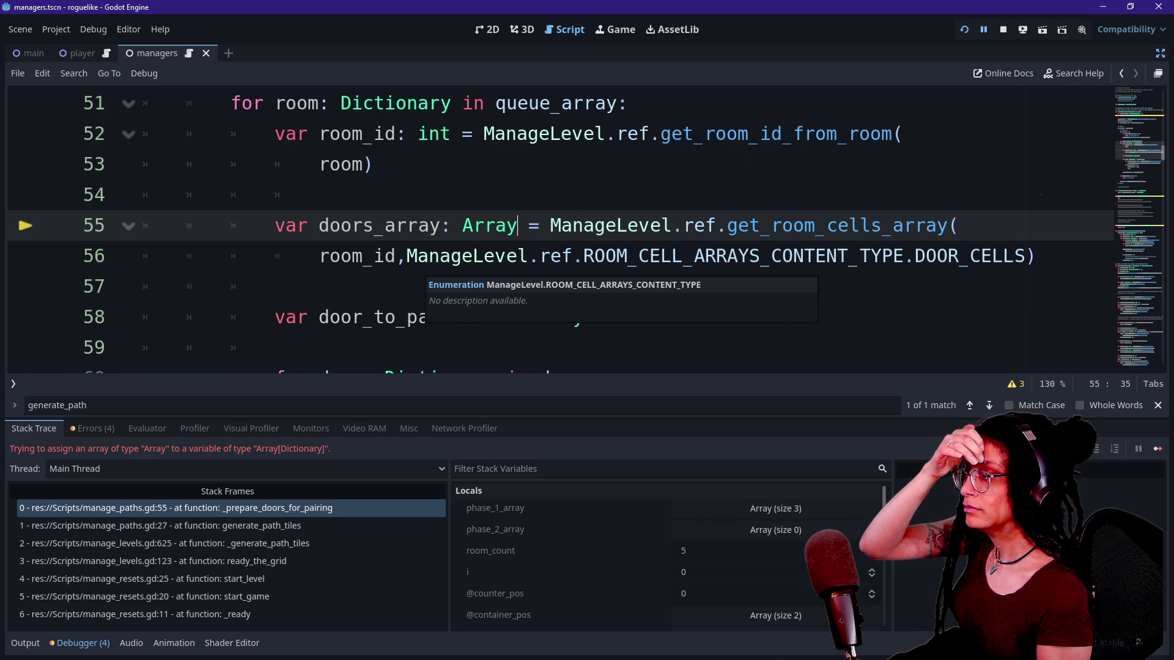
{"action": "scroll", "coordinate": [612, 256], "scroll_direction": "down", "scroll_amount": 1}
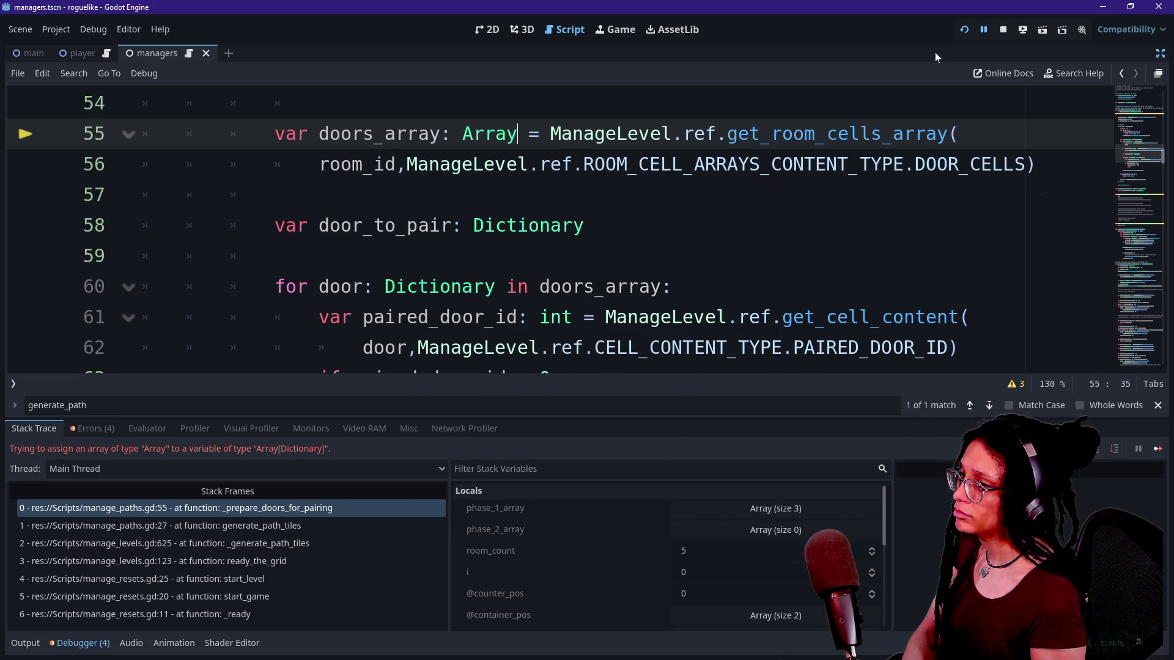
{"action": "left_click", "coordinate": [672, 287]}
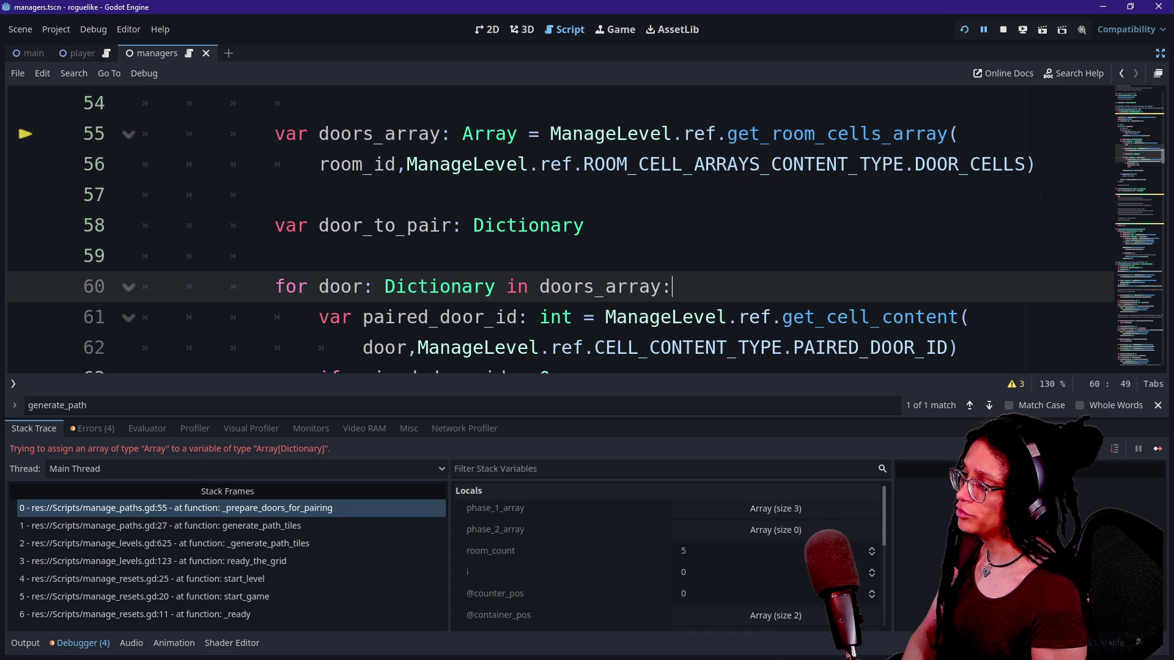
Restart the game to test the doors_array type change
{"action": "key", "text": "shift+Home"}
{"action": "key", "text": "Left"}
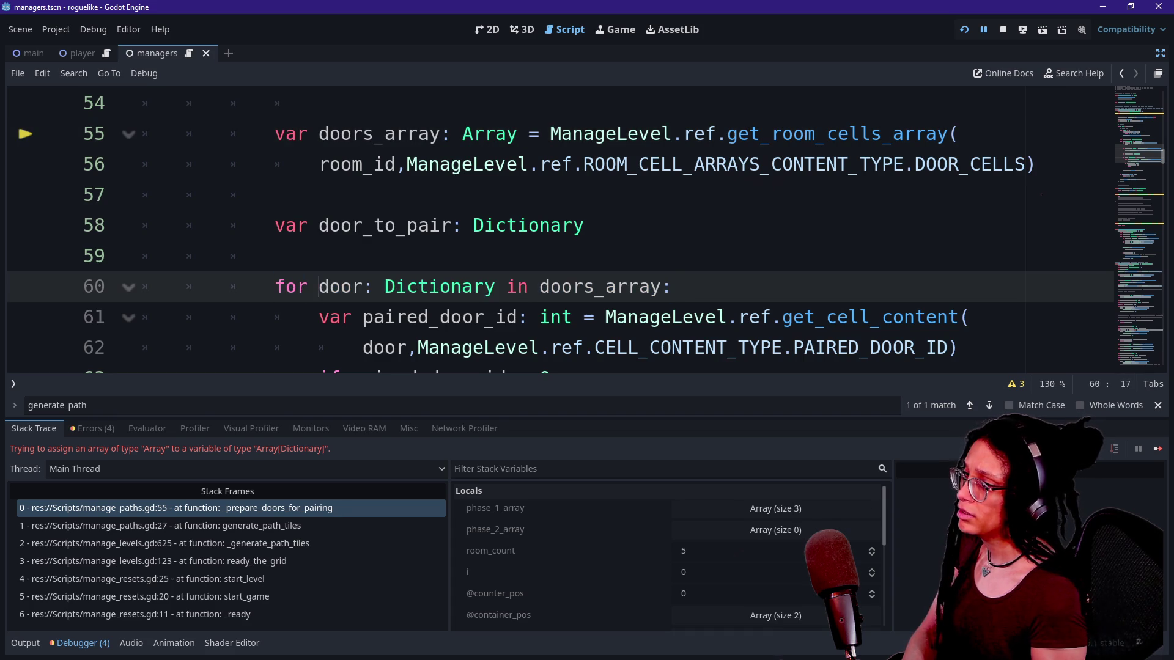
{"action": "left_click", "coordinate": [965, 32]}
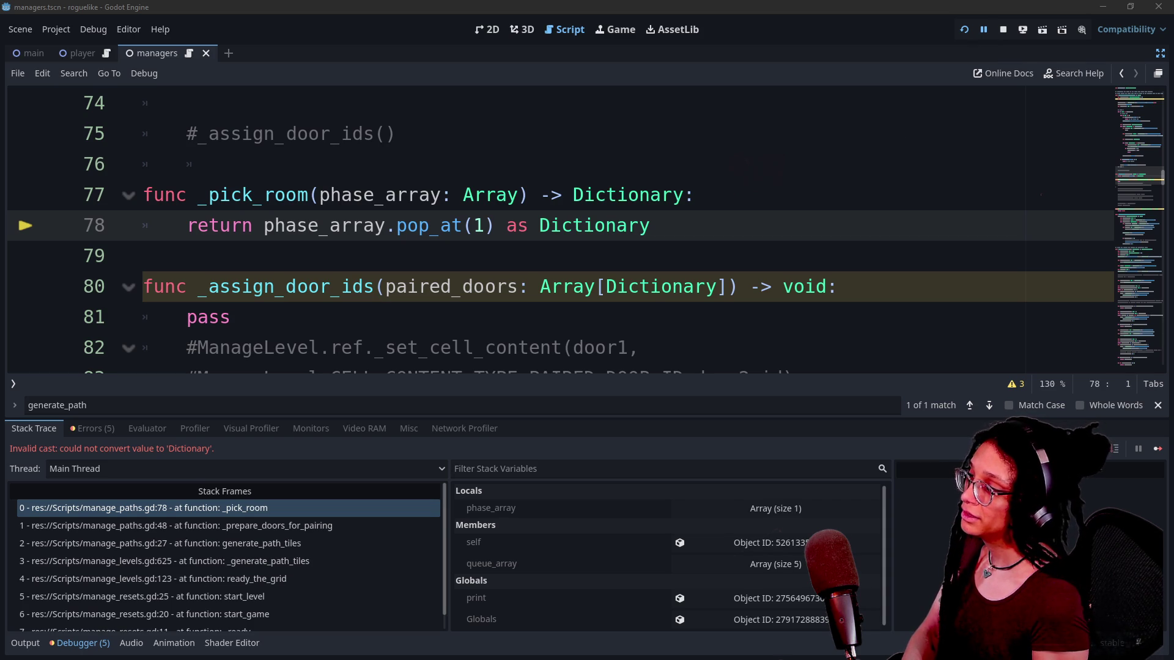
Select the ' as Dictionary' cast on line 78 and inspect phase_array in the debugger
{"action": "left_click_drag", "start_coordinate": [496, 225], "coordinate": [652, 225]}
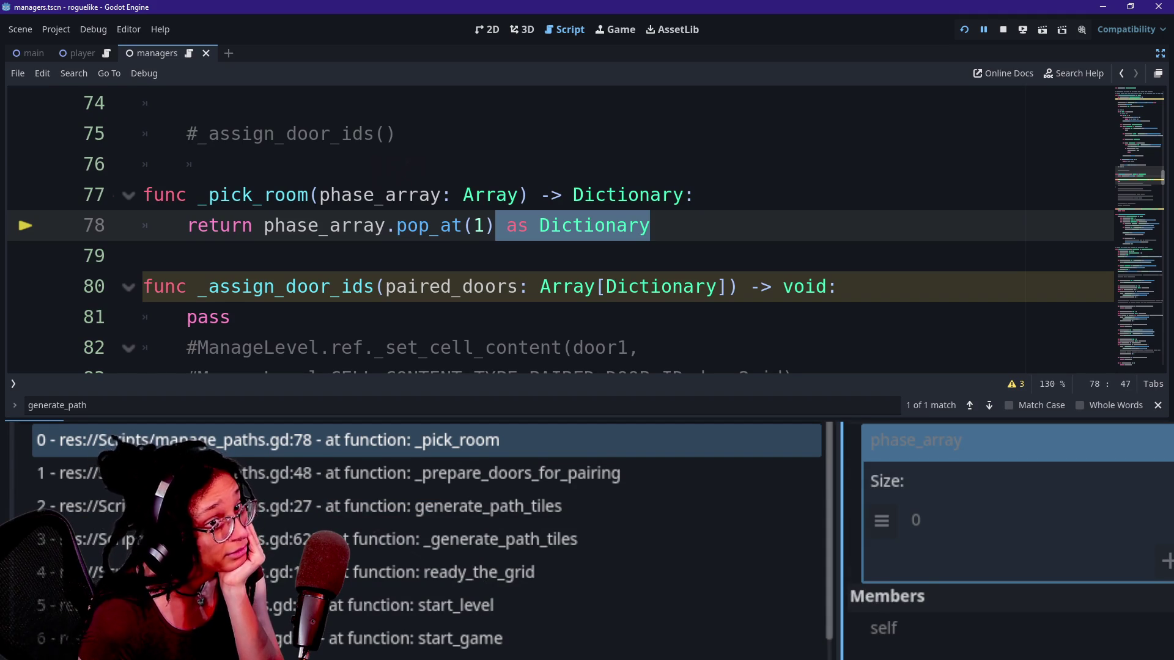
{"action": "scroll", "coordinate": [555, 456], "scroll_direction": "down", "scroll_amount": 1}
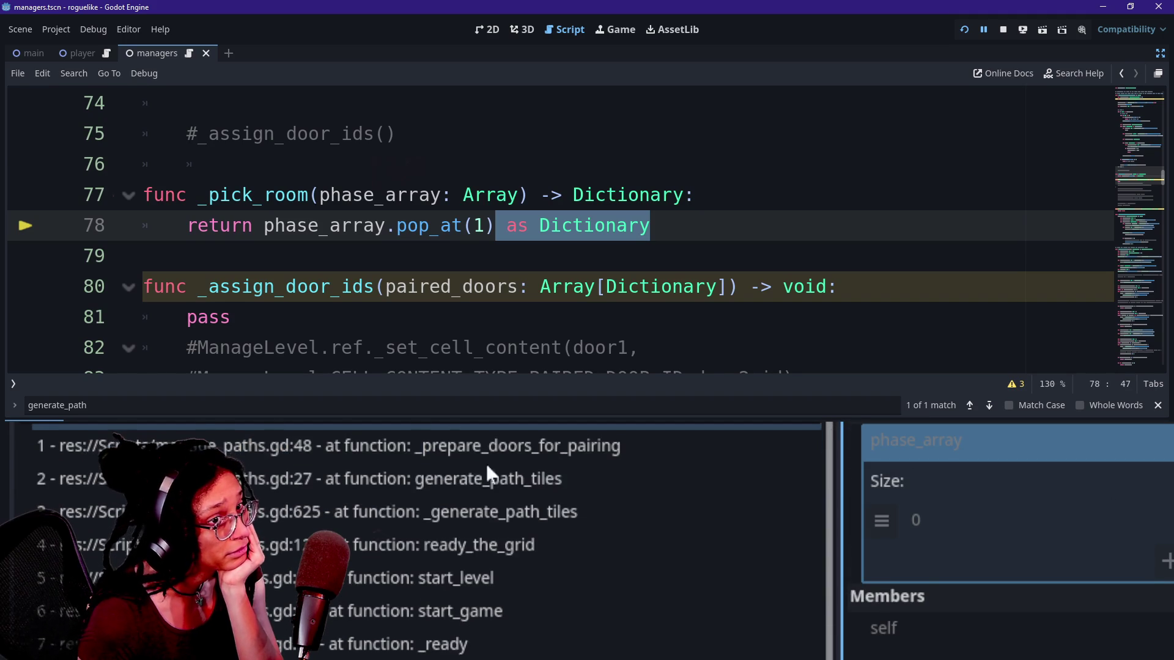
{"action": "scroll", "coordinate": [553, 453], "scroll_direction": "down", "scroll_amount": 1}
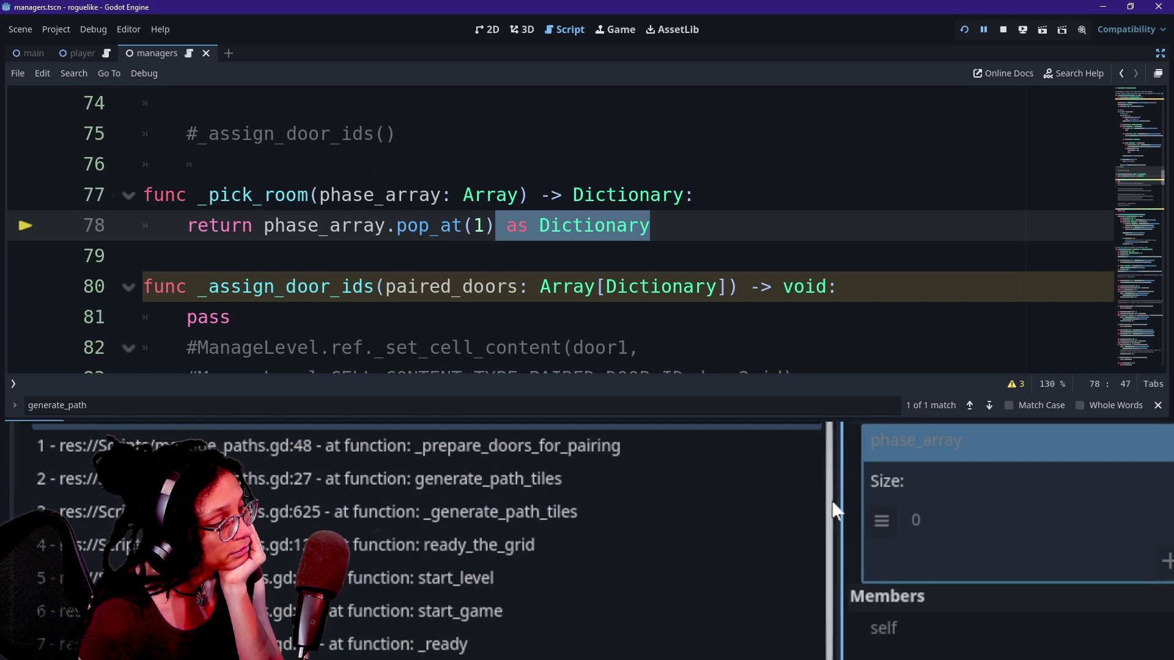
{"action": "left_click_drag", "start_coordinate": [832, 511], "coordinate": [218, 524]}
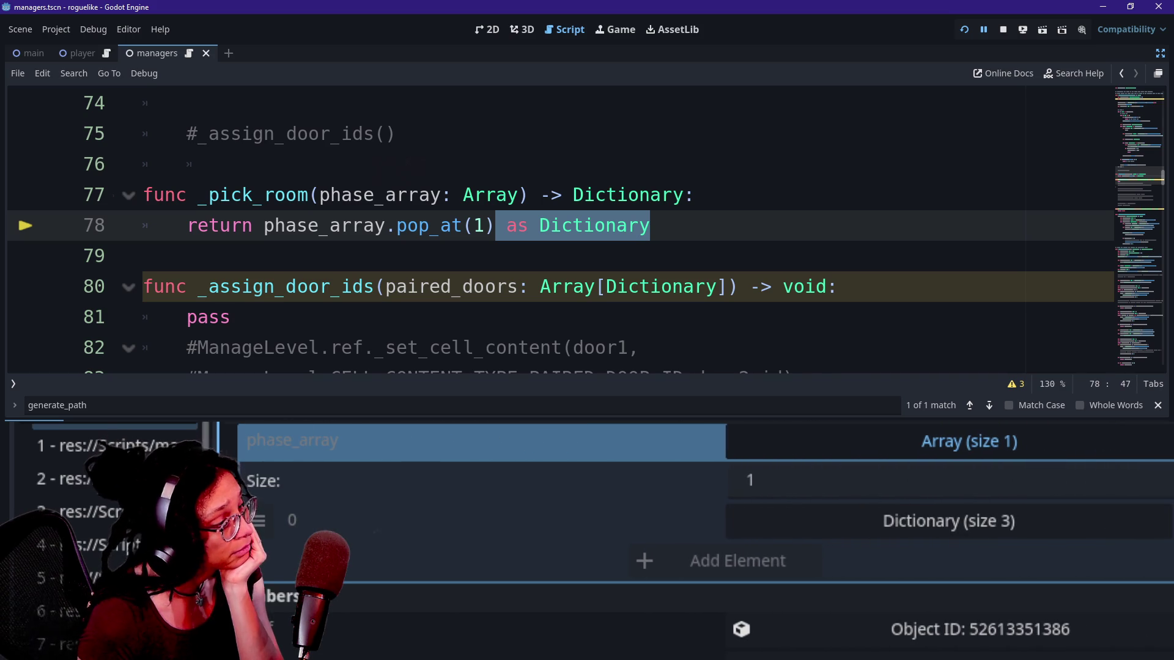
{"action": "left_click", "coordinate": [847, 447]}
{"action": "left_click", "coordinate": [848, 445]}
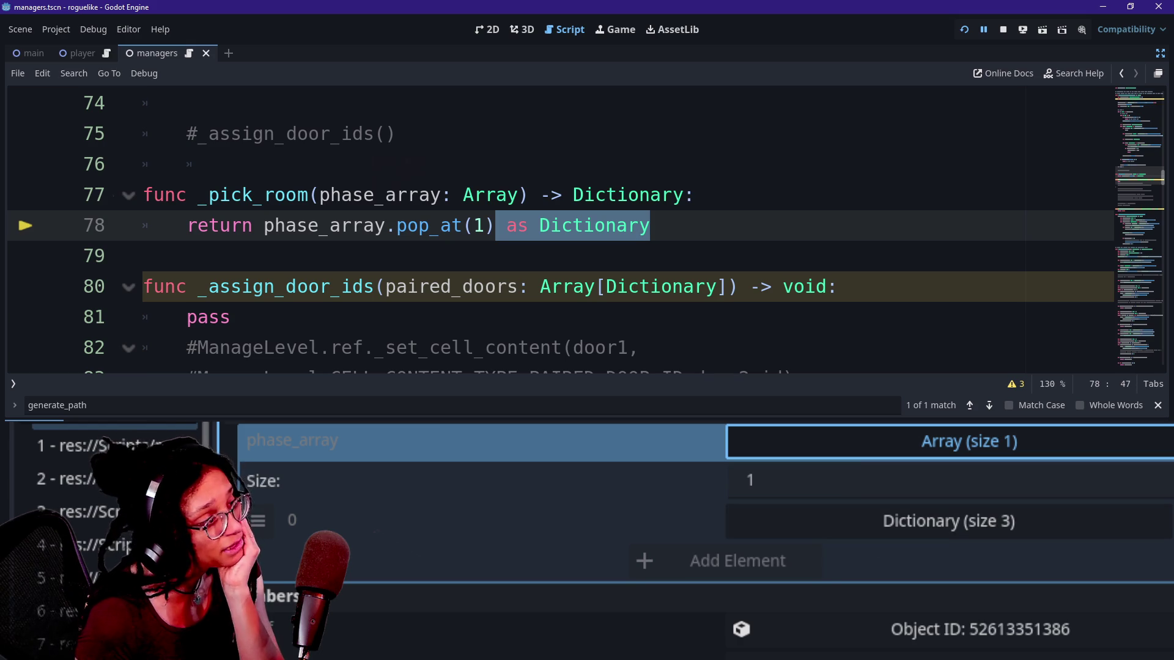
Delete the as Dictionary cast from _pick_room's return and rerun the game
{"action": "left_click", "coordinate": [650, 256]}
{"action": "key", "text": "Up"}
{"action": "key", "text": "BackSpace"}
{"action": "key", "text": "BackSpace"}
{"action": "key", "text": "BackSpace"}
{"action": "key", "text": "BackSpace"}
{"action": "key", "text": "BackSpace"}
{"action": "key", "text": "BackSpace"}
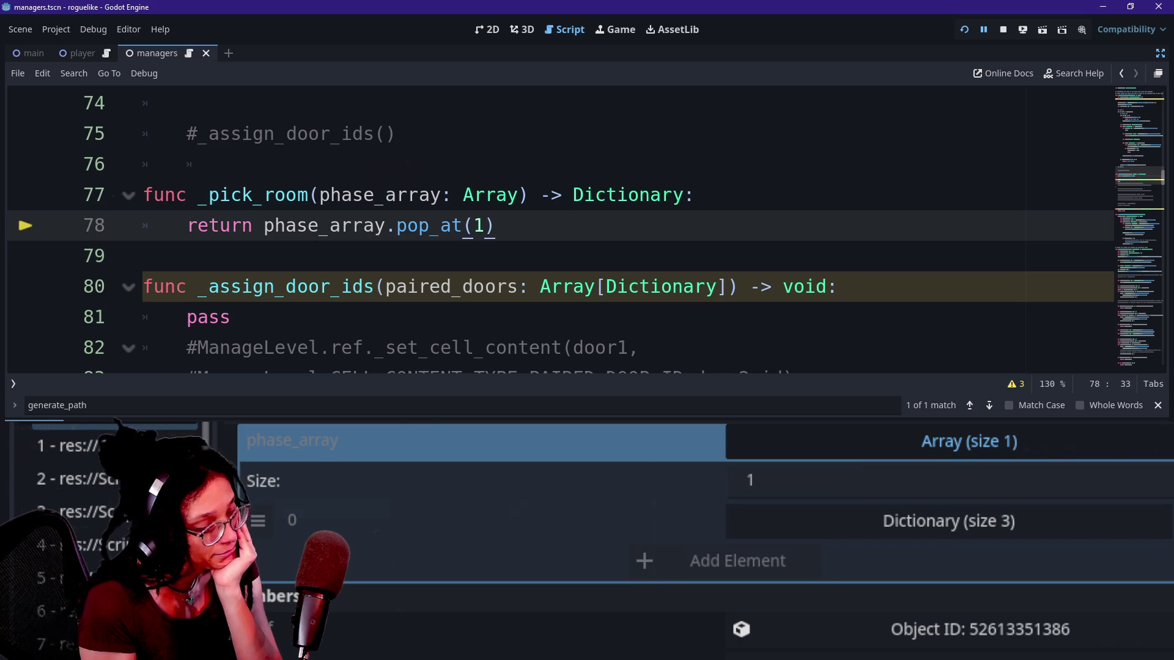
{"action": "left_click", "coordinate": [966, 30]}
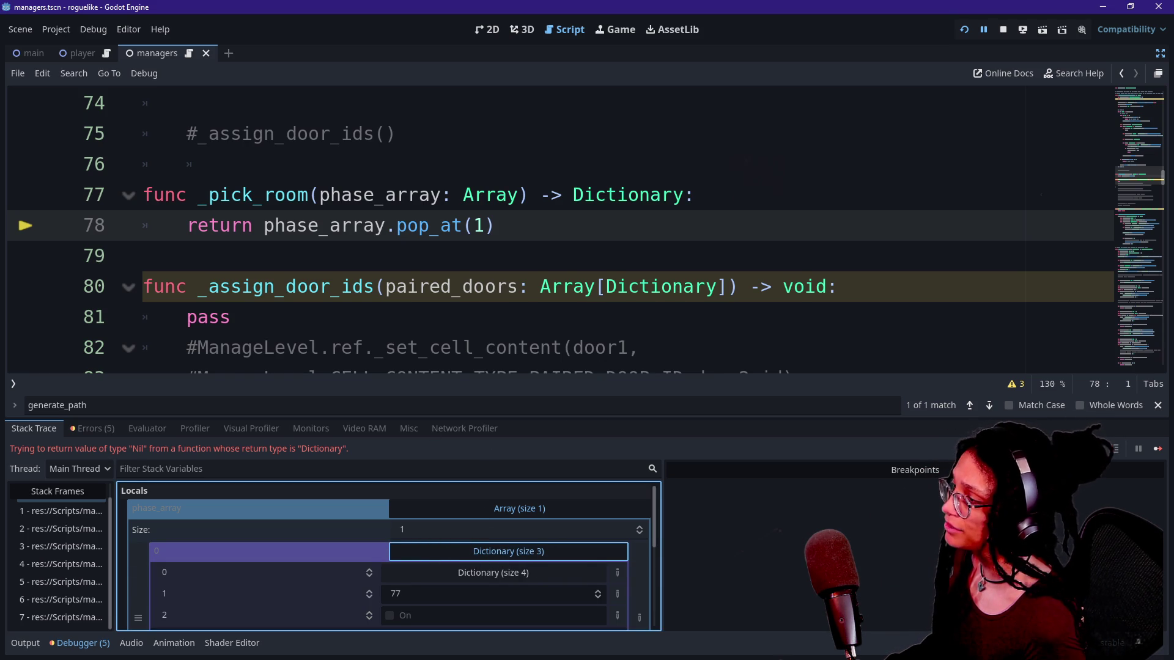
Replace pop_at(1) with pop_front() in _pick_room and run the game
{"action": "mouse_move", "coordinate": [428, 226]}
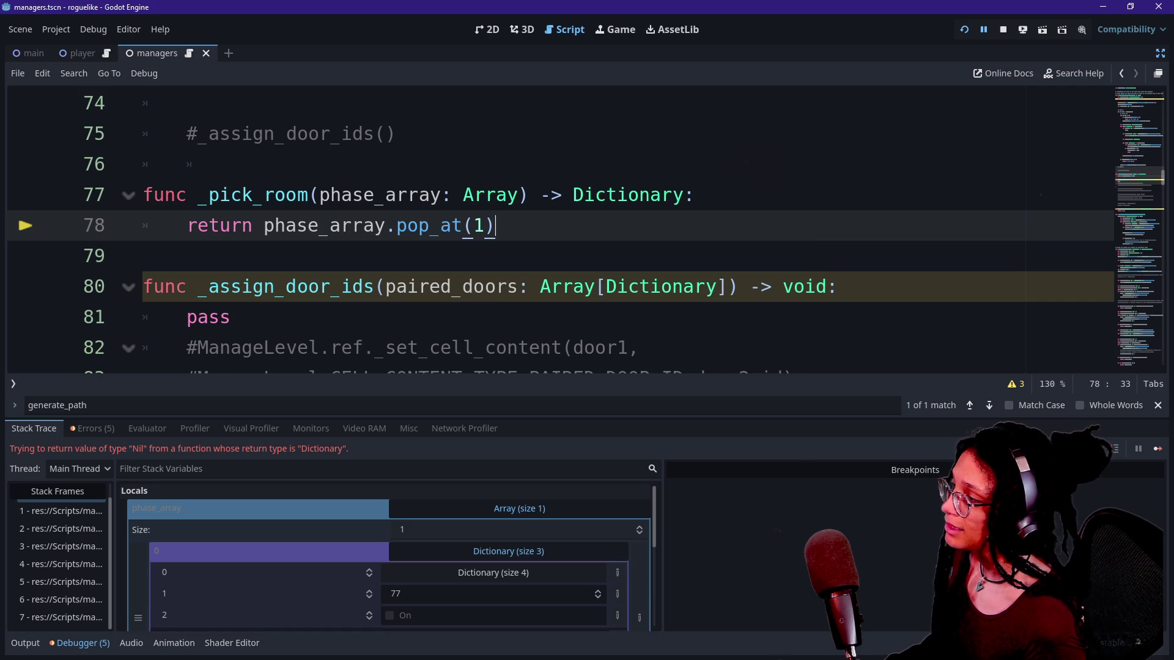
{"action": "left_click_drag", "start_coordinate": [496, 226], "coordinate": [441, 226]}
{"action": "type", "text": "fonr"}
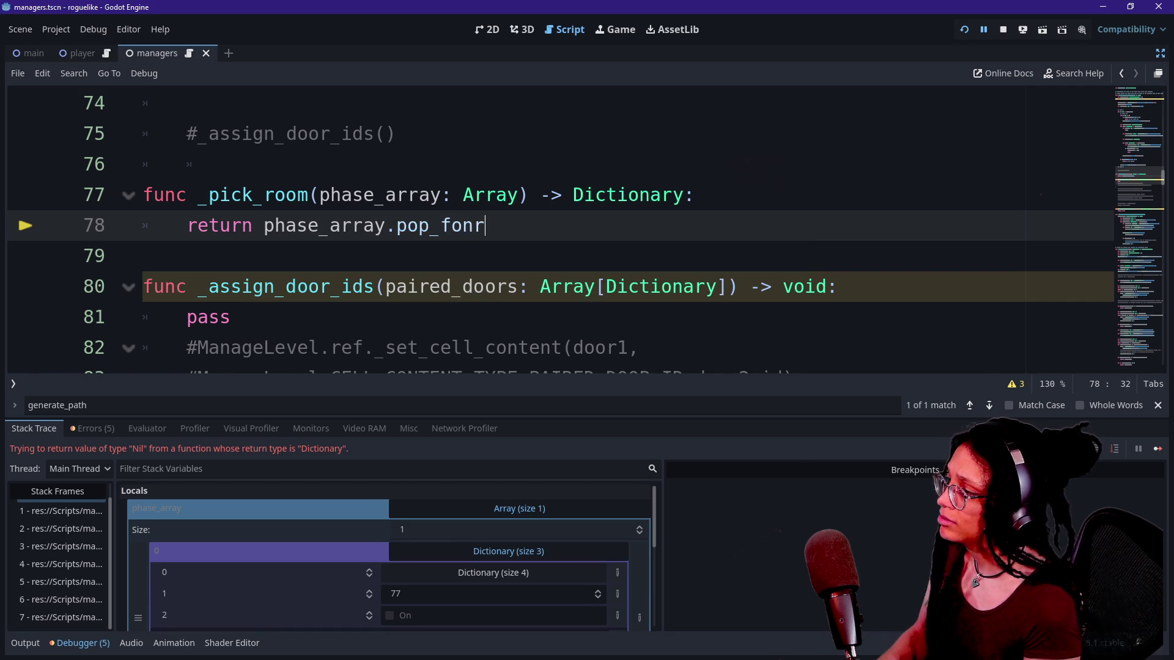
{"action": "key", "text": "BackSpace"}
{"action": "key", "text": "BackSpace"}
{"action": "key", "text": "BackSpace"}
{"action": "type", "text": "ront()"}
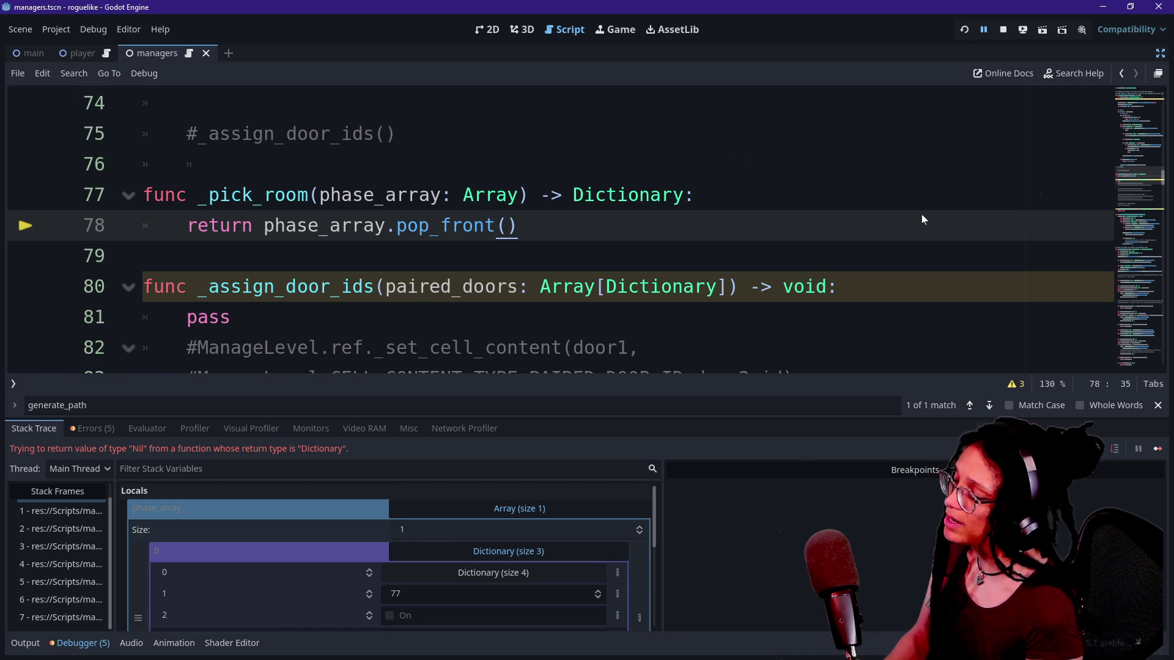
{"action": "left_click", "coordinate": [964, 29]}
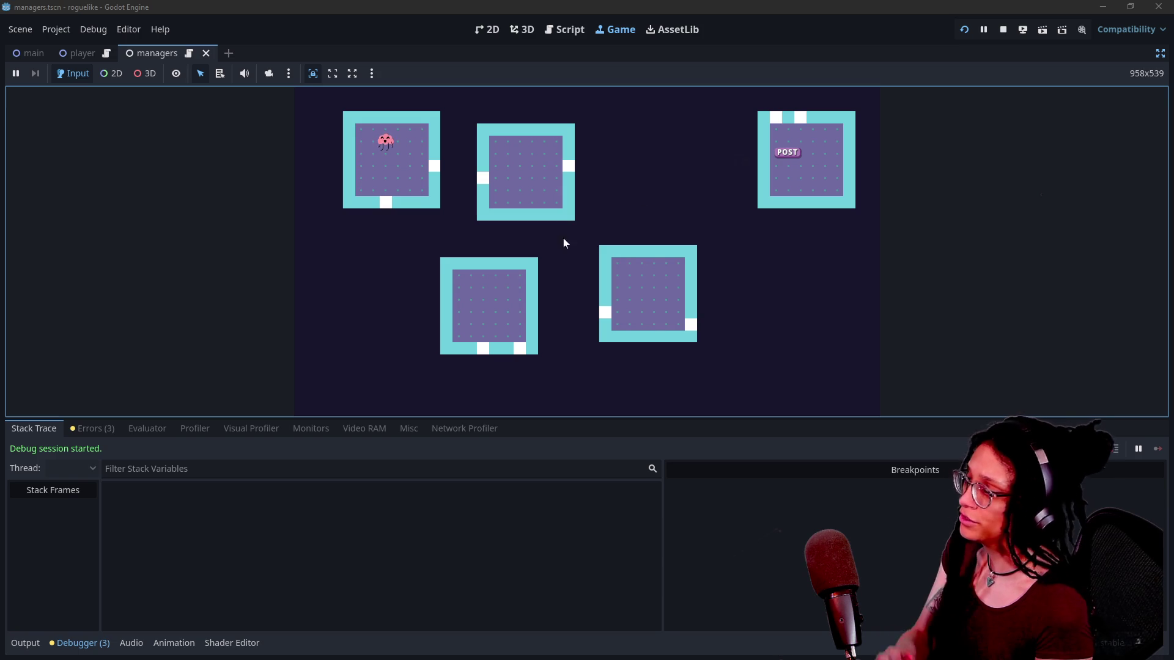
Stop the game, add ' as Dictionary' to line 78's return, and rerun it
{"action": "left_click", "coordinate": [1003, 29]}
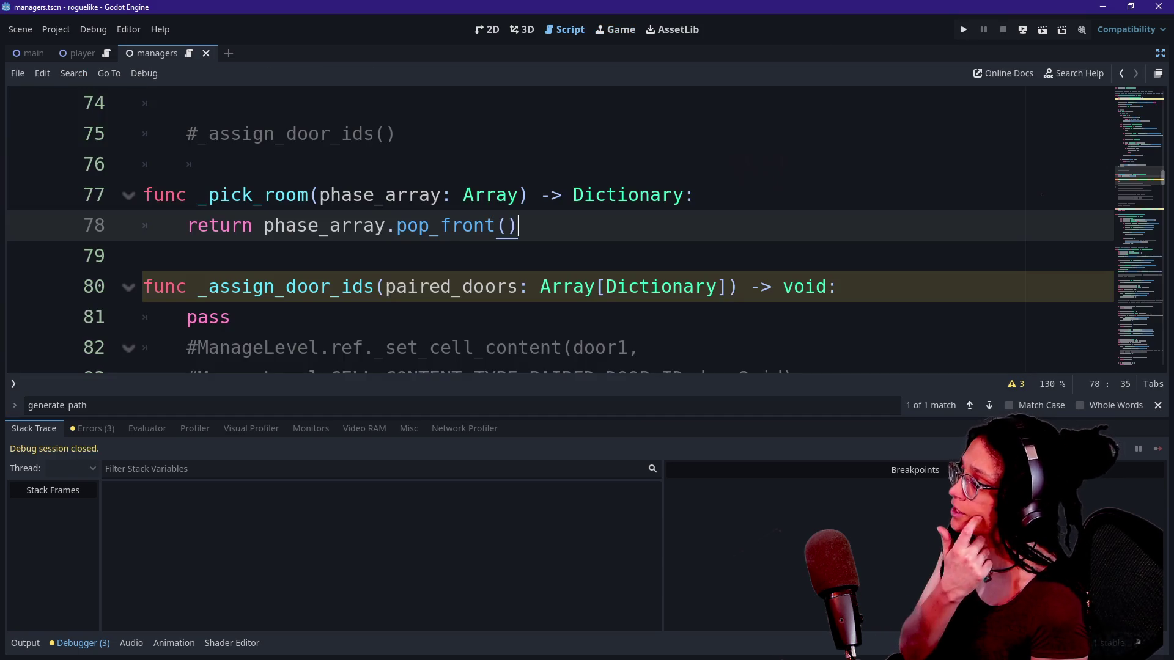
{"action": "type", "text": "as Dictionar"}
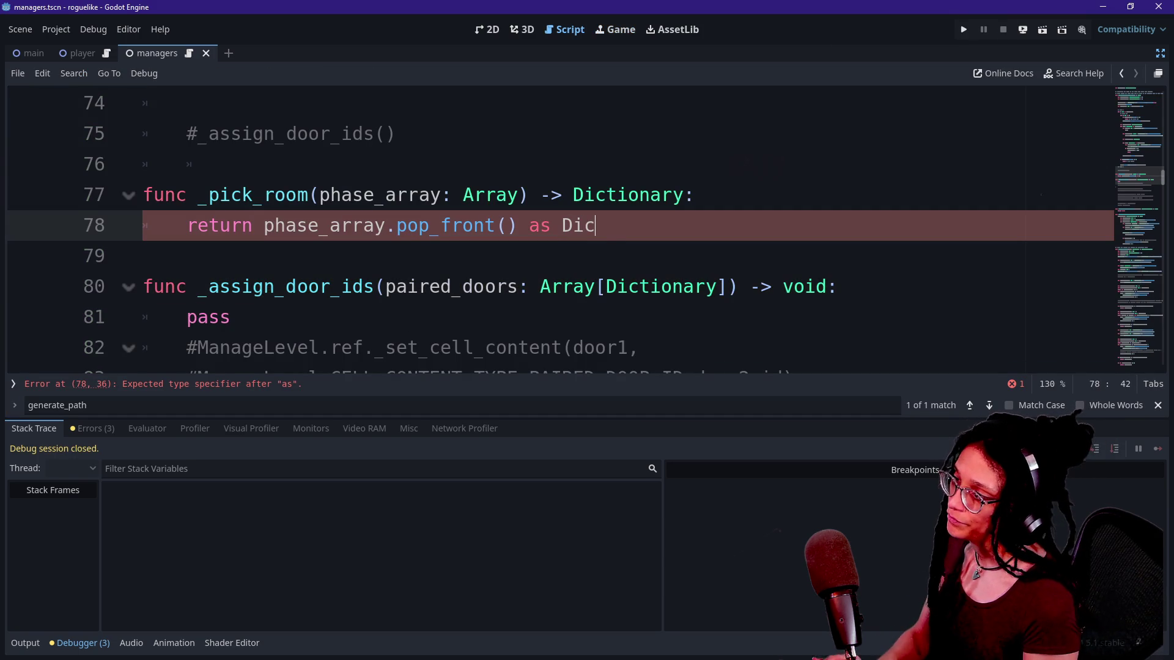
{"action": "type", "text": "y"}
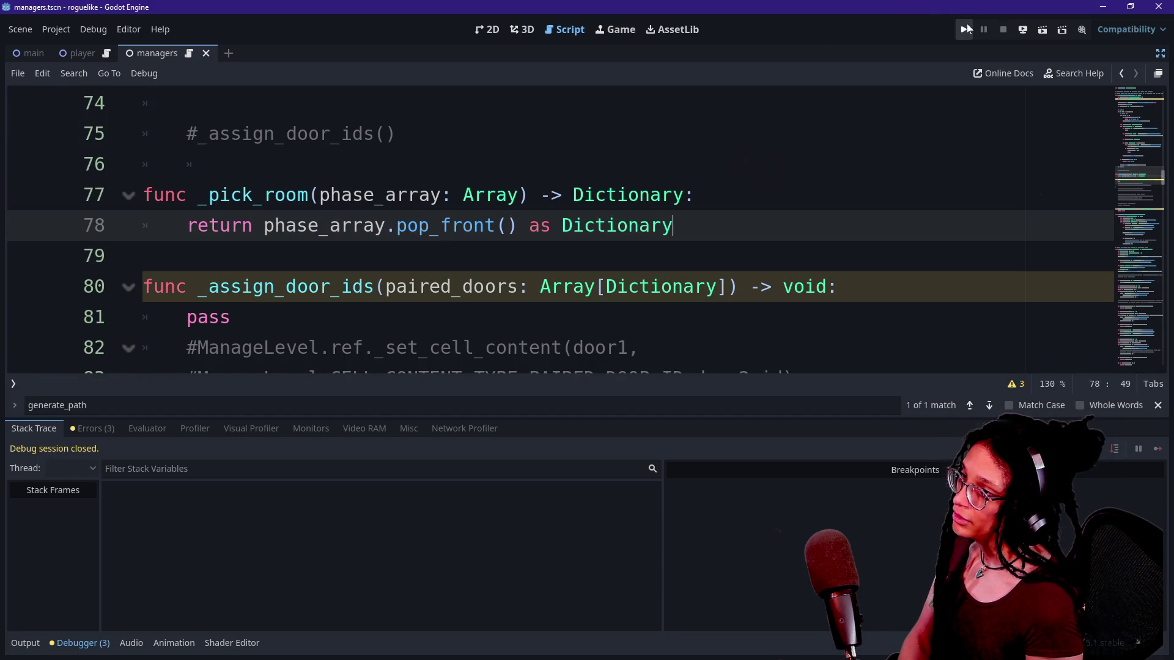
{"action": "left_click", "coordinate": [963, 29]}
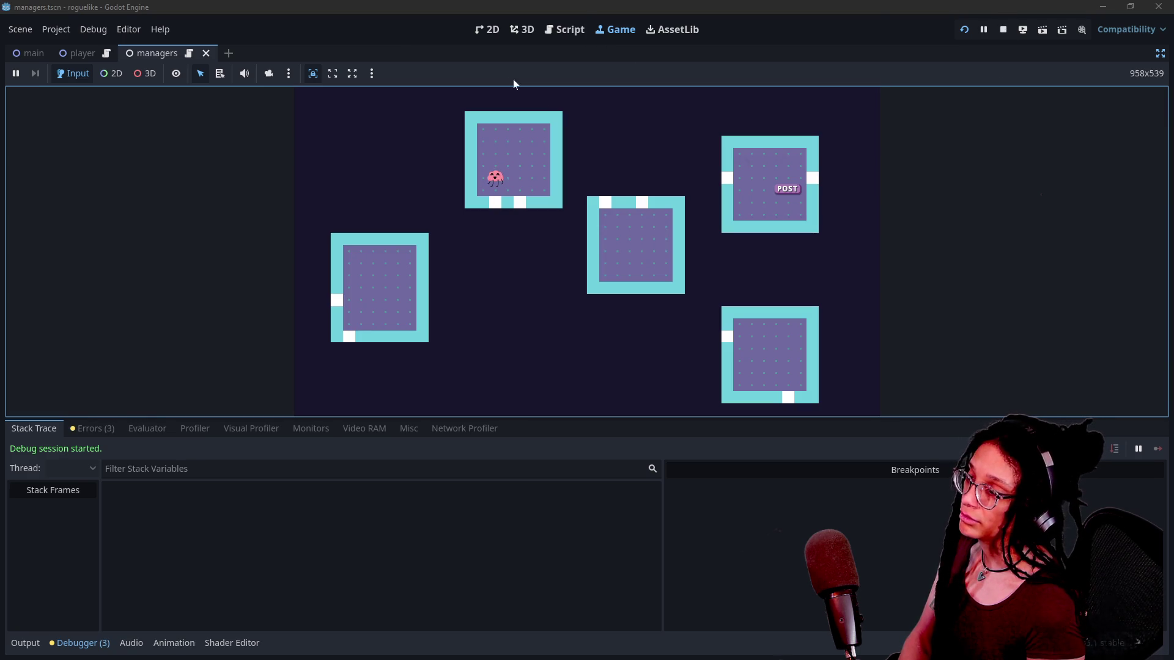
{"action": "left_click", "coordinate": [557, 35]}
Jump from pop_front on line 78 to its Array class reference and scroll up through it
{"action": "left_click", "coordinate": [412, 229], "text": "ctrl"}
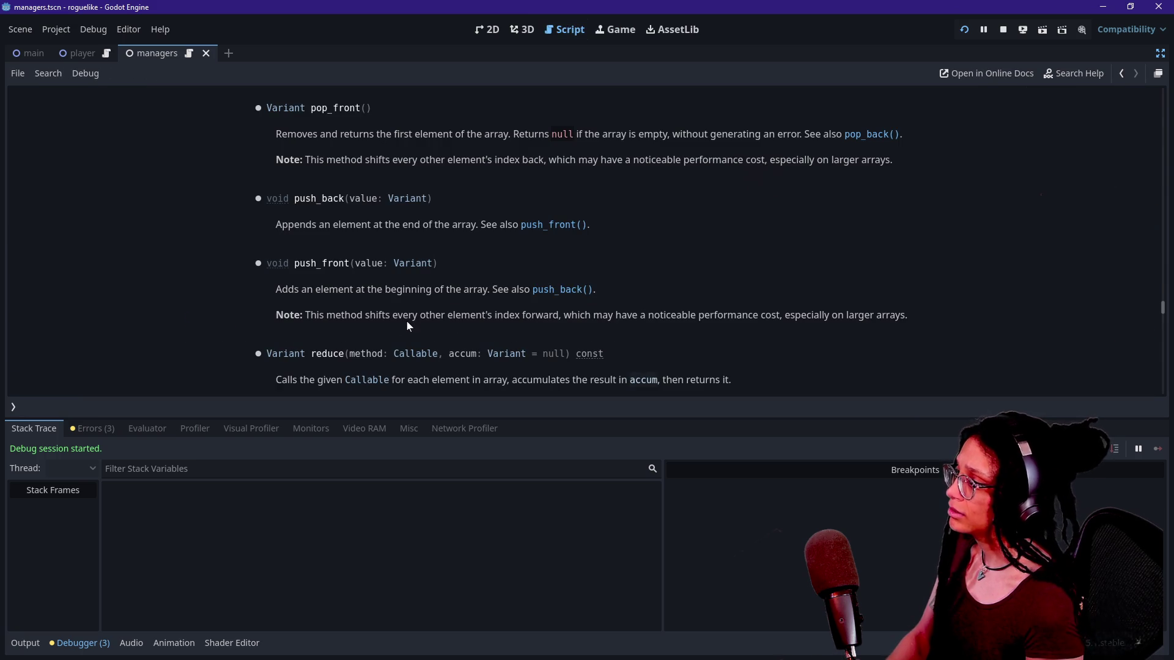
{"action": "scroll", "coordinate": [408, 318], "scroll_direction": "up", "scroll_amount": 5}
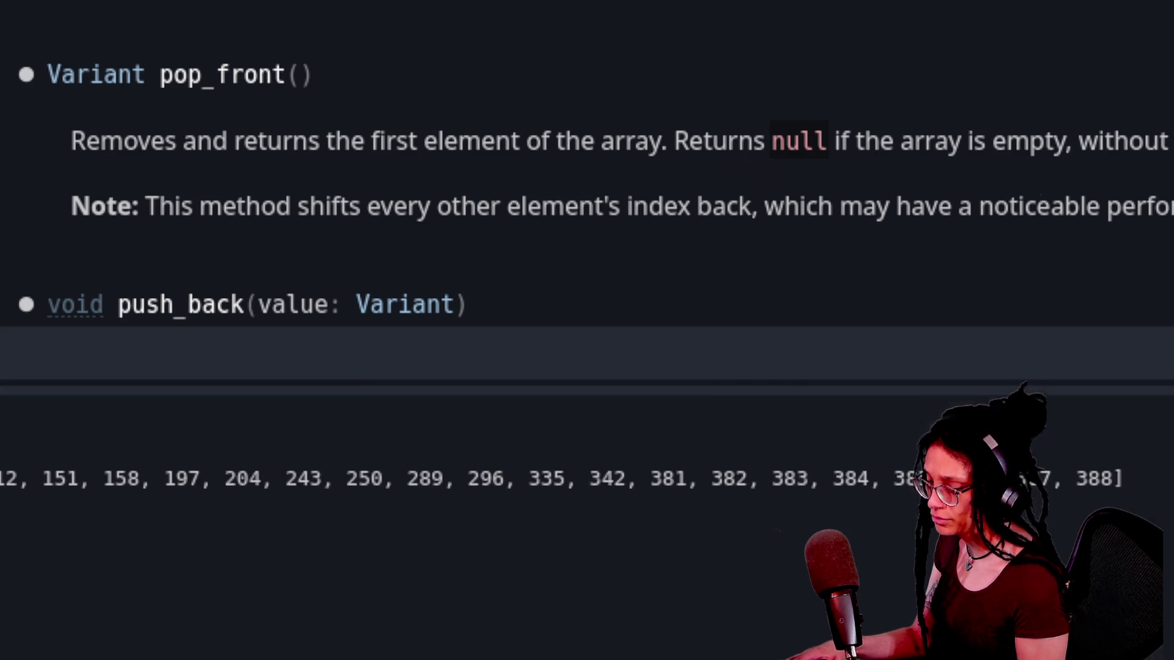
{"action": "scroll", "coordinate": [879, 239], "scroll_direction": "up", "scroll_amount": 5}
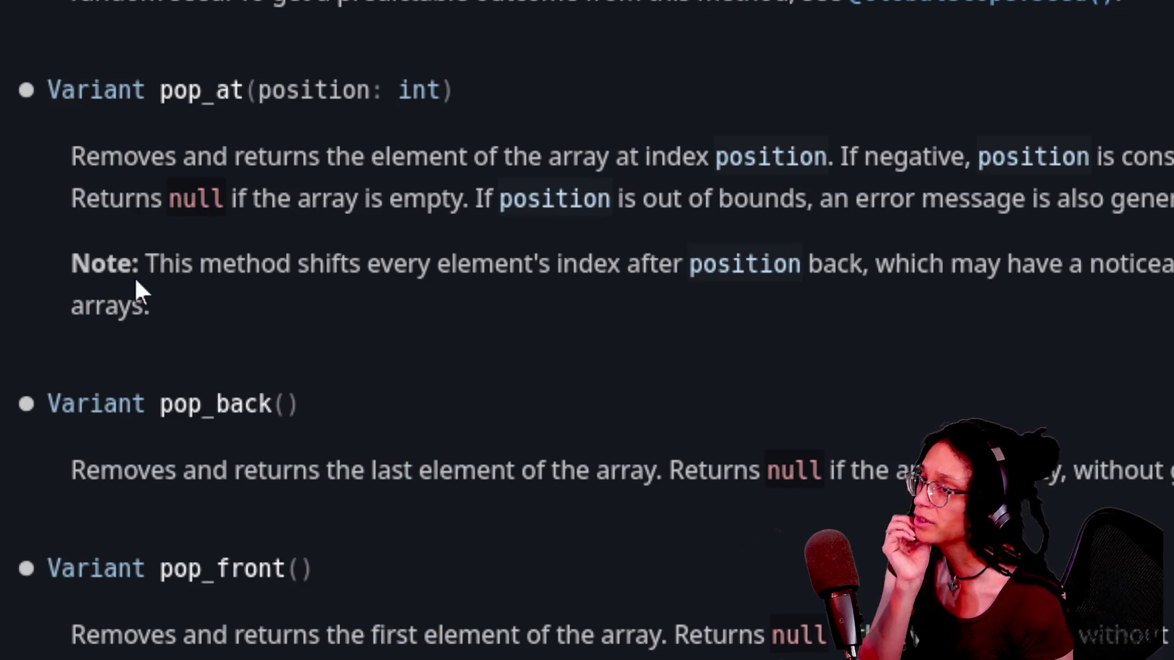
Read the pop_at, pop_back and pop_front descriptions, then switch to OBS Studio
{"action": "left_click_drag", "start_coordinate": [71, 156], "coordinate": [365, 156]}
{"action": "left_click", "coordinate": [405, 153]}
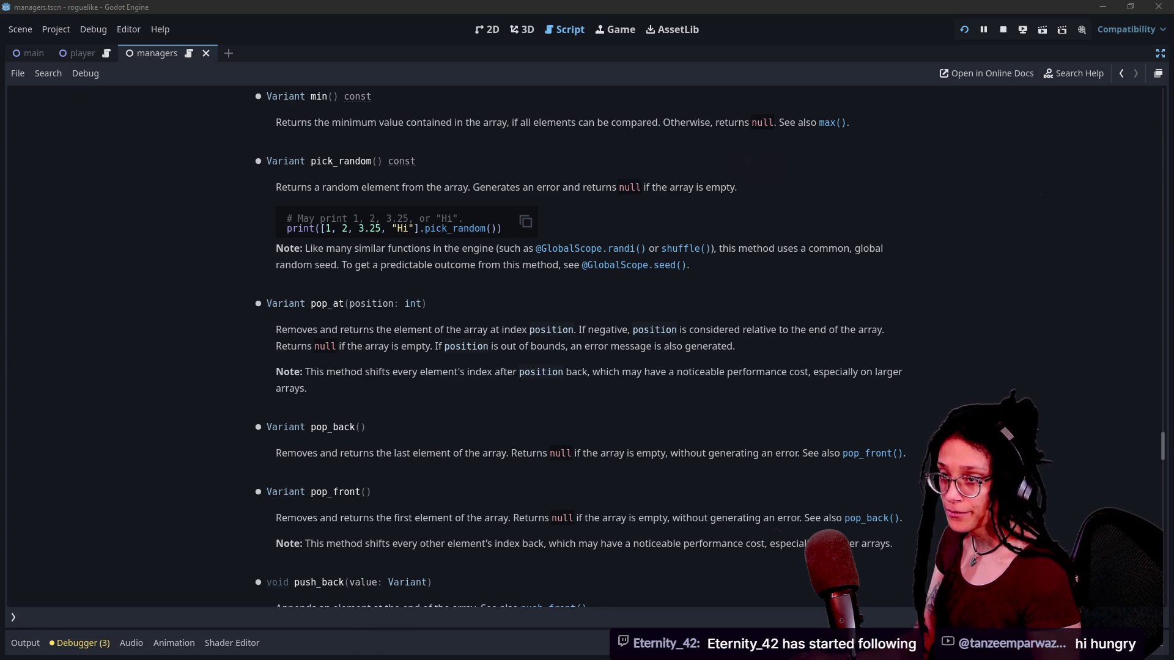
{"action": "key", "text": "alt+Tab"}
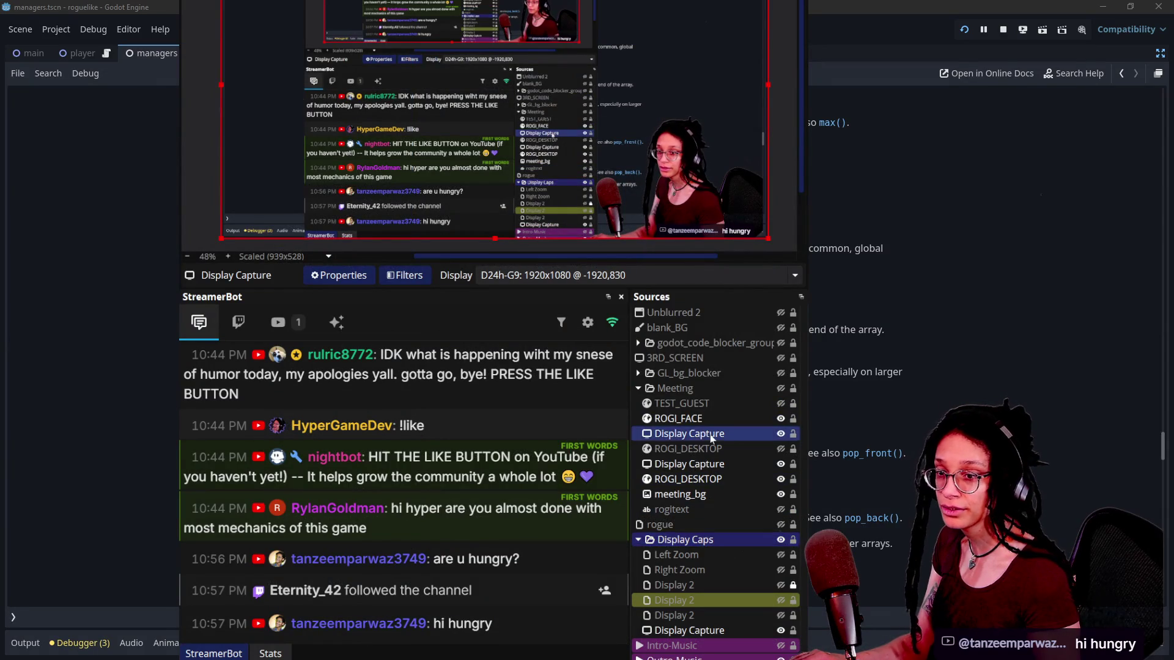
View the OBS preview at full canvas size, pan around, then fit it back to the window
{"action": "scroll", "coordinate": [710, 434], "scroll_direction": "up", "scroll_amount": 5}
{"action": "left_click", "coordinate": [672, 464]}
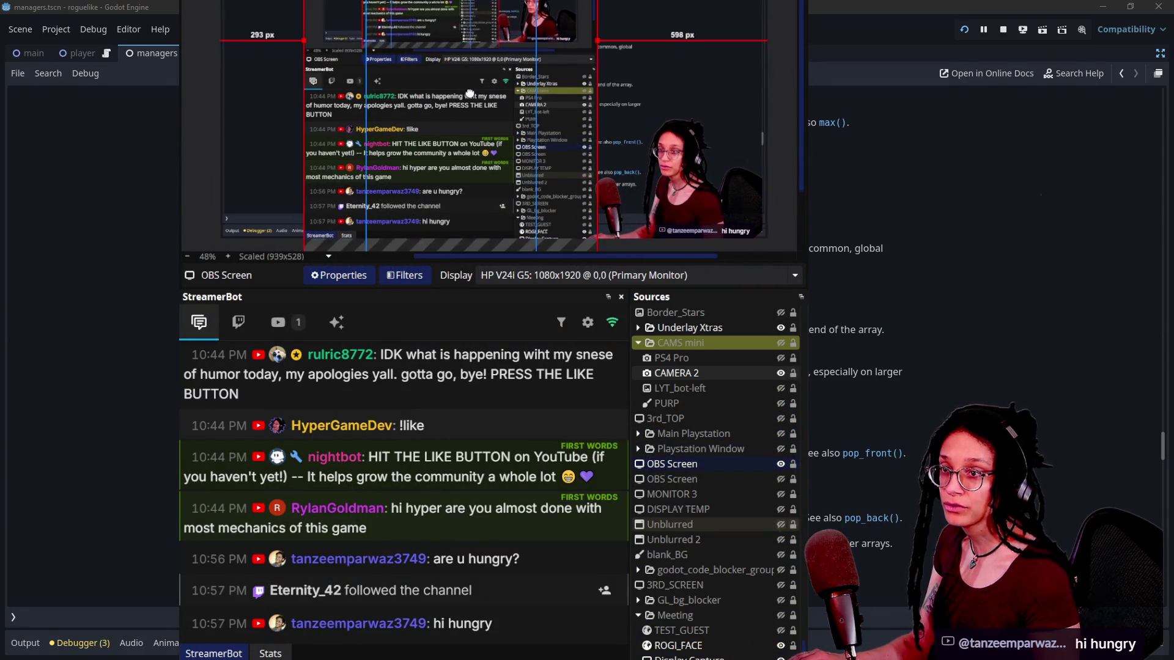
{"action": "mouse_move", "coordinate": [467, 65]}
{"action": "left_mouse_down"}
{"action": "mouse_move", "coordinate": [437, 59]}
{"action": "mouse_move", "coordinate": [603, 157]}
{"action": "mouse_move", "coordinate": [491, 76]}
{"action": "mouse_move", "coordinate": [584, 146]}
{"action": "mouse_move", "coordinate": [385, 81]}
{"action": "mouse_move", "coordinate": [493, 67]}
{"action": "mouse_move", "coordinate": [476, 76]}
{"action": "left_mouse_up"}
{"action": "left_click", "coordinate": [272, 256]}
{"action": "left_click", "coordinate": [309, 269]}
{"action": "left_click", "coordinate": [272, 256]}
{"action": "left_click", "coordinate": [305, 280]}
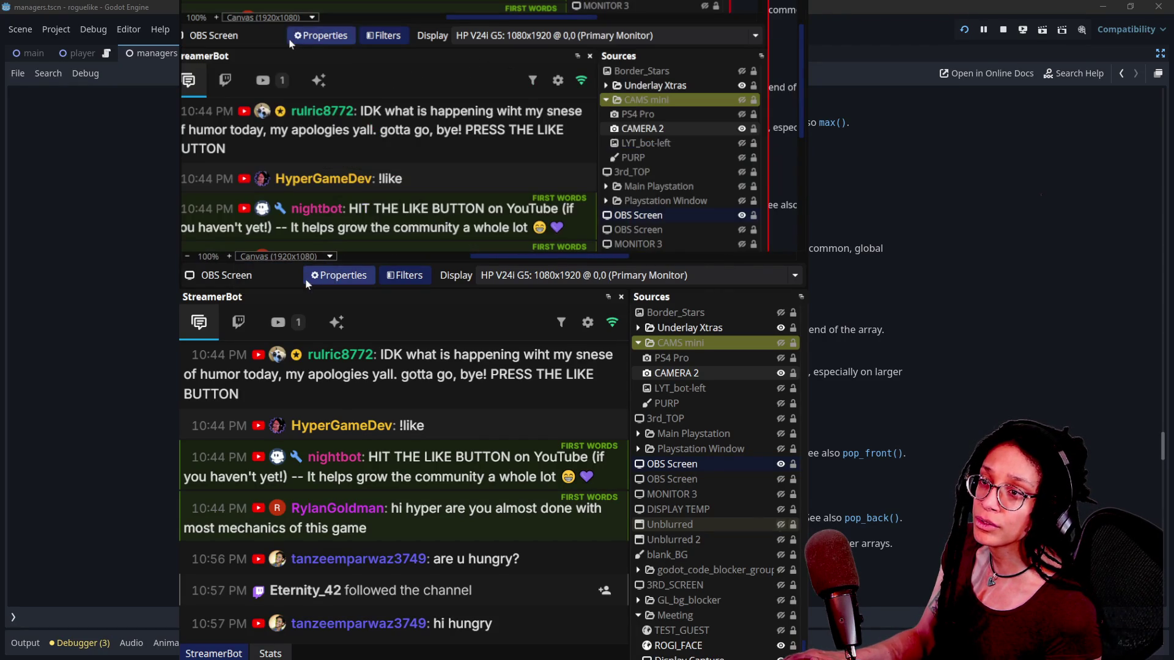
{"action": "left_click_drag", "start_coordinate": [410, 131], "coordinate": [249, 221]}
{"action": "left_click", "coordinate": [272, 257]}
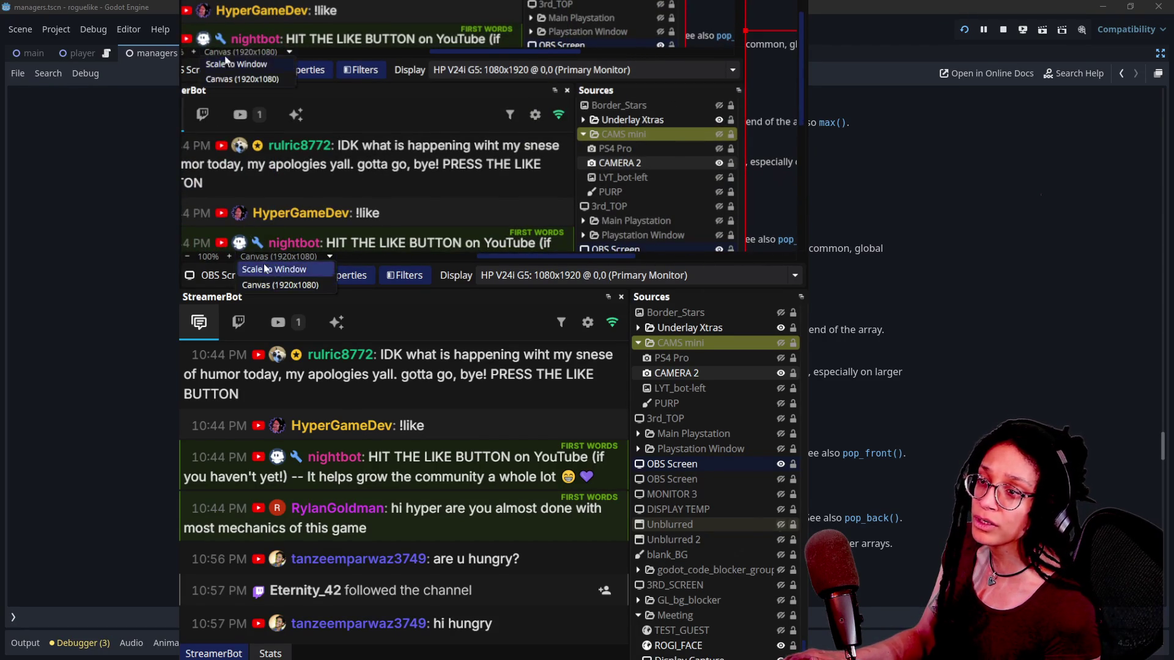
{"action": "left_click", "coordinate": [262, 269]}
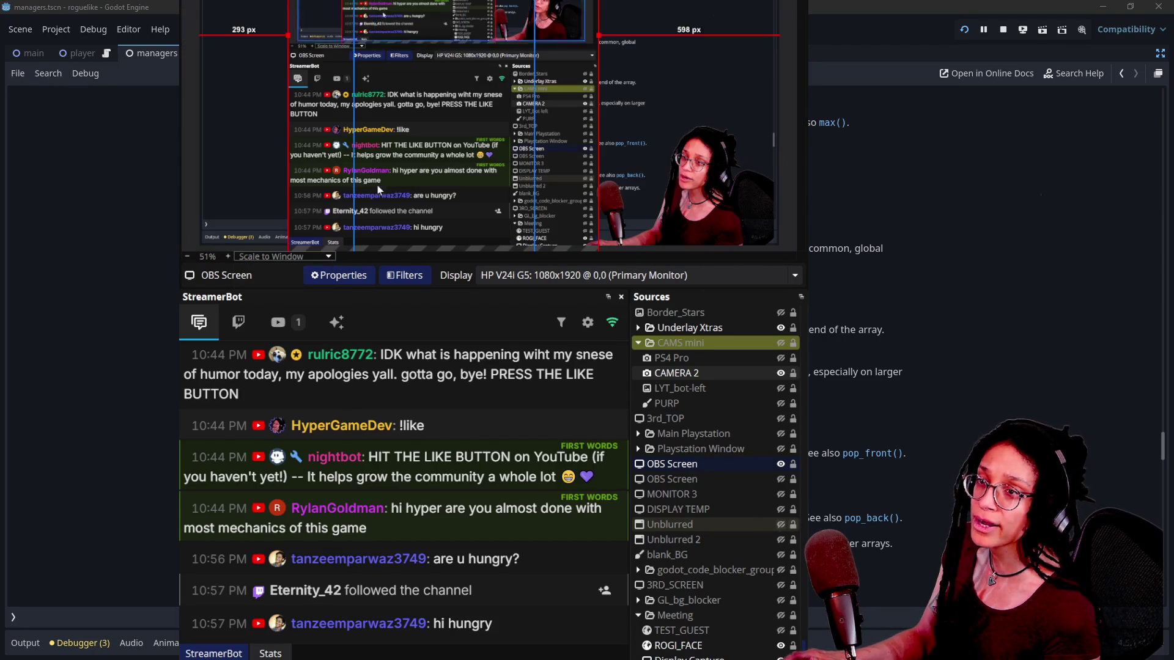
Check several sources, briefly making the Display 2 capture visible and hiding it again
{"action": "left_click", "coordinate": [462, 126]}
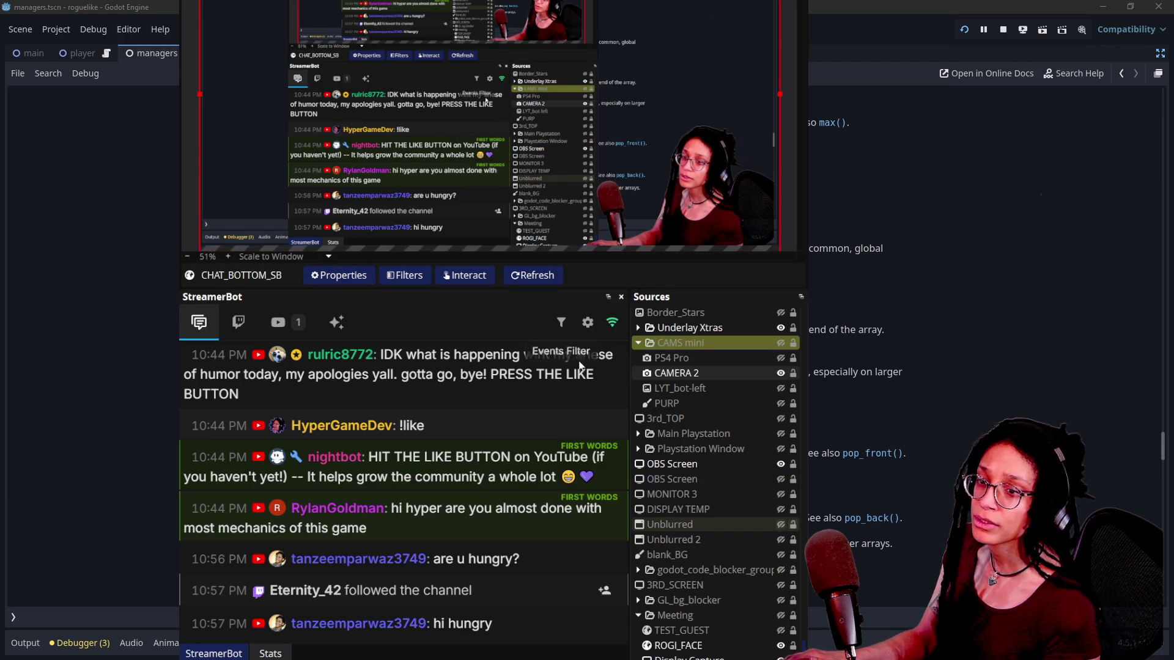
{"action": "left_click", "coordinate": [696, 552]}
{"action": "left_click", "coordinate": [706, 389]}
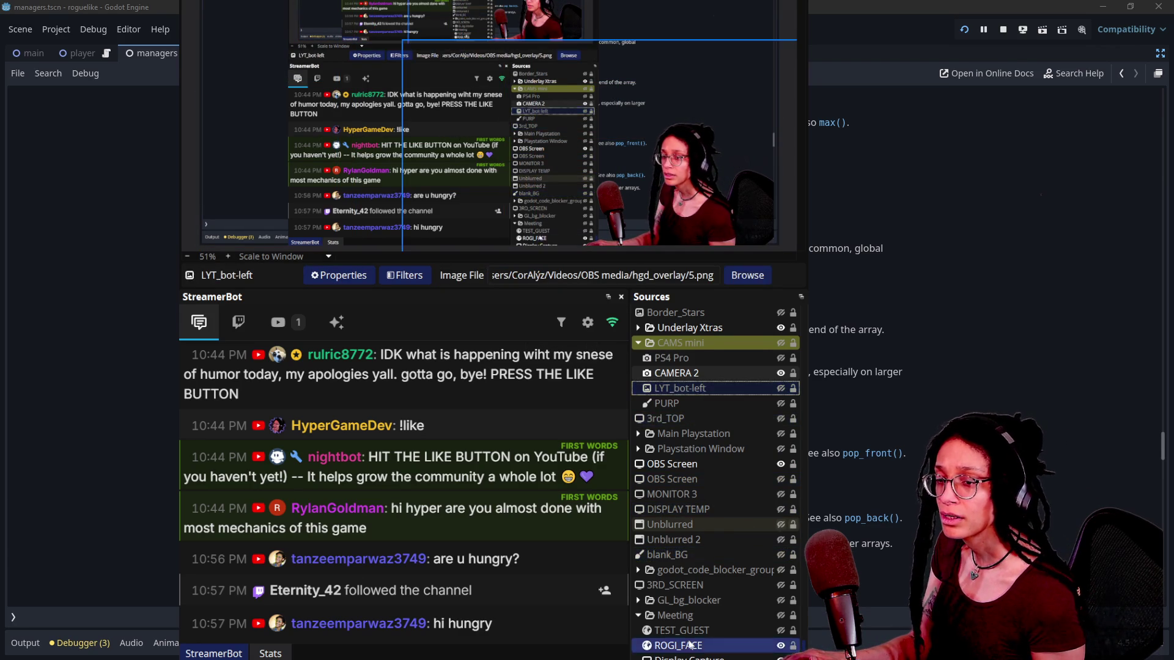
{"action": "scroll", "coordinate": [690, 645], "scroll_direction": "down", "scroll_amount": 5}
{"action": "left_click", "coordinate": [773, 600]}
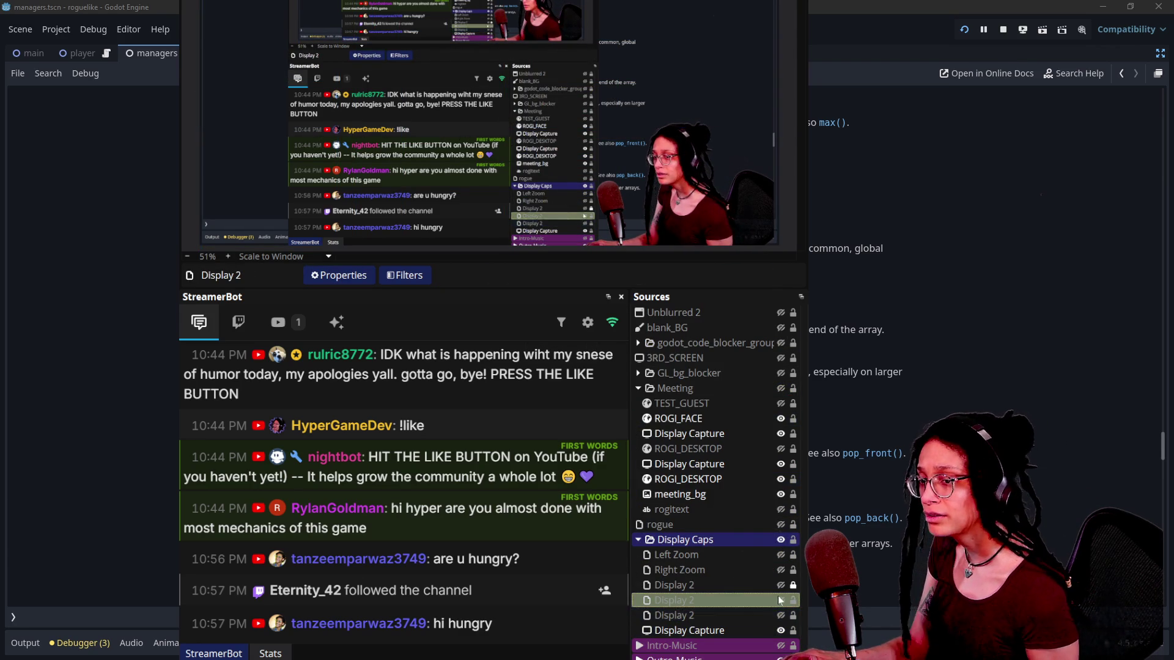
{"action": "left_click", "coordinate": [780, 601]}
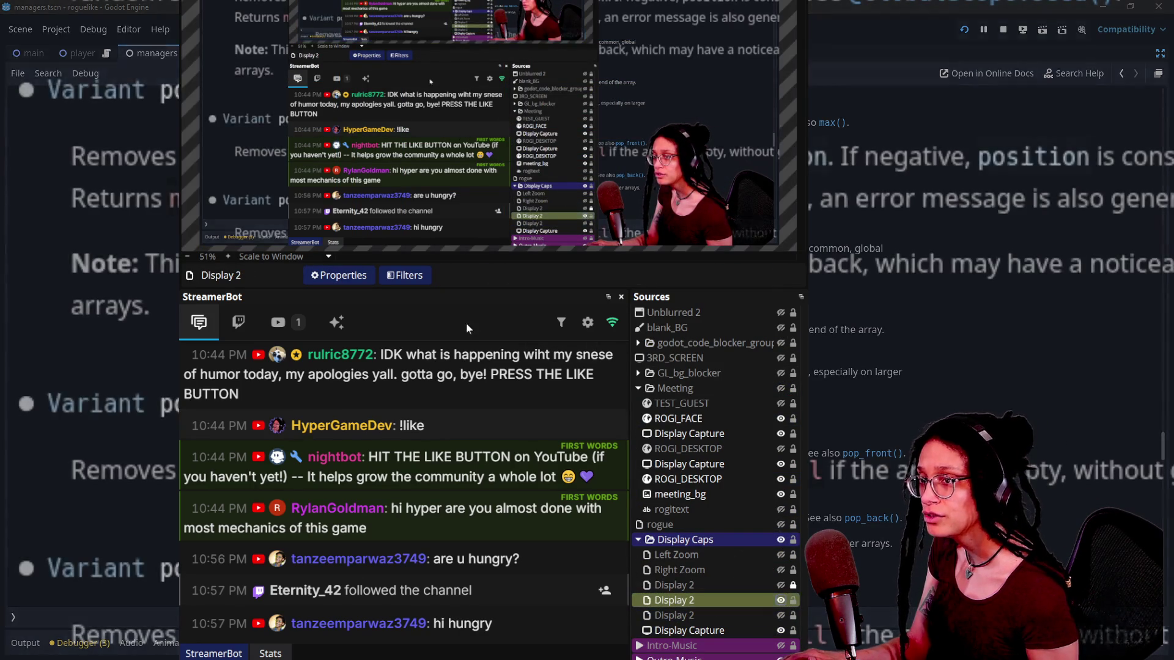
{"action": "left_click", "coordinate": [681, 129]}
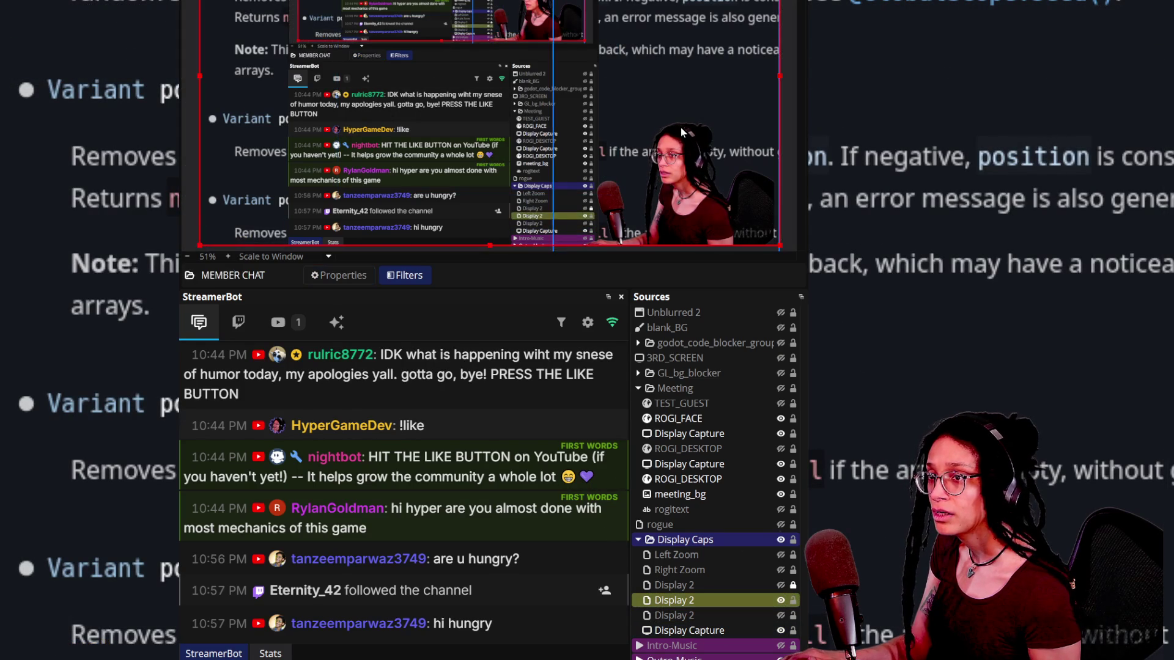
{"action": "left_click", "coordinate": [629, 160]}
{"action": "left_click", "coordinate": [780, 601]}
Drag the Meeting group above GL_bg_blocker in the Sources list
{"action": "left_click", "coordinate": [695, 447]}
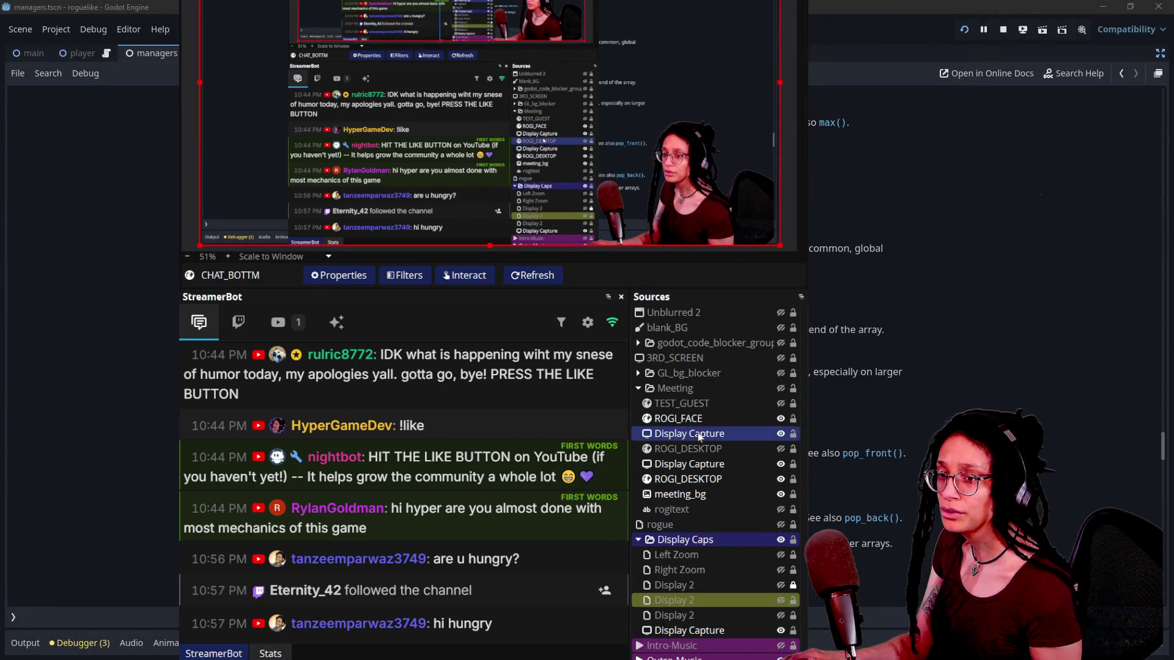
{"action": "scroll", "coordinate": [696, 501], "scroll_direction": "up", "scroll_amount": 2}
{"action": "left_click", "coordinate": [697, 499]}
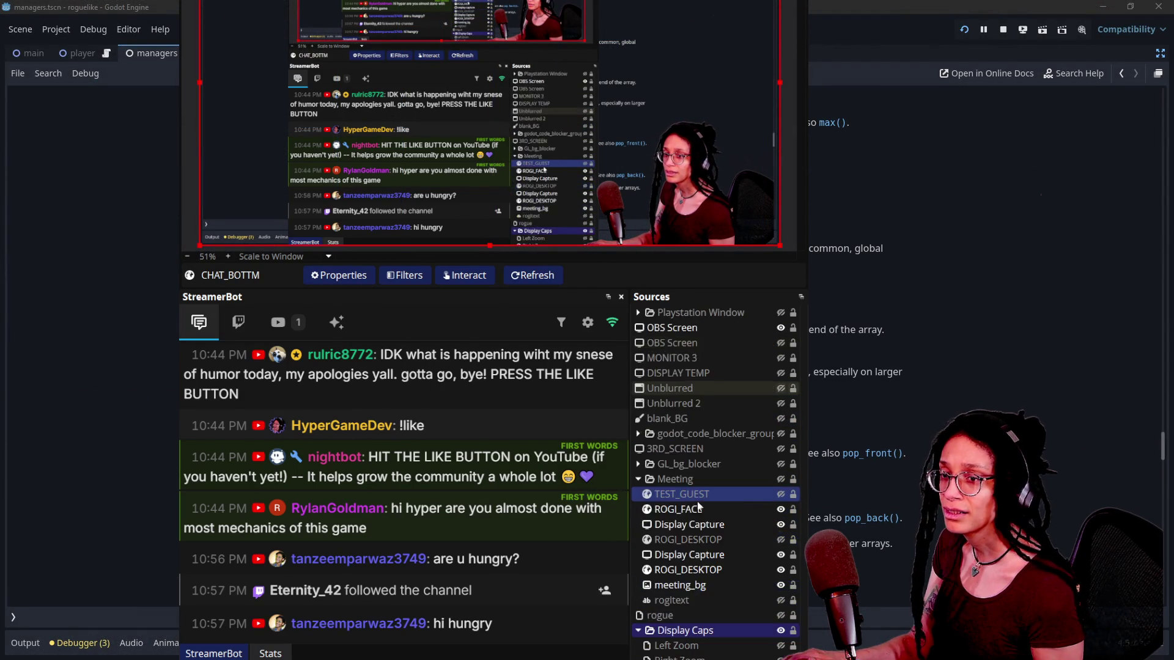
{"action": "scroll", "coordinate": [700, 489], "scroll_direction": "up", "scroll_amount": 2}
{"action": "left_click", "coordinate": [712, 374]}
{"action": "left_click", "coordinate": [694, 463]}
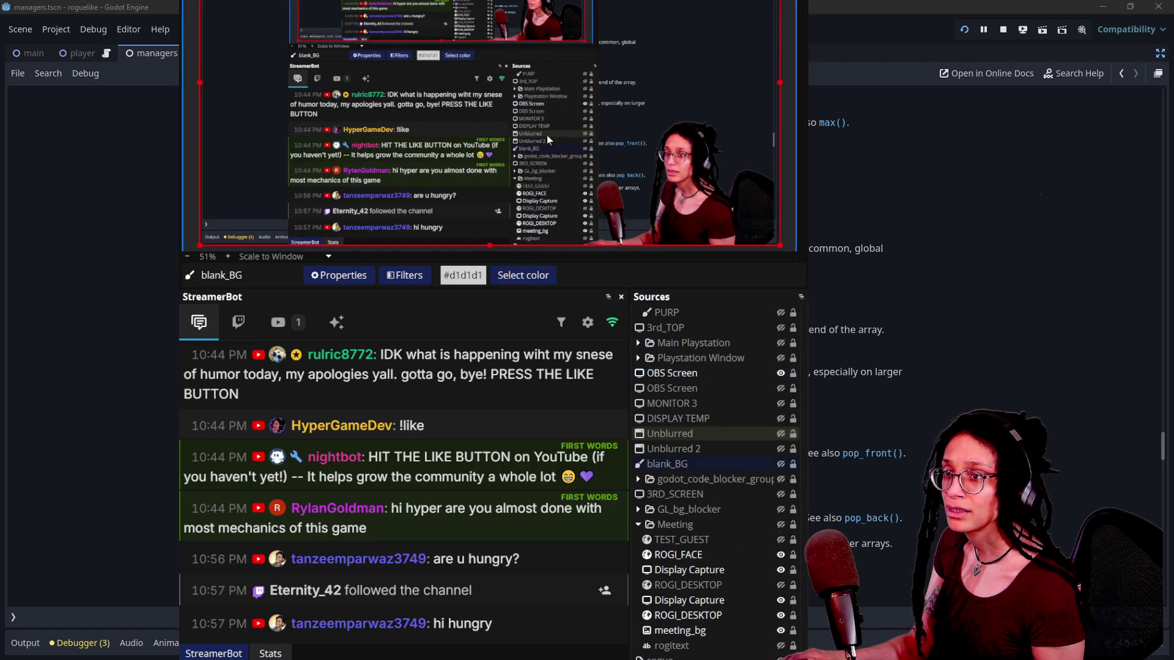
{"action": "left_click", "coordinate": [675, 524]}
{"action": "left_click_drag", "start_coordinate": [675, 525], "coordinate": [675, 508]}
{"action": "left_click", "coordinate": [700, 358]}
Toggle the stream preview off and on and nudge the blank_BG background slightly left
{"action": "left_click", "coordinate": [604, 40]}
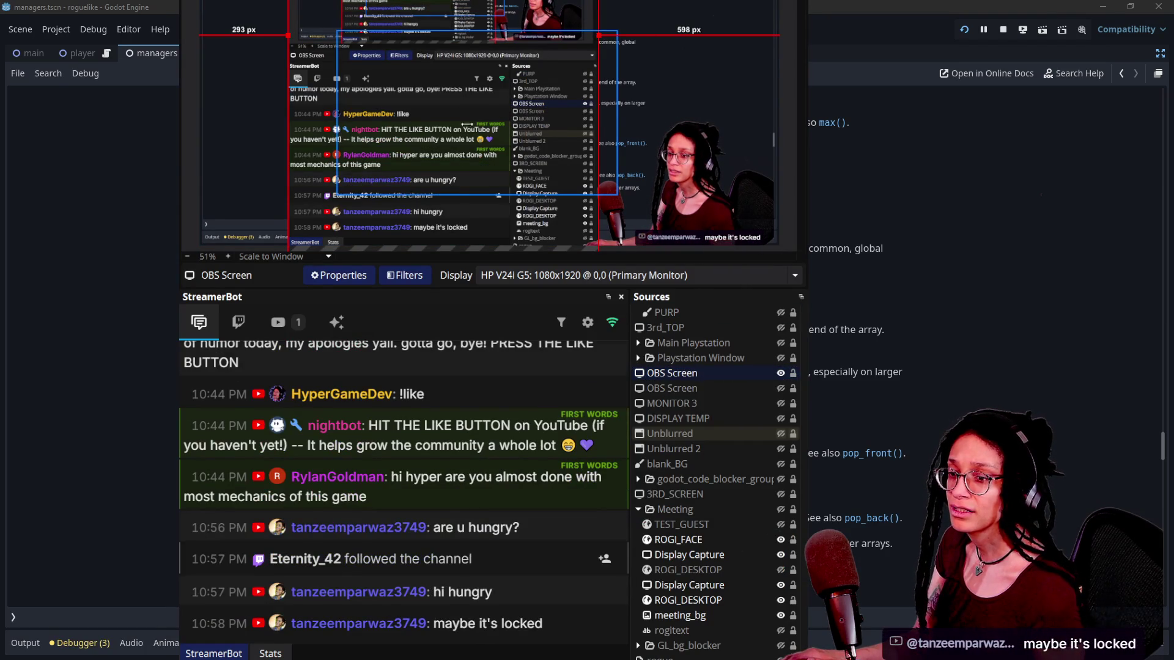
{"action": "left_click", "coordinate": [356, 140]}
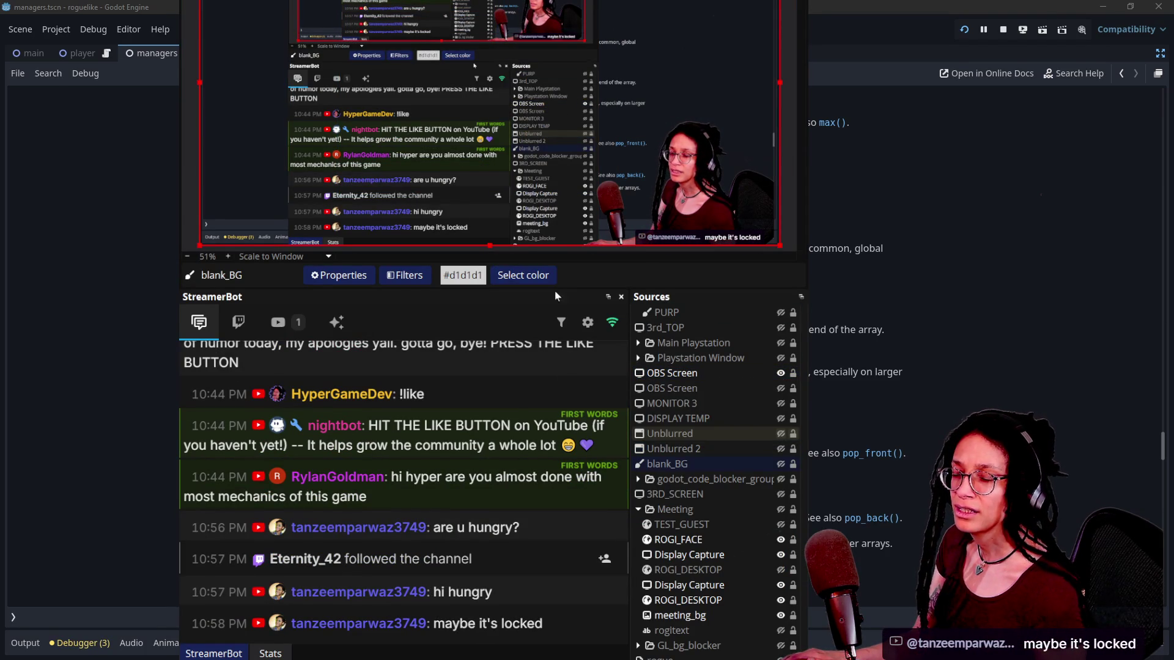
{"action": "right_click", "coordinate": [357, 139]}
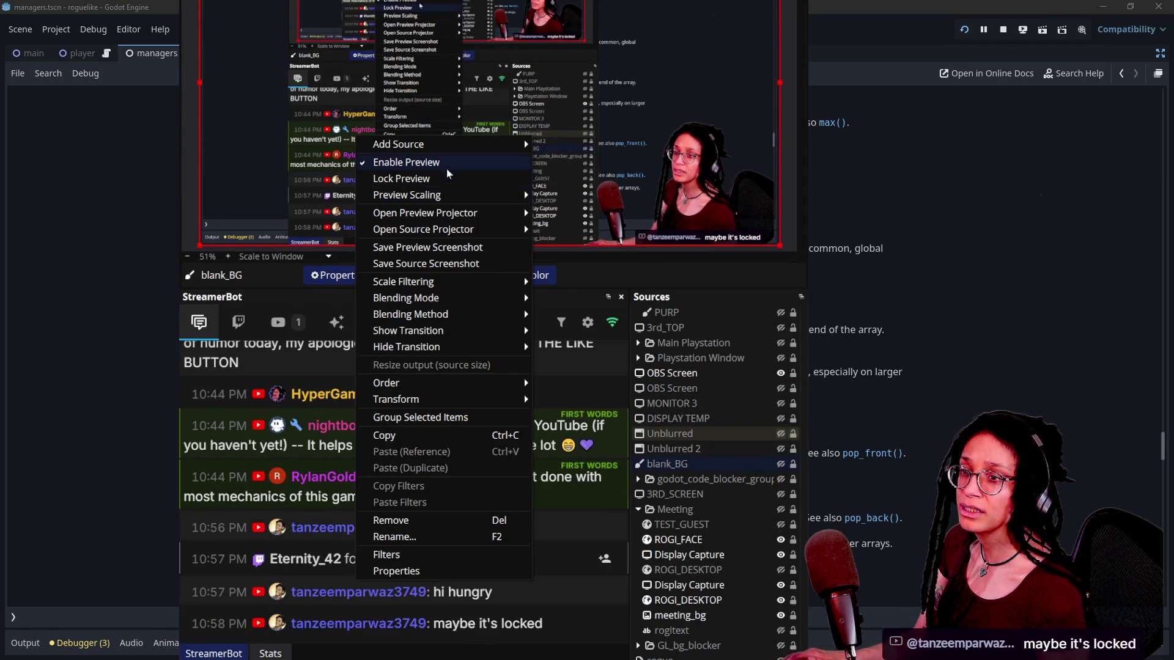
{"action": "left_click", "coordinate": [429, 168]}
{"action": "right_click", "coordinate": [449, 55]}
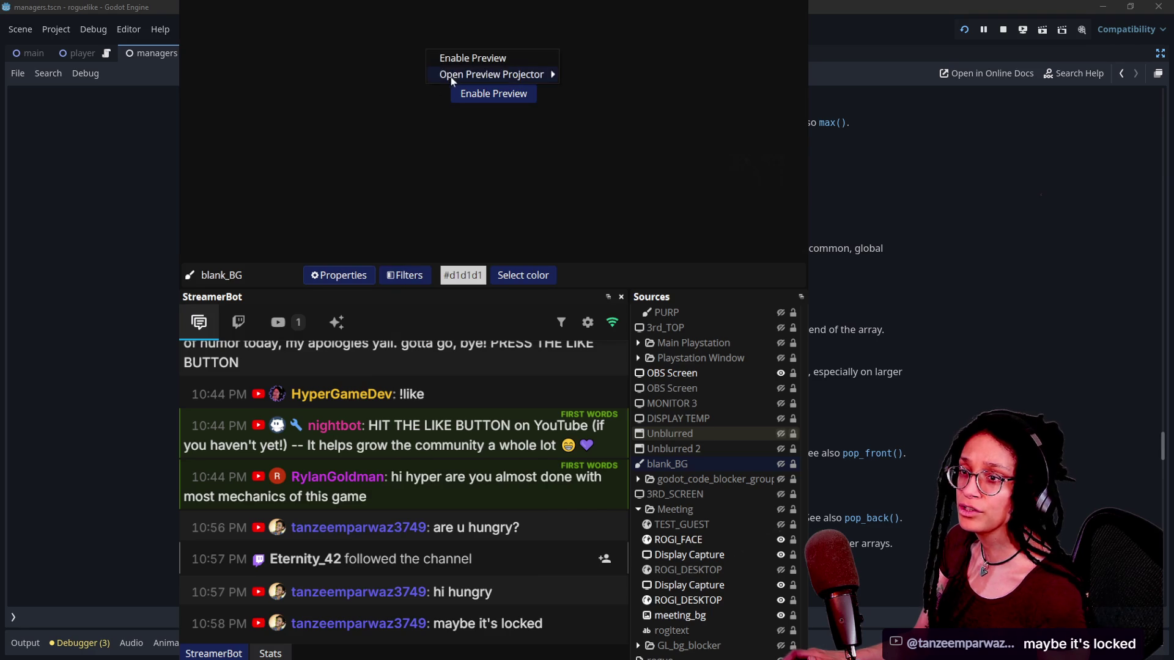
{"action": "left_click", "coordinate": [476, 99]}
{"action": "mouse_move", "coordinate": [475, 99]}
{"action": "left_mouse_down"}
{"action": "mouse_move", "coordinate": [503, 57]}
{"action": "mouse_move", "coordinate": [570, 89]}
{"action": "left_mouse_up"}
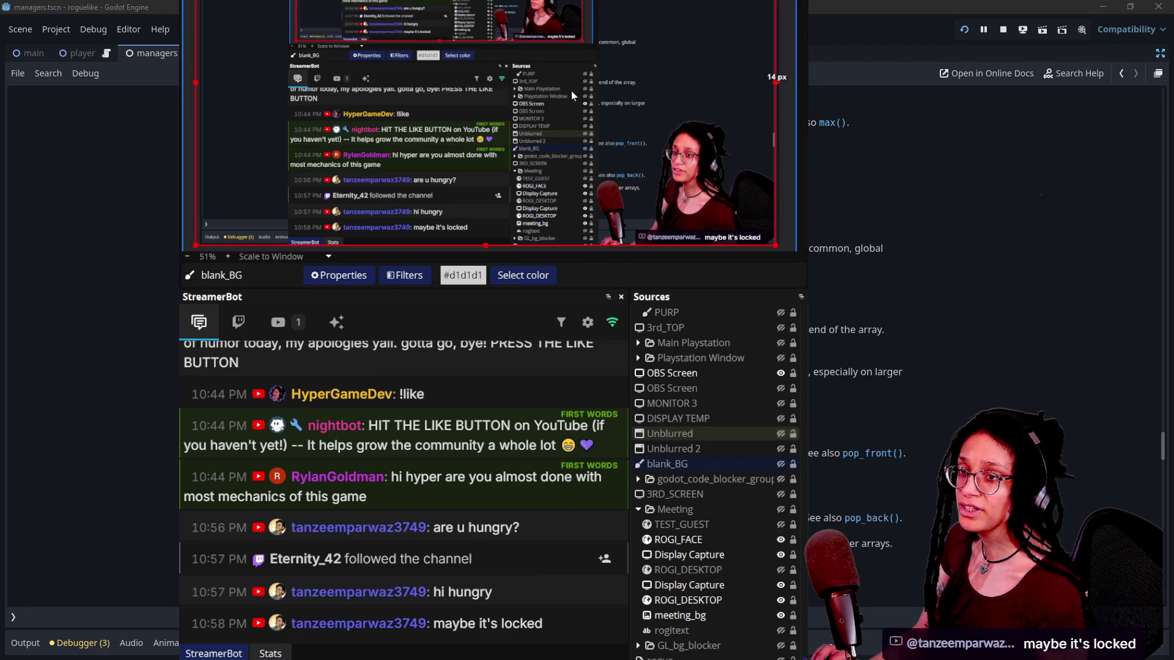
{"action": "right_click", "coordinate": [457, 87]}
{"action": "left_click", "coordinate": [689, 555]}
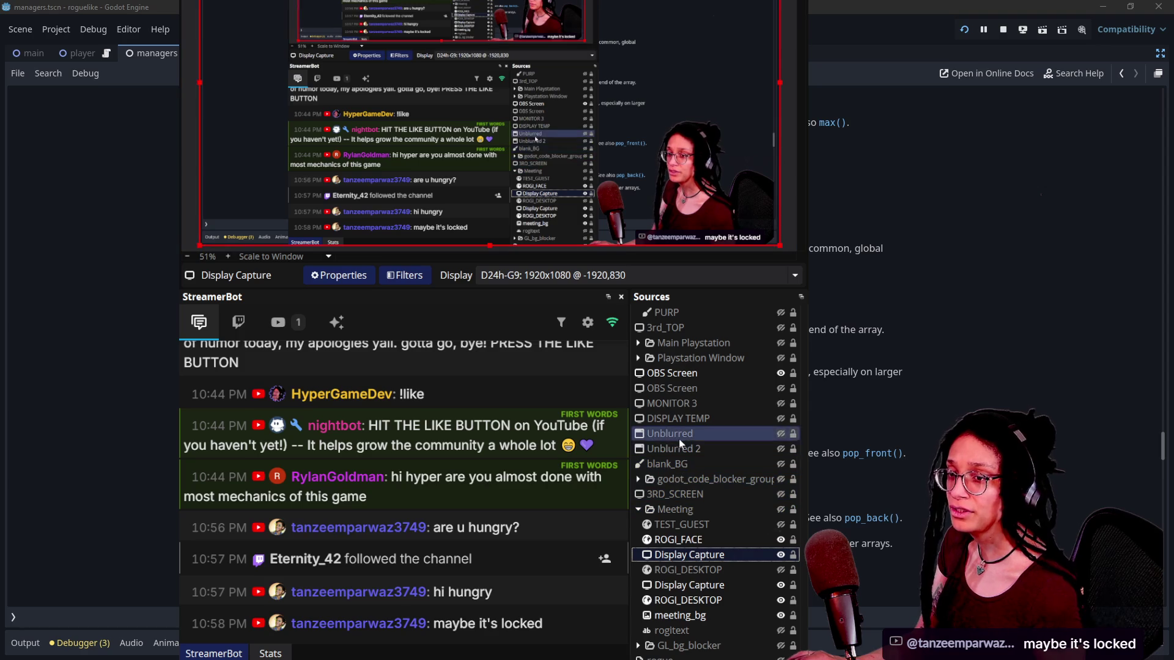
{"action": "left_click", "coordinate": [676, 374]}
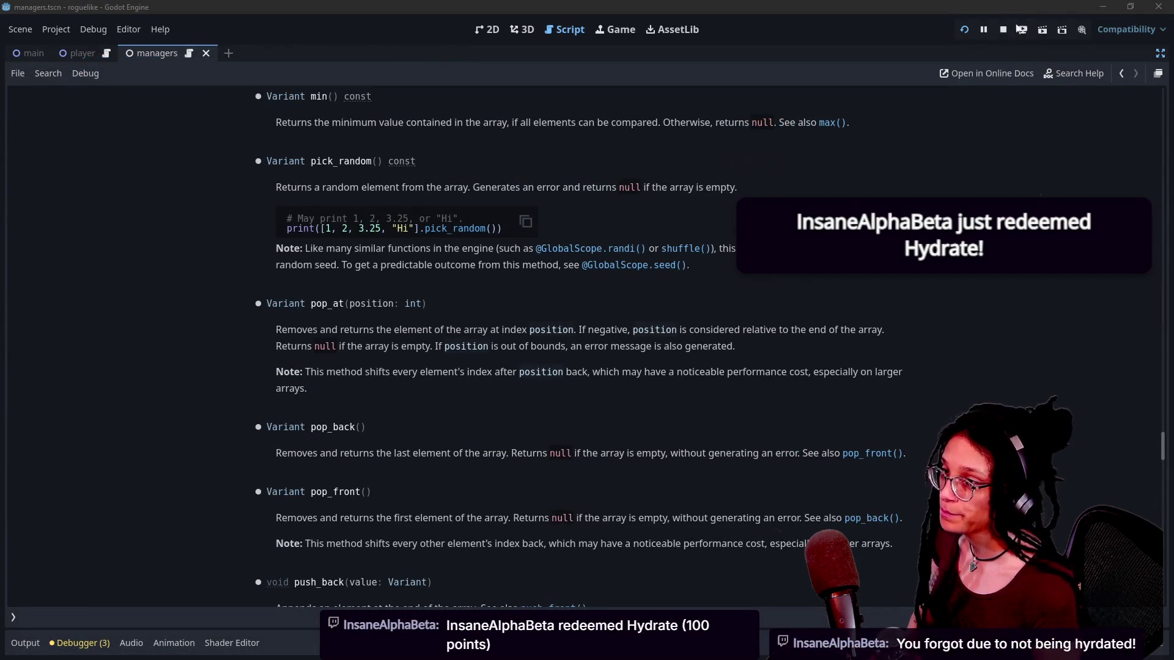
Stop the game, toggle distraction-free mode, and go back from the Array docs to the managers script
{"action": "left_click", "coordinate": [1004, 30]}
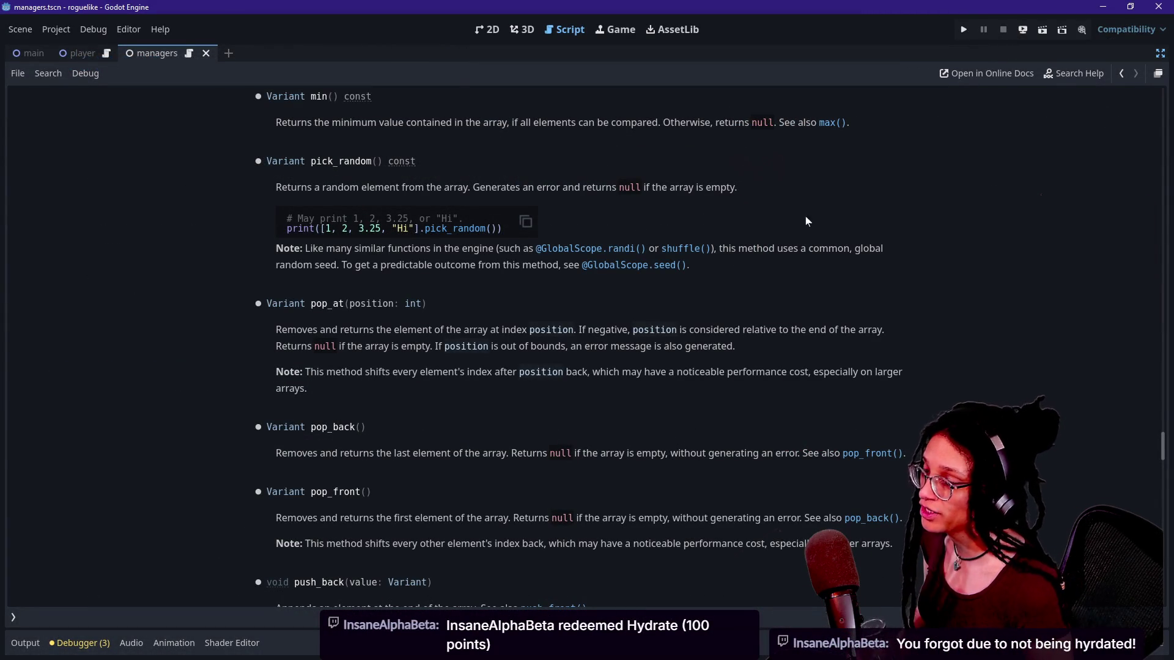
{"action": "left_click", "coordinate": [1158, 56]}
{"action": "left_click", "coordinate": [955, 55]}
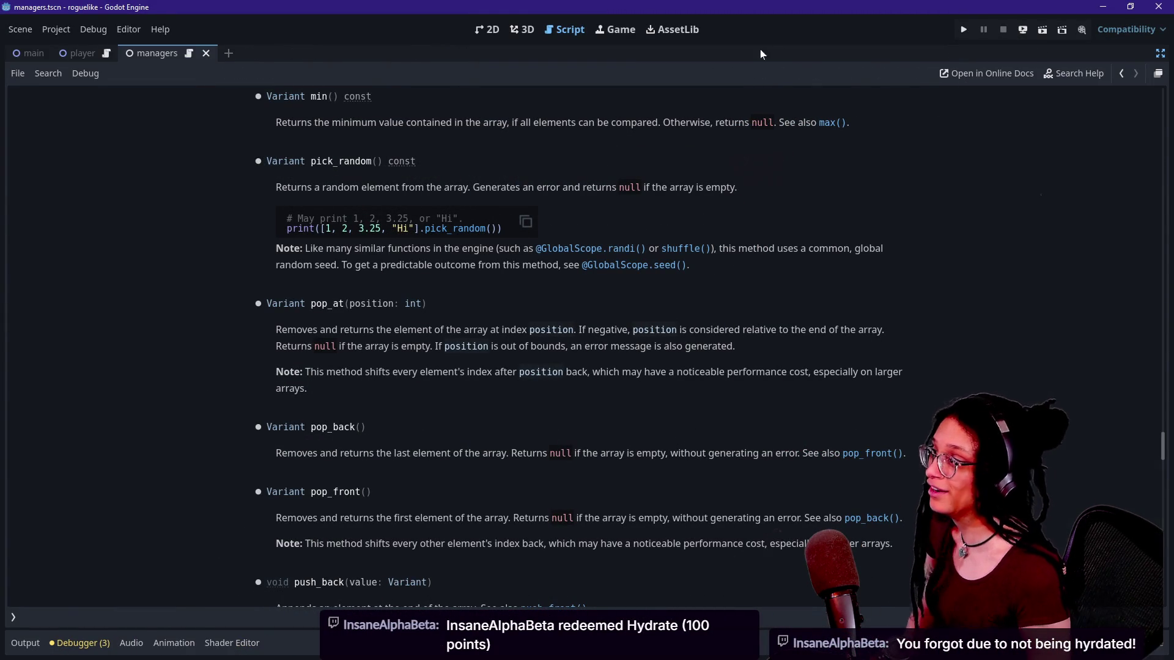
{"action": "left_click", "coordinate": [1122, 75]}
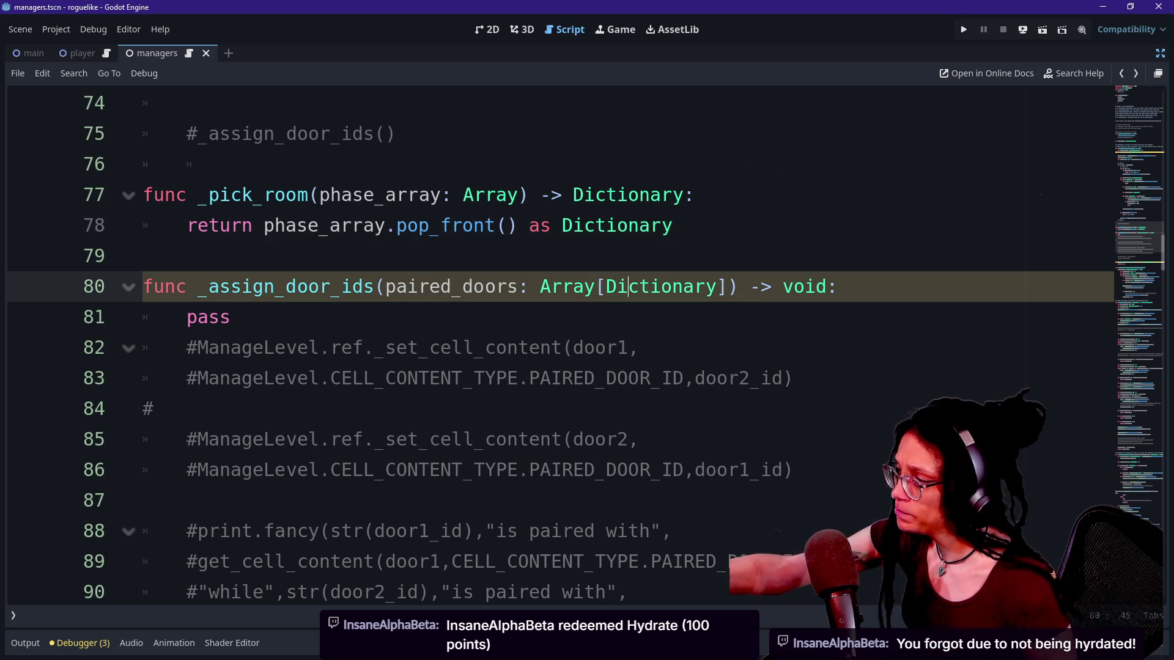
Try and remove a test argument in pop_front() on line 78, then run the project
{"action": "key", "text": "Down"}
{"action": "key", "text": "Down"}
{"action": "key", "text": "Down"}
{"action": "key", "text": "Down"}
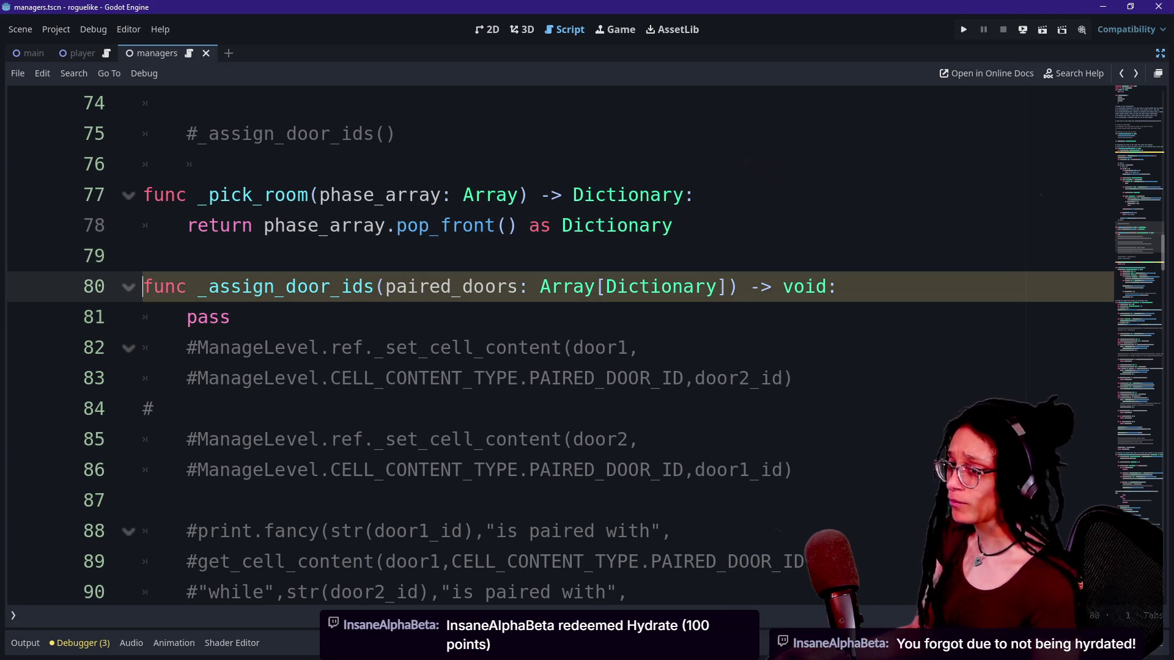
{"action": "key", "text": "Up"}
{"action": "key", "text": "Up"}
{"action": "key", "text": "Up"}
{"action": "key", "text": "Left"}
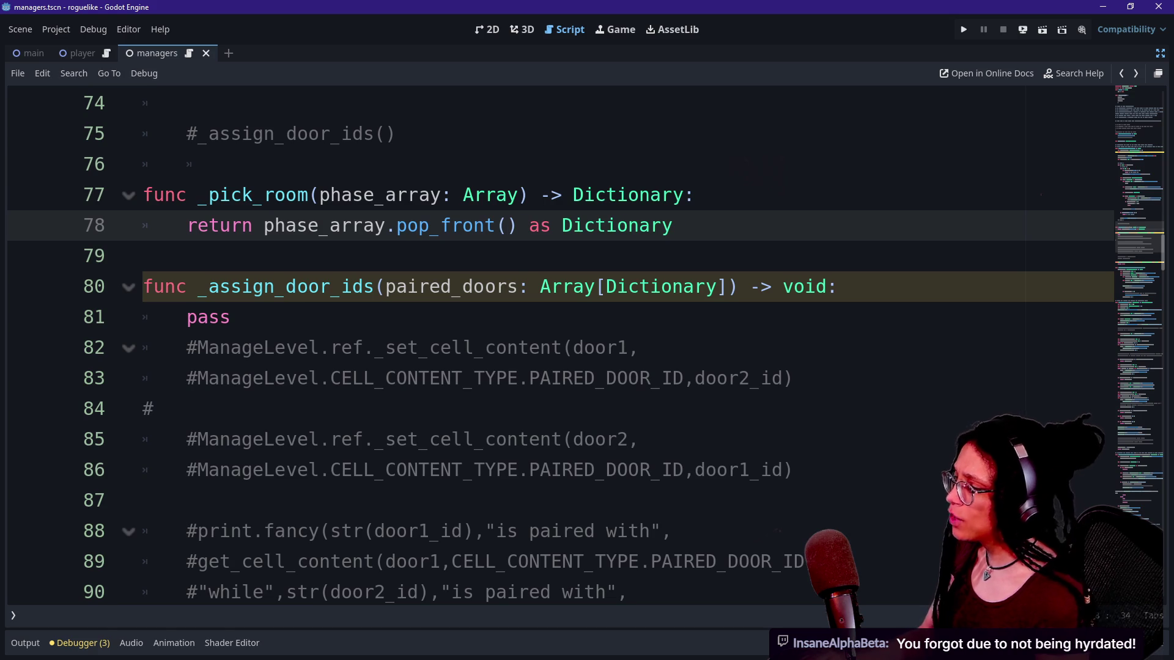
{"action": "type", "text": "1"}
{"action": "key", "text": "BackSpace"}
{"action": "type", "text": "1"}
{"action": "key", "text": "BackSpace"}
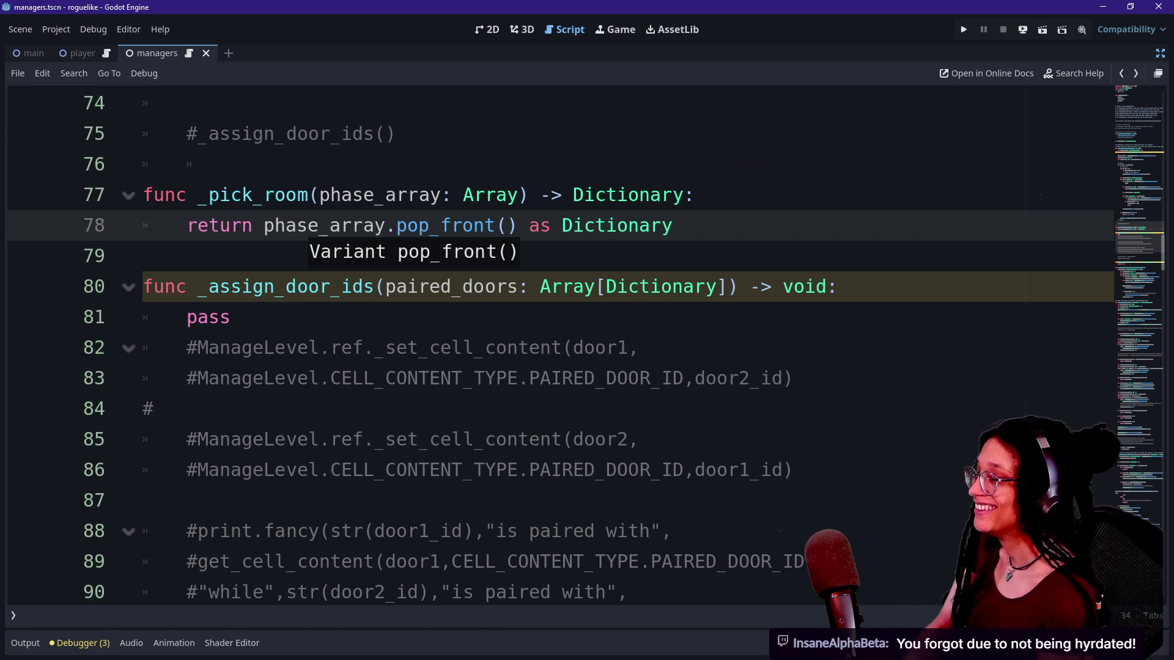
{"action": "key", "text": "Right"}
{"action": "key", "text": "Right"}
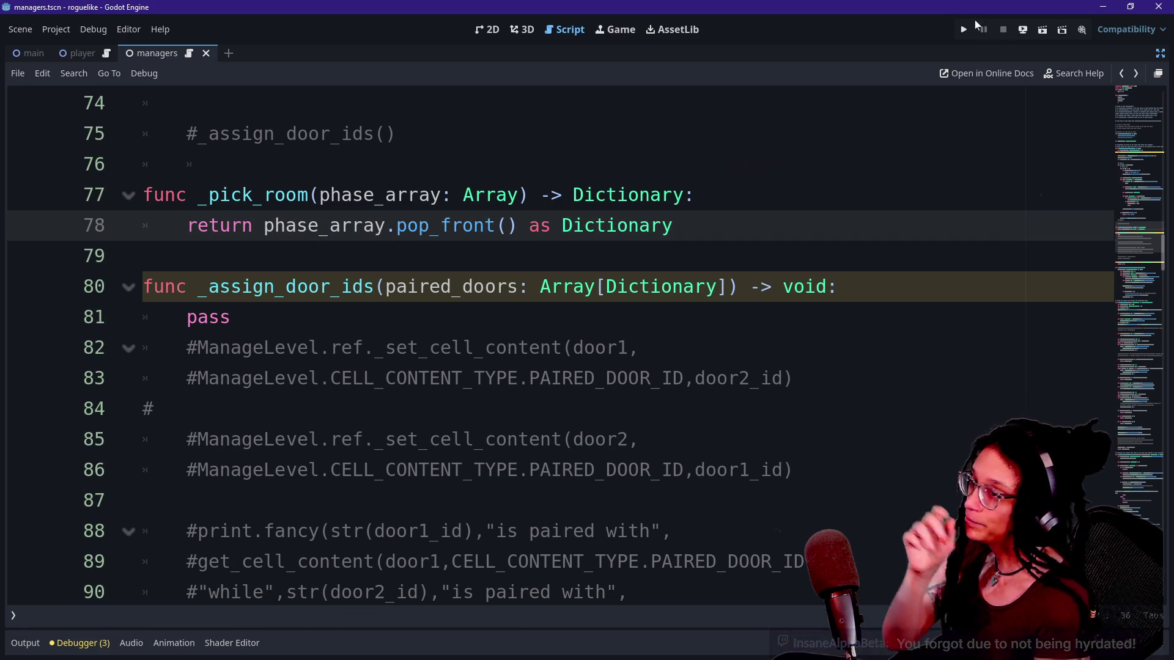
{"action": "left_click", "coordinate": [964, 30]}
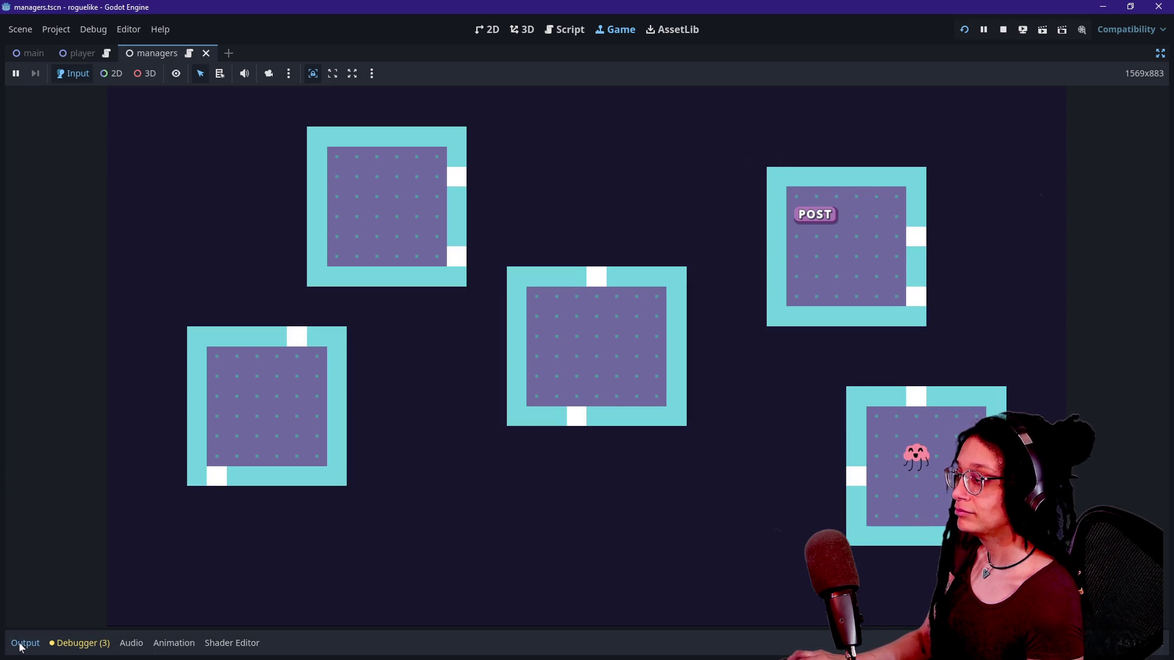
Open the Output log and select through the MANAGE_PATHS path lists
{"action": "left_click", "coordinate": [27, 642]}
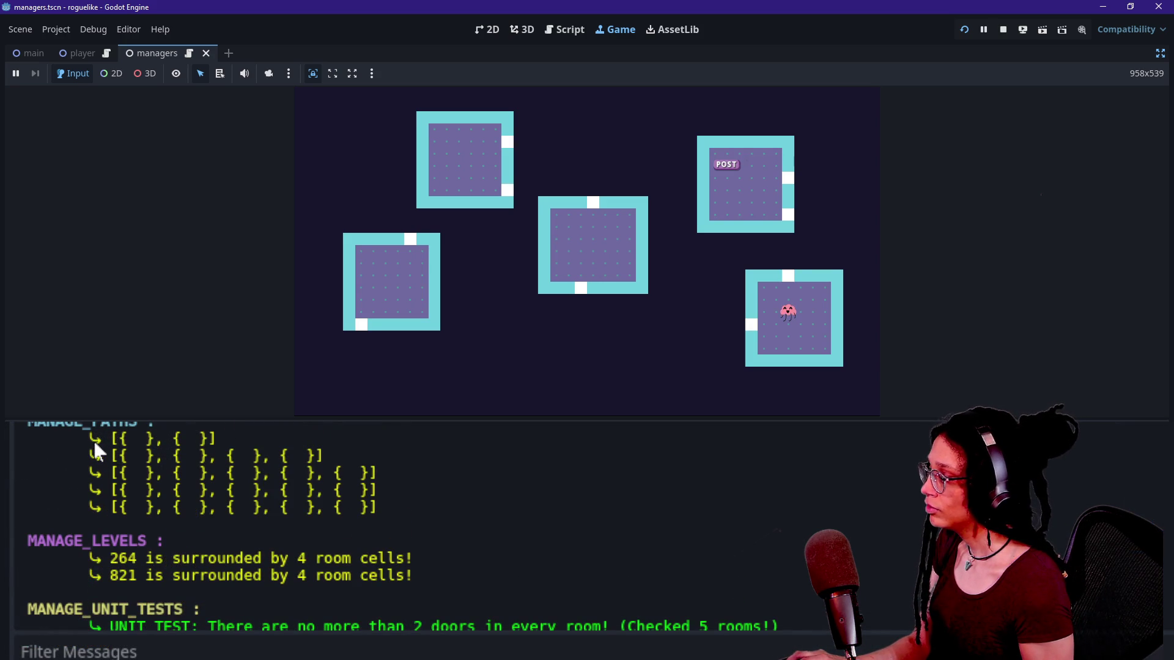
{"action": "mouse_move", "coordinate": [123, 453]}
{"action": "left_mouse_down"}
{"action": "mouse_move", "coordinate": [135, 442]}
{"action": "mouse_move", "coordinate": [424, 512]}
{"action": "left_mouse_up"}
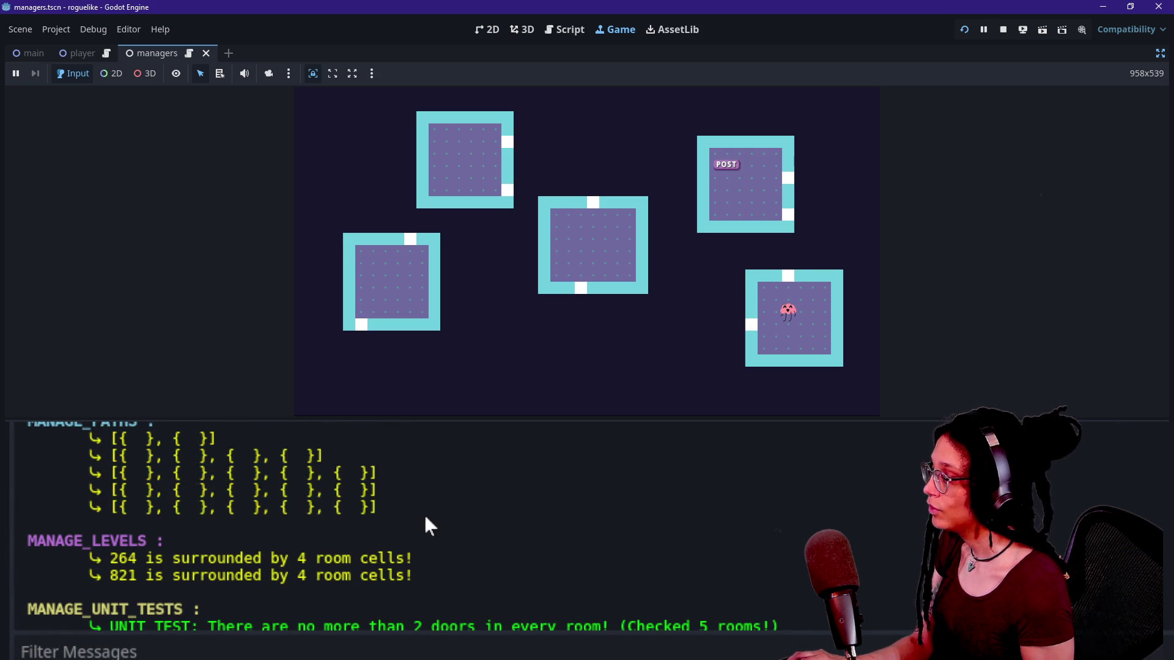
{"action": "left_click", "coordinate": [82, 434]}
{"action": "scroll", "coordinate": [82, 434], "scroll_direction": "down", "scroll_amount": 2}
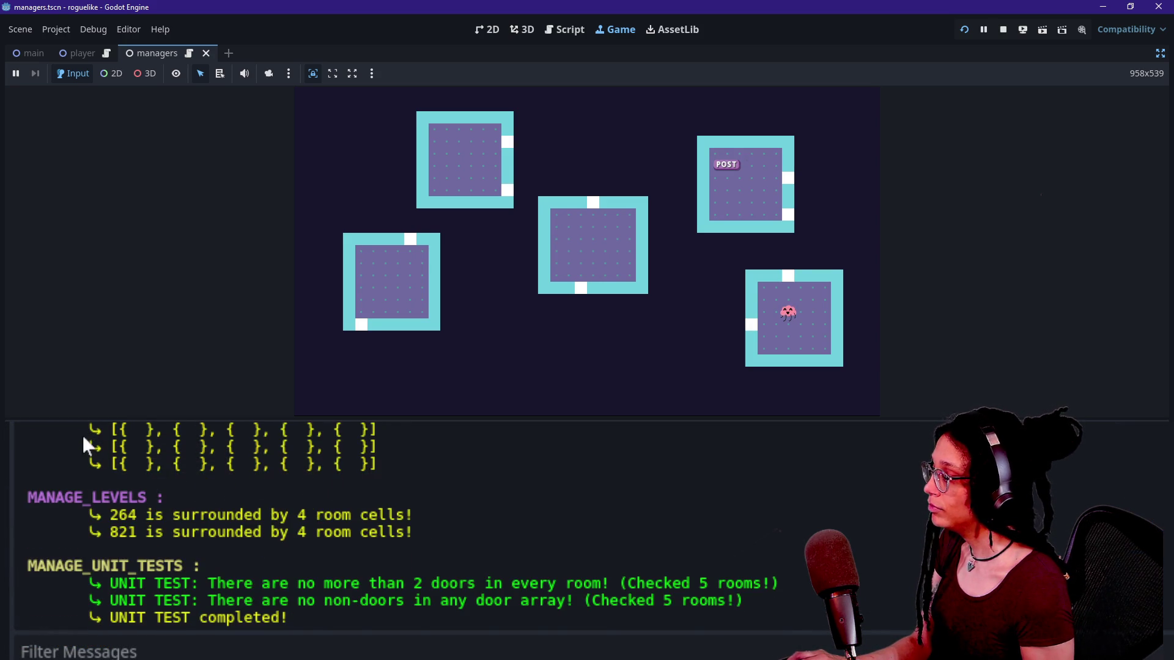
{"action": "scroll", "coordinate": [82, 434], "scroll_direction": "up", "scroll_amount": 3}
{"action": "scroll", "coordinate": [88, 509], "scroll_direction": "up", "scroll_amount": 5}
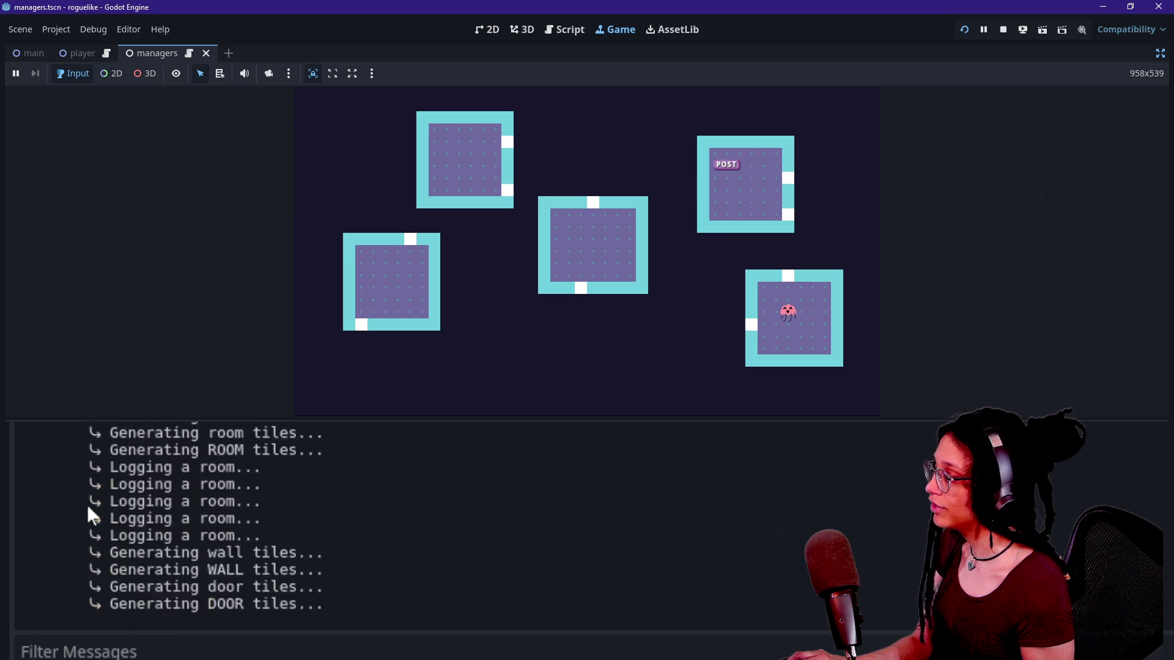
{"action": "scroll", "coordinate": [88, 508], "scroll_direction": "down", "scroll_amount": 8}
{"action": "scroll", "coordinate": [88, 509], "scroll_direction": "up", "scroll_amount": 3}
{"action": "scroll", "coordinate": [87, 508], "scroll_direction": "down", "scroll_amount": 3}
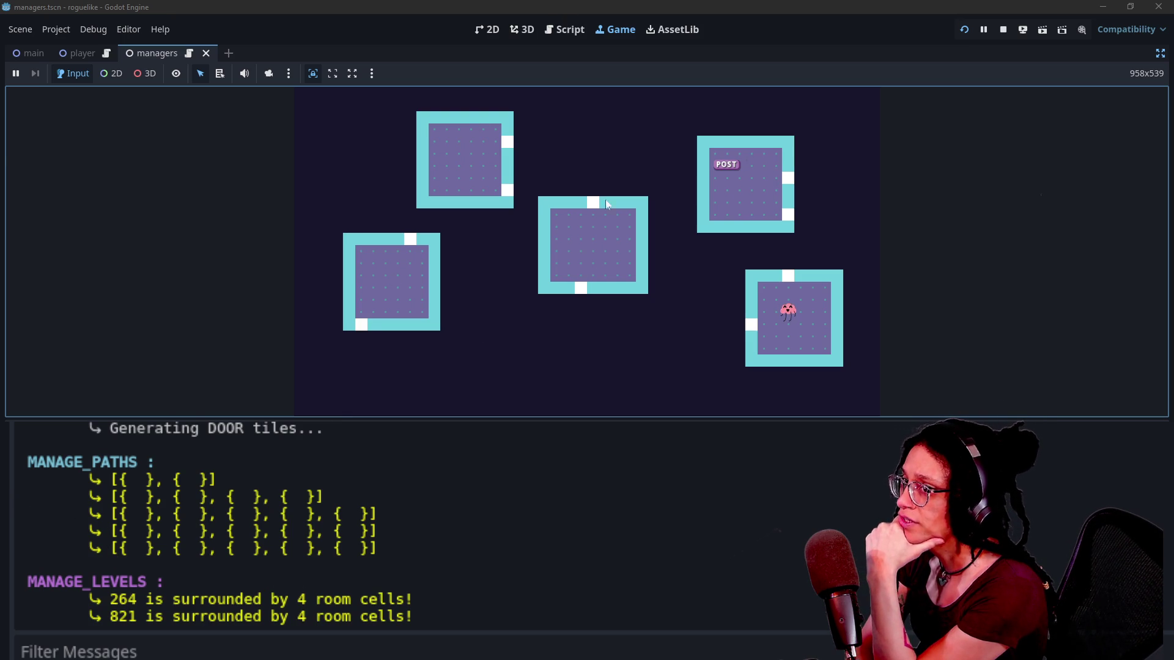
{"action": "double_click", "coordinate": [136, 480]}
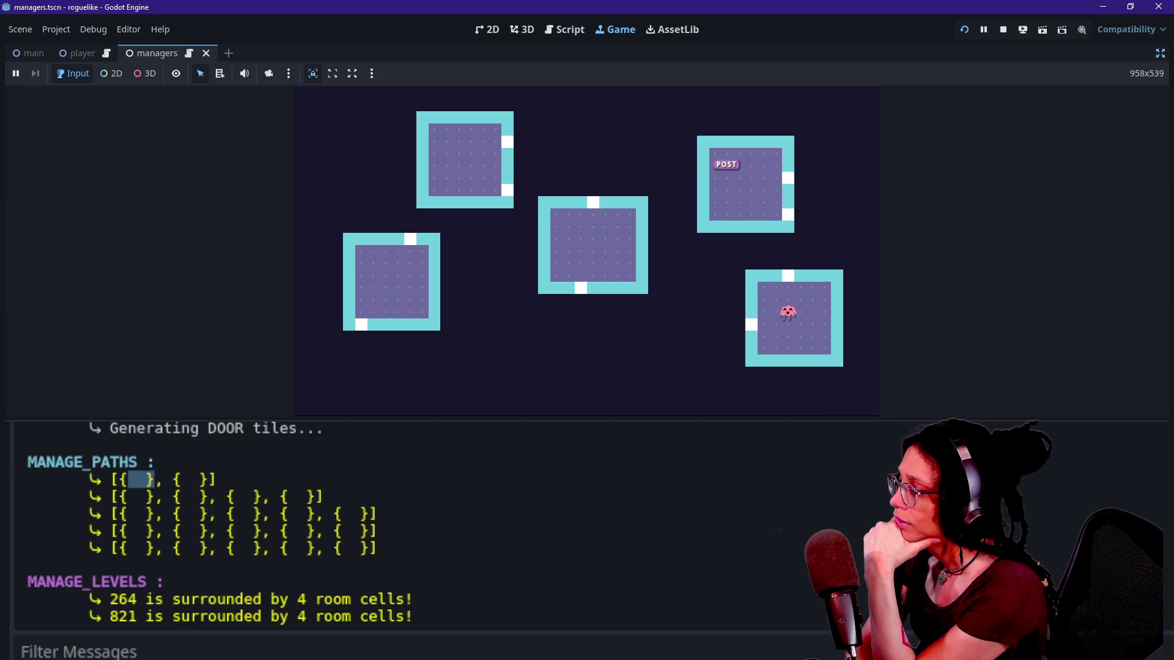
{"action": "left_click", "coordinate": [196, 555]}
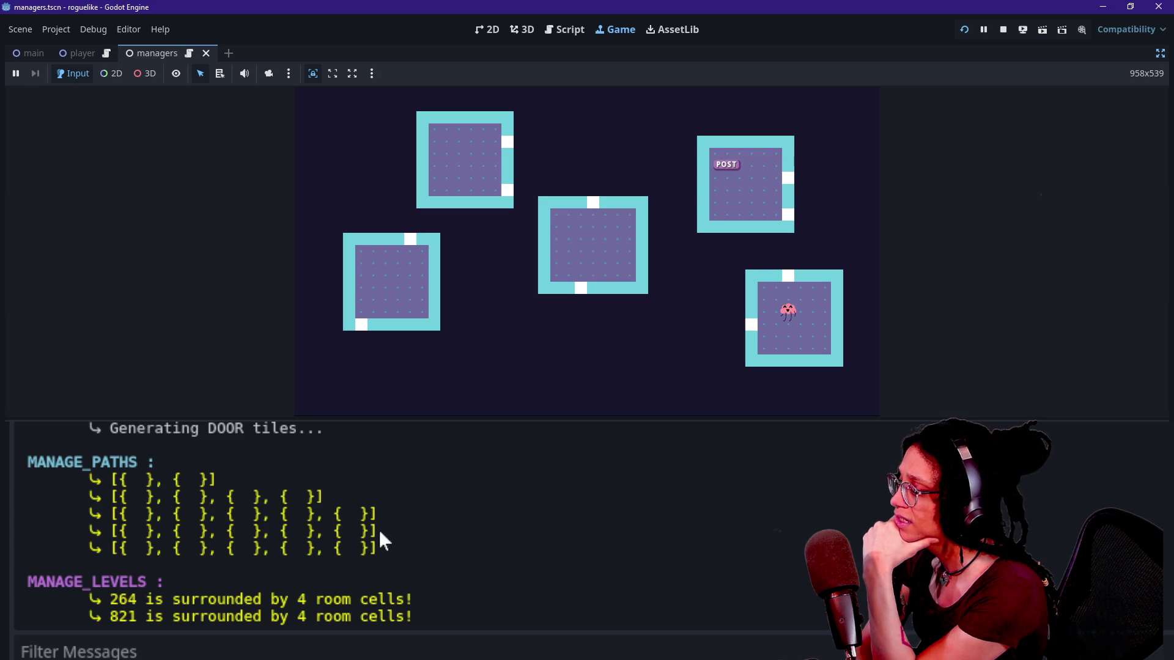
{"action": "left_click", "coordinate": [376, 548]}
{"action": "left_click_drag", "start_coordinate": [101, 480], "coordinate": [235, 496]}
Click between the running game and the editor, then return to the managers script
{"action": "left_click", "coordinate": [482, 358]}
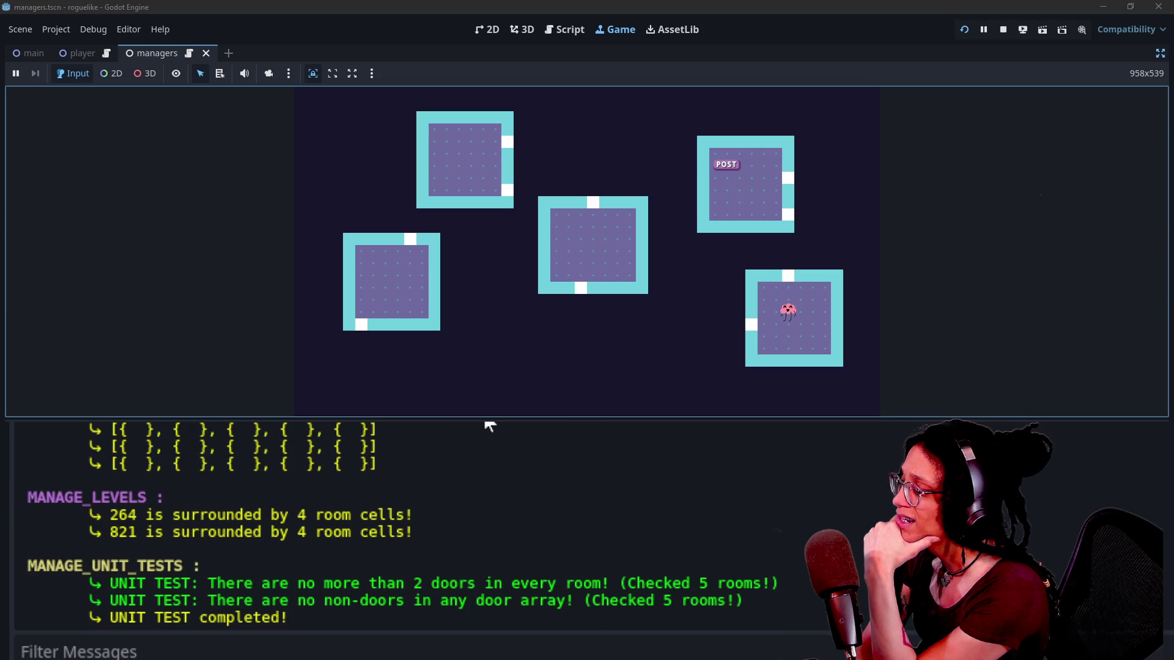
{"action": "scroll", "coordinate": [489, 426], "scroll_direction": "up", "scroll_amount": 6}
{"action": "scroll", "coordinate": [489, 426], "scroll_direction": "down", "scroll_amount": 6}
{"action": "left_click", "coordinate": [454, 429]}
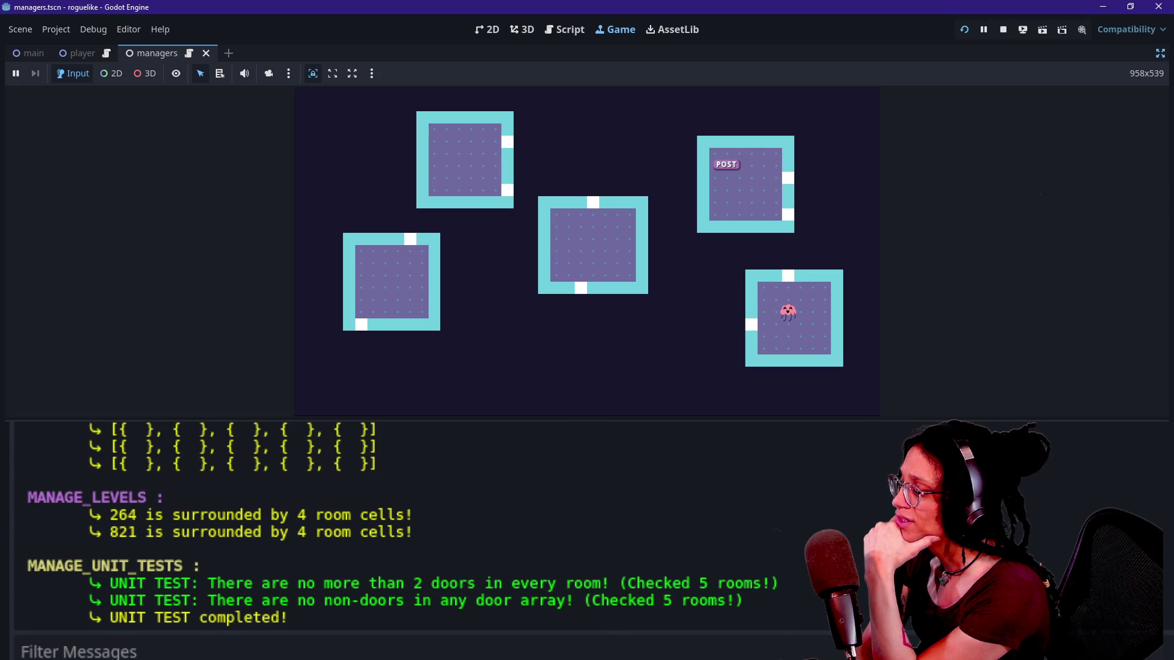
{"action": "left_click", "coordinate": [458, 233]}
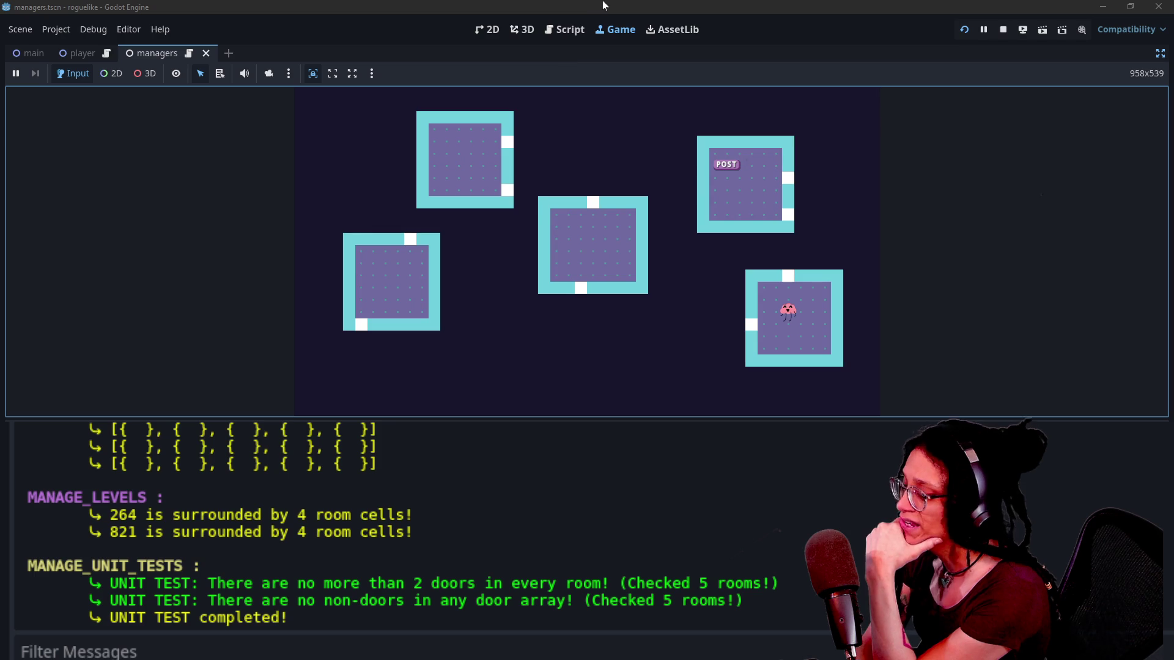
{"action": "left_click", "coordinate": [566, 29]}
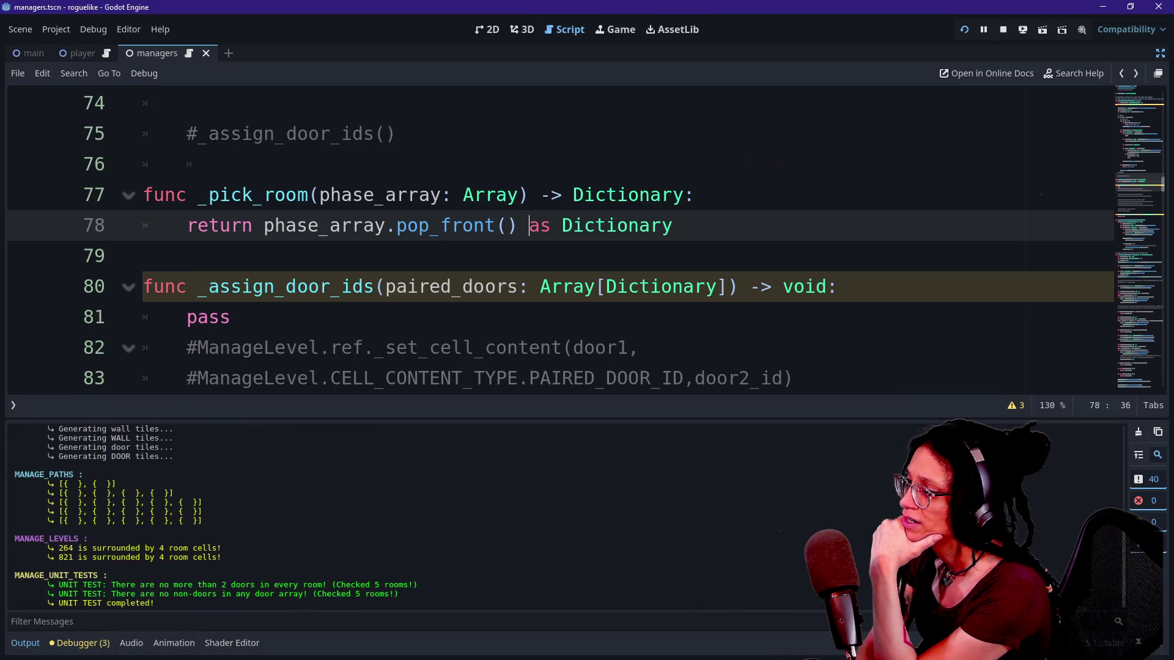
Hide the output panel with Ctrl+J and start a new line inside the for door loop
{"action": "left_click", "coordinate": [395, 134]}
{"action": "key", "text": "ctrl+j"}
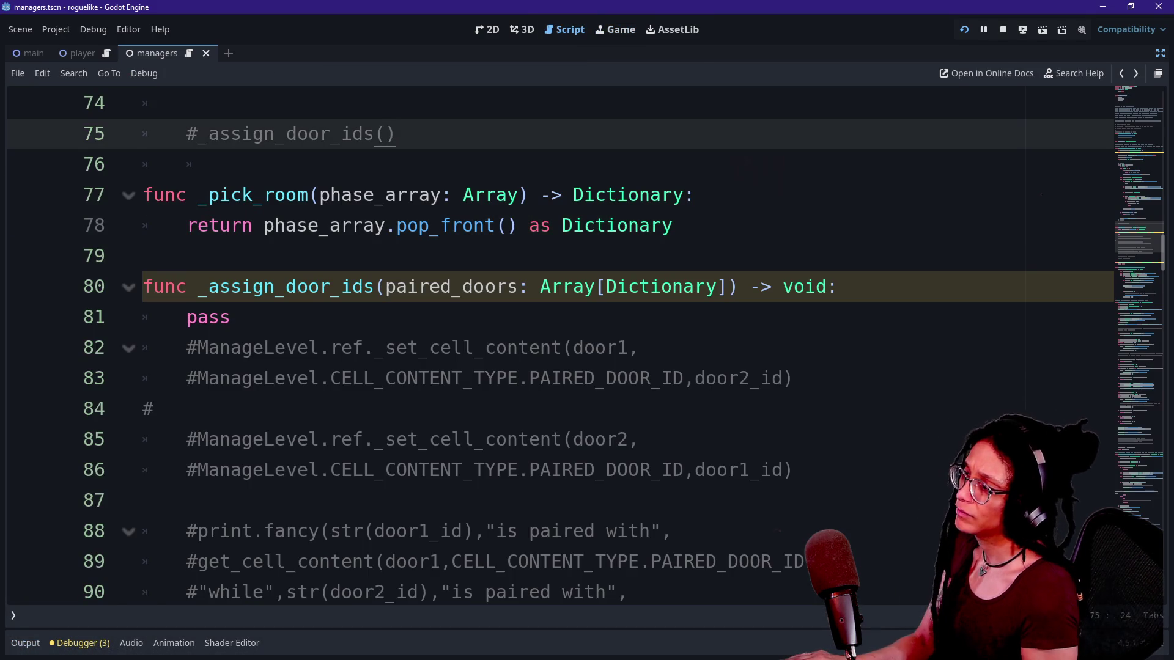
{"action": "scroll", "coordinate": [561, 343], "scroll_direction": "up", "scroll_amount": 2}
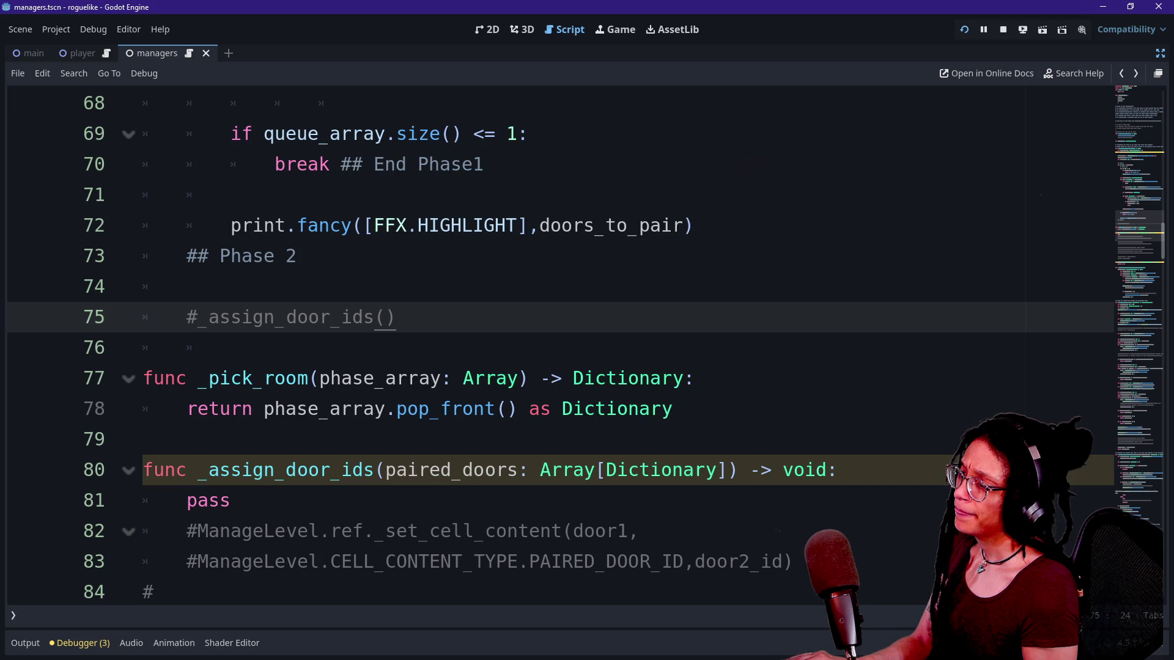
{"action": "scroll", "coordinate": [561, 342], "scroll_direction": "up", "scroll_amount": 4}
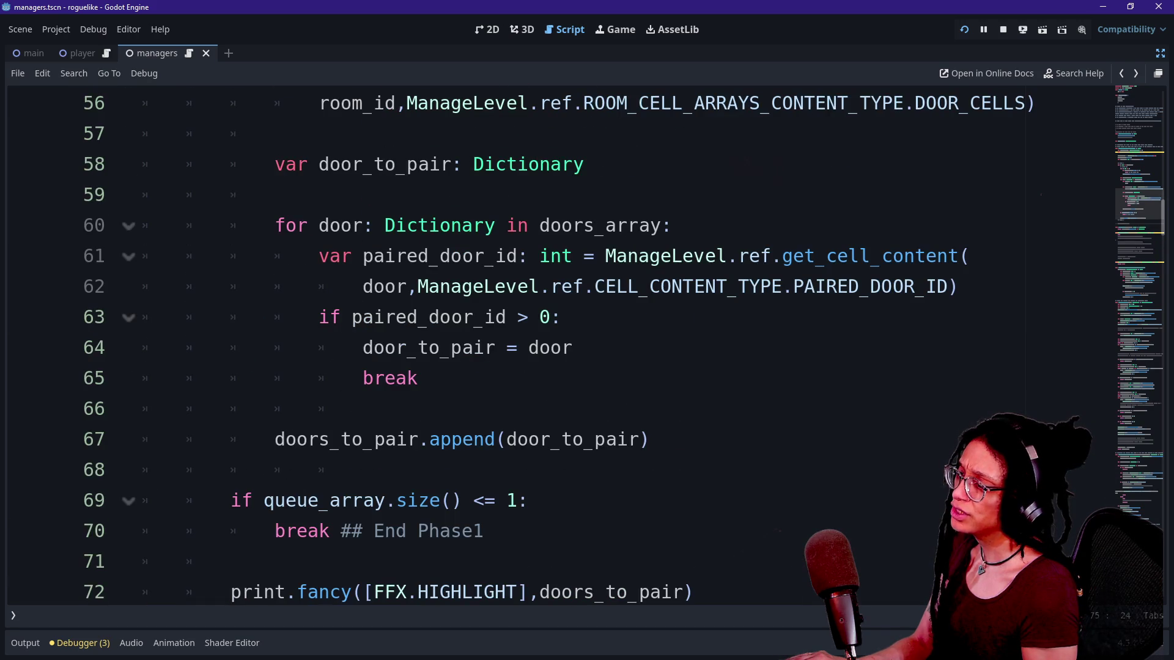
{"action": "scroll", "coordinate": [561, 342], "scroll_direction": "down", "scroll_amount": 2}
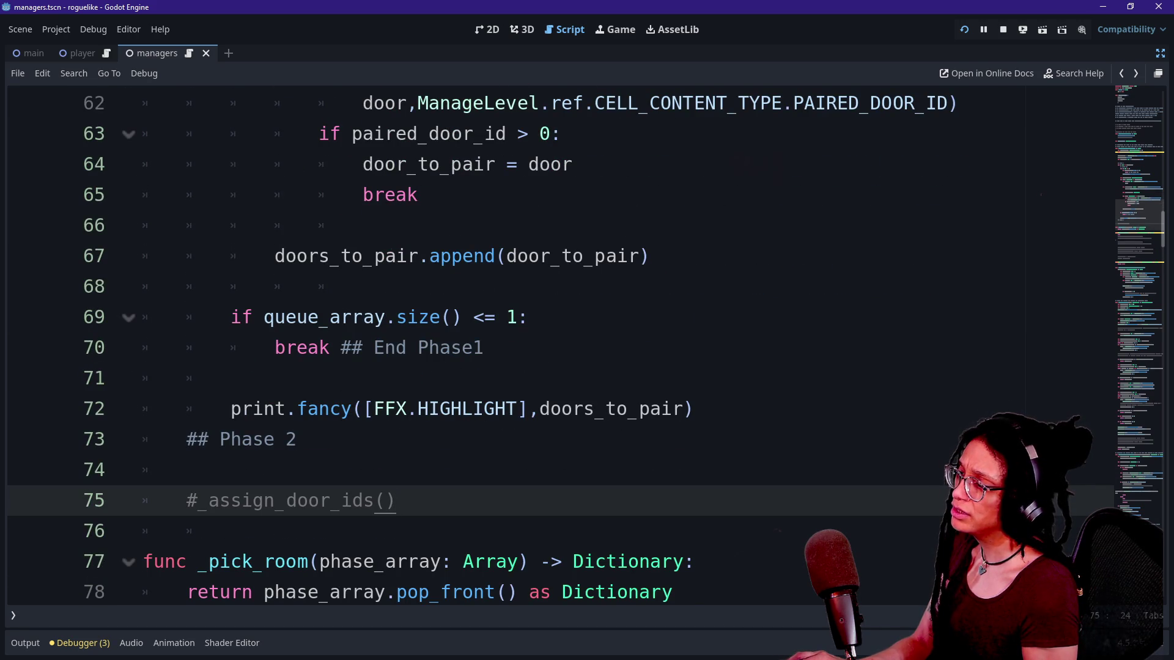
{"action": "scroll", "coordinate": [561, 343], "scroll_direction": "up", "scroll_amount": 1}
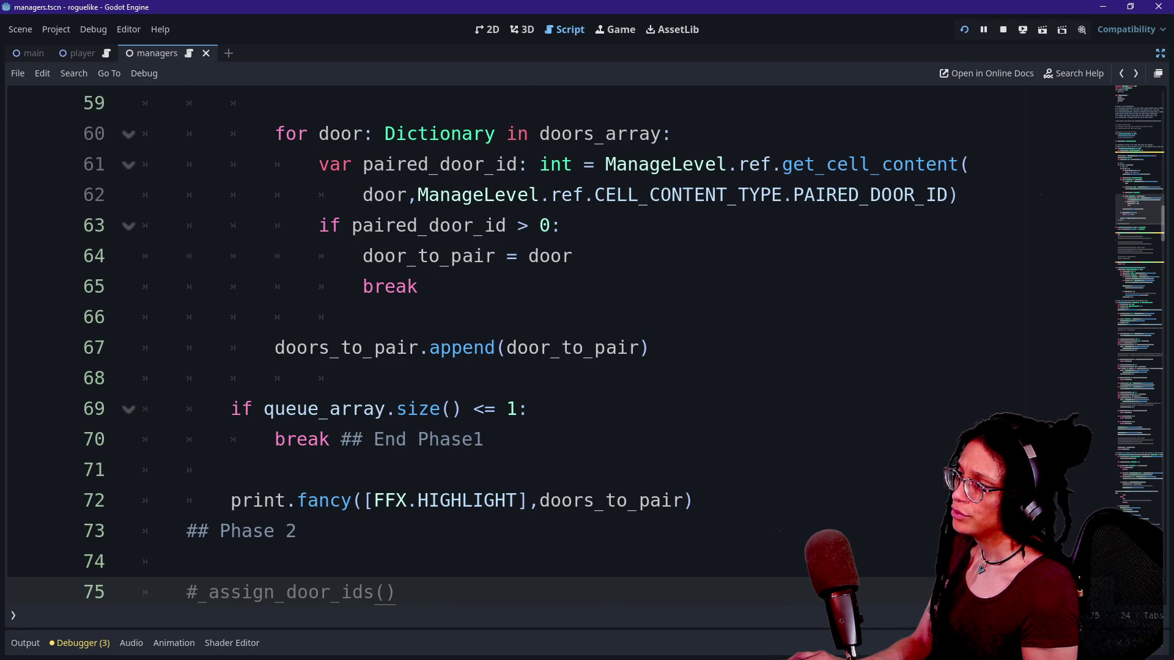
{"action": "left_click", "coordinate": [670, 133]}
{"action": "key", "text": "Return"}
Add print.fancy("Evaluating this door for pairing:\n",door) inside the door loop and run the game
{"action": "type", "text": "print.fancy"}
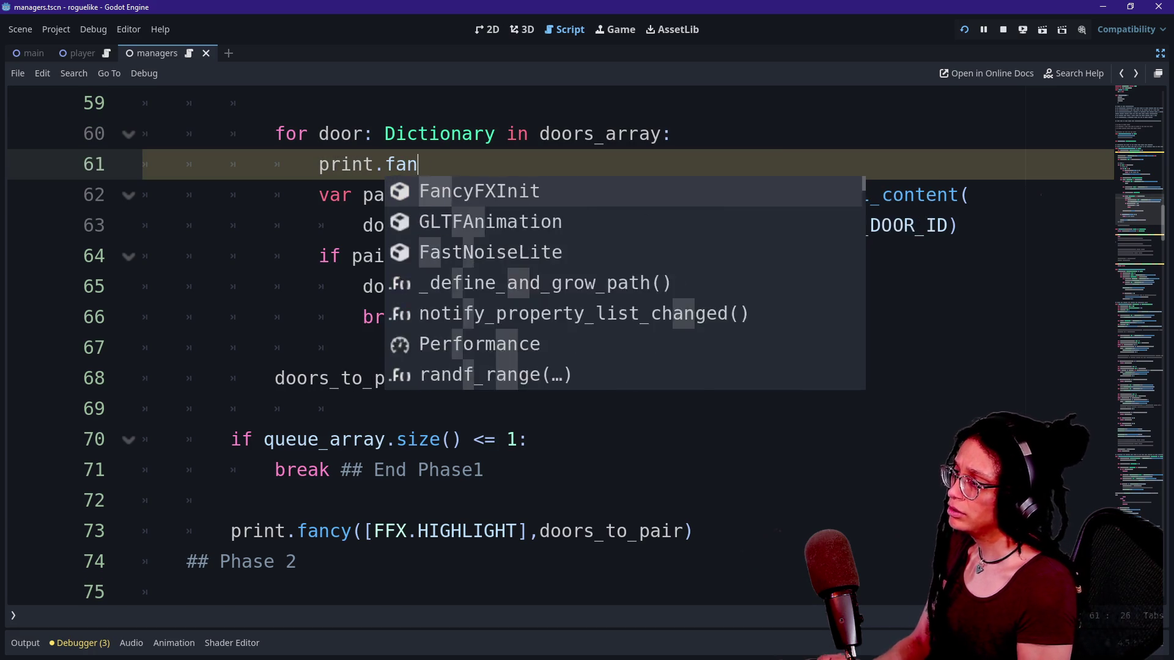
{"action": "key", "text": "Escape"}
{"action": "type", "text": "(\""}
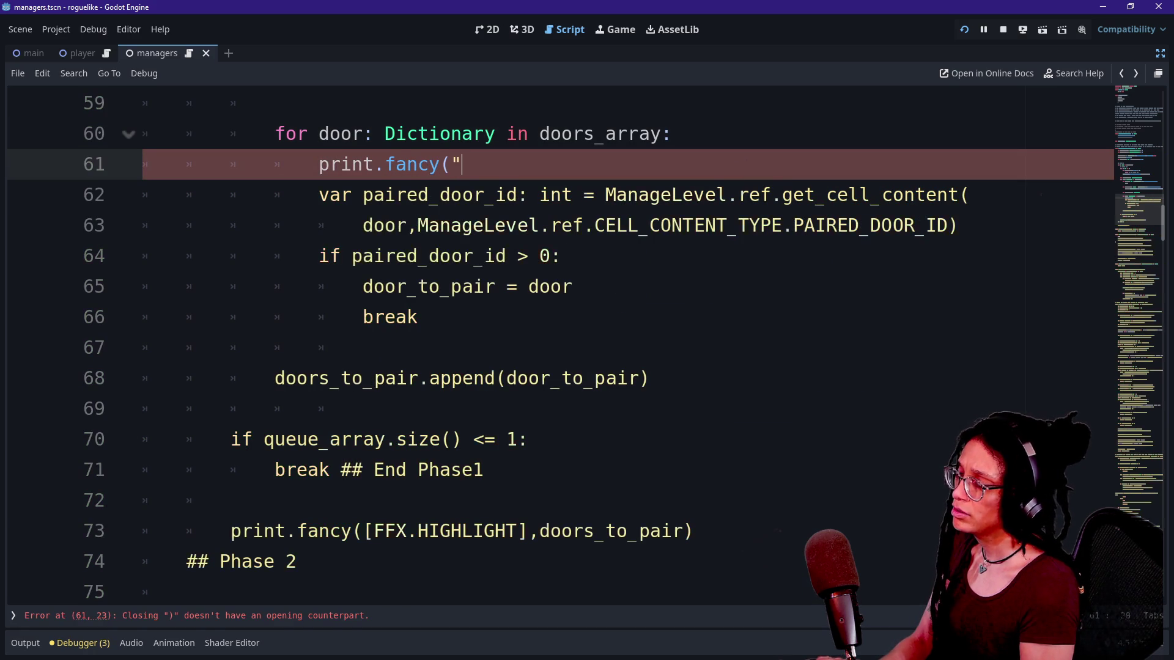
{"action": "type", "text": "Evaluating "}
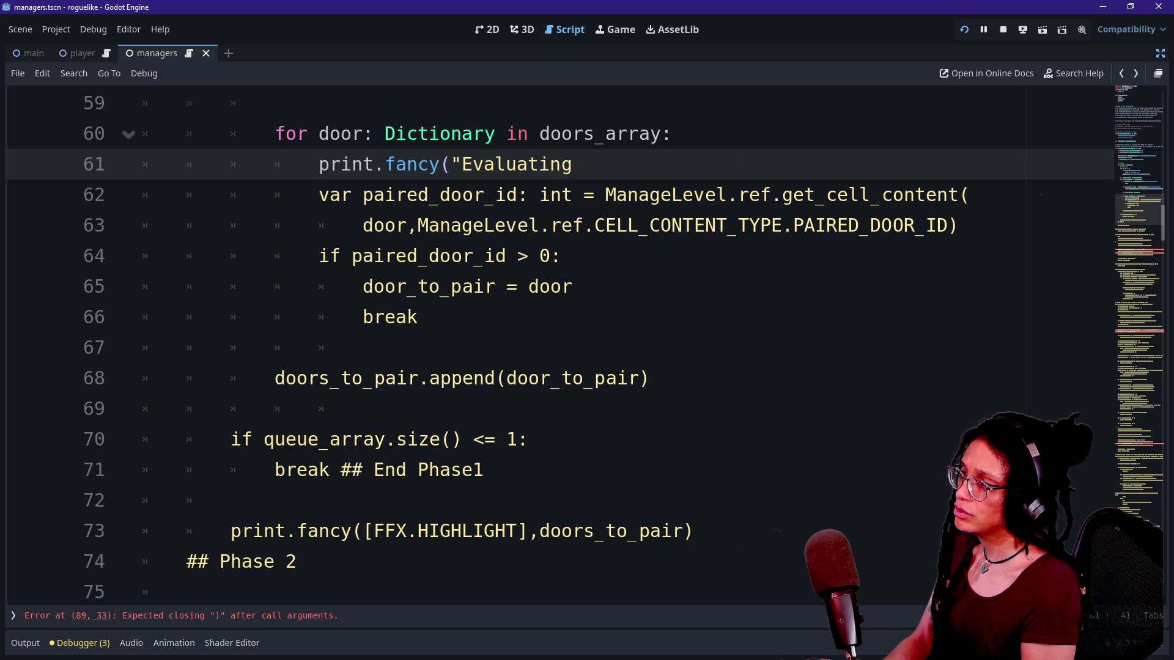
{"action": "type", "text": "this door for p"}
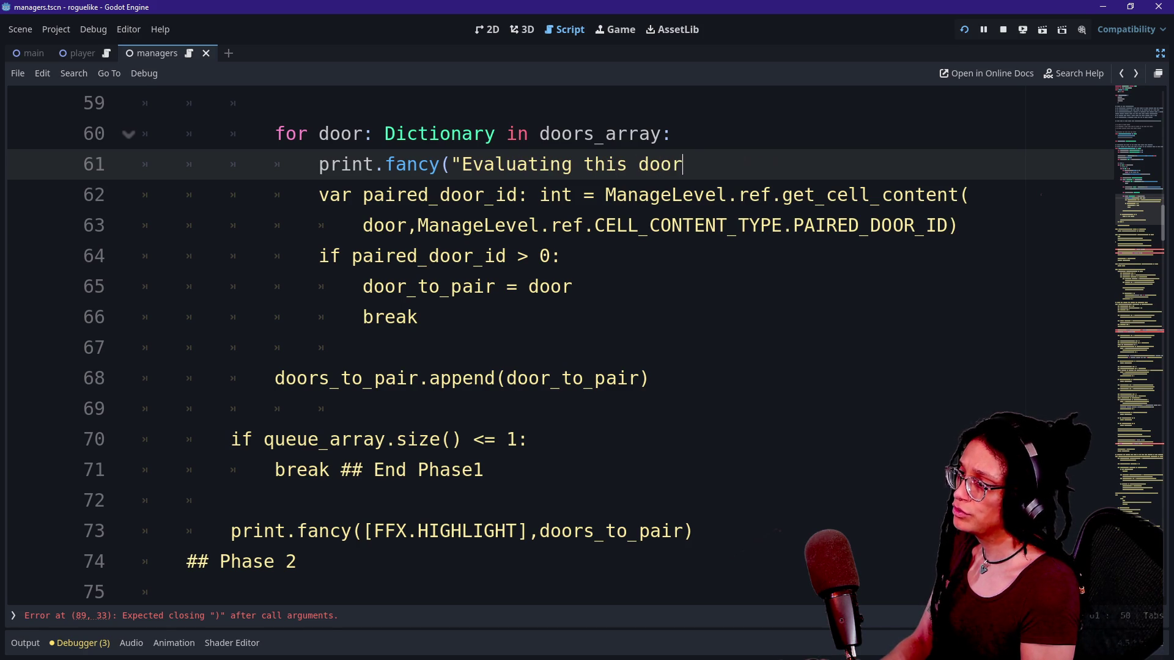
{"action": "type", "text": "airing:\","}
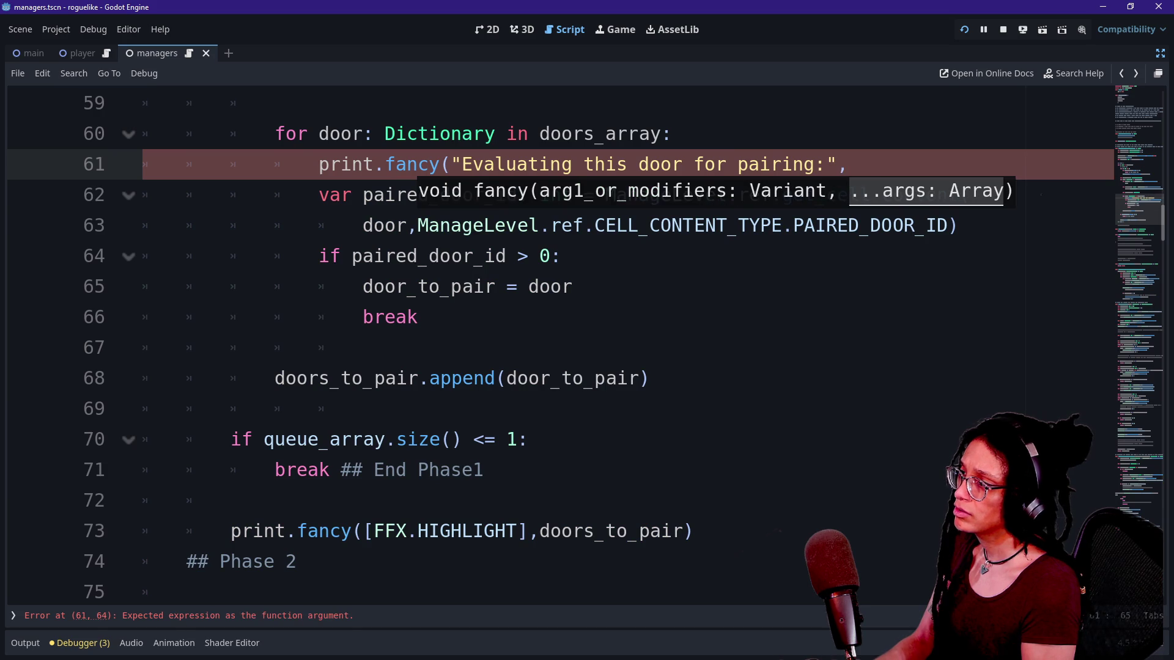
{"action": "key", "text": "BackSpace"}
{"action": "key", "text": "BackSpace"}
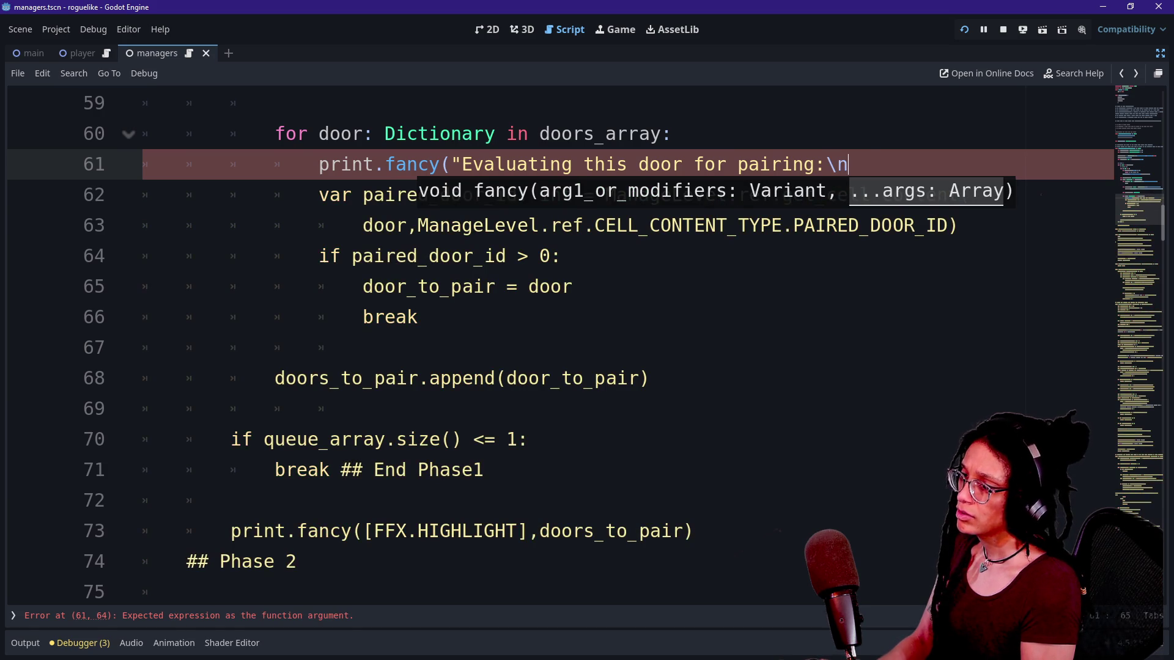
{"action": "type", "text": "\","}
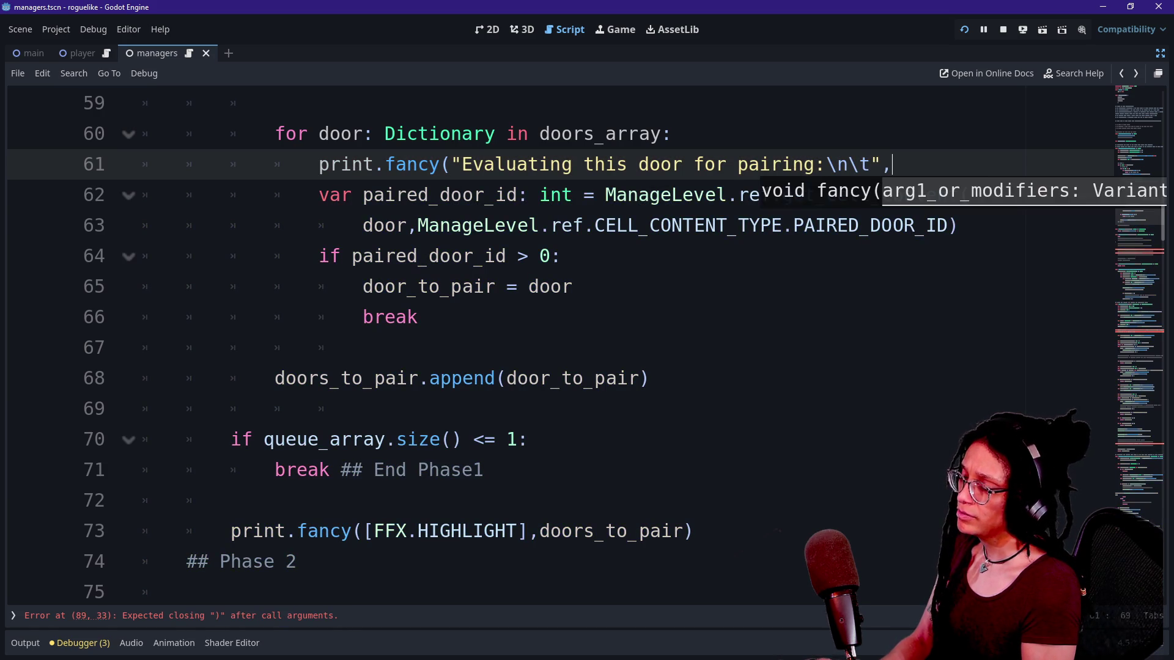
{"action": "type", "text": "door"}
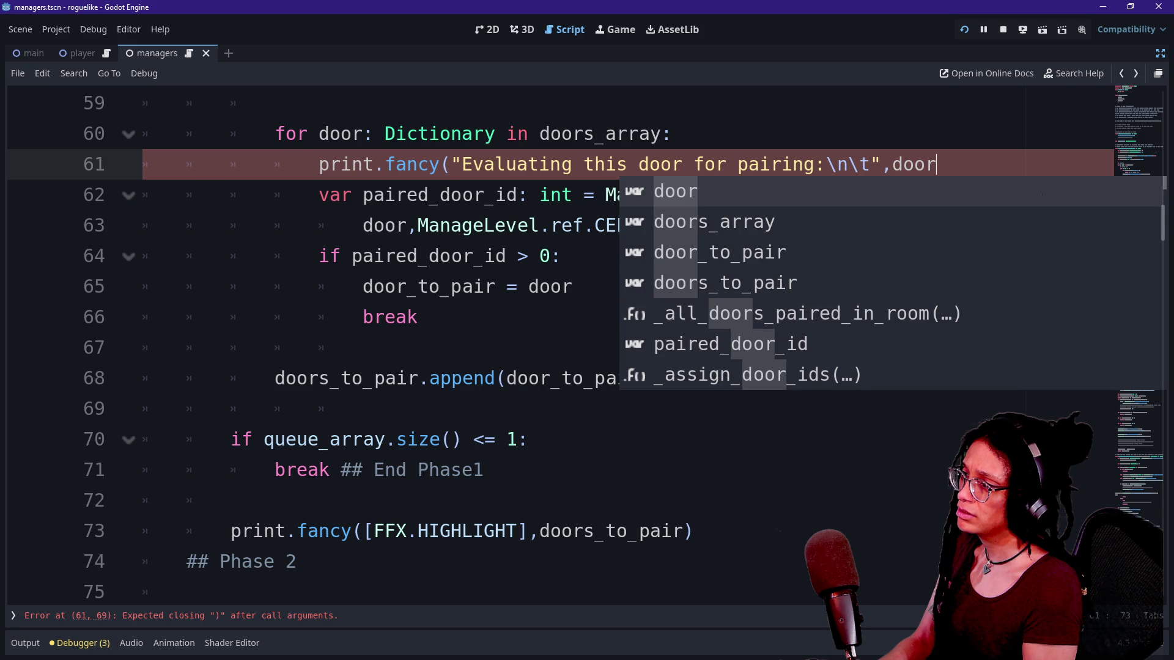
{"action": "key", "text": "BackSpace"}
{"action": "key", "text": "BackSpace"}
{"action": "key", "text": "BackSpace"}
{"action": "type", "text": "\","}
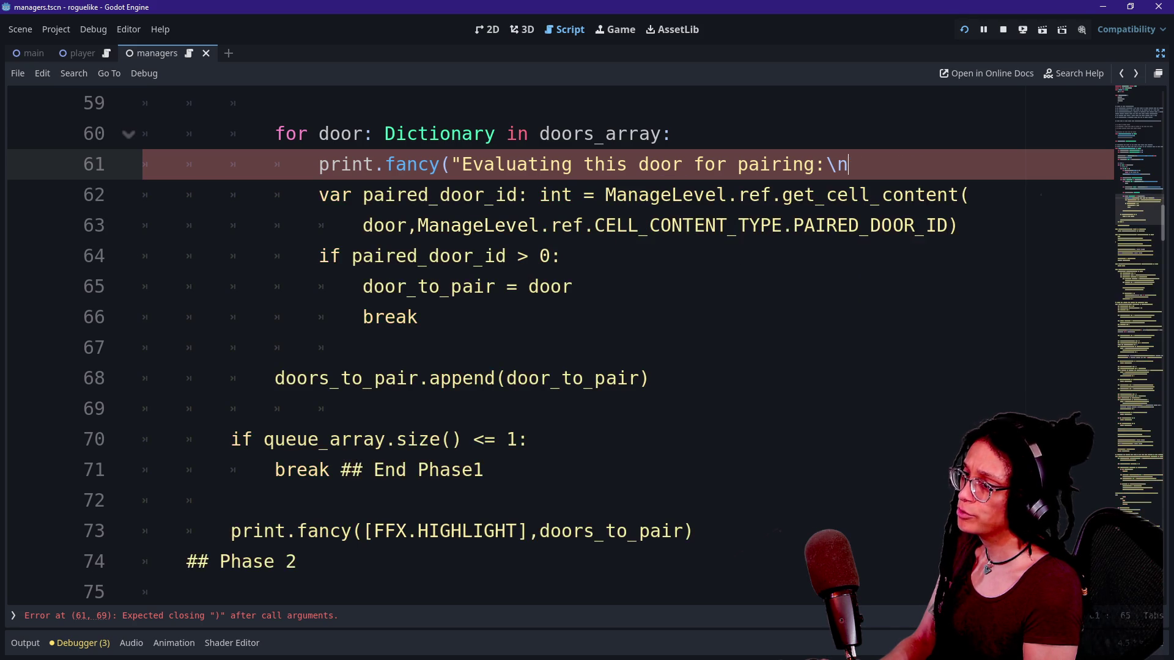
{"action": "type", "text": "door)"}
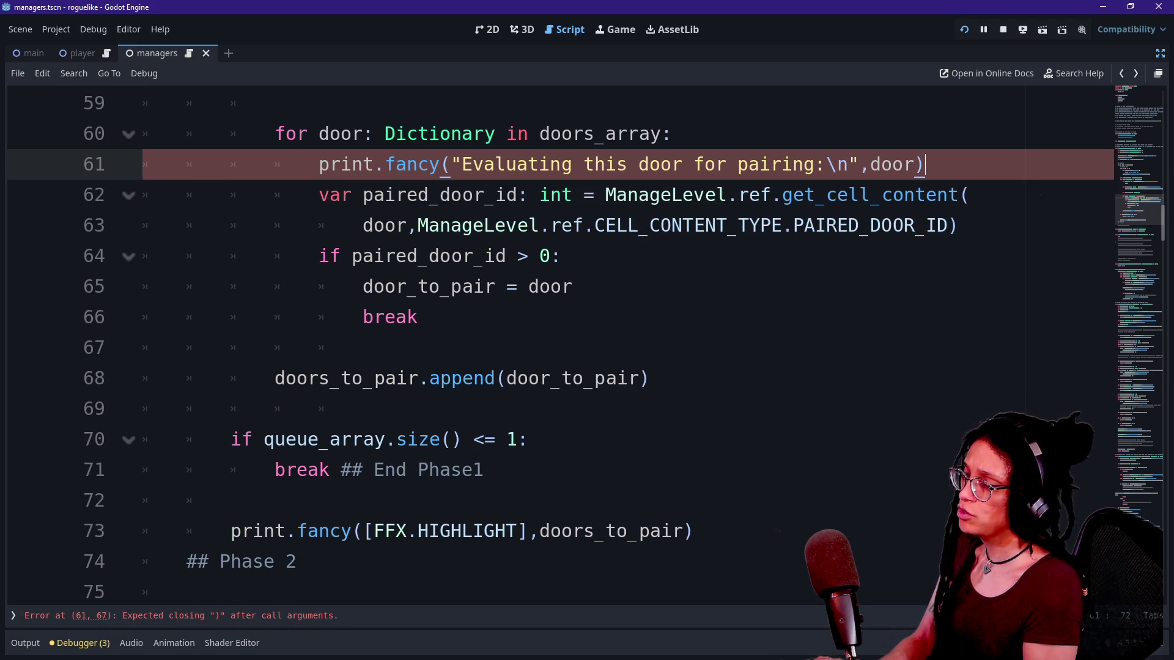
{"action": "left_click", "coordinate": [964, 29]}
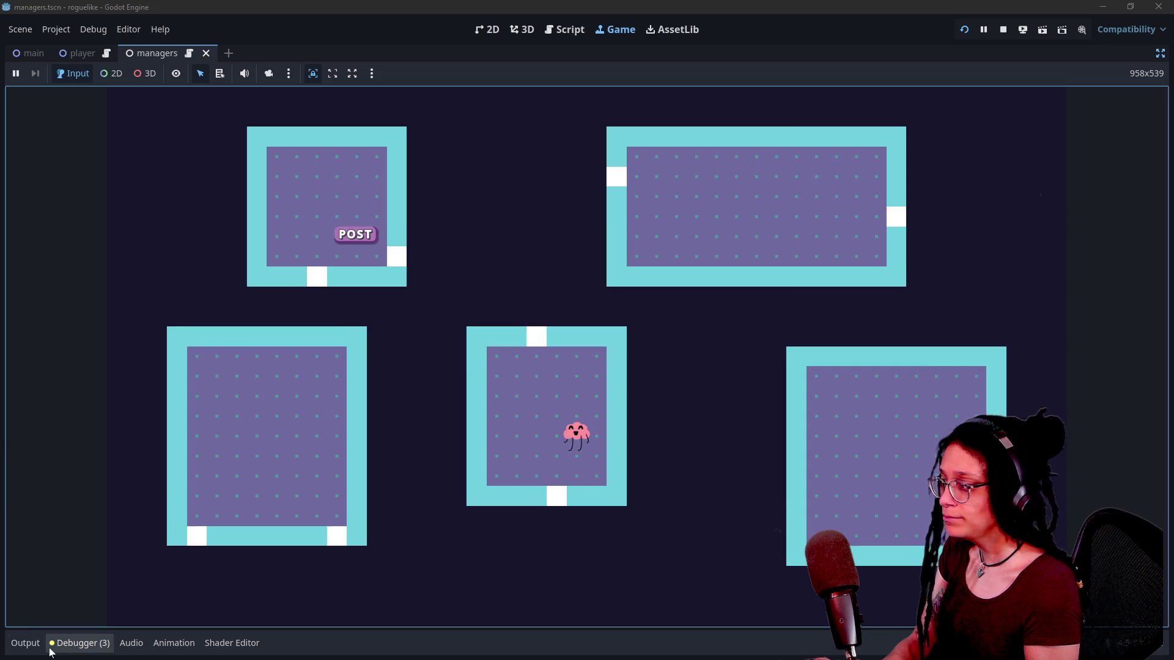
Scroll the Output log up, select the first door's dictionary entry, then return to the script
{"action": "left_click", "coordinate": [42, 647]}
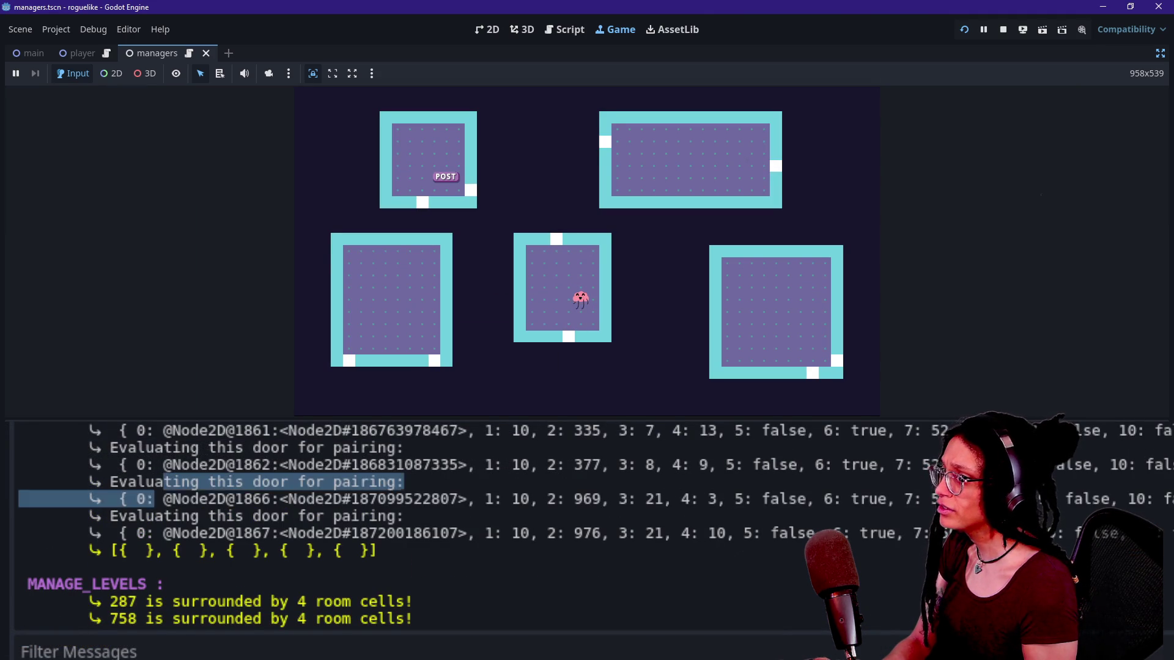
{"action": "scroll", "coordinate": [434, 467], "scroll_direction": "up", "scroll_amount": 3}
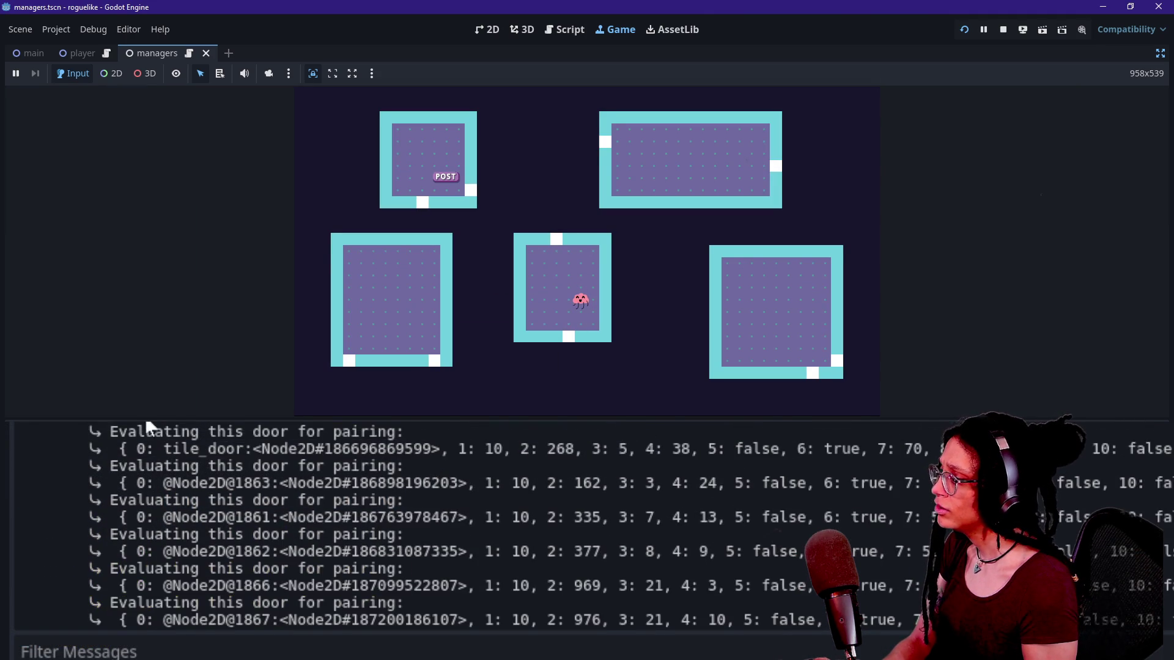
{"action": "scroll", "coordinate": [146, 422], "scroll_direction": "up", "scroll_amount": 2}
{"action": "scroll", "coordinate": [147, 421], "scroll_direction": "up", "scroll_amount": 5}
{"action": "scroll", "coordinate": [147, 422], "scroll_direction": "up", "scroll_amount": 3}
{"action": "mouse_move", "coordinate": [111, 531]}
{"action": "left_mouse_down"}
{"action": "mouse_move", "coordinate": [406, 548]}
{"action": "mouse_move", "coordinate": [653, 530]}
{"action": "left_mouse_up"}
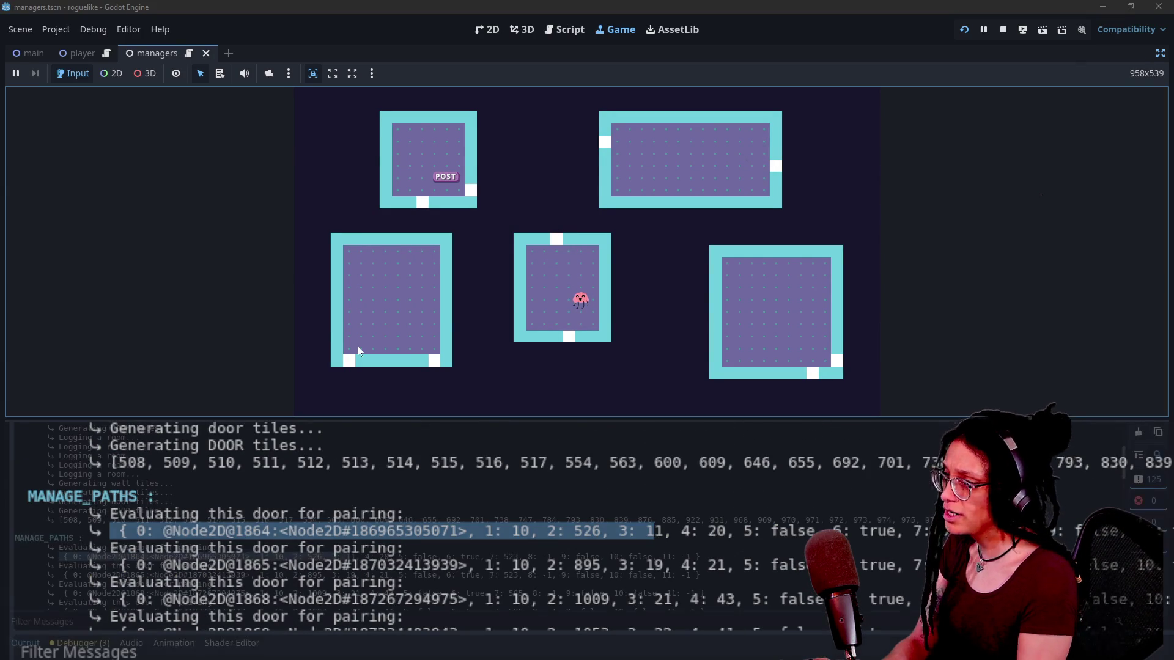
{"action": "key", "text": "ctrl+F3"}
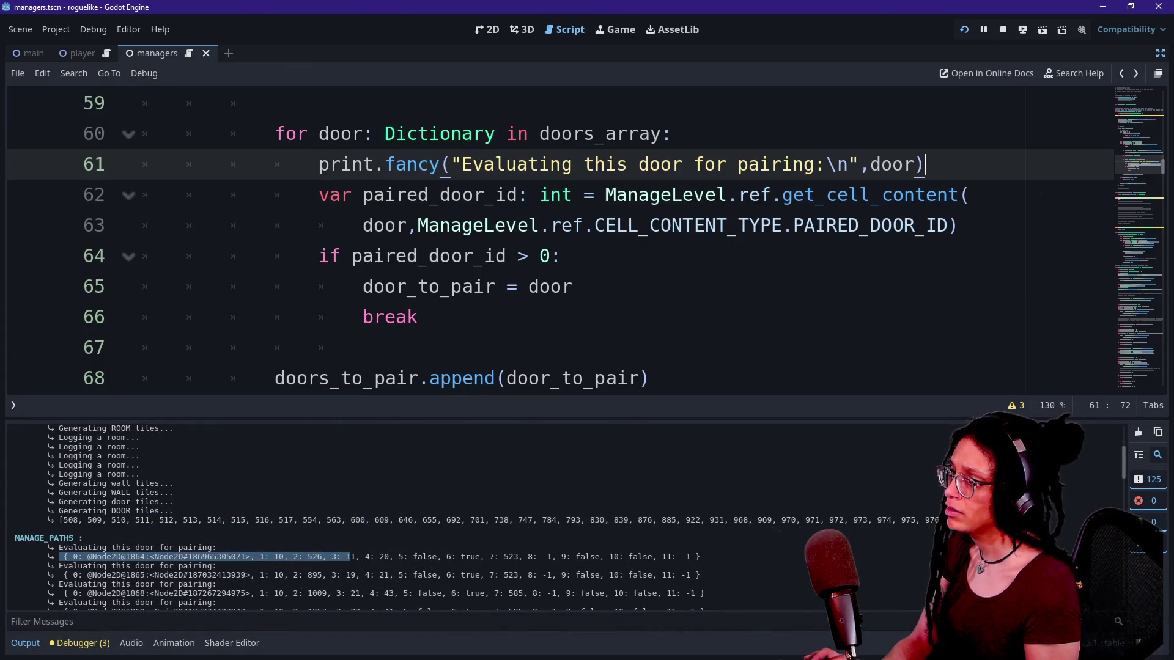
Delete the door logging print line and review the paired-door check below it
{"action": "key", "text": "shift+Up"}
{"action": "key", "text": "BackSpace"}
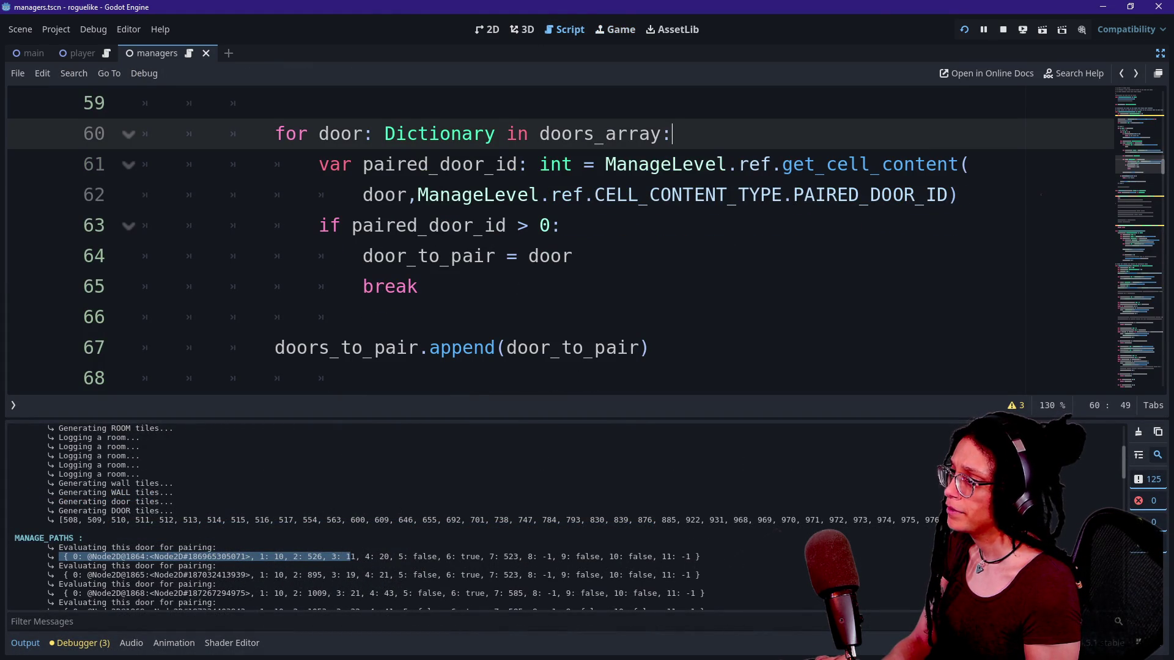
{"action": "key", "text": "Down"}
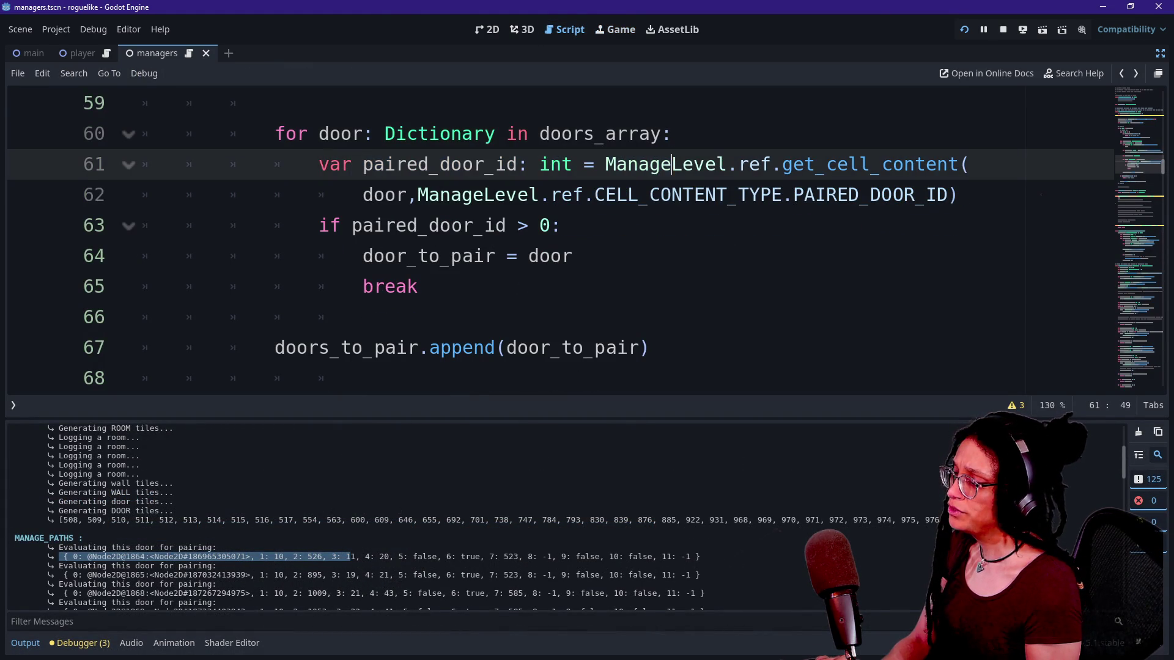
{"action": "key", "text": "Down"}
{"action": "key", "text": "Down"}
{"action": "key", "text": "Home"}
{"action": "key", "text": "shift+End"}
{"action": "left_click", "coordinate": [496, 226]}
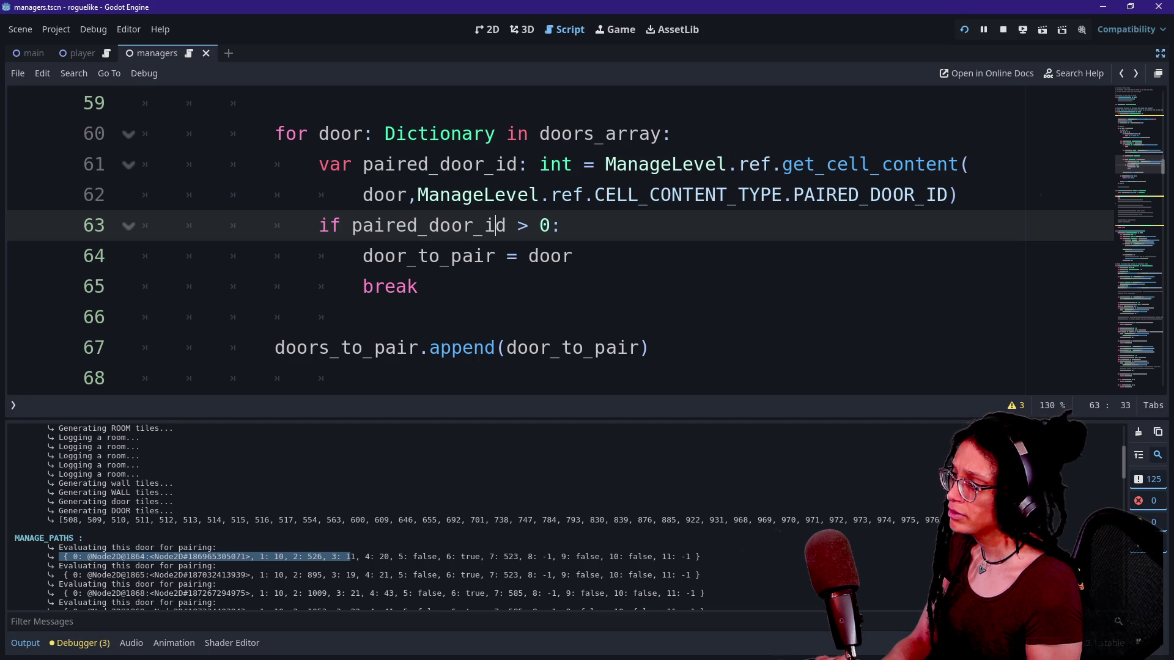
{"action": "mouse_move", "coordinate": [352, 226]}
{"action": "left_mouse_down"}
{"action": "mouse_move", "coordinate": [419, 287]}
{"action": "mouse_move", "coordinate": [419, 318]}
{"action": "mouse_move", "coordinate": [420, 226]}
{"action": "mouse_move", "coordinate": [440, 256]}
{"action": "mouse_move", "coordinate": [429, 257]}
{"action": "left_mouse_up"}
{"action": "left_click", "coordinate": [316, 527]}
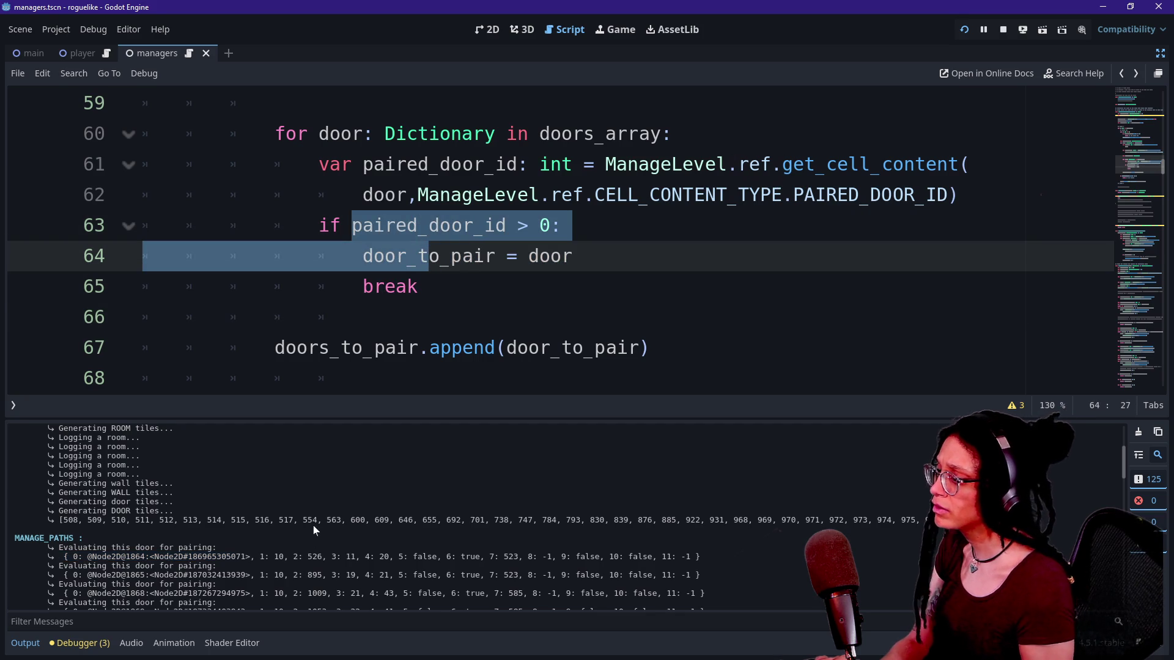
{"action": "left_click", "coordinate": [418, 287]}
{"action": "left_click", "coordinate": [573, 256]}
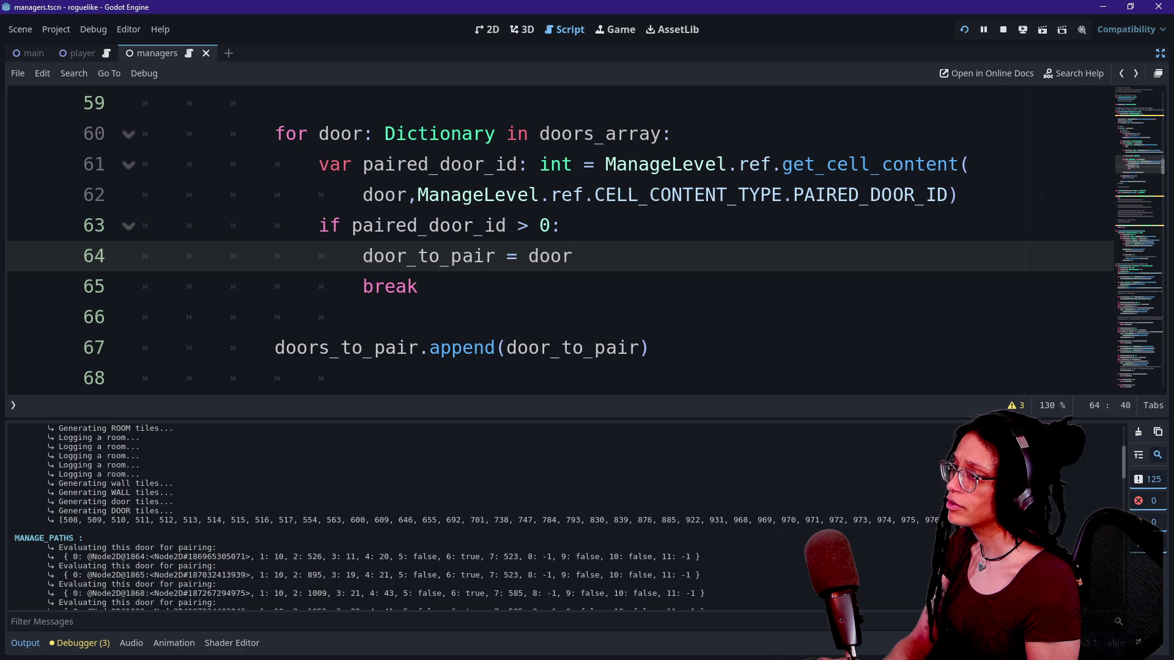
Add 'var door_id: int =' atop the door loop, pasting the paired_door_id get_cell_content call
{"action": "left_click", "coordinate": [673, 134]}
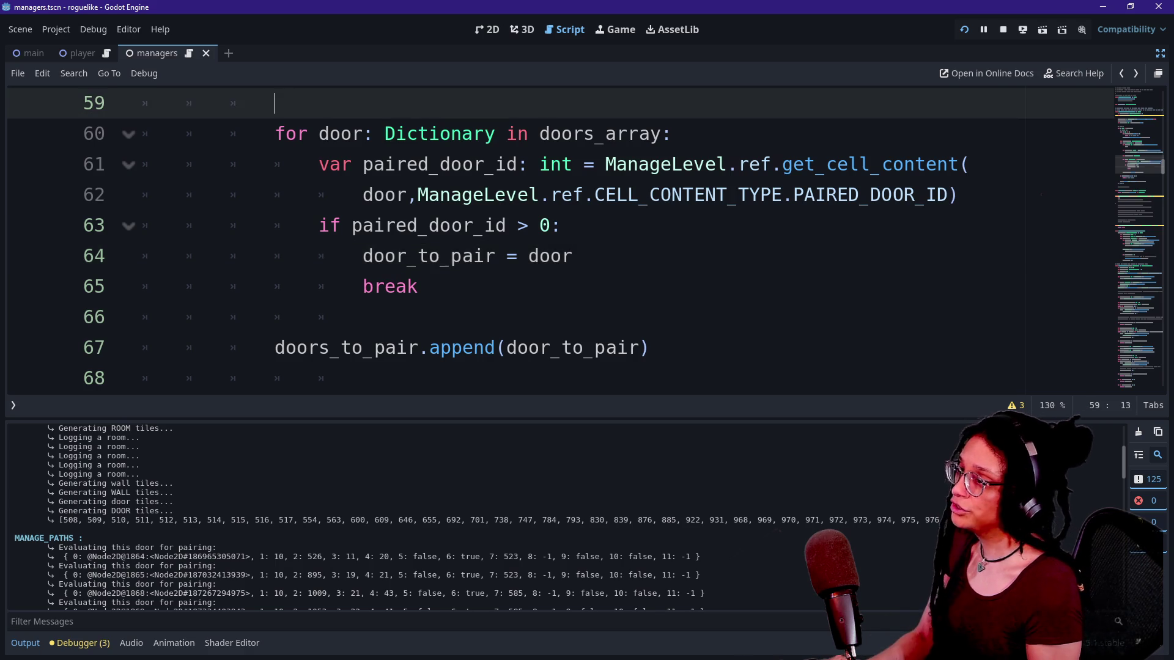
{"action": "key", "text": "Return"}
{"action": "type", "text": "var door_Id"}
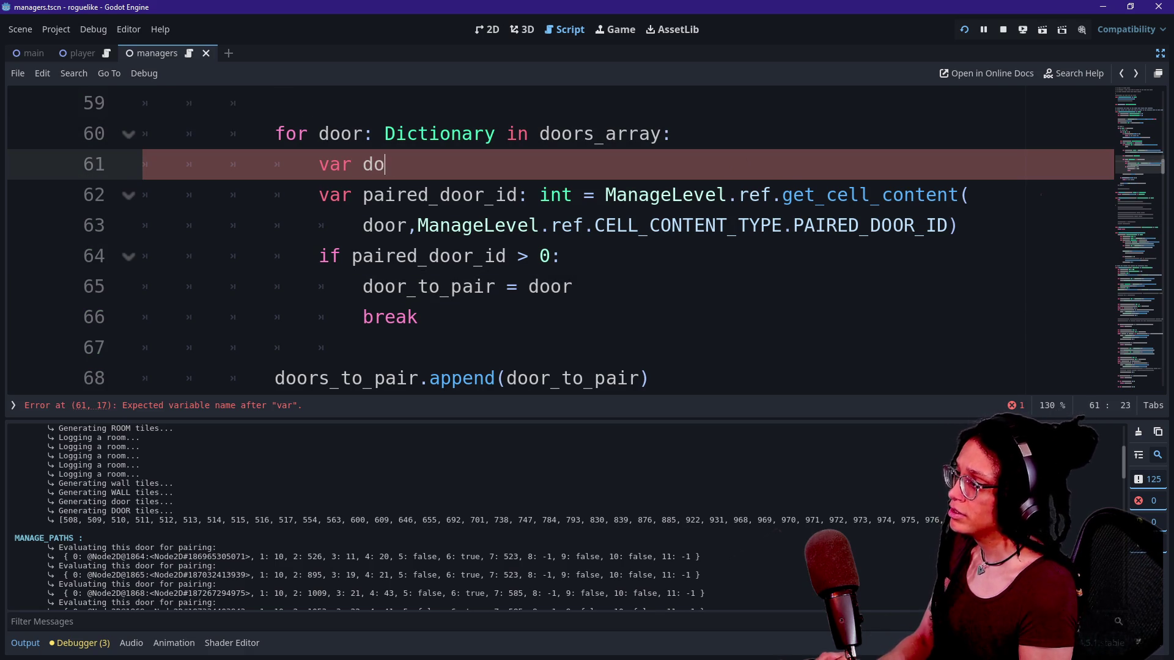
{"action": "key", "text": "BackSpace"}
{"action": "key", "text": "BackSpace"}
{"action": "type", "text": "id:"}
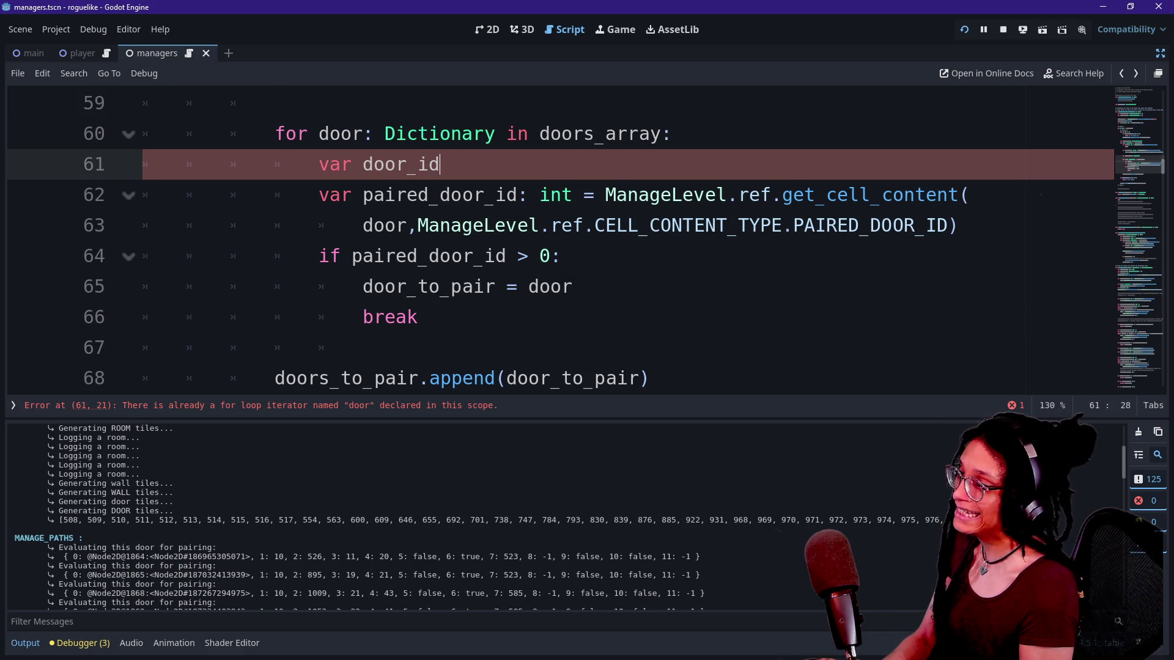
{"action": "type", "text": "int ="}
{"action": "left_click", "coordinate": [275, 103]}
{"action": "mouse_move", "coordinate": [959, 225]}
{"action": "left_mouse_down"}
{"action": "mouse_move", "coordinate": [668, 225]}
{"action": "mouse_move", "coordinate": [603, 195]}
{"action": "left_mouse_up"}
{"action": "key", "text": "ctrl+c"}
{"action": "left_click", "coordinate": [650, 178]}
{"action": "key", "text": "ctrl+v"}
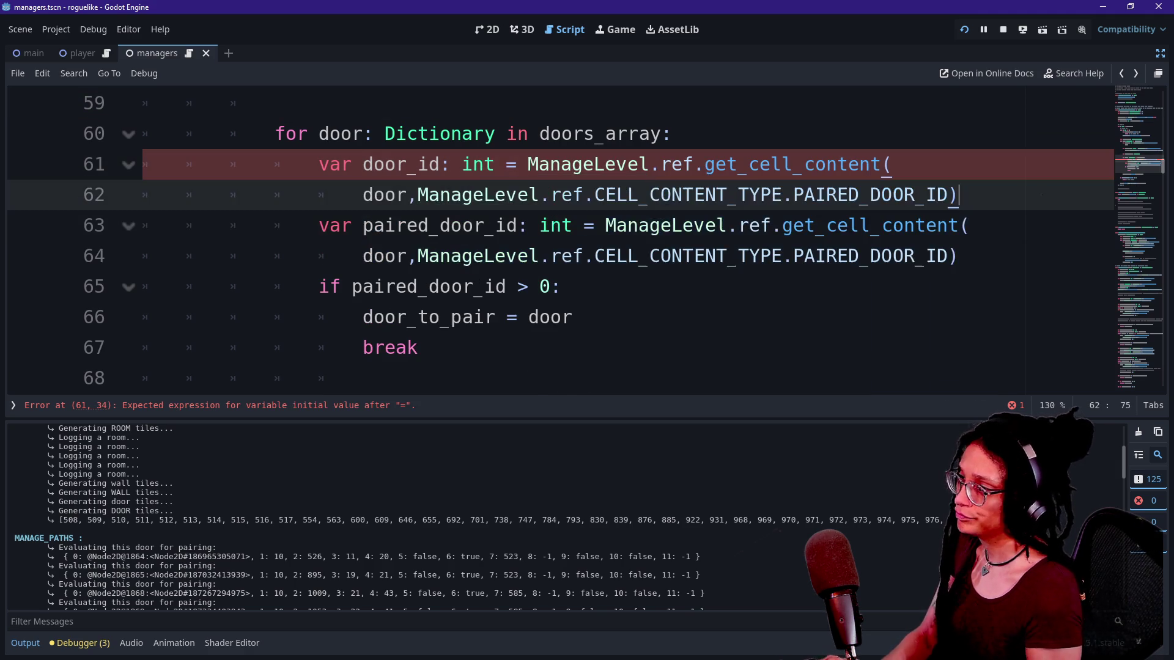
Replace PAIRED_DOOR_ID with ID in the copied call so door_id uses CELL_CONTENT_TYPE.ID
{"action": "left_click", "coordinate": [475, 225]}
{"action": "left_click_drag", "start_coordinate": [957, 194], "coordinate": [793, 194]}
{"action": "key", "text": "BackSpace"}
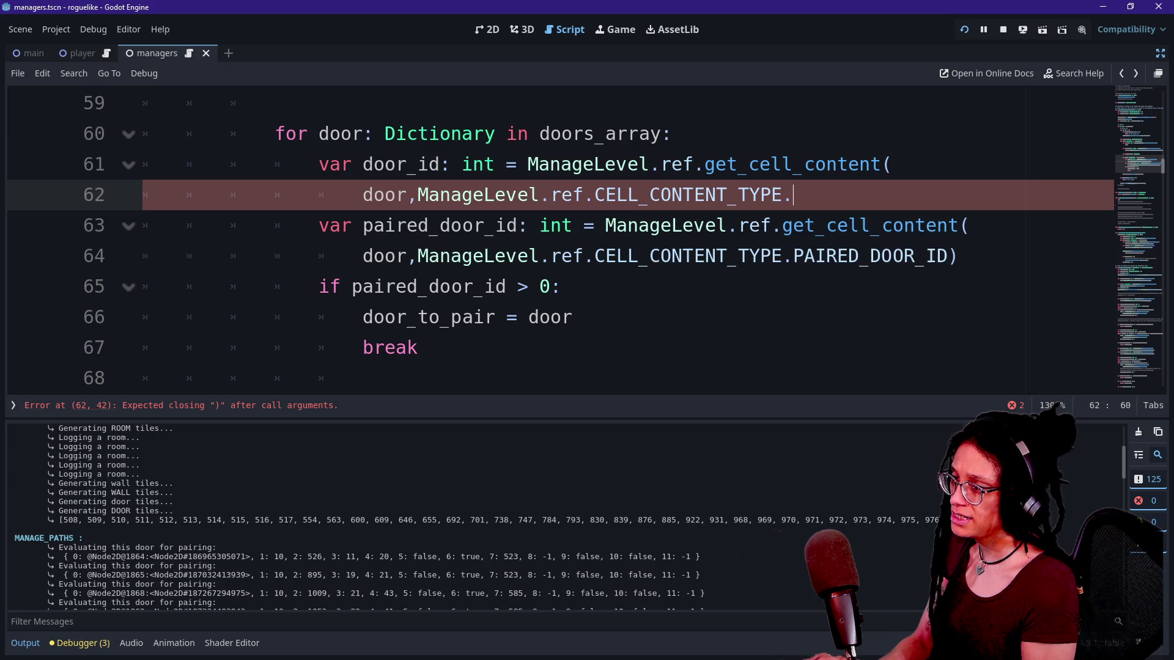
{"action": "type", "text": "I"}
{"action": "key", "text": "Return"}
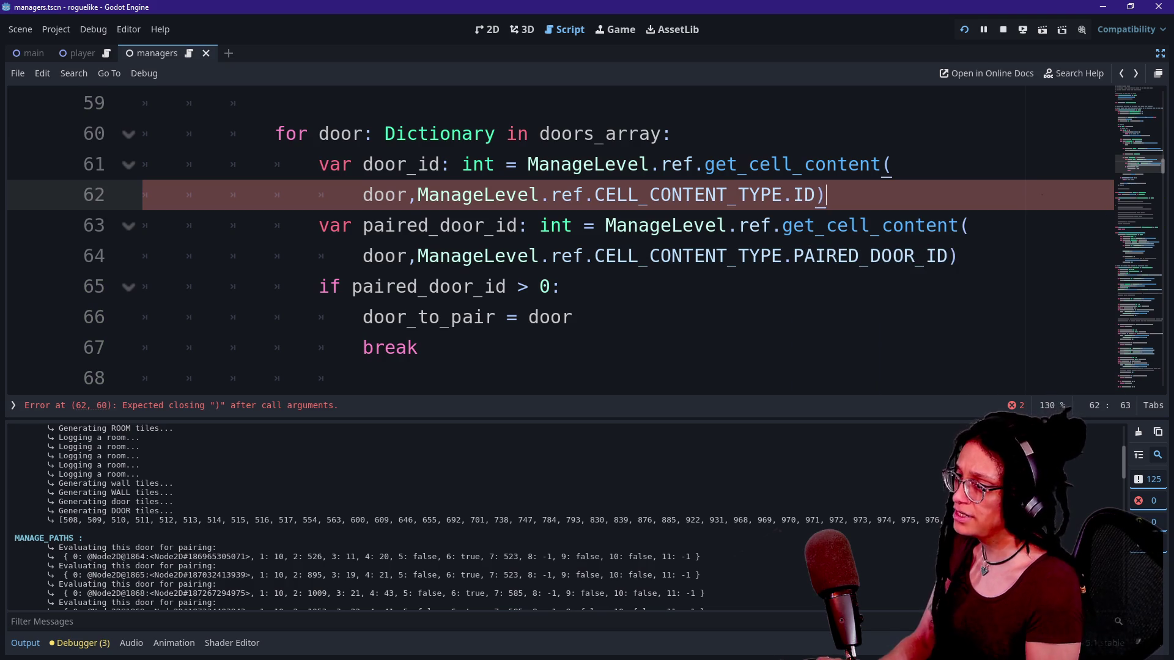
{"action": "left_click", "coordinate": [419, 163]}
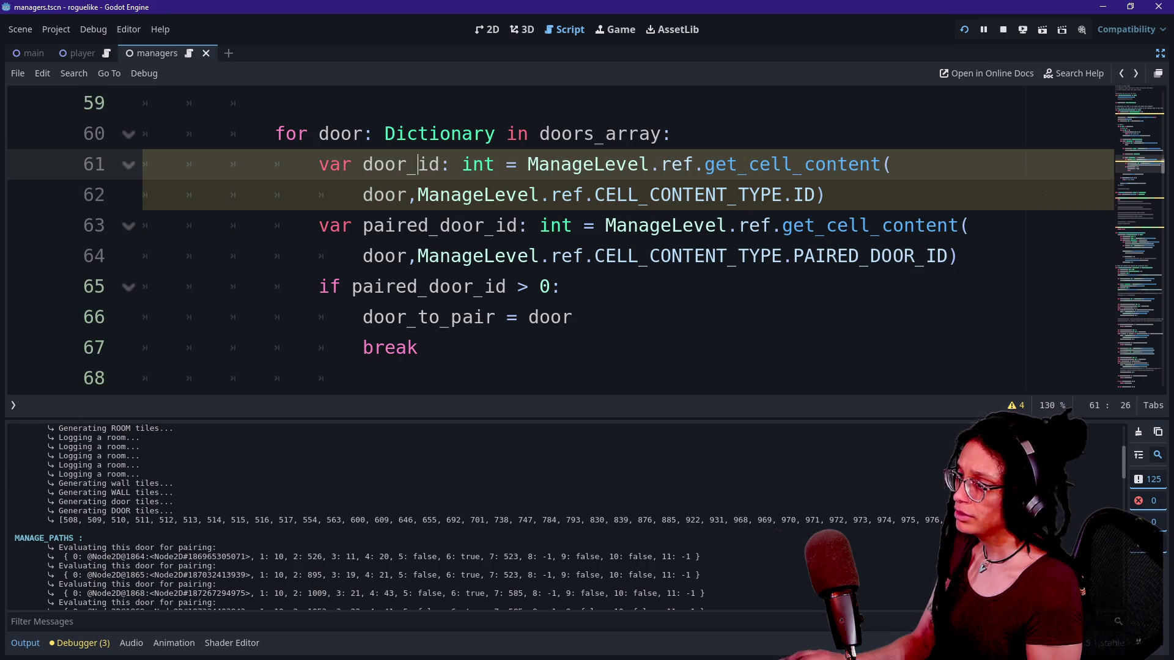
{"action": "scroll", "coordinate": [585, 241], "scroll_direction": "up", "scroll_amount": 1}
{"action": "scroll", "coordinate": [586, 240], "scroll_direction": "down", "scroll_amount": 1}
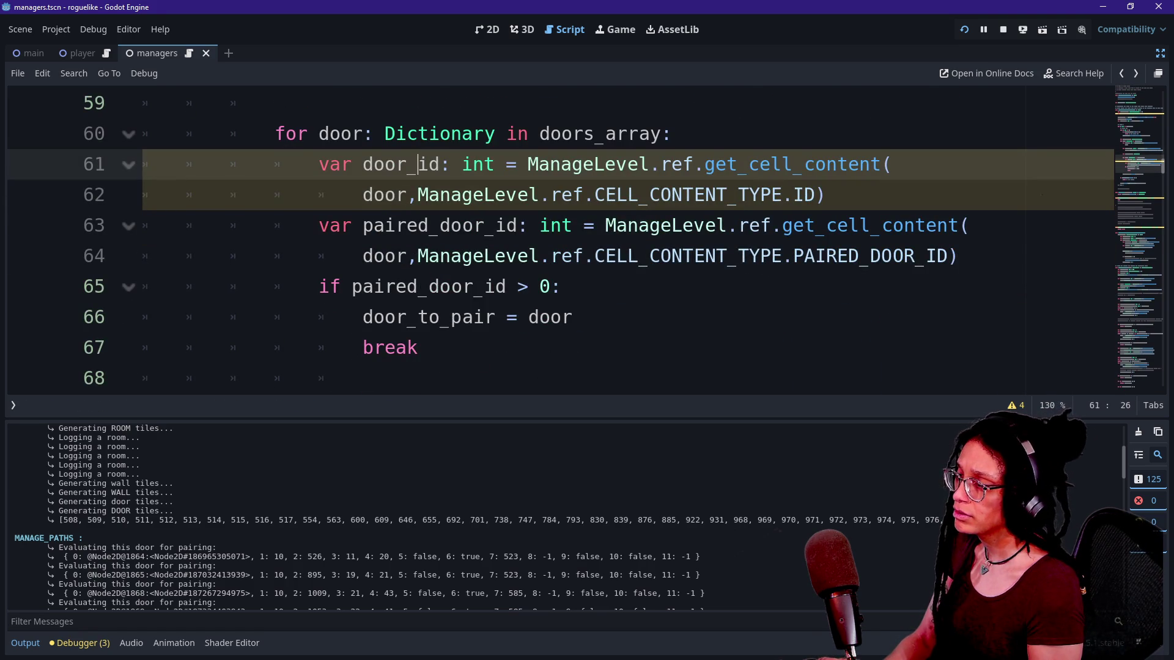
{"action": "key", "text": "End"}
Insert print.fancy("Evaluating [b]Door",str(door_id),"[/b] for pairing...") below the door_id lookup
{"action": "key", "text": "Down"}
{"action": "key", "text": "Return"}
{"action": "key", "text": "ctrl+v"}
{"action": "key", "text": "ctrl+z"}
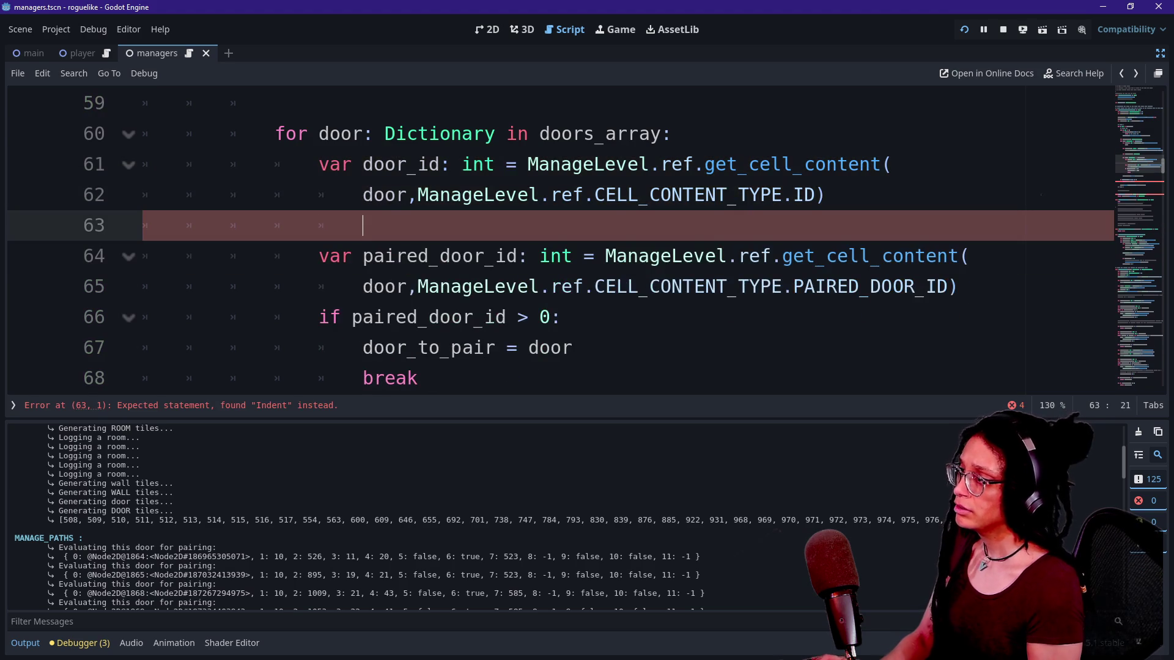
{"action": "key", "text": "BackSpace"}
{"action": "type", "text": "print.fancy"}
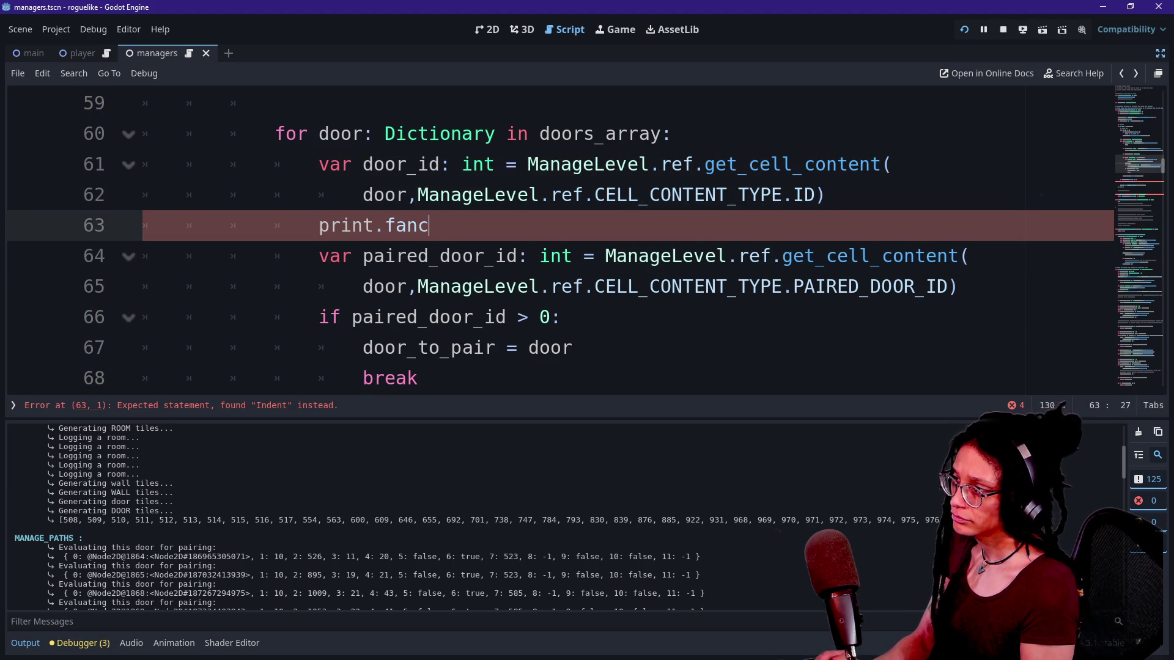
{"action": "type", "text": "(\""}
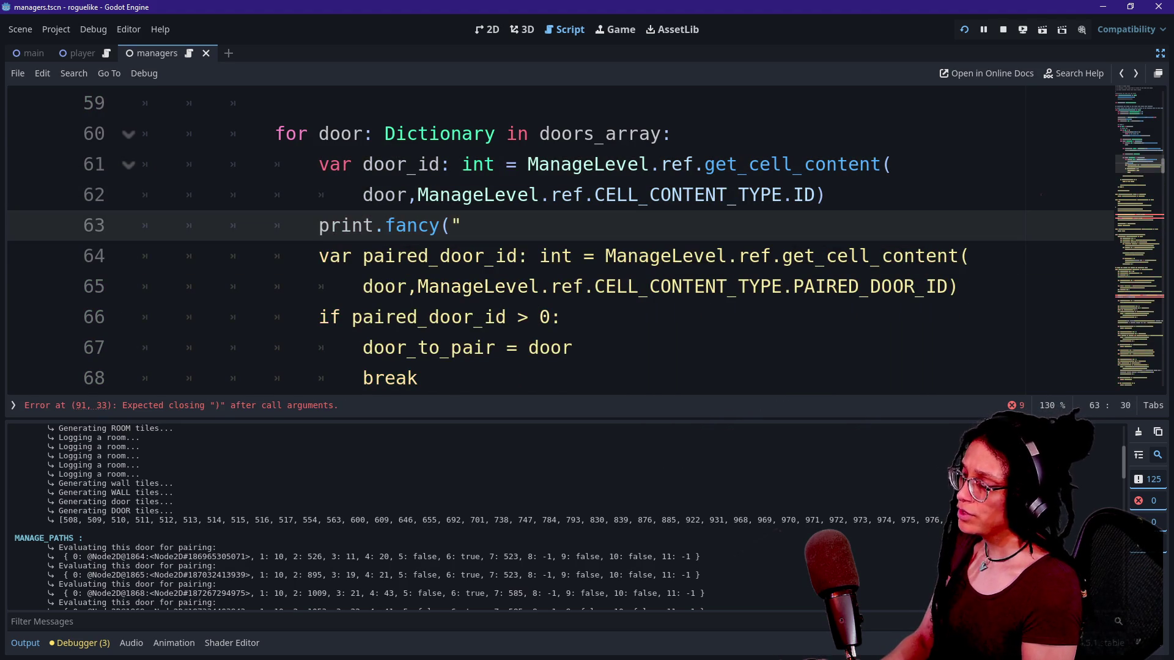
{"action": "type", "text": "Evaluating doo"}
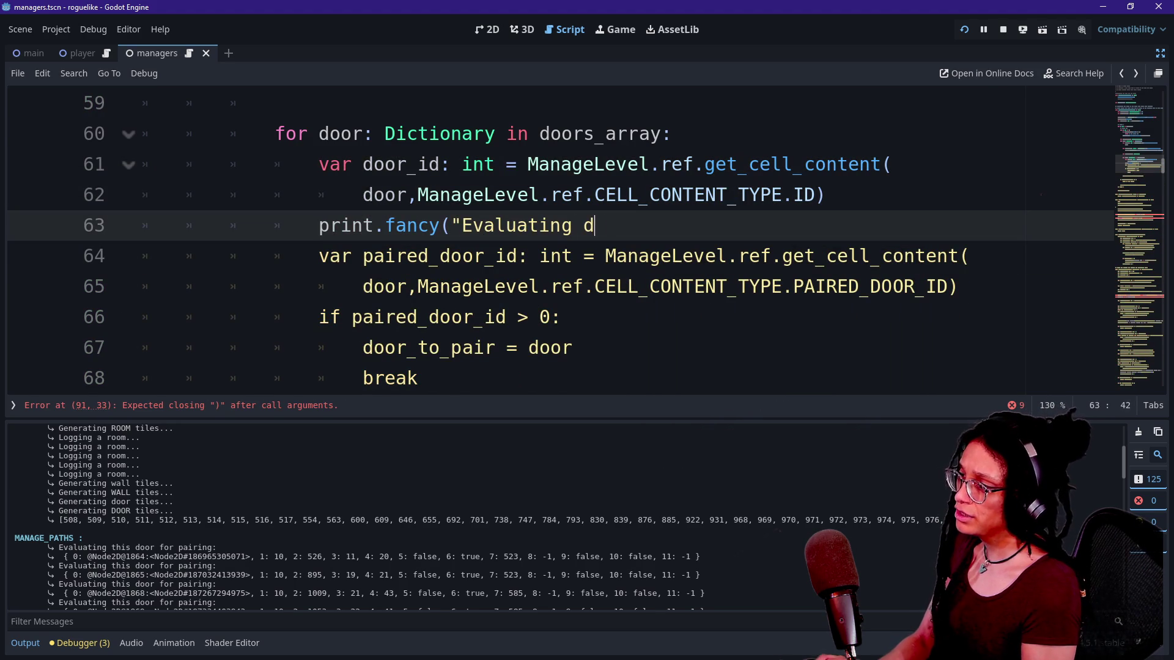
{"action": "key", "text": "BackSpace"}
{"action": "key", "text": "BackSpace"}
{"action": "type", "text": "[b]Door"}
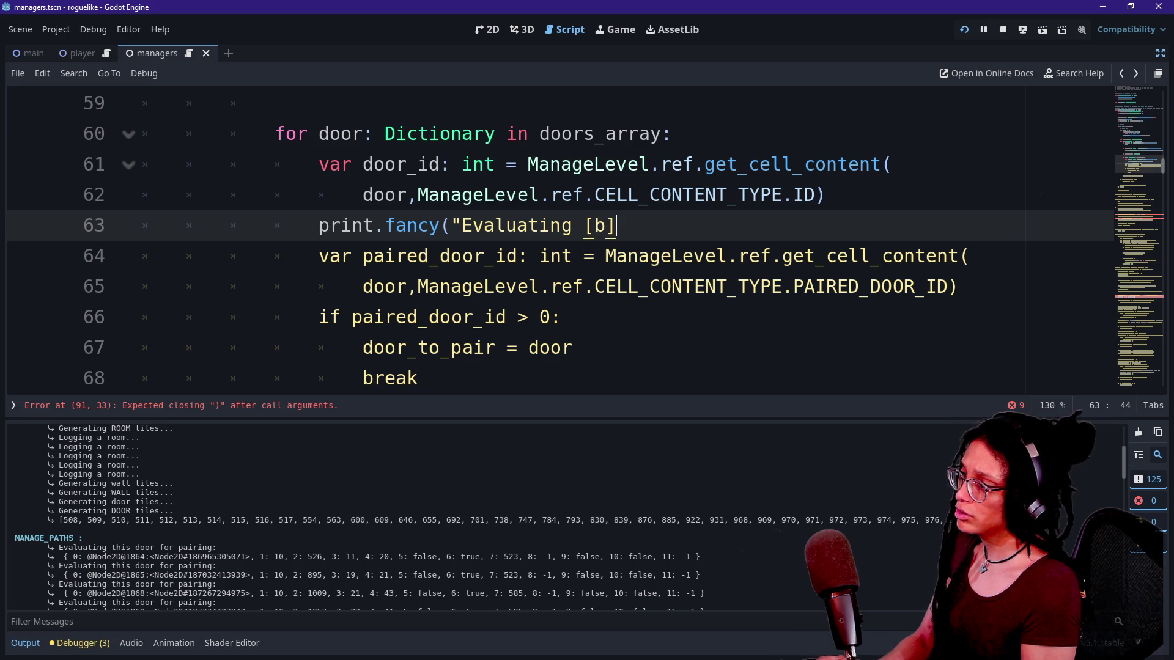
{"action": "type", "text": "\",door_"}
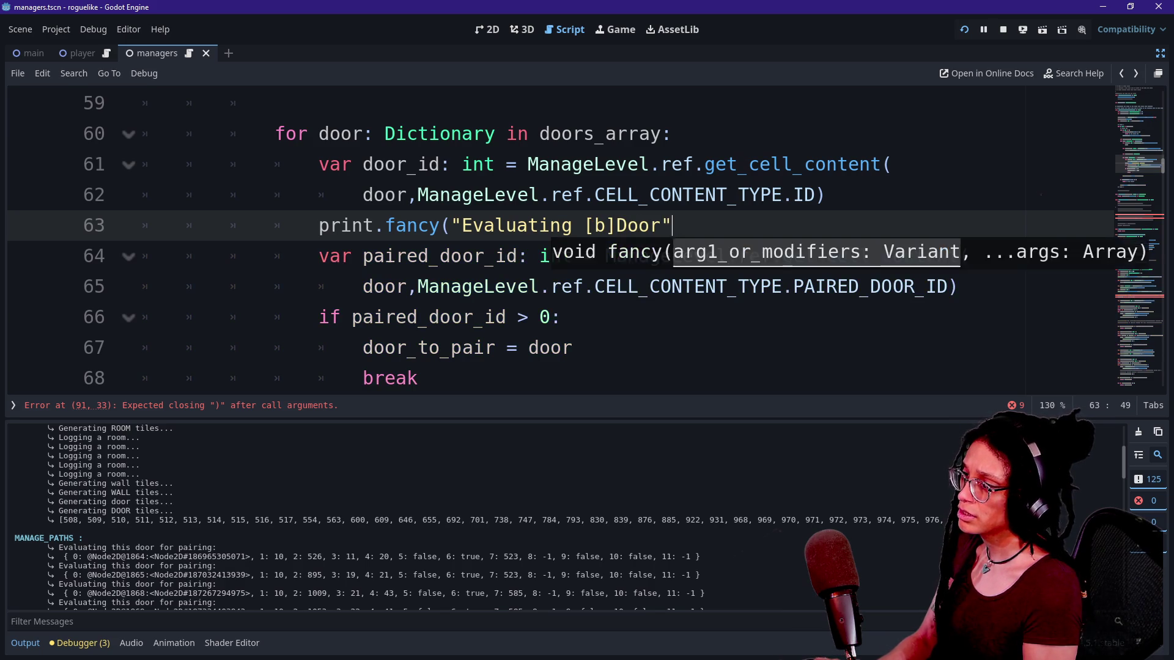
{"action": "key", "text": "BackSpace"}
{"action": "key", "text": "BackSpace"}
{"action": "key", "text": "BackSpace"}
{"action": "type", "text": "str(door_id),\""}
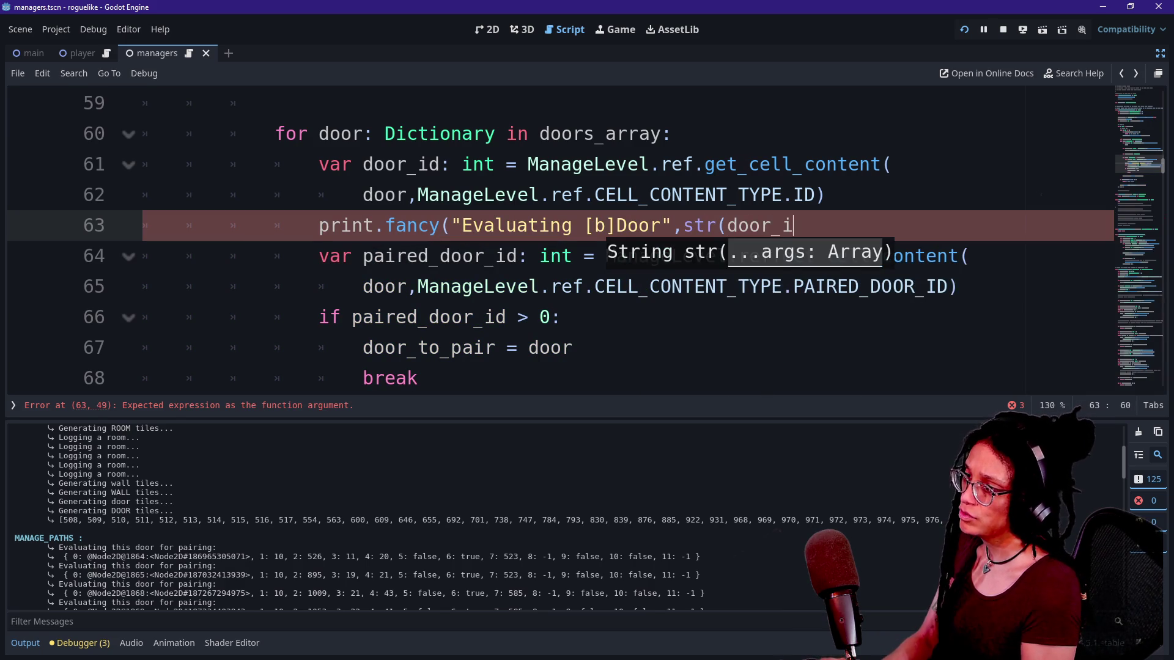
{"action": "type", "text": "[/"}
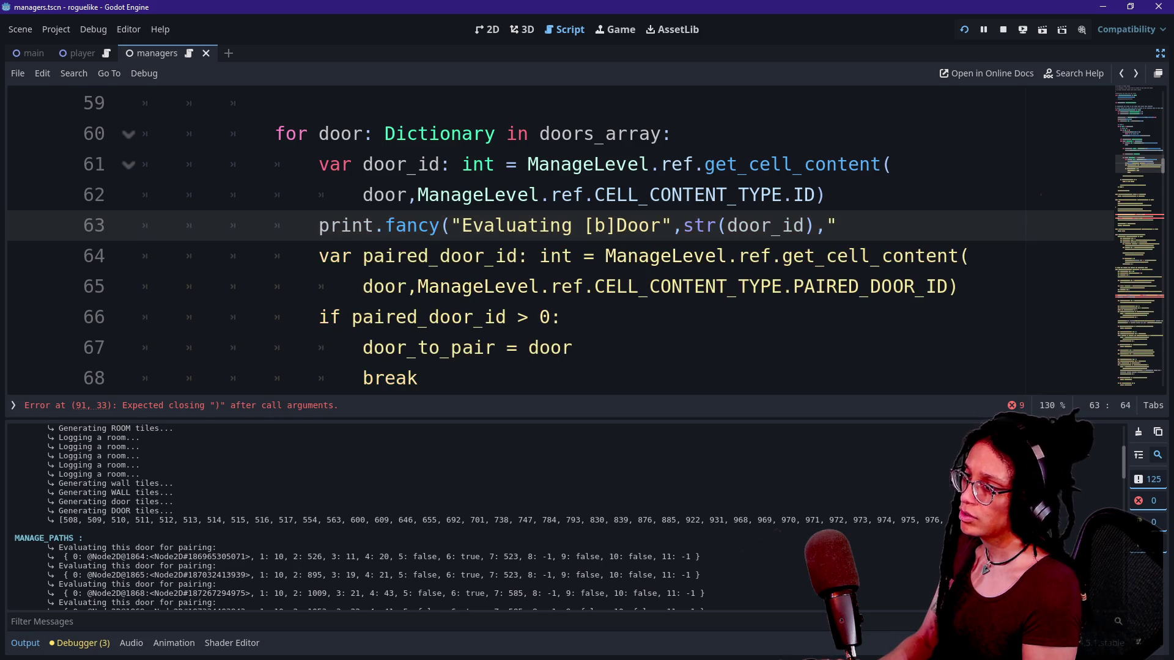
{"action": "type", "text": "b] for p"}
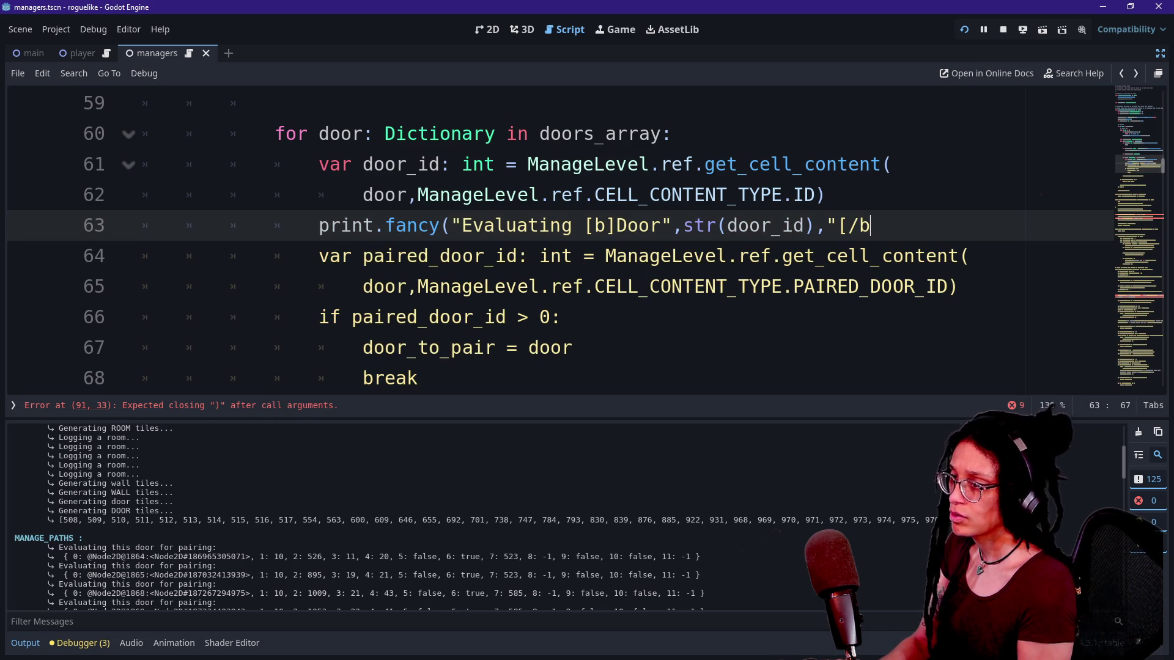
{"action": "type", "text": "airing..."}
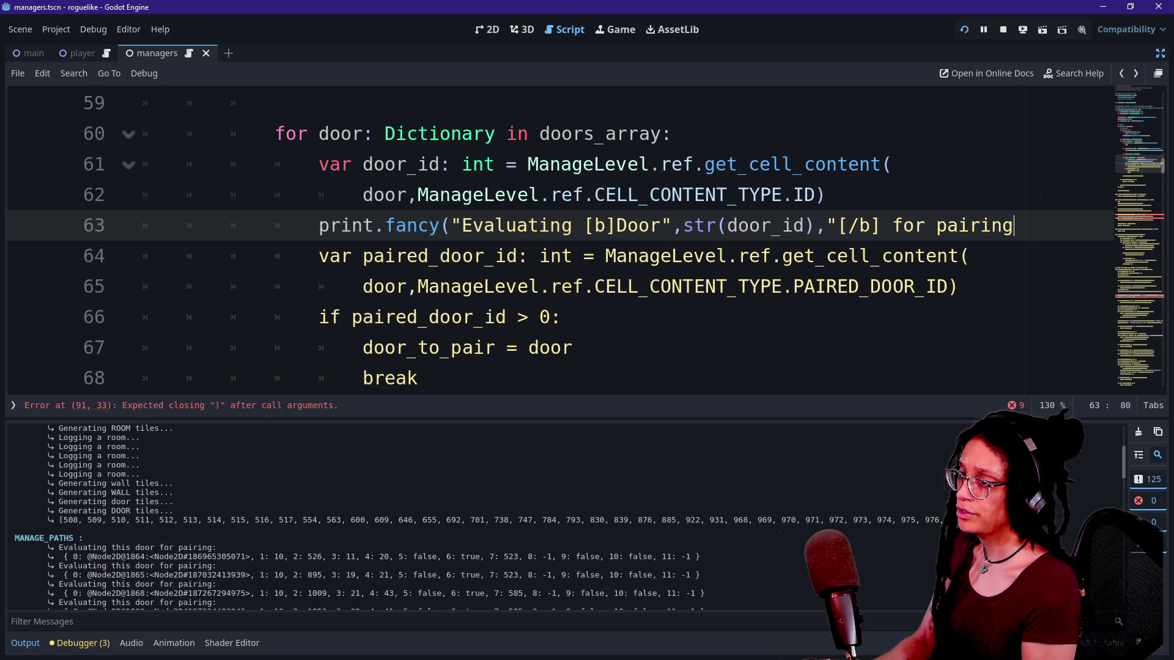
{"action": "type", "text": "\")"}
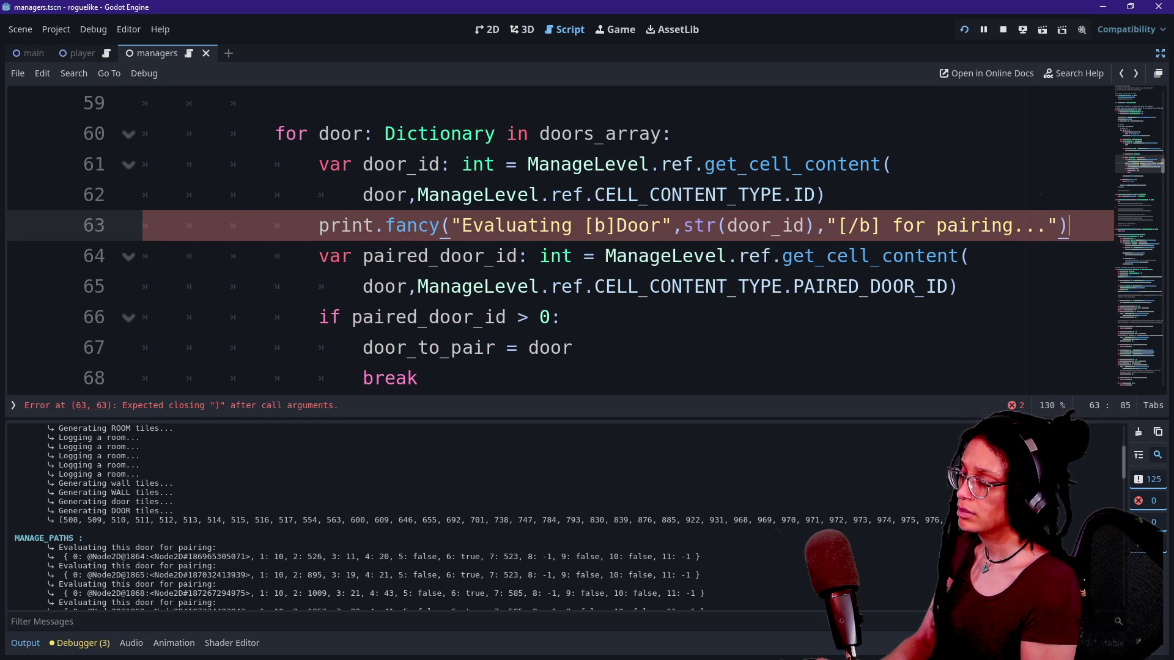
{"action": "key", "text": "shift+Up"}
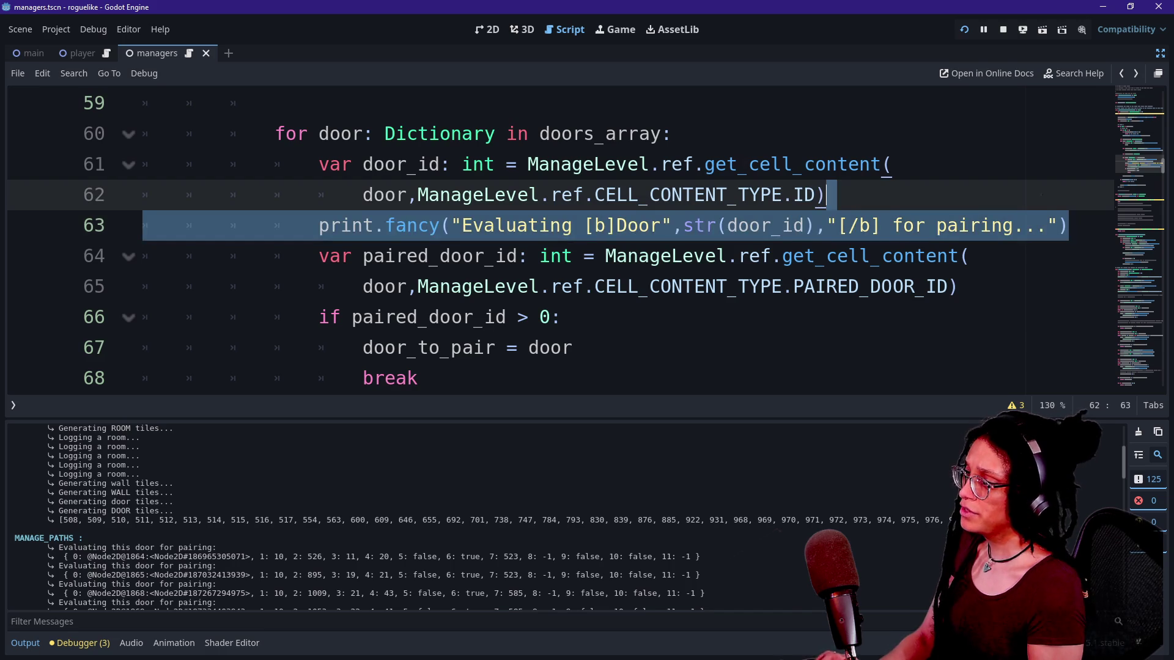
Change the pairing condition's comparison from > to < on the paired_door_id line
{"action": "key", "text": "Down"}
{"action": "key", "text": "Down"}
{"action": "key", "text": "Down"}
{"action": "key", "text": "Up"}
{"action": "key", "text": "Up"}
{"action": "key", "text": "shift+Down"}
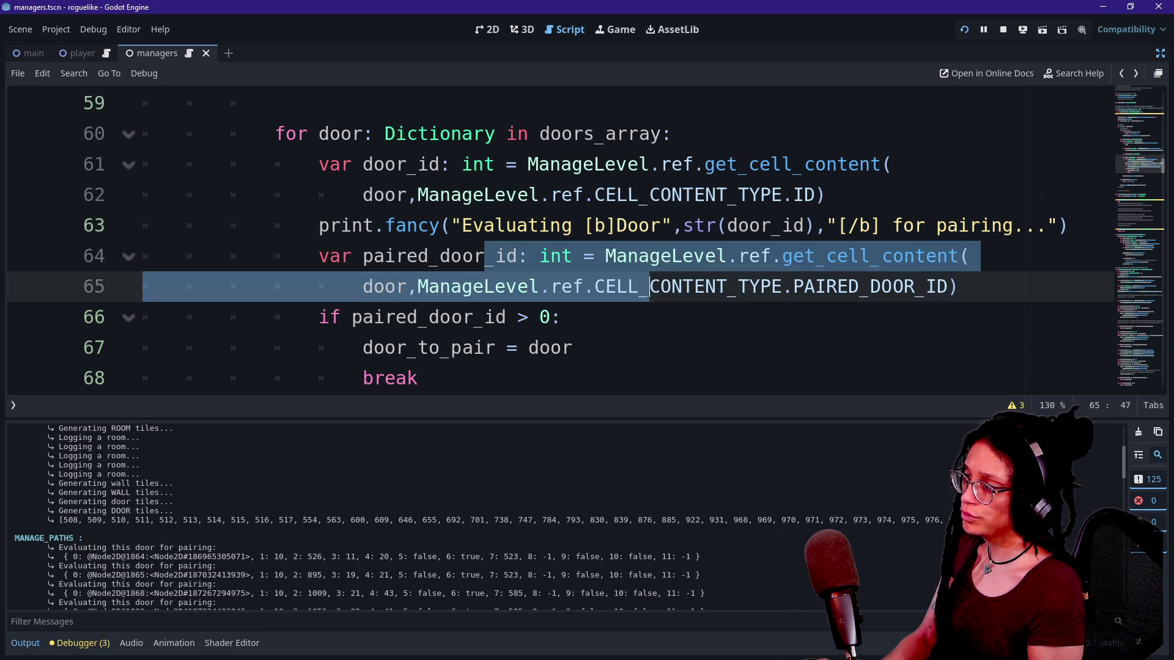
{"action": "key", "text": "Down"}
{"action": "key", "text": "Down"}
{"action": "key", "text": "Down"}
{"action": "scroll", "coordinate": [551, 239], "scroll_direction": "down", "scroll_amount": 1}
{"action": "key", "text": "Up"}
{"action": "key", "text": "Up"}
{"action": "key", "text": "Down"}
{"action": "key", "text": "End"}
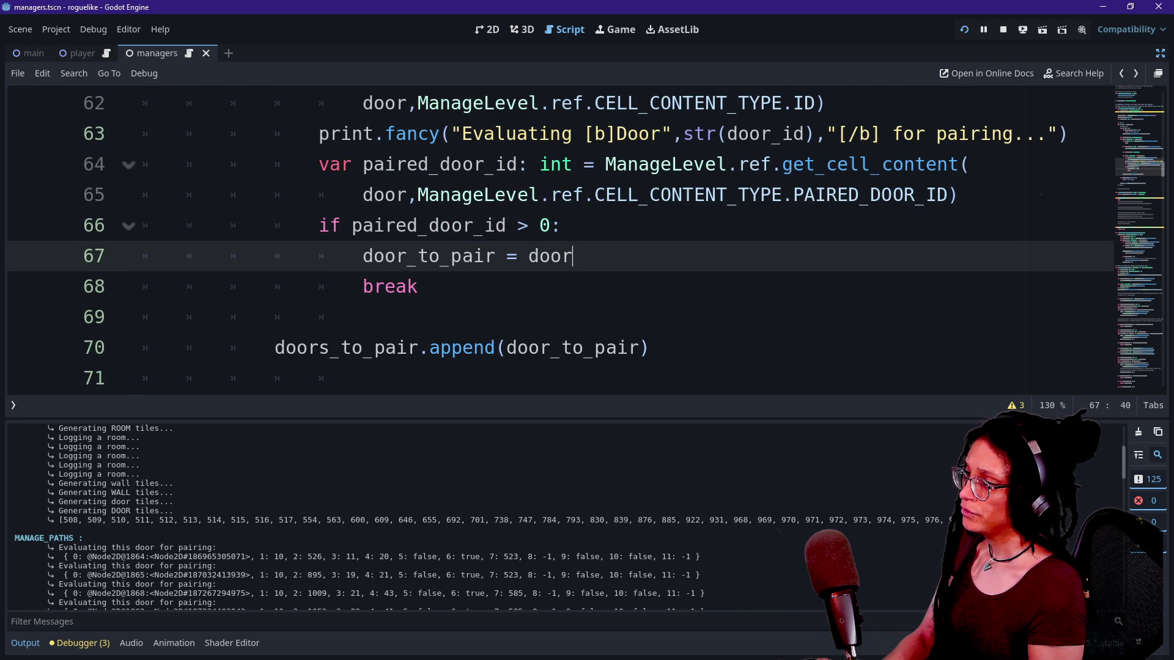
{"action": "key", "text": "Up"}
{"action": "key", "text": "Left"}
{"action": "key", "text": "Left"}
{"action": "key", "text": "Left"}
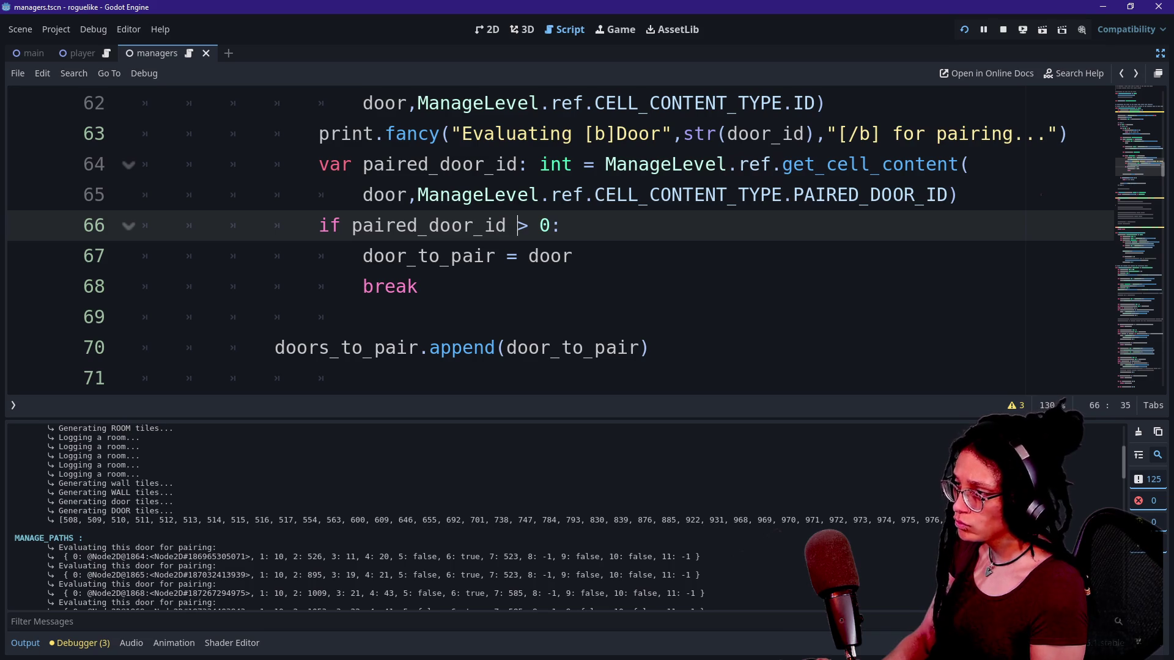
{"action": "key", "text": "BackSpace"}
{"action": "type", "text": "<"}
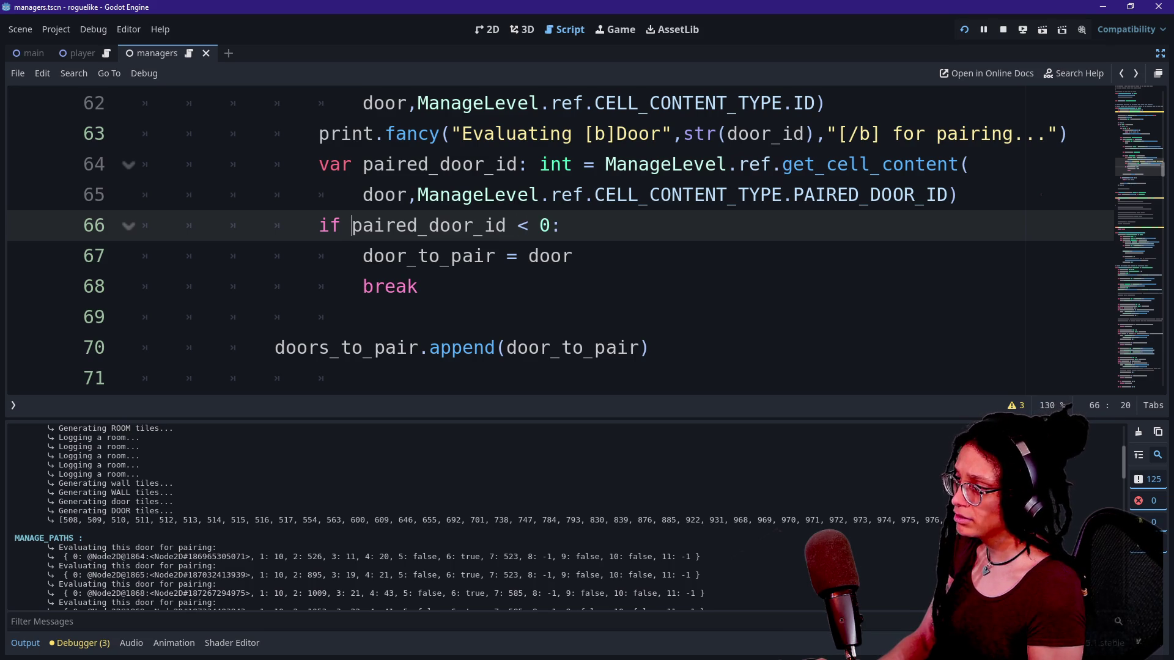
{"action": "left_click", "coordinate": [530, 225]}
{"action": "key", "text": "BackSpace"}
{"action": "type", "text": ">"}
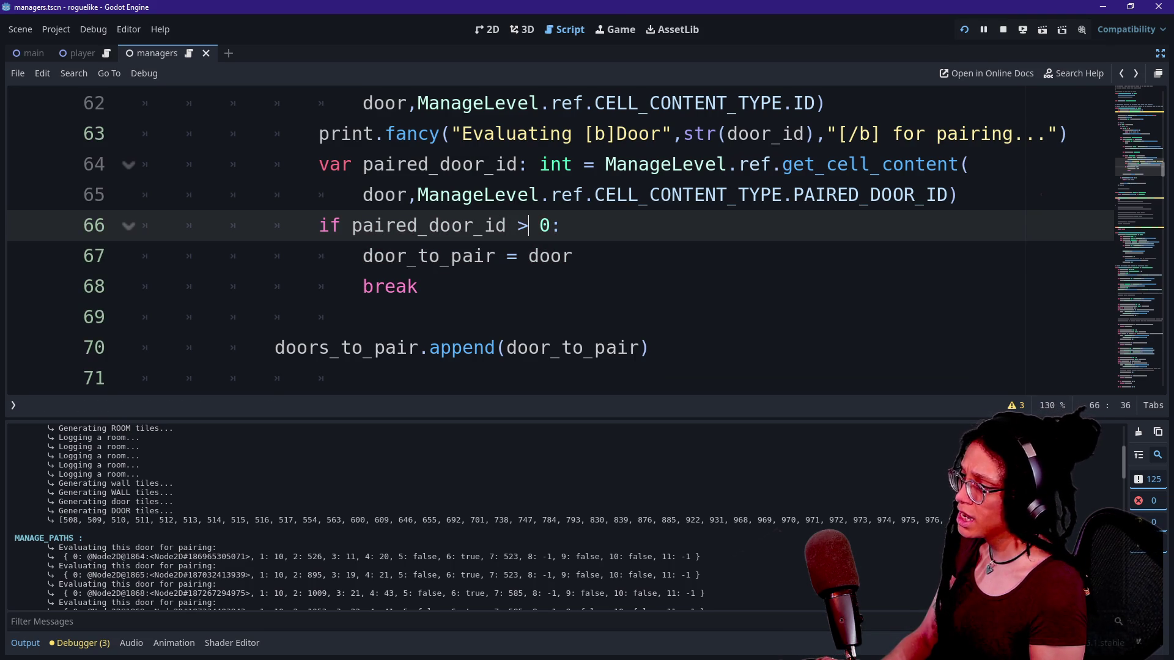
{"action": "key", "text": "BackSpace"}
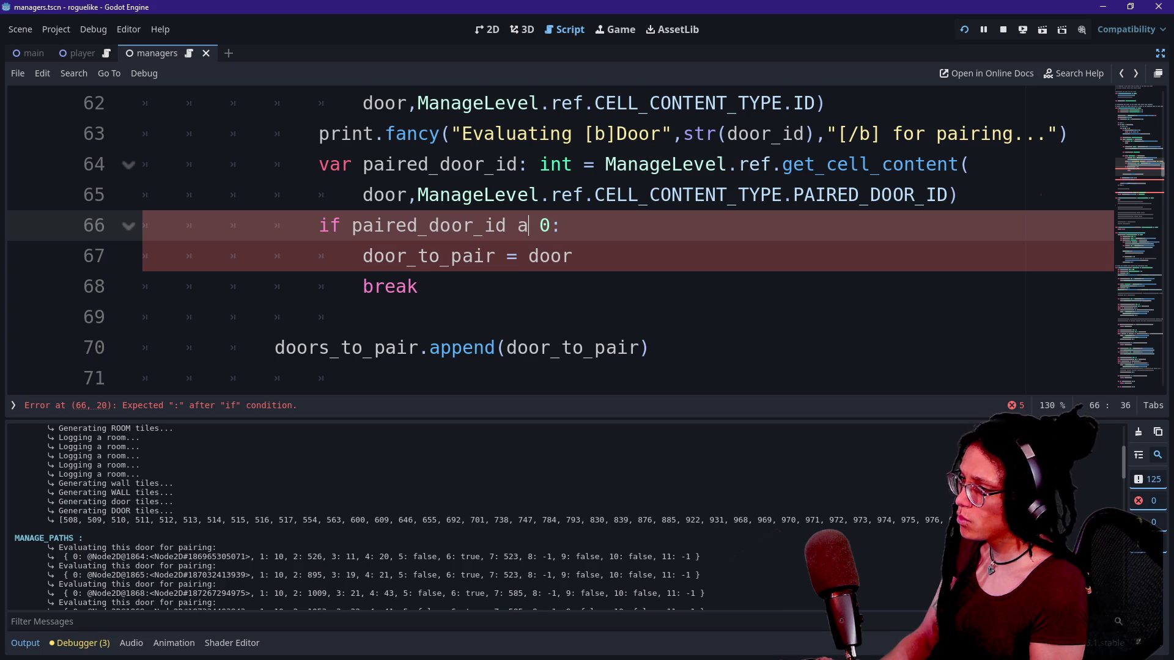
{"action": "type", "text": "<"}
Settle the check as 'if paired_door_id < 0:', save the script and rerun the current scene
{"action": "triple_click", "coordinate": [526, 225]}
{"action": "left_click", "coordinate": [561, 225]}
{"action": "type", "text": "="}
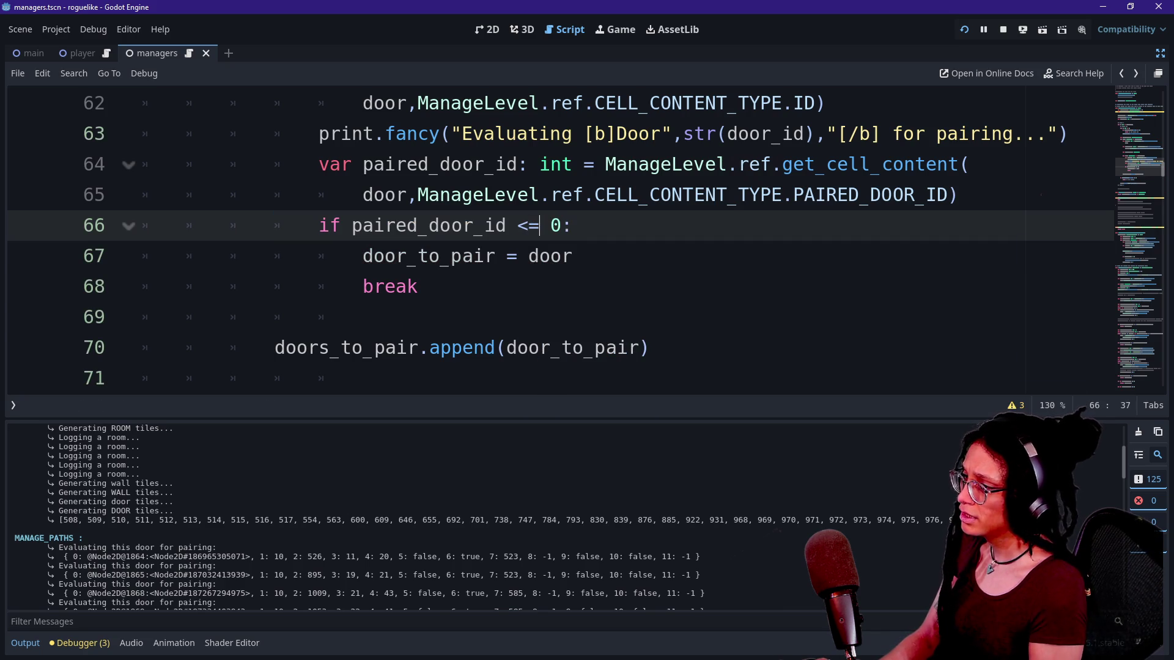
{"action": "left_click", "coordinate": [362, 256]}
{"action": "left_click", "coordinate": [319, 225]}
{"action": "key", "text": "BackSpace"}
{"action": "left_click_drag", "start_coordinate": [319, 226], "coordinate": [562, 225]}
{"action": "left_click", "coordinate": [561, 226]}
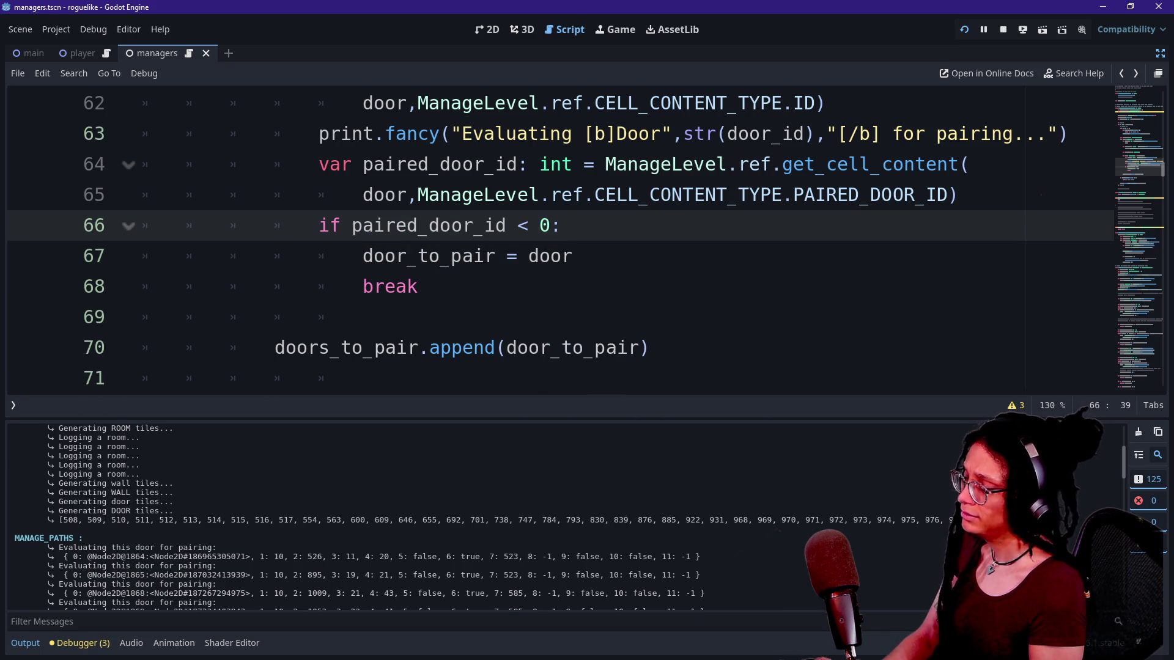
{"action": "left_click_drag", "start_coordinate": [319, 225], "coordinate": [572, 256]}
{"action": "left_click", "coordinate": [362, 317]}
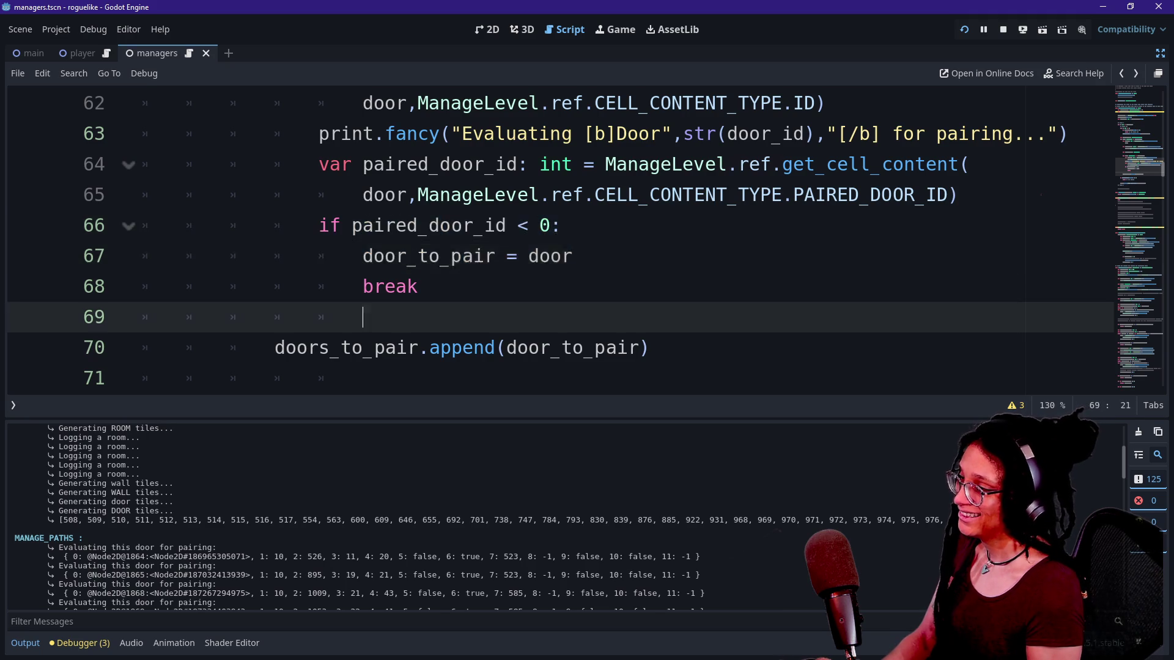
{"action": "left_click", "coordinate": [408, 194]}
{"action": "left_click", "coordinate": [485, 256]}
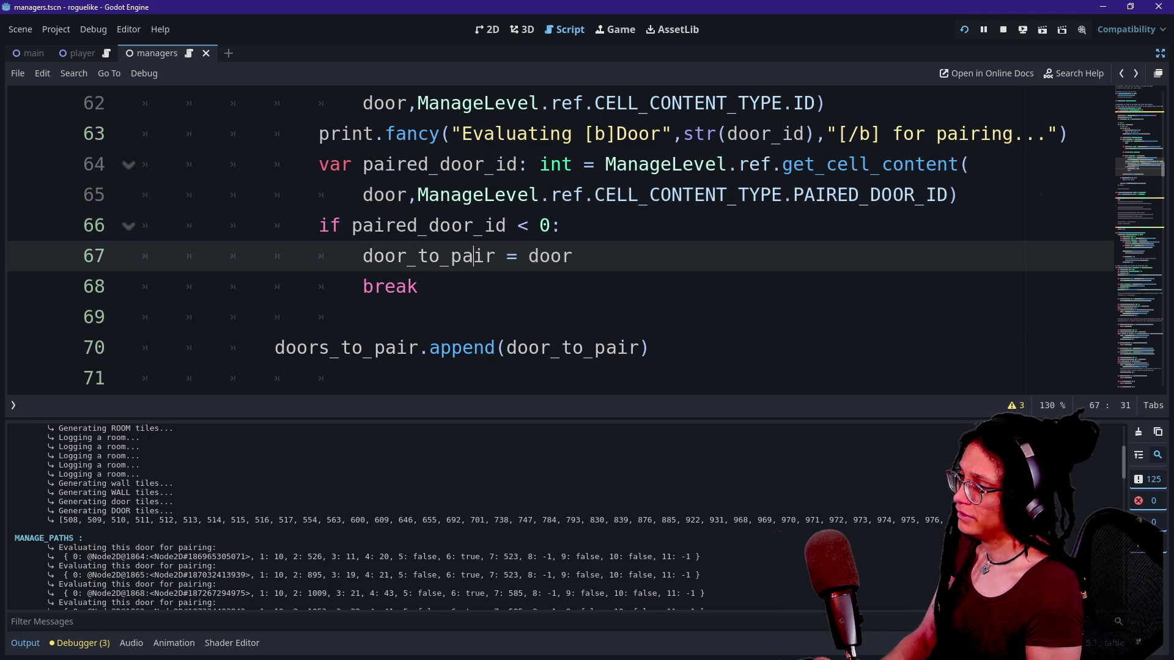
{"action": "left_click", "coordinate": [418, 286]}
{"action": "key", "text": "ctrl+s"}
{"action": "left_click", "coordinate": [964, 29]}
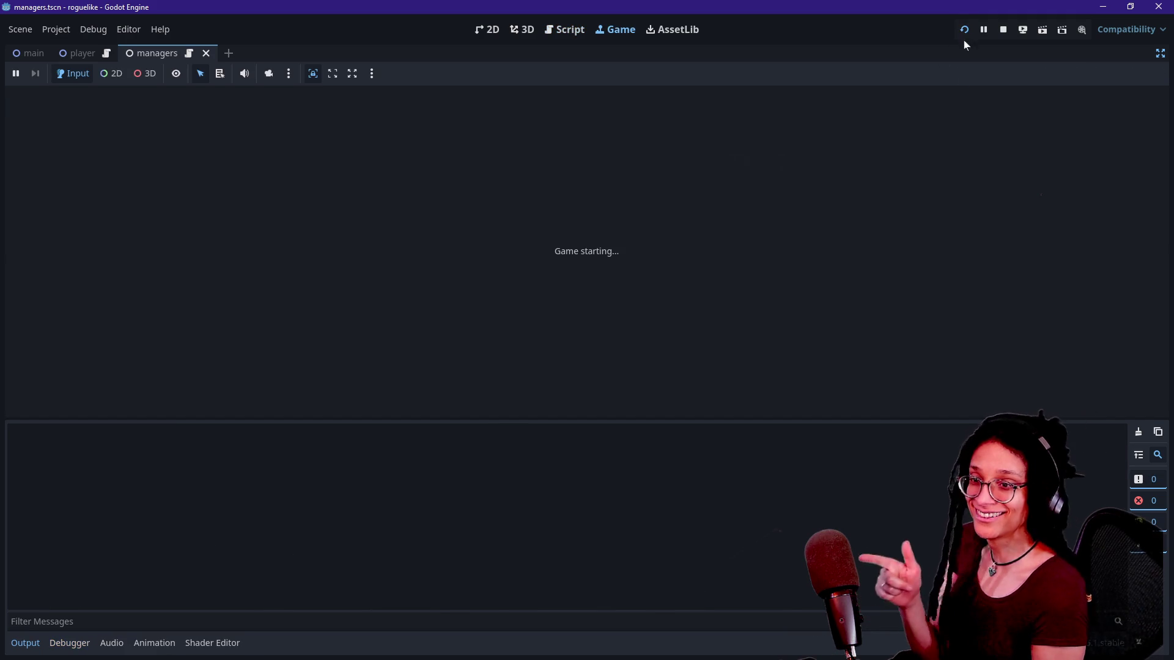
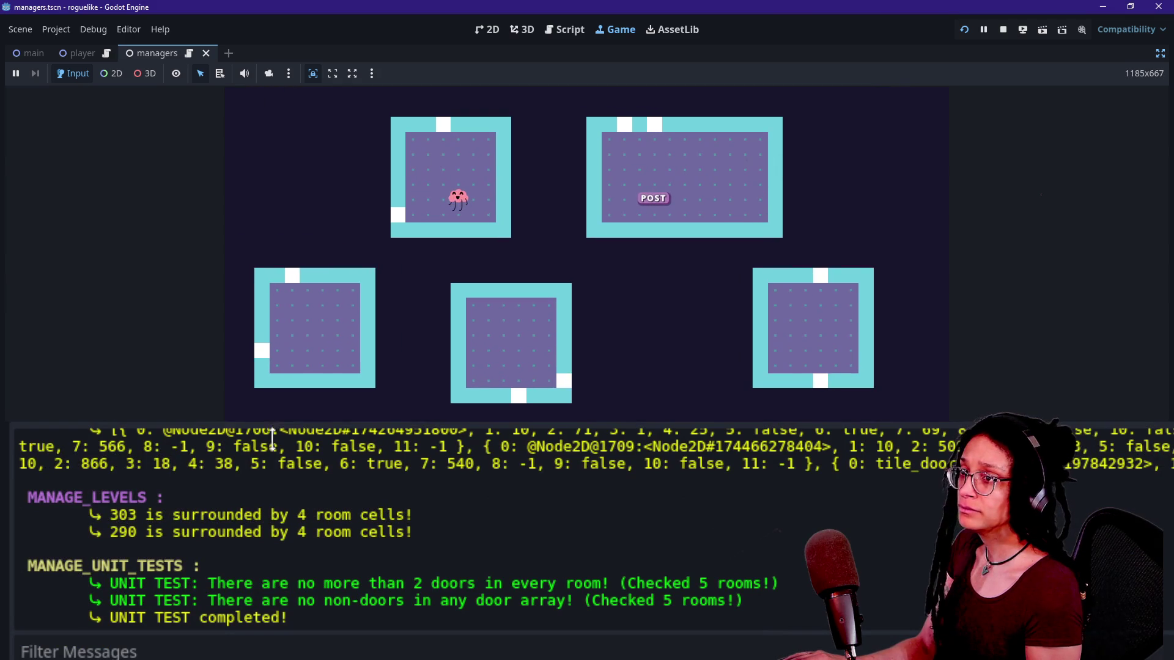
Look over the pairing messages in the Output log, then return to the managers script at blank line 71
{"action": "scroll", "coordinate": [255, 568], "scroll_direction": "up", "scroll_amount": 3}
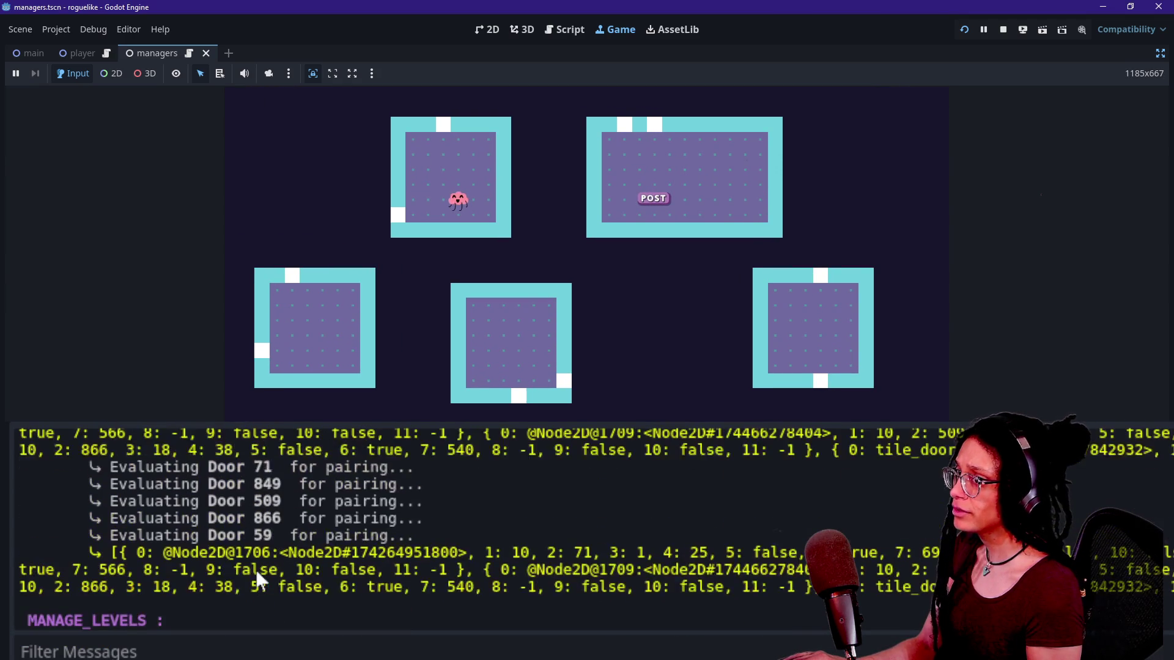
{"action": "scroll", "coordinate": [244, 573], "scroll_direction": "down", "scroll_amount": 3}
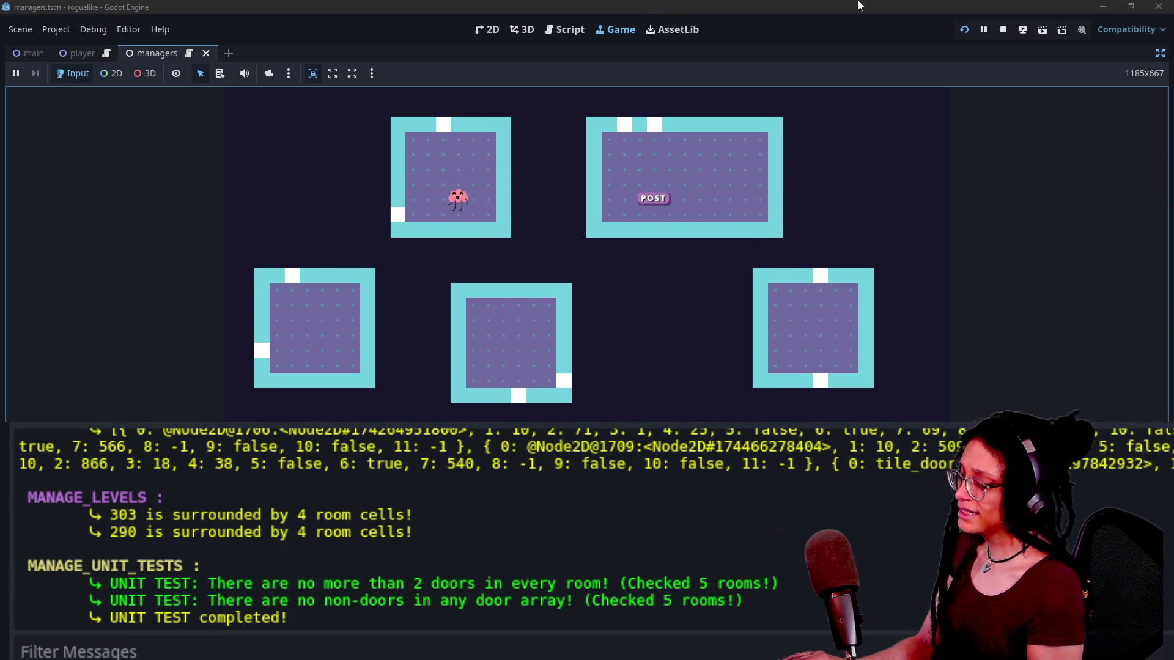
{"action": "left_click", "coordinate": [564, 29]}
{"action": "left_click", "coordinate": [363, 378]}
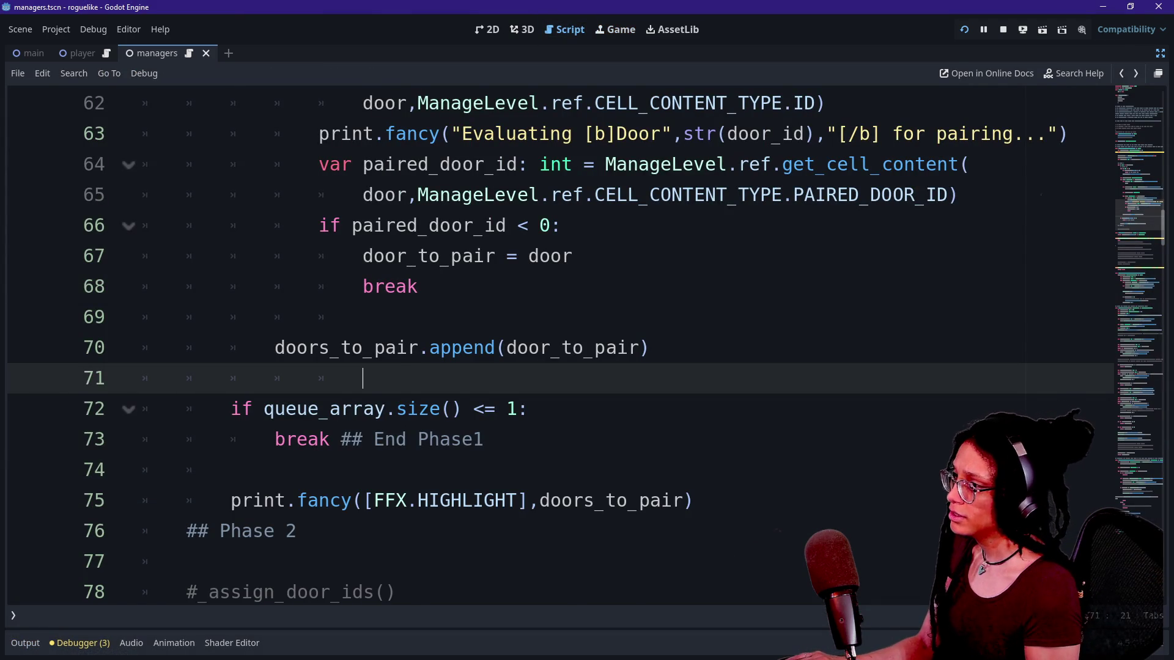
{"action": "scroll", "coordinate": [550, 343], "scroll_direction": "up", "scroll_amount": 1}
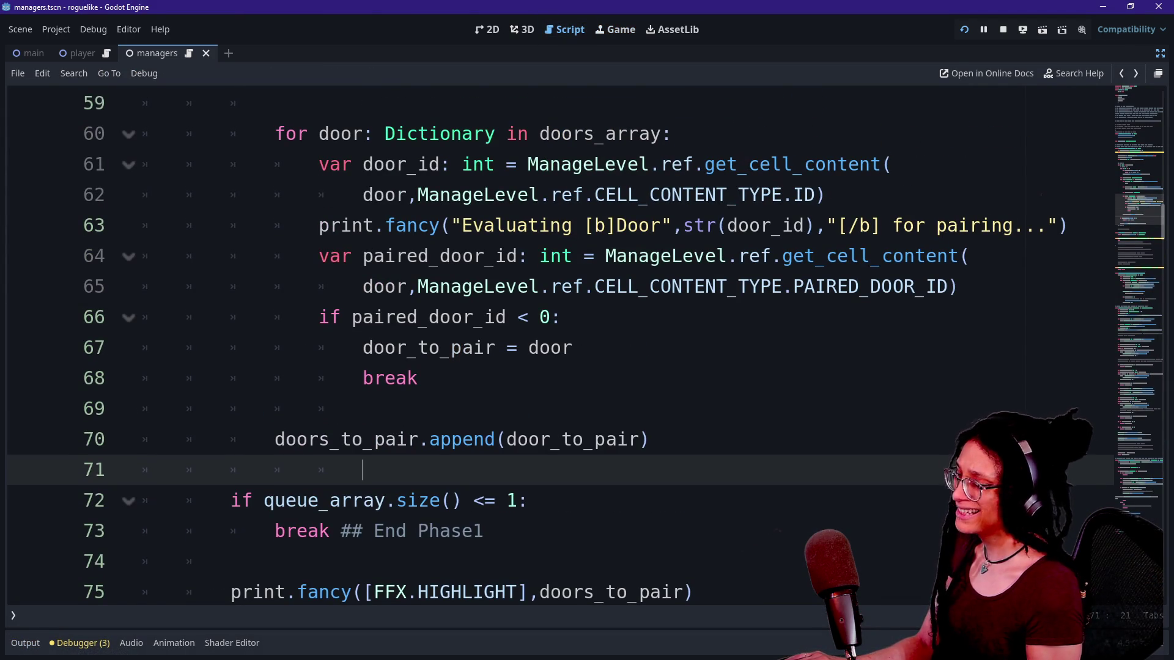
{"action": "scroll", "coordinate": [550, 343], "scroll_direction": "up", "scroll_amount": 3}
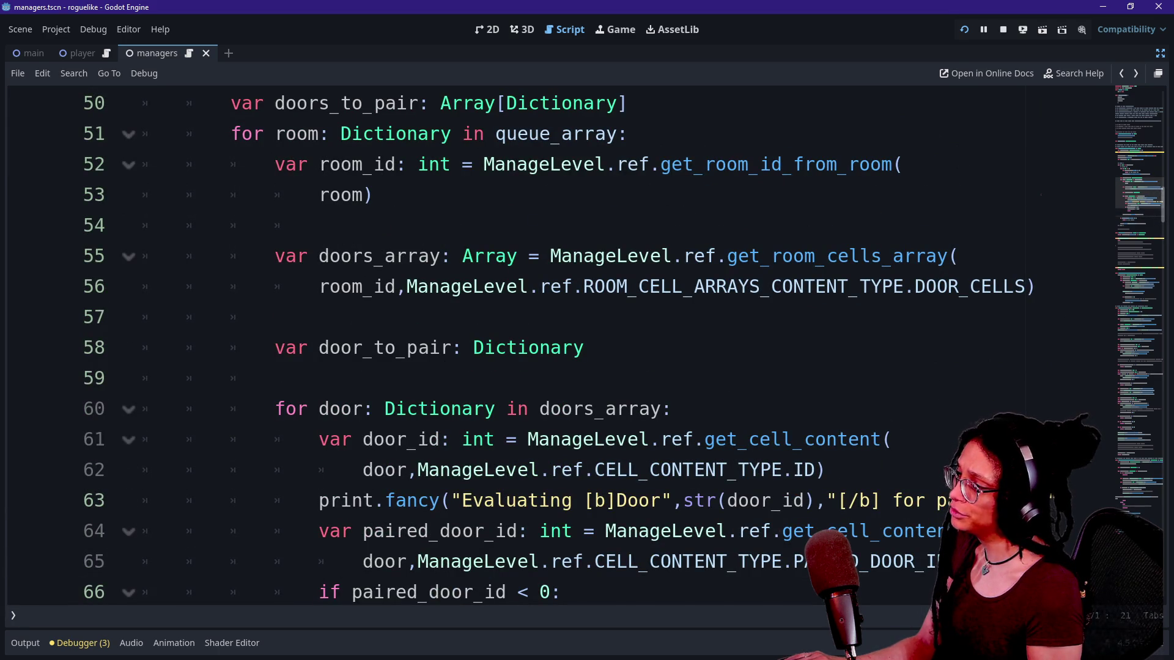
{"action": "scroll", "coordinate": [550, 343], "scroll_direction": "down", "scroll_amount": 2}
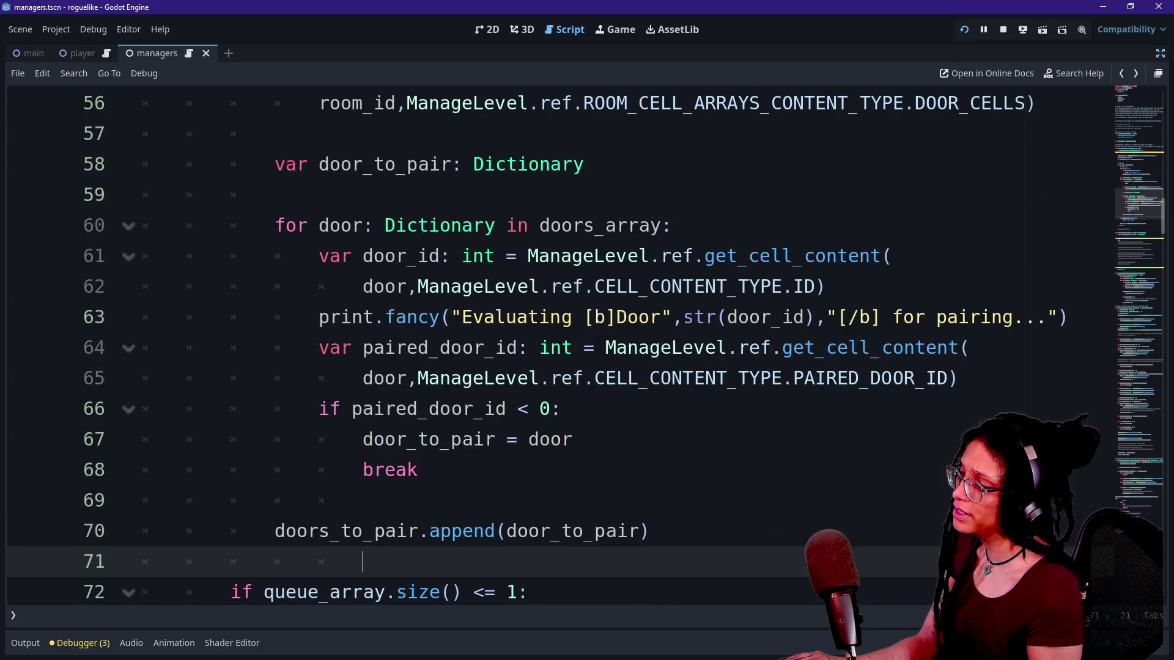
{"action": "scroll", "coordinate": [590, 408], "scroll_direction": "down", "scroll_amount": 3}
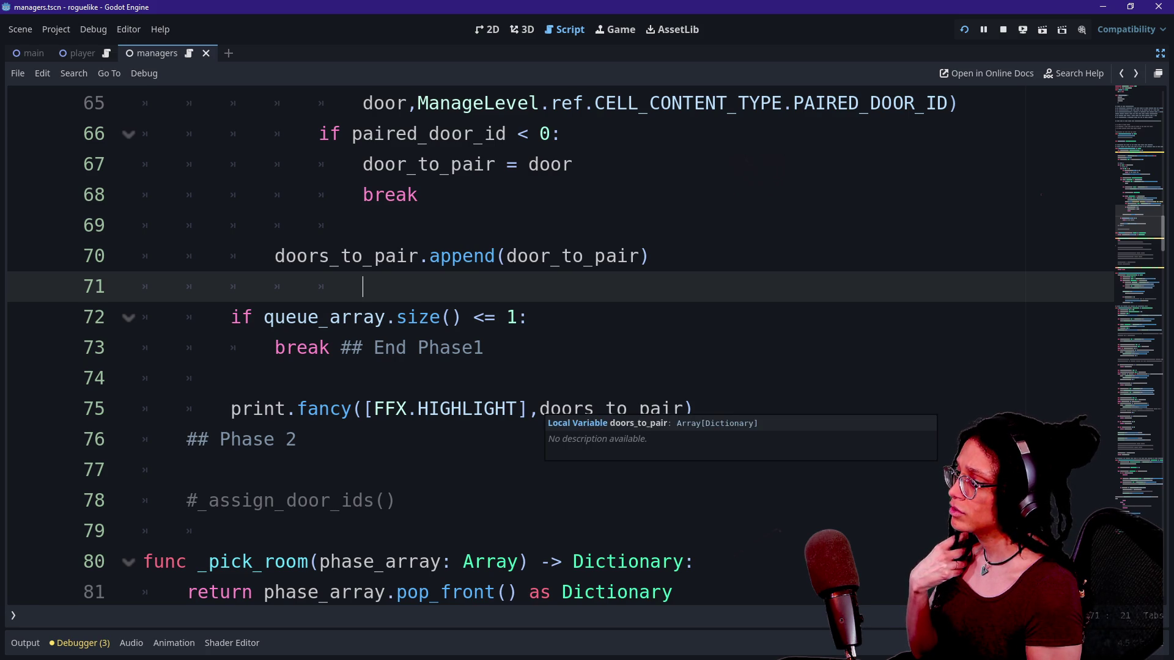
{"action": "scroll", "coordinate": [560, 345], "scroll_direction": "up", "scroll_amount": 5}
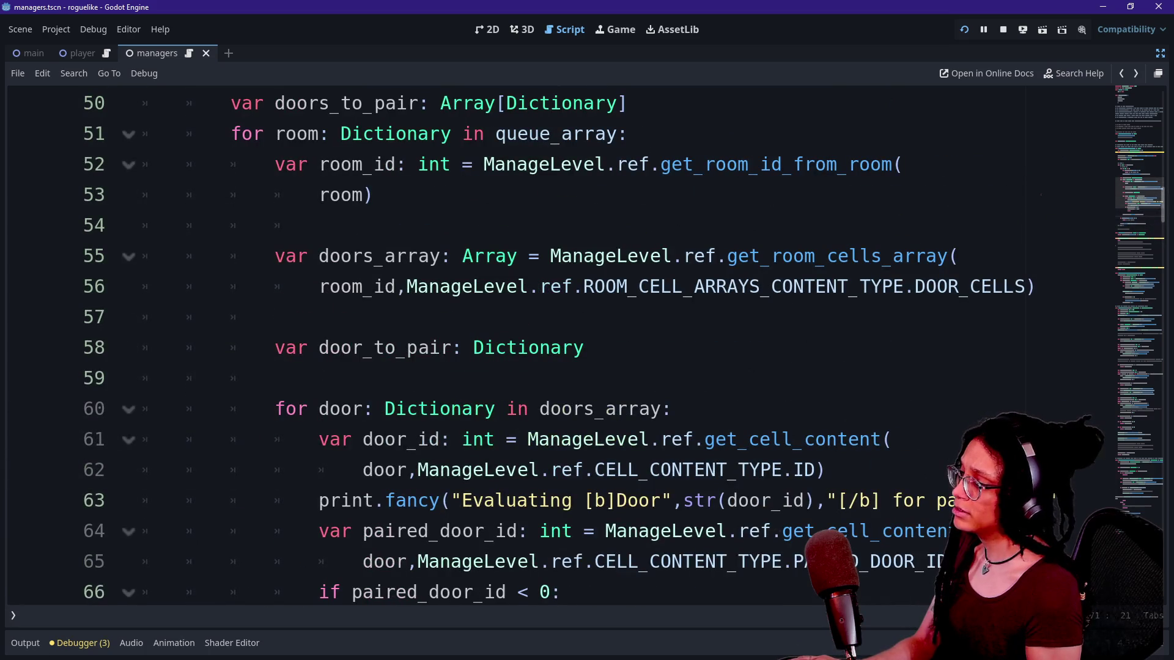
{"action": "left_click_drag", "start_coordinate": [140, 408], "coordinate": [495, 439]}
{"action": "left_click", "coordinate": [495, 439]}
{"action": "scroll", "coordinate": [560, 345], "scroll_direction": "up", "scroll_amount": 1}
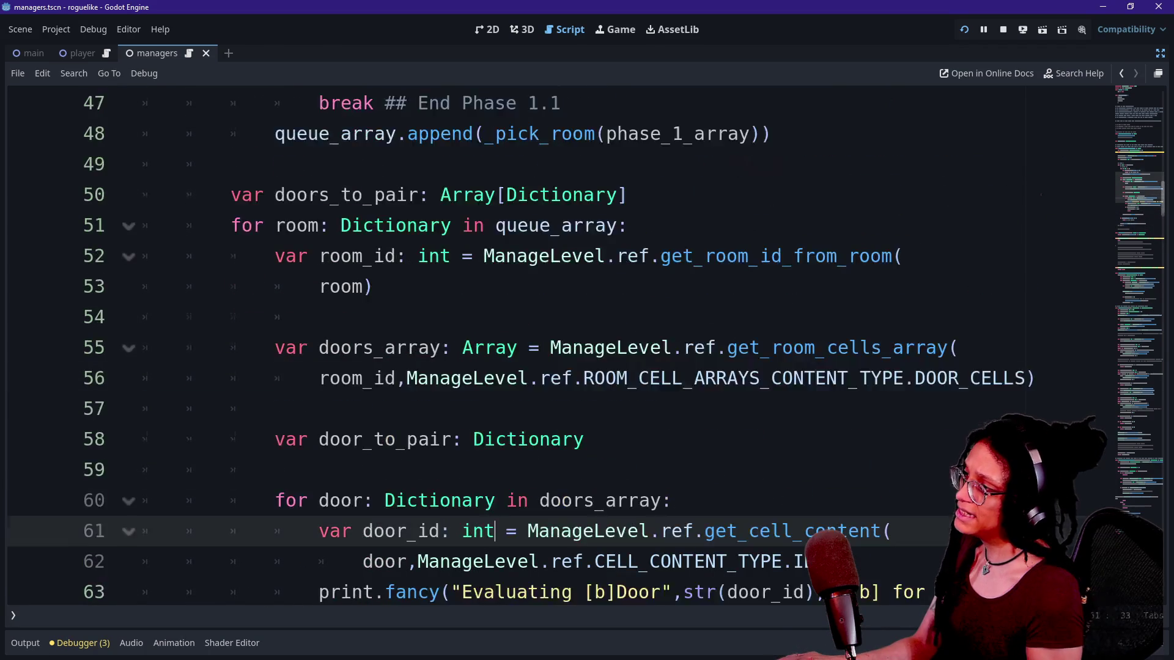
{"action": "scroll", "coordinate": [560, 346], "scroll_direction": "up", "scroll_amount": 2}
{"action": "scroll", "coordinate": [560, 345], "scroll_direction": "down", "scroll_amount": 1}
{"action": "left_click_drag", "start_coordinate": [275, 133], "coordinate": [411, 225]}
{"action": "left_click", "coordinate": [412, 225]}
{"action": "left_click_drag", "start_coordinate": [318, 134], "coordinate": [495, 195]}
{"action": "left_click", "coordinate": [495, 195]}
{"action": "scroll", "coordinate": [495, 194], "scroll_direction": "up", "scroll_amount": 2}
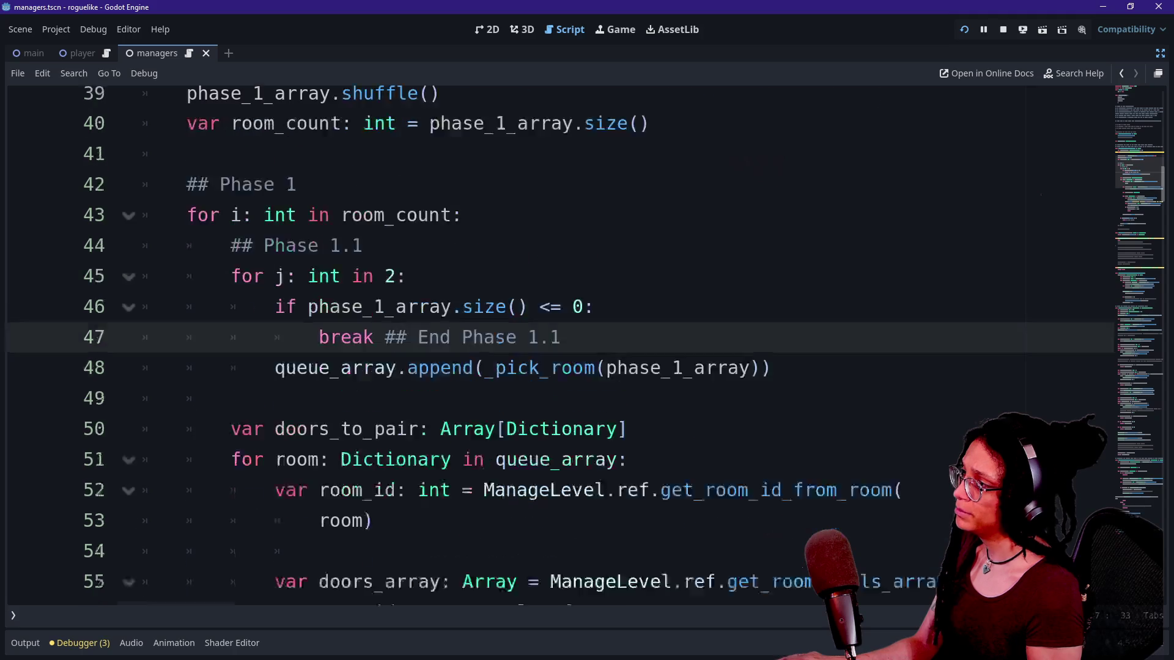
{"action": "key", "text": "Down"}
{"action": "key", "text": "Down"}
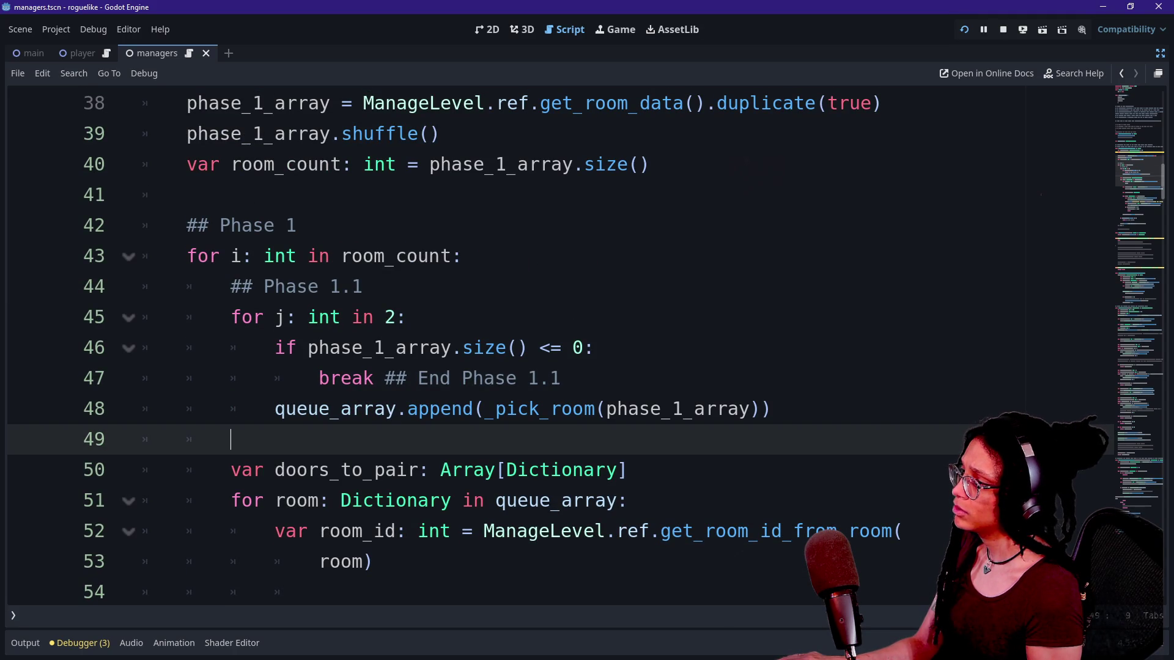
{"action": "mouse_move", "coordinate": [230, 316]}
{"action": "left_mouse_down"}
{"action": "mouse_move", "coordinate": [230, 439]}
{"action": "mouse_move", "coordinate": [431, 409]}
{"action": "left_mouse_up"}
{"action": "left_click", "coordinate": [431, 409]}
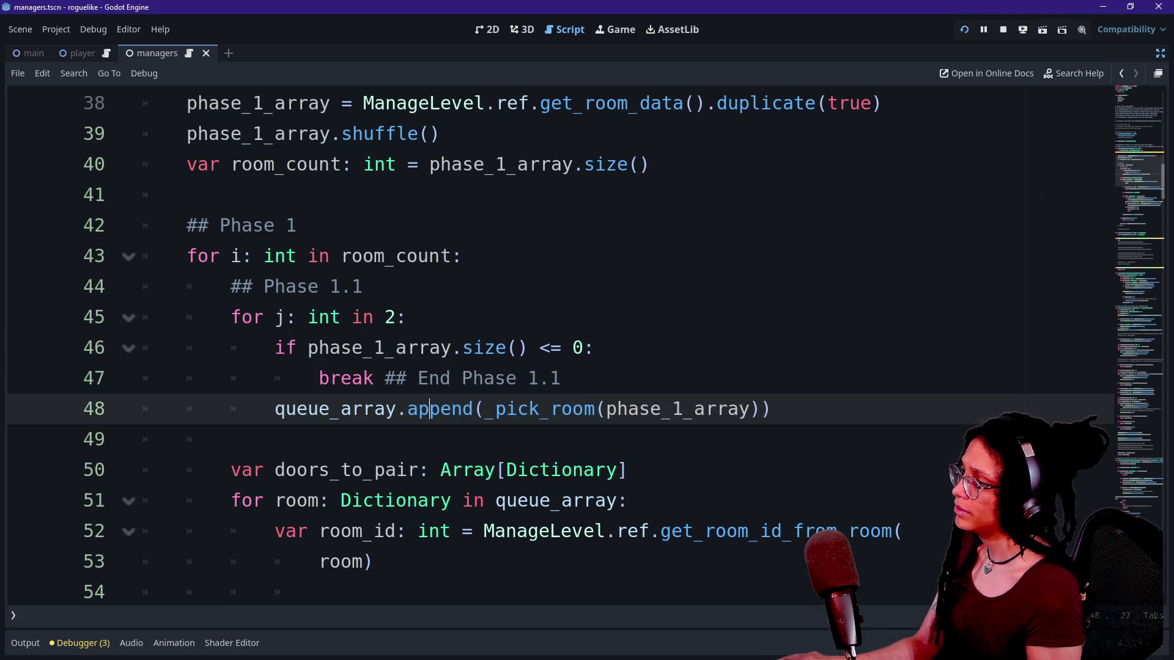
{"action": "left_click", "coordinate": [231, 439]}
Insert a '## Phase 1' comment line above the doors_to_pair declaration, correcting its typo
{"action": "key", "text": "Return"}
{"action": "type", "text": "## P"}
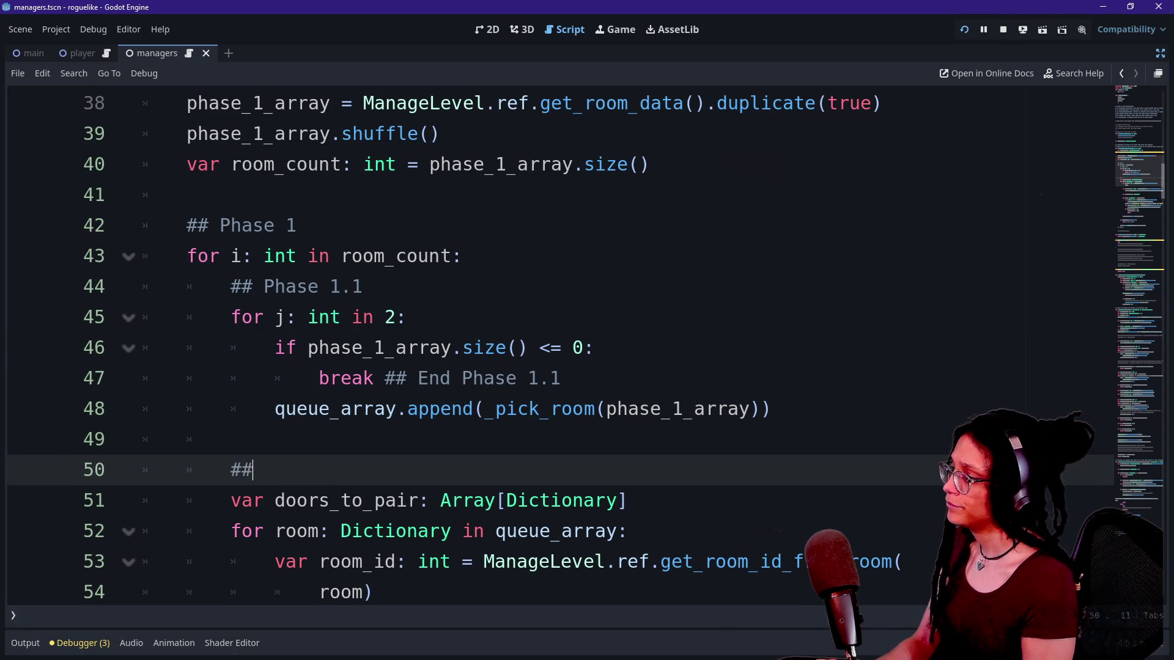
{"action": "type", "text": "hase"}
{"action": "key", "text": "BackSpace"}
{"action": "key", "text": "BackSpace"}
{"action": "key", "text": "BackSpace"}
{"action": "type", "text": "se 1"}
{"action": "key", "text": "Left"}
{"action": "key", "text": "Left"}
{"action": "key", "text": "Left"}
{"action": "type", "text": "a"}
Review the doors_to_pair loop code and move to the end of the print.fancy line
{"action": "left_click", "coordinate": [429, 347]}
{"action": "scroll", "coordinate": [431, 346], "scroll_direction": "down", "scroll_amount": 4}
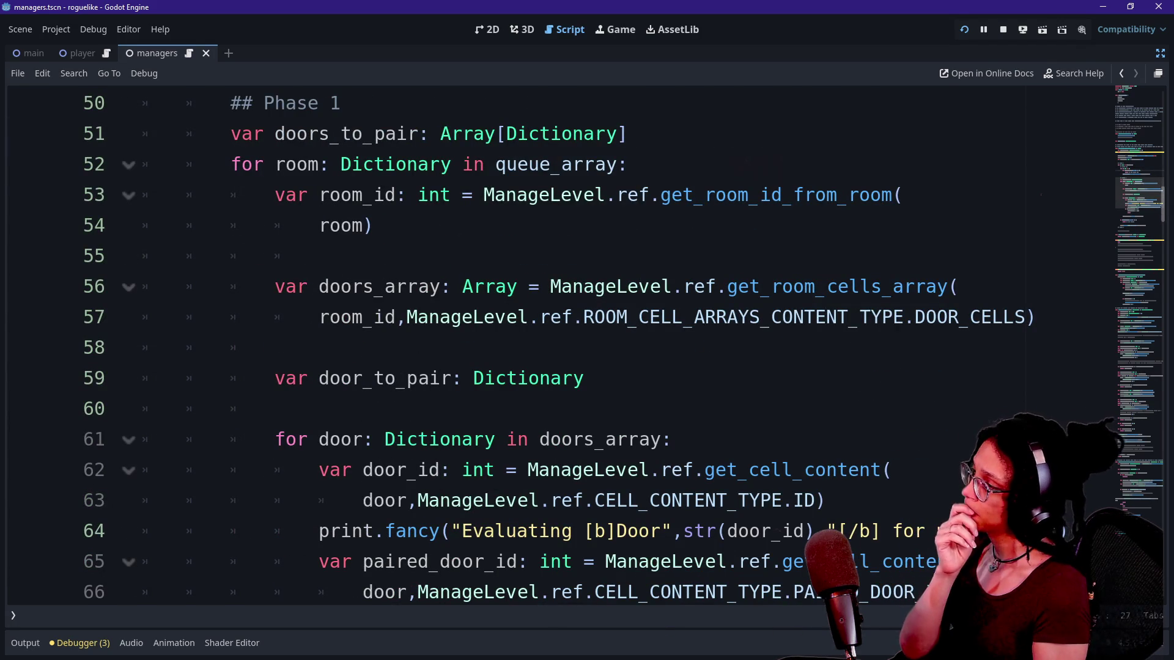
{"action": "left_click", "coordinate": [408, 379]}
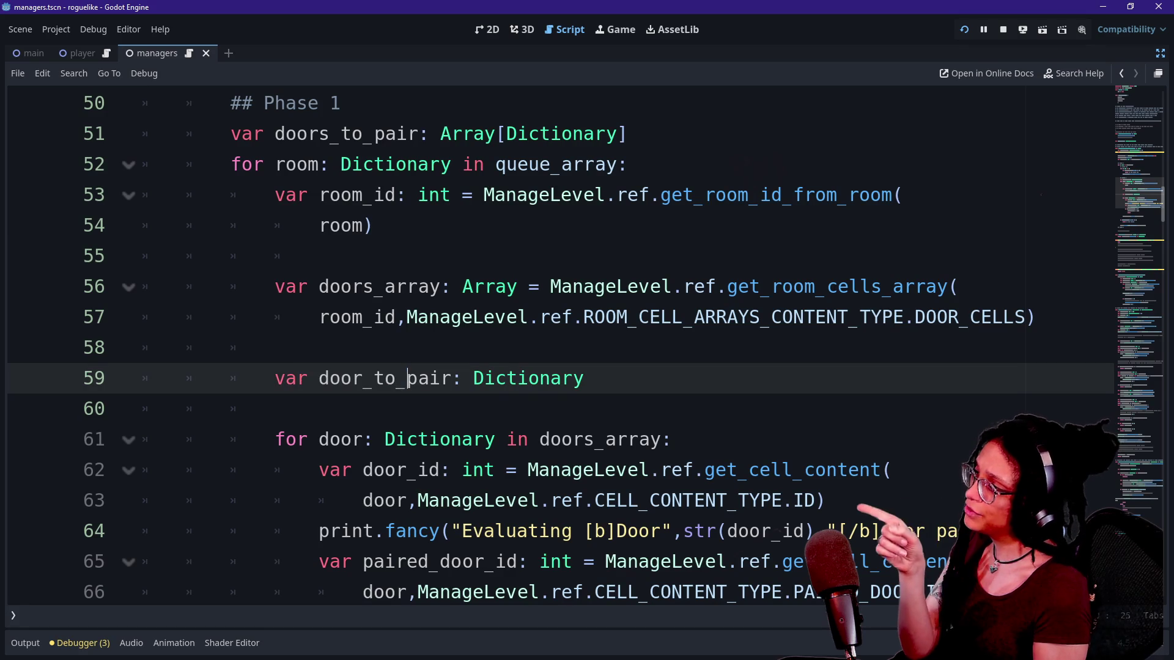
{"action": "left_click_drag", "start_coordinate": [230, 164], "coordinate": [375, 317]}
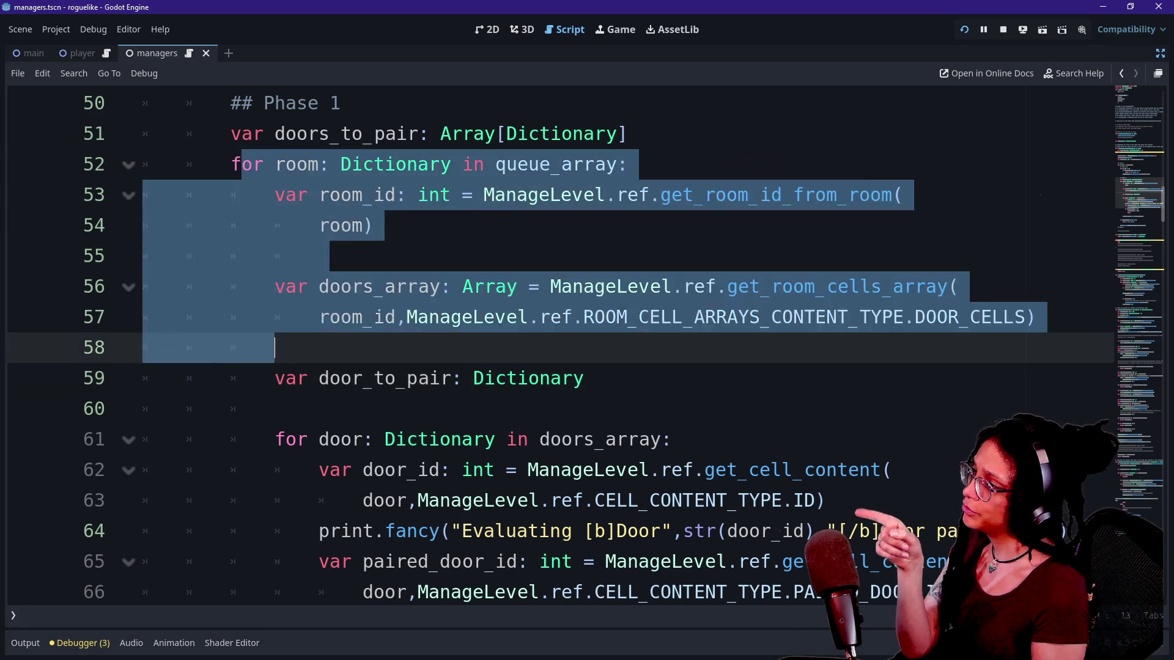
{"action": "left_click", "coordinate": [275, 348]}
{"action": "scroll", "coordinate": [489, 306], "scroll_direction": "up", "scroll_amount": 1}
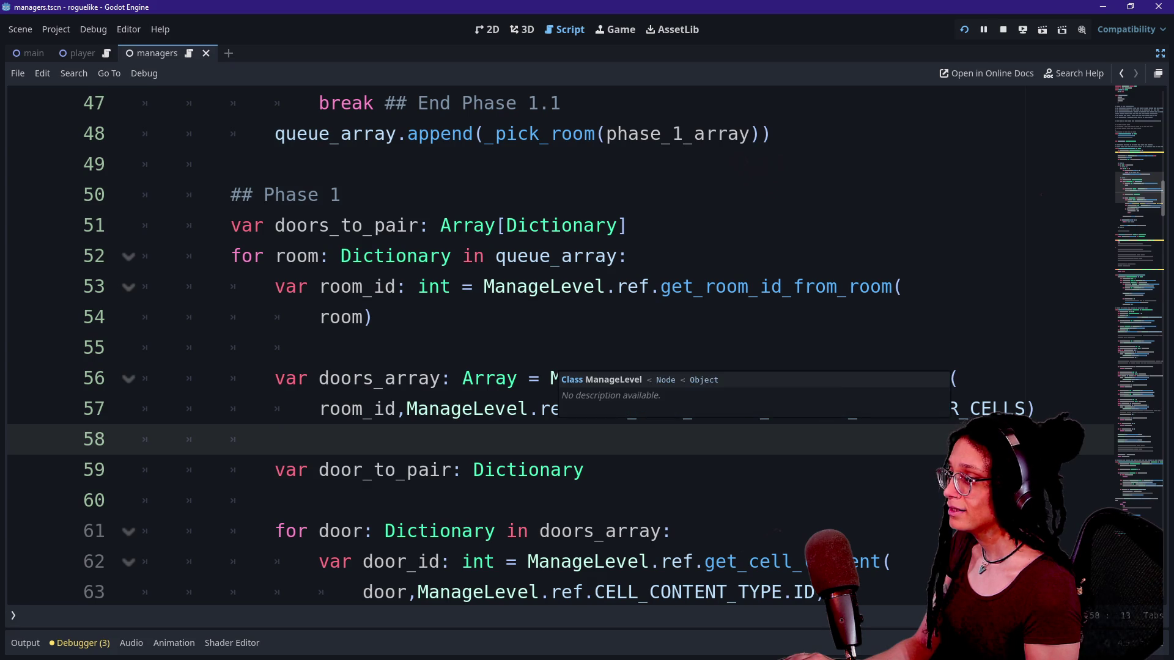
{"action": "scroll", "coordinate": [561, 346], "scroll_direction": "down", "scroll_amount": 2}
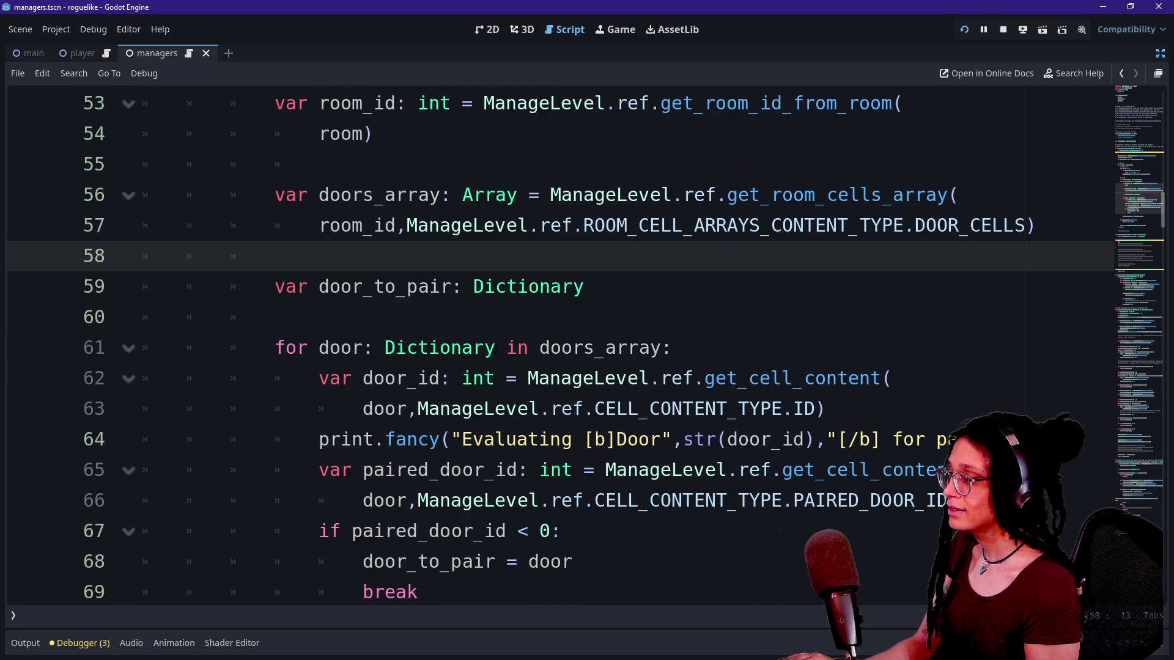
{"action": "scroll", "coordinate": [562, 345], "scroll_direction": "down", "scroll_amount": 2}
{"action": "left_click", "coordinate": [366, 439]}
{"action": "left_click", "coordinate": [418, 408]}
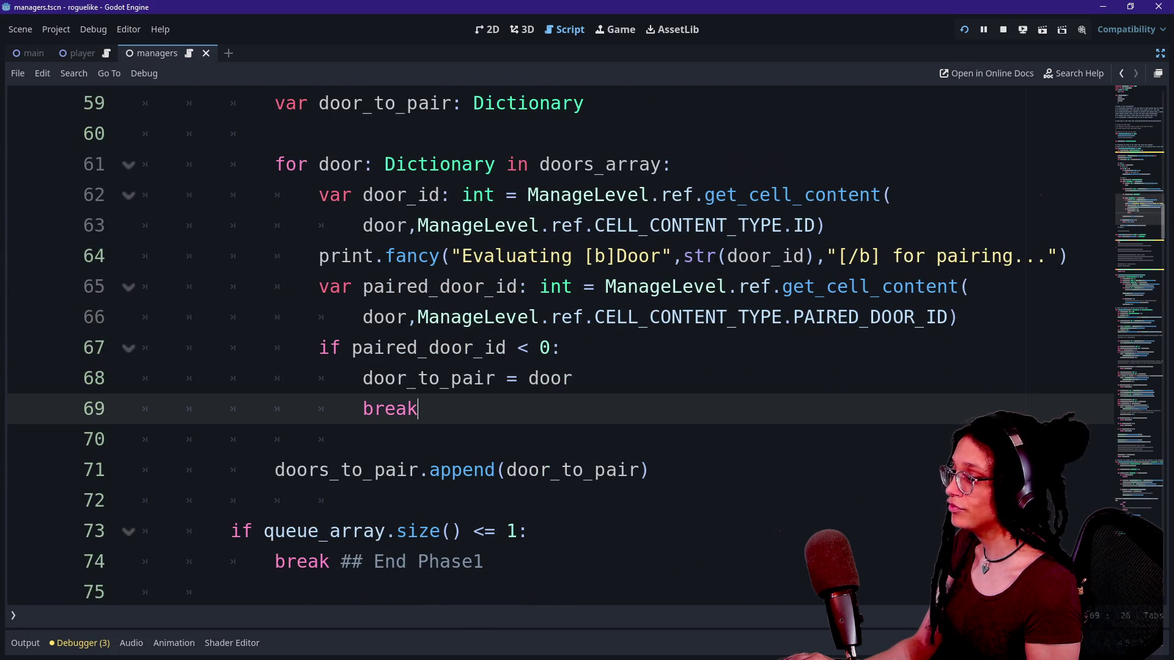
{"action": "scroll", "coordinate": [561, 346], "scroll_direction": "down", "scroll_amount": 2}
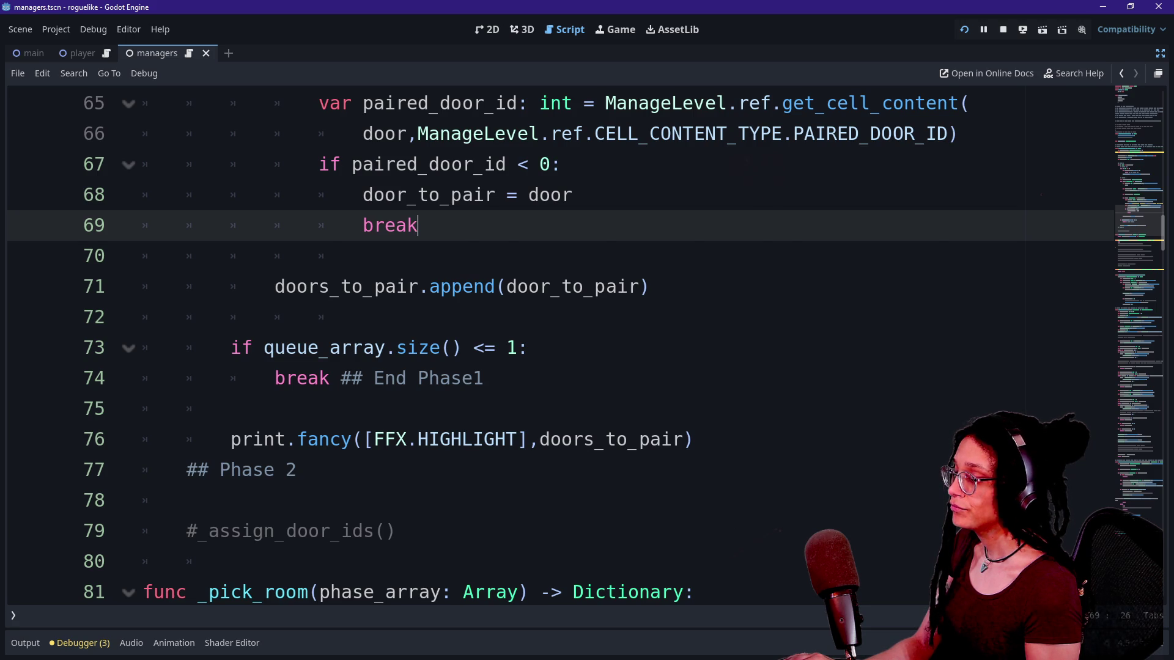
{"action": "scroll", "coordinate": [561, 346], "scroll_direction": "up", "scroll_amount": 1}
{"action": "left_click", "coordinate": [693, 531]}
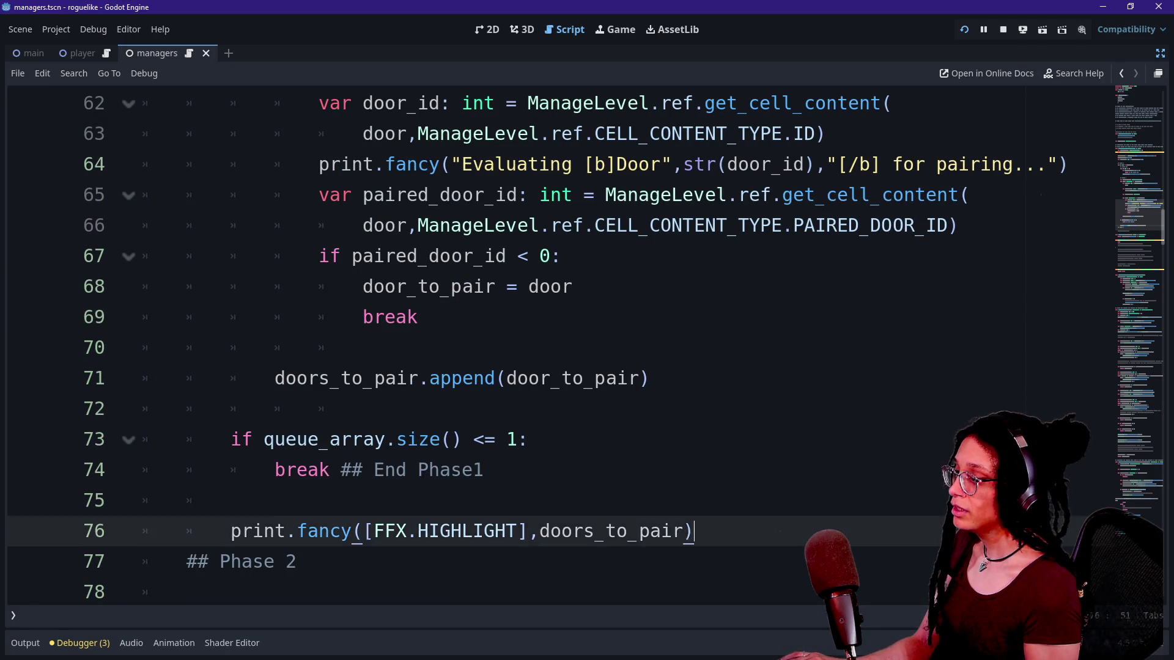
Move the print.fancy line inside the loop, directly under the doors_to_pair append, removing leftover blank lines
{"action": "key", "text": "shift+Up"}
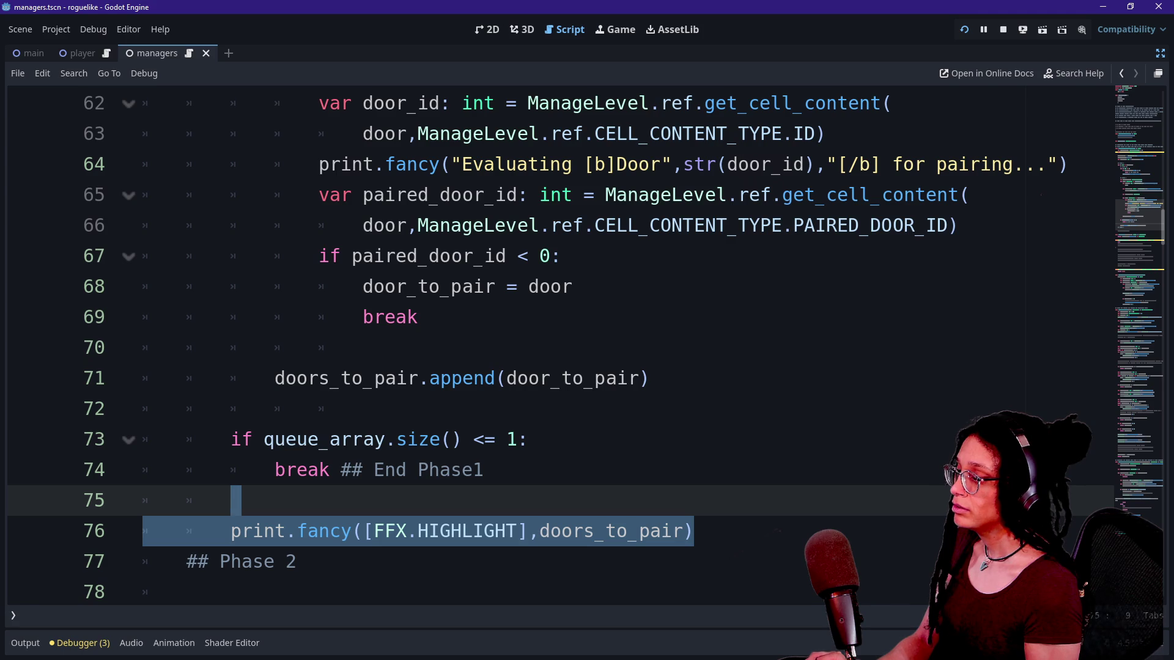
{"action": "key", "text": "BackSpace"}
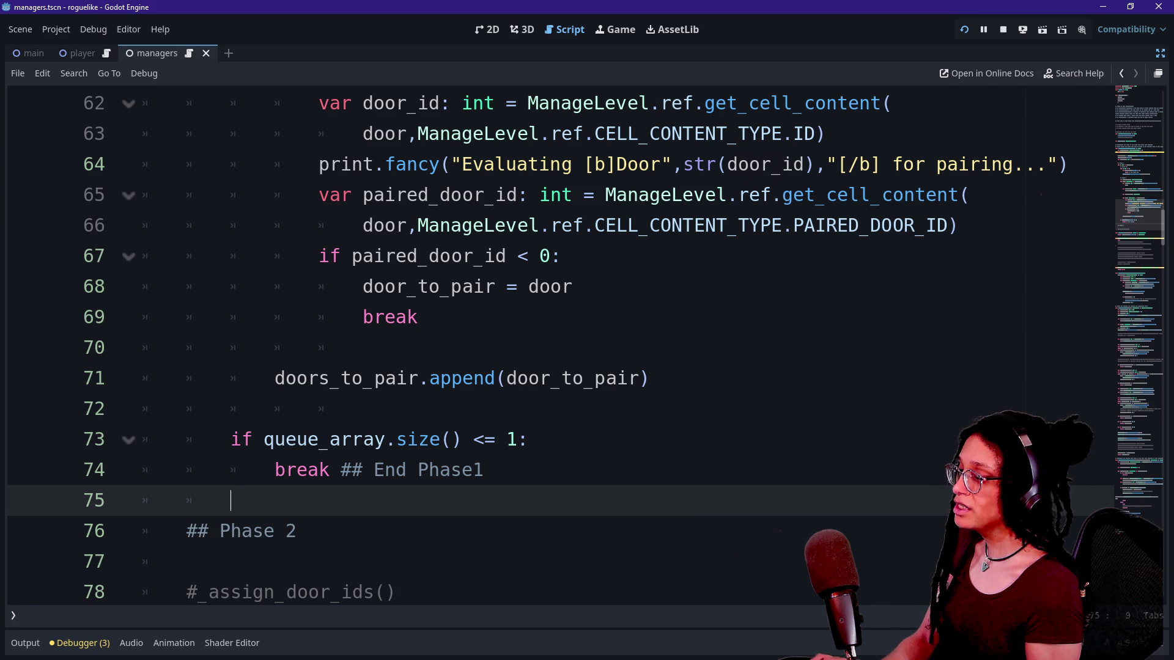
{"action": "left_click", "coordinate": [651, 378]}
{"action": "key", "text": "ctrl+z"}
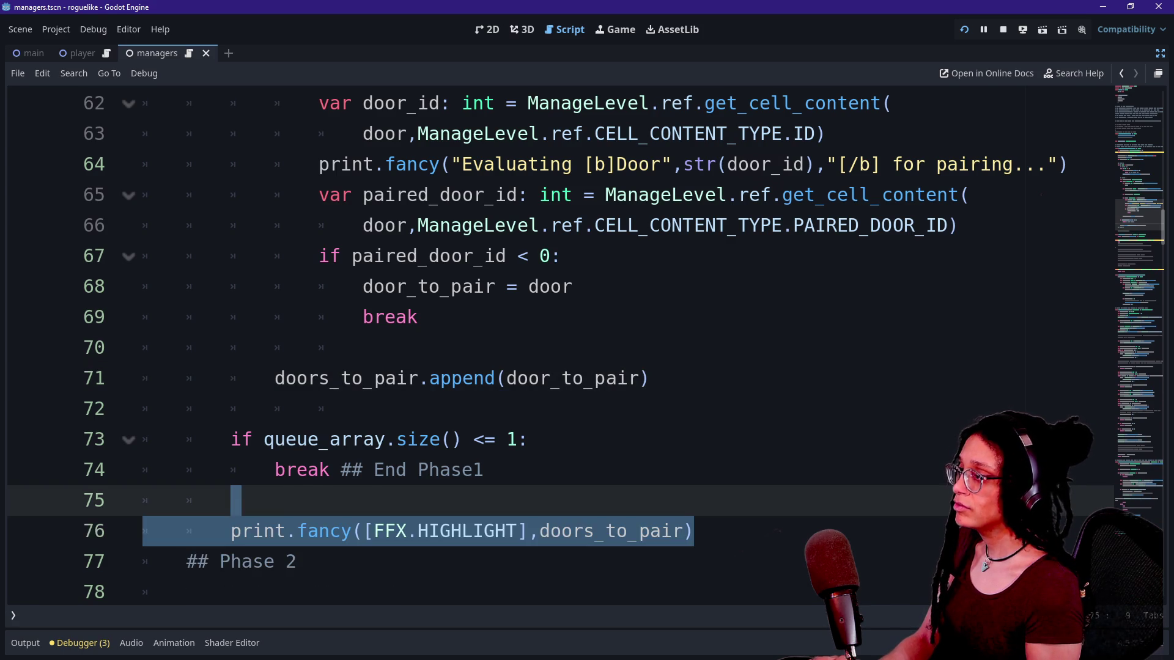
{"action": "key", "text": "BackSpace"}
{"action": "scroll", "coordinate": [550, 343], "scroll_direction": "up", "scroll_amount": 2}
{"action": "key", "text": "ctrl+z"}
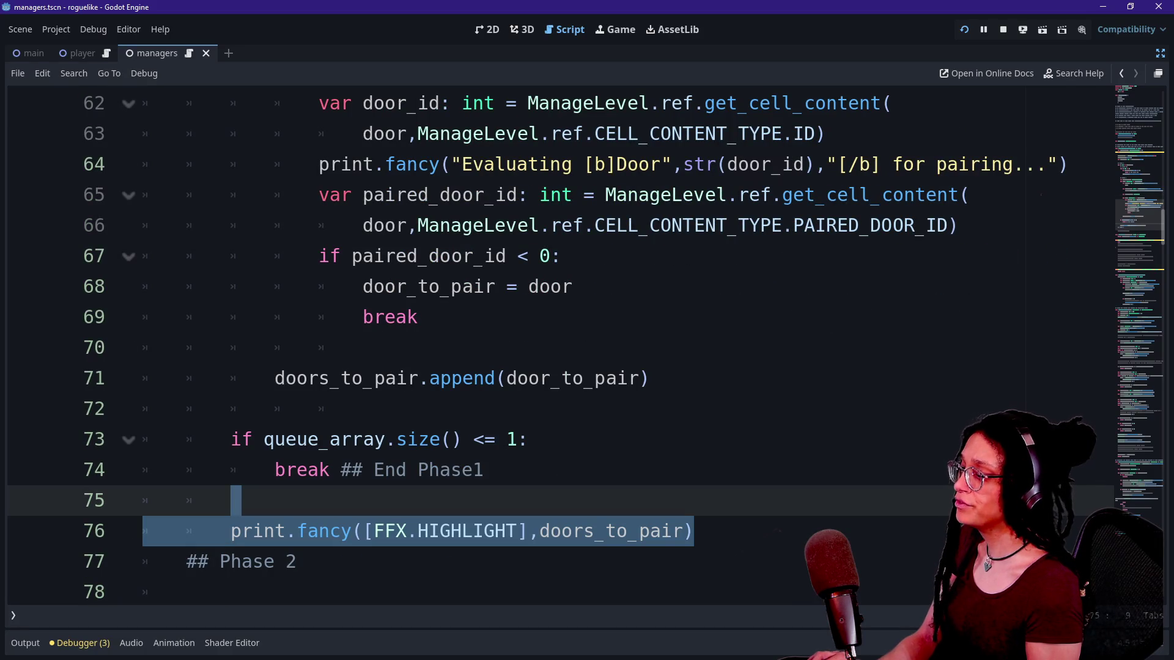
{"action": "key", "text": "ctrl+x"}
{"action": "left_click", "coordinate": [275, 408]}
{"action": "key", "text": "Return"}
{"action": "key", "text": "ctrl+v"}
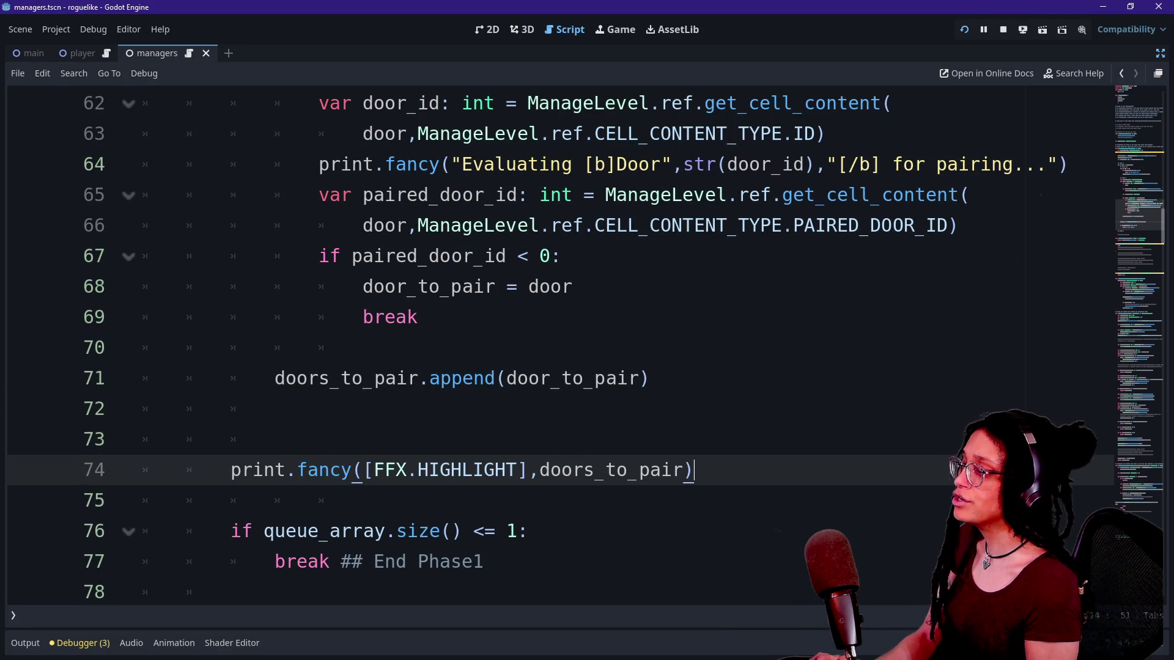
{"action": "key", "text": "Tab"}
{"action": "key", "text": "Up"}
{"action": "key", "text": "Up"}
{"action": "key", "text": "Home"}
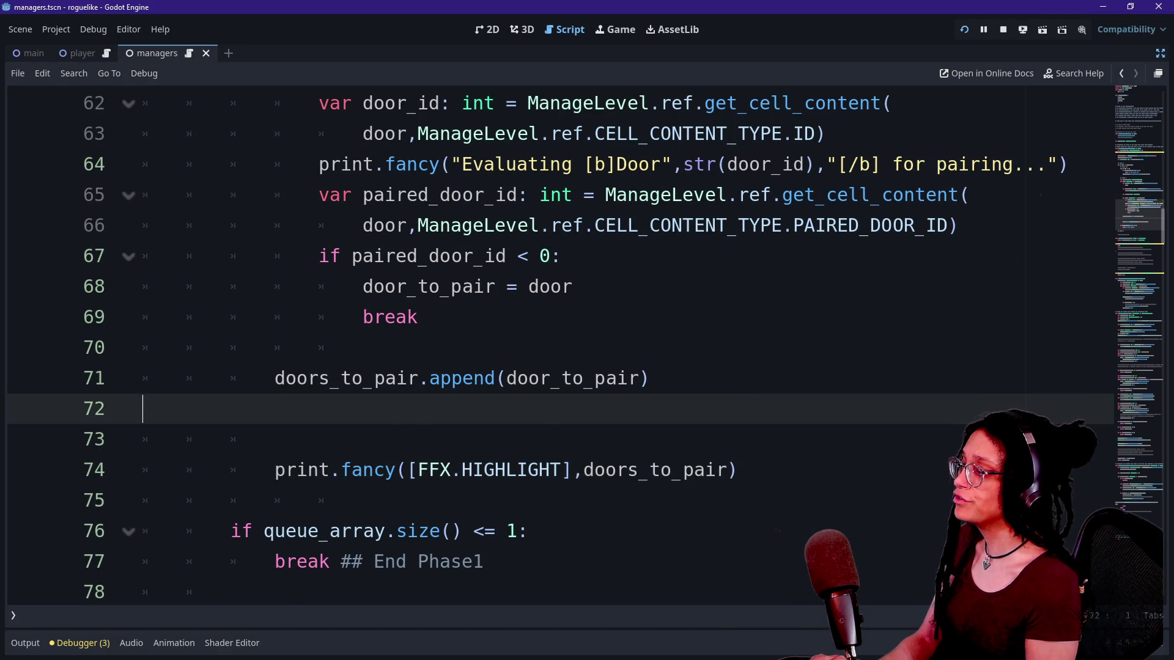
{"action": "key", "text": "ctrl+shift+k"}
{"action": "key", "text": "BackSpace"}
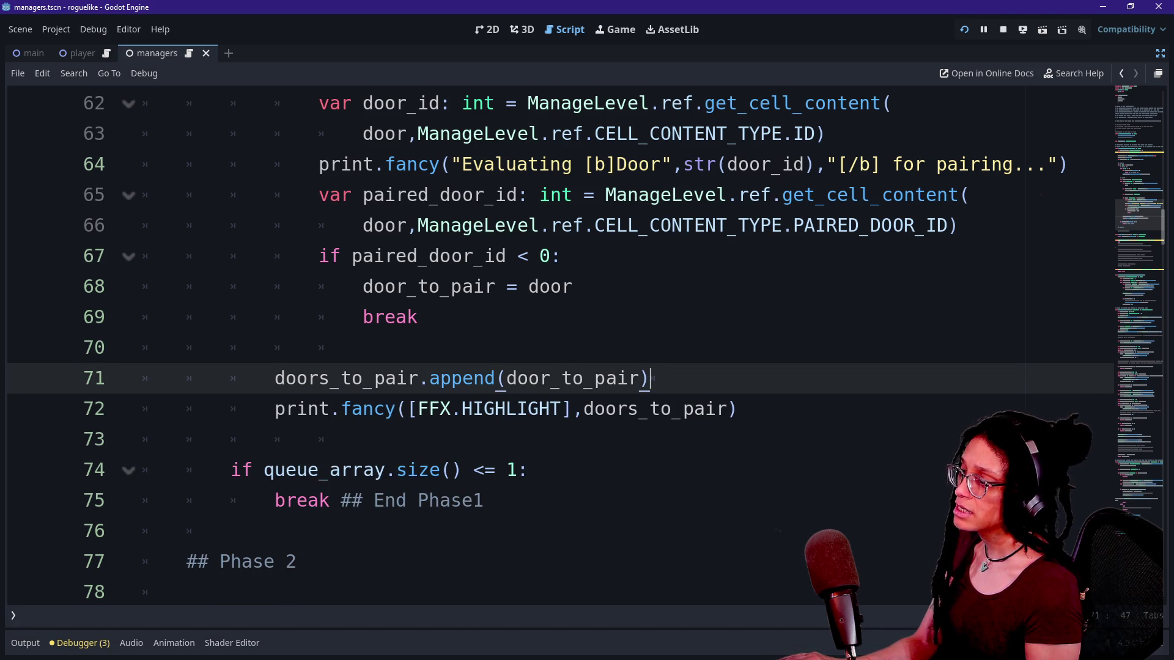
Make line 72 print "Paired", doors_to_pair.size() and "doors!", then run the game with F5
{"action": "key", "text": "Down"}
{"action": "key", "text": "Right"}
{"action": "type", "text": ".si"}
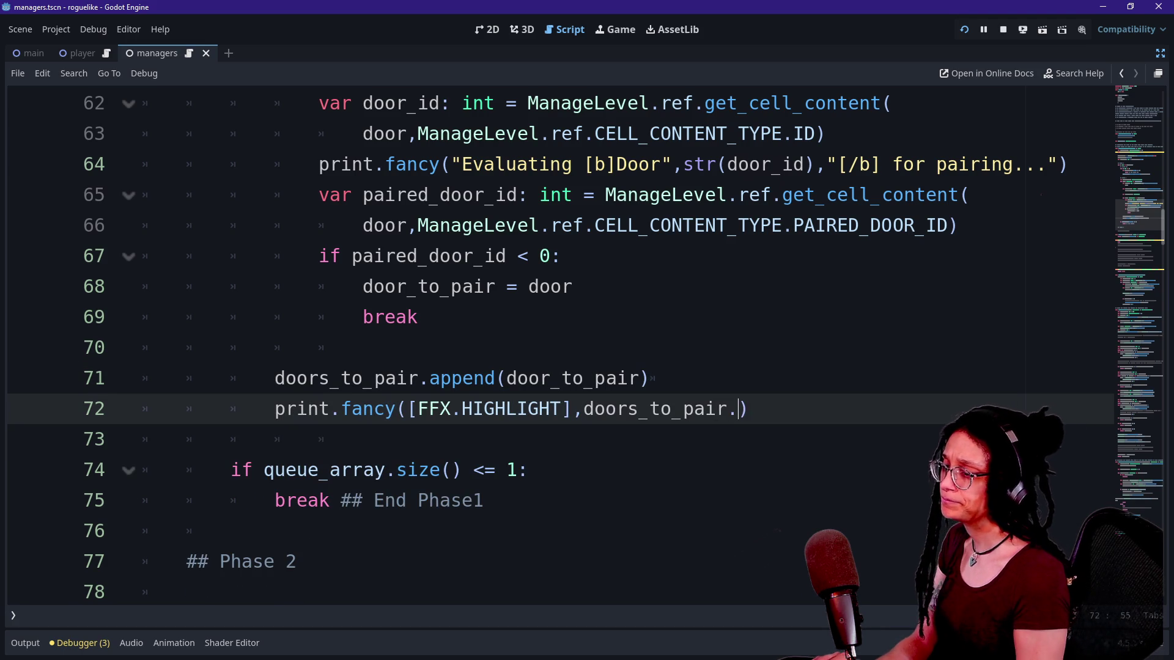
{"action": "type", "text": "ze("}
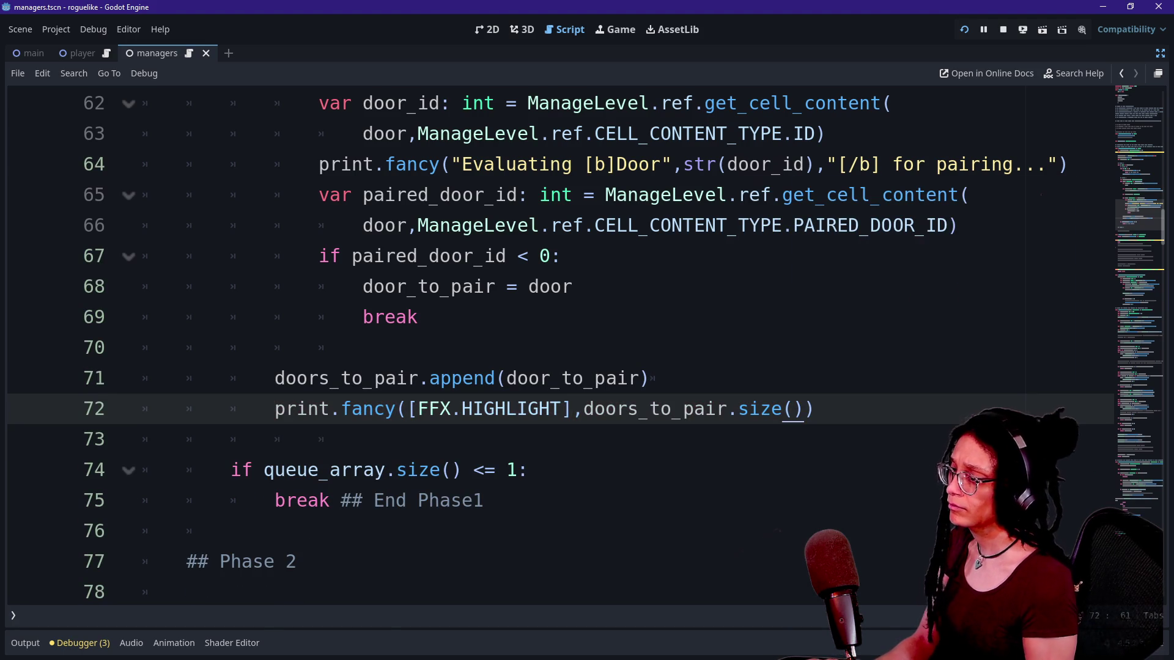
{"action": "left_click", "coordinate": [584, 408]}
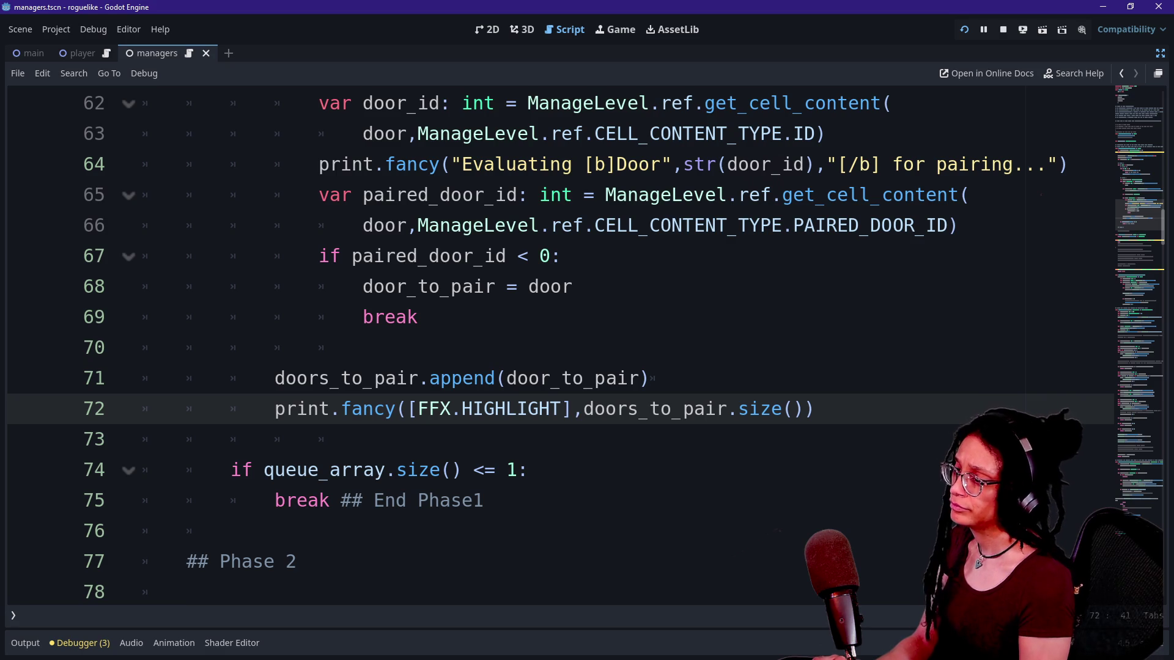
{"action": "type", "text": "\"Paired"}
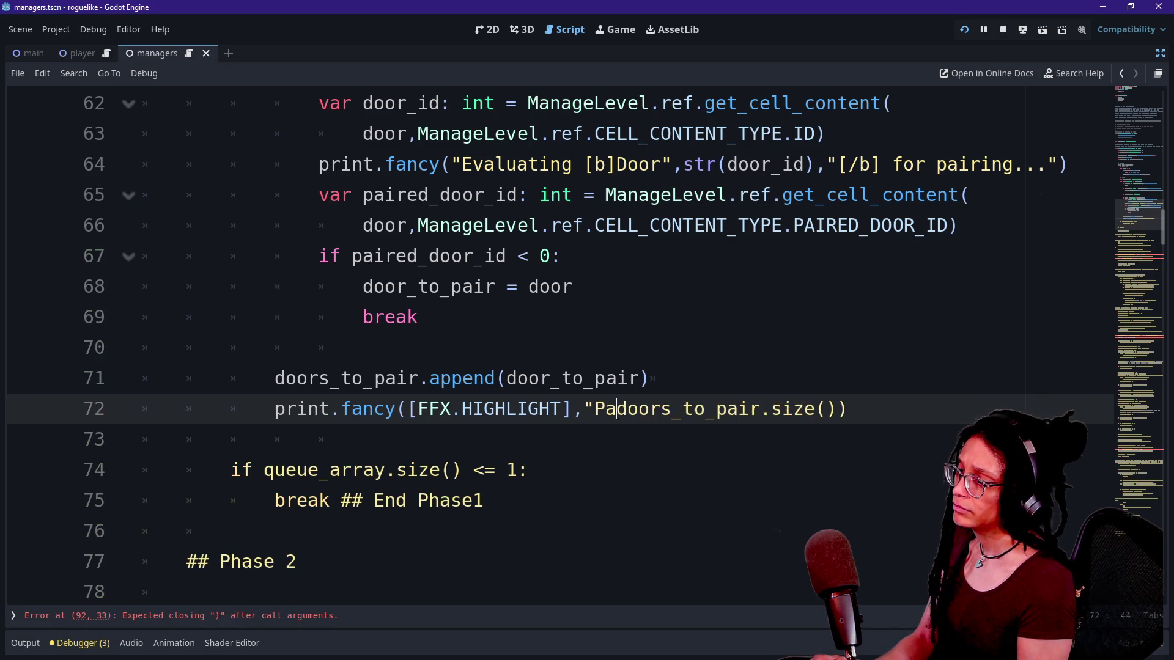
{"action": "key", "text": "BackSpace"}
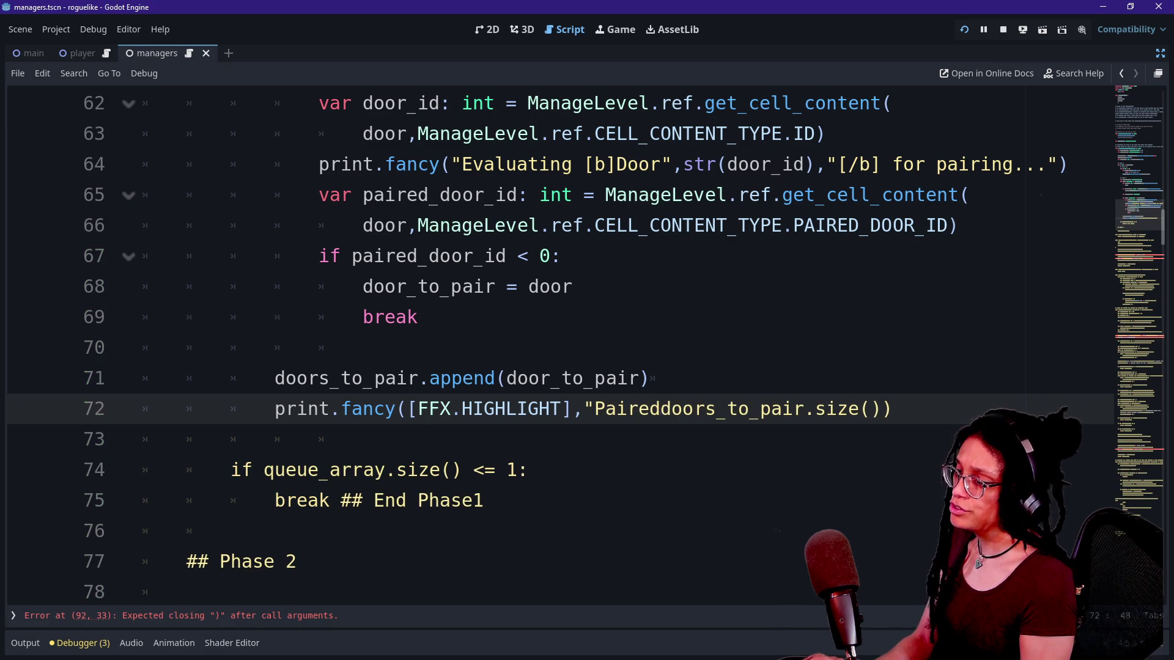
{"action": "type", "text": "\","}
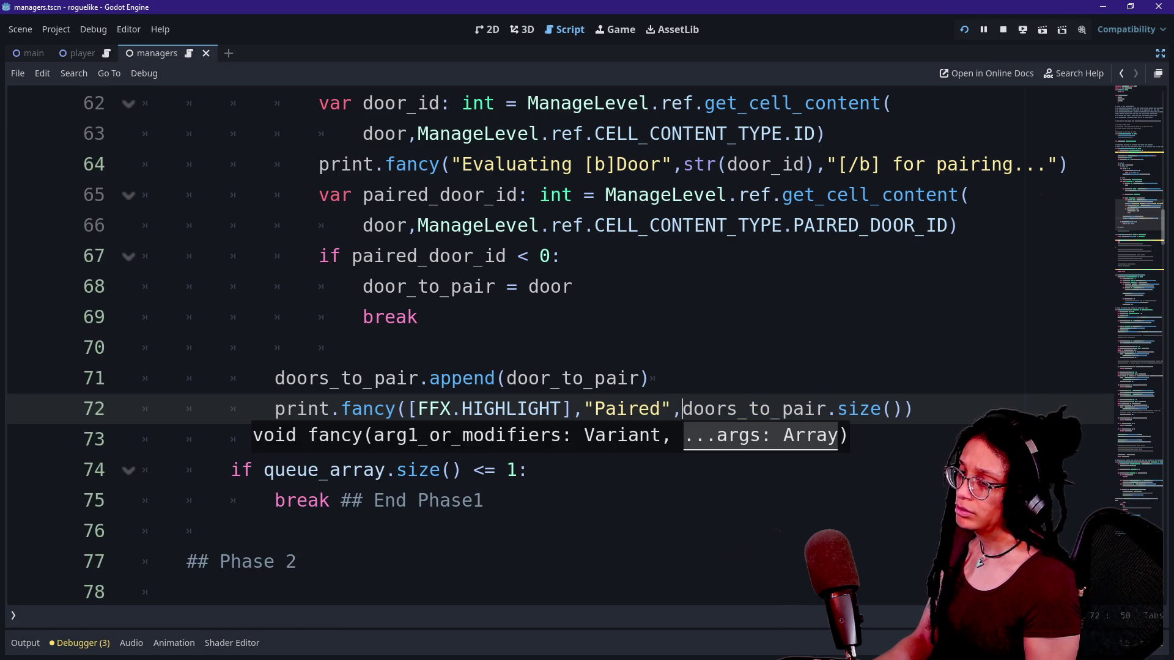
{"action": "left_click", "coordinate": [900, 408]}
{"action": "type", "text": ",\"doors"}
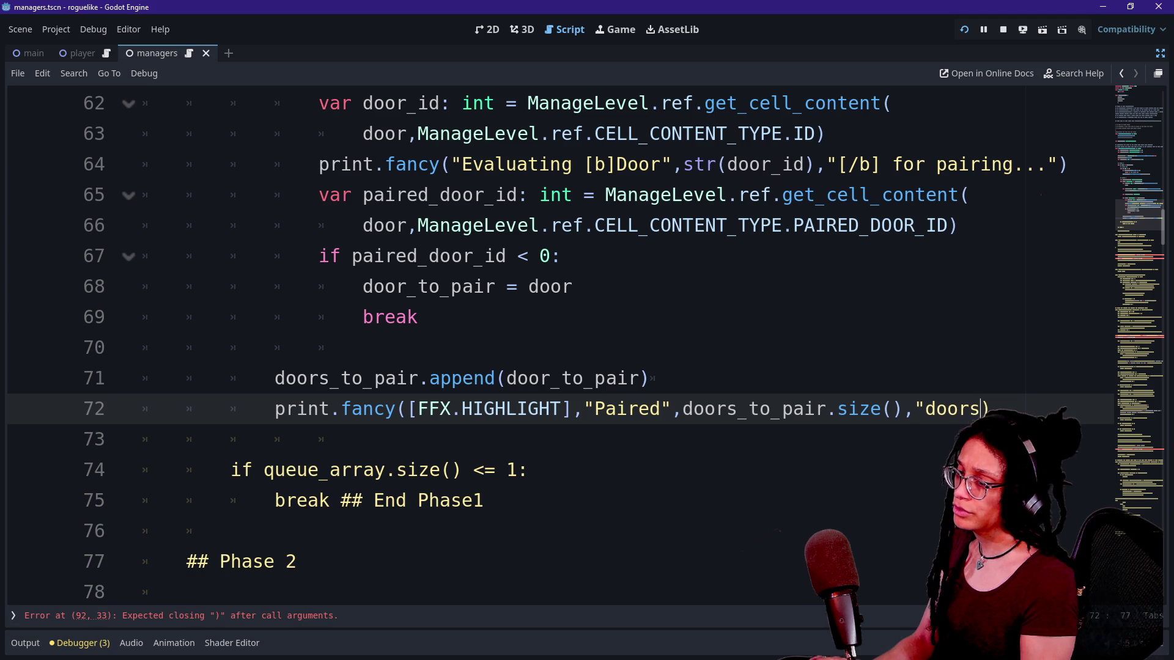
{"action": "type", "text": "\"!"}
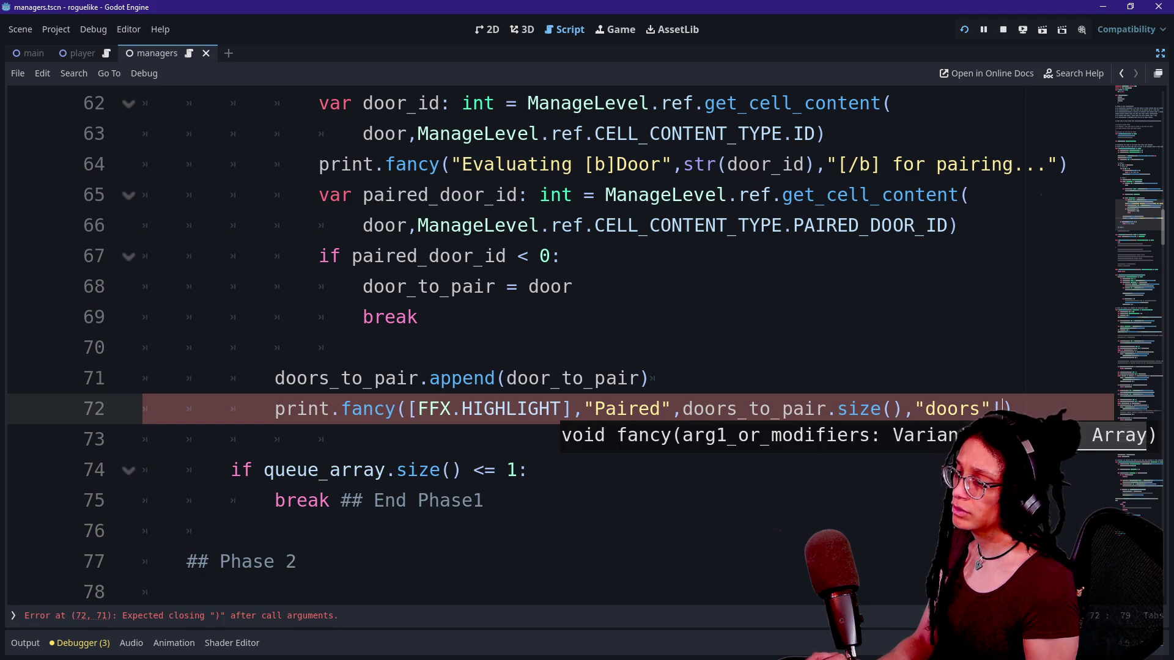
{"action": "key", "text": "BackSpace"}
{"action": "key", "text": "BackSpace"}
{"action": "type", "text": "!\""}
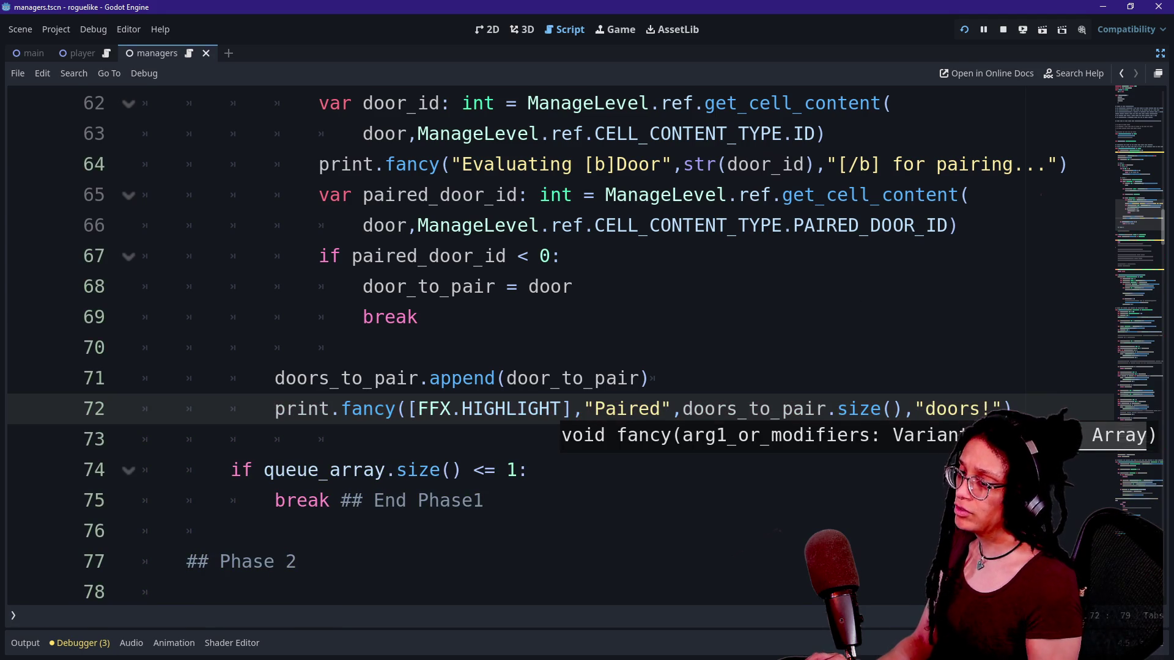
{"action": "key", "text": "F5"}
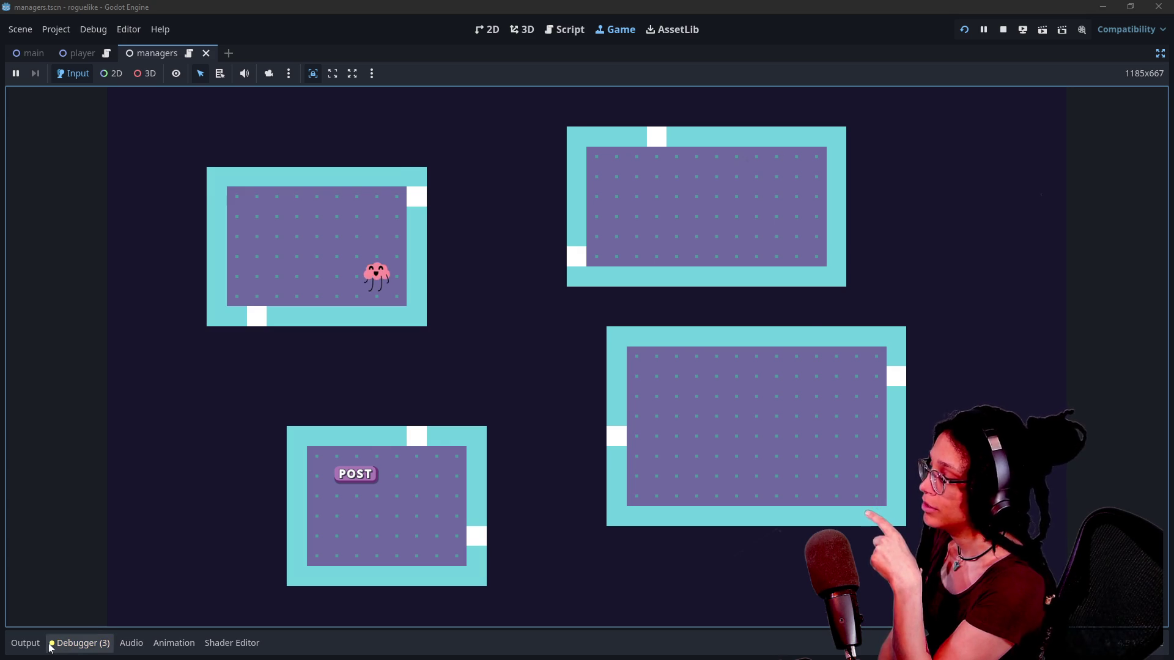
Scroll the Output log through the Evaluating/Paired door messages counting 1 to 4, then go back to the script
{"action": "left_click", "coordinate": [26, 644]}
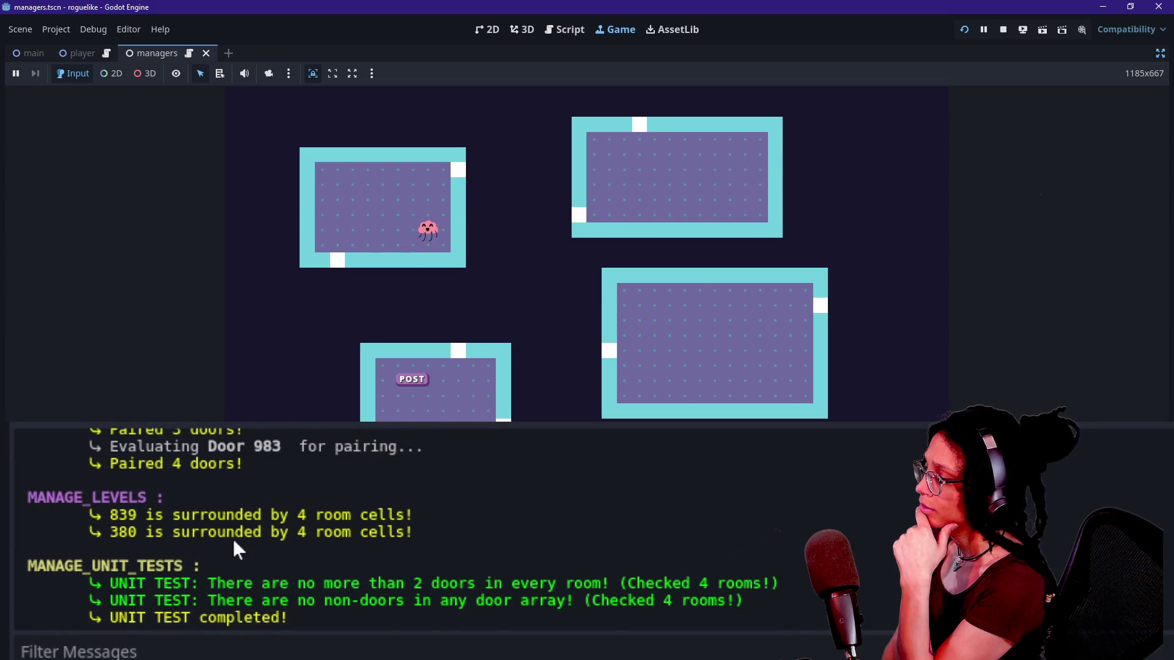
{"action": "scroll", "coordinate": [233, 538], "scroll_direction": "up", "scroll_amount": 5}
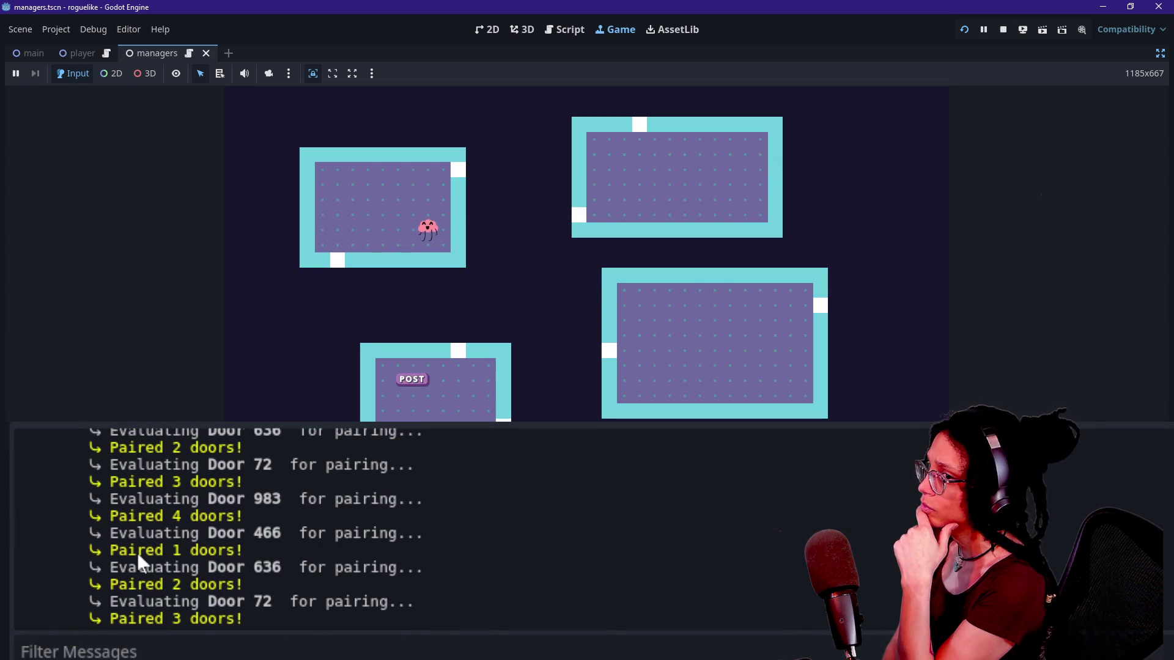
{"action": "scroll", "coordinate": [137, 553], "scroll_direction": "up", "scroll_amount": 5}
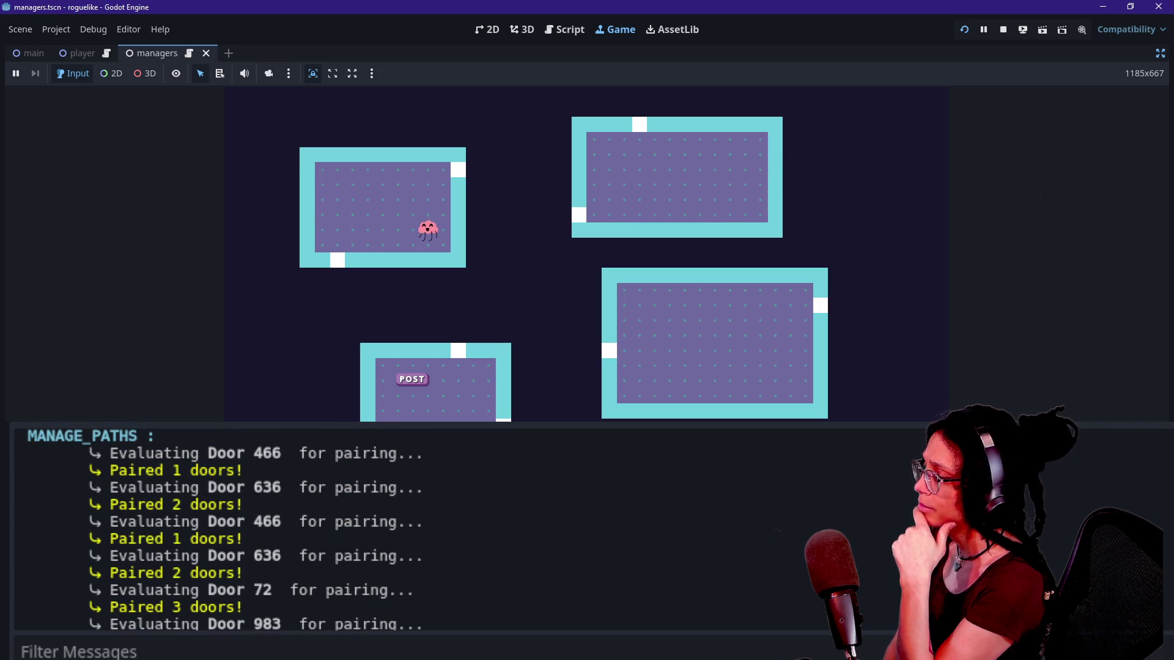
{"action": "scroll", "coordinate": [256, 529], "scroll_direction": "down", "scroll_amount": 1}
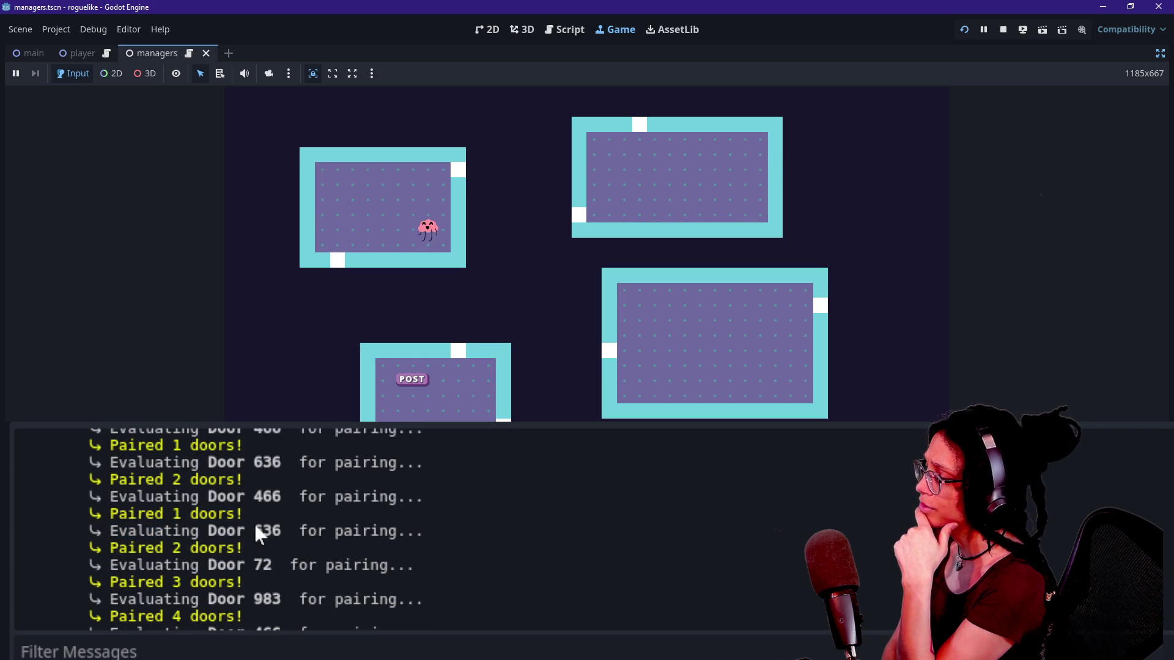
{"action": "scroll", "coordinate": [255, 547], "scroll_direction": "down", "scroll_amount": 1}
{"action": "scroll", "coordinate": [226, 578], "scroll_direction": "down", "scroll_amount": 1}
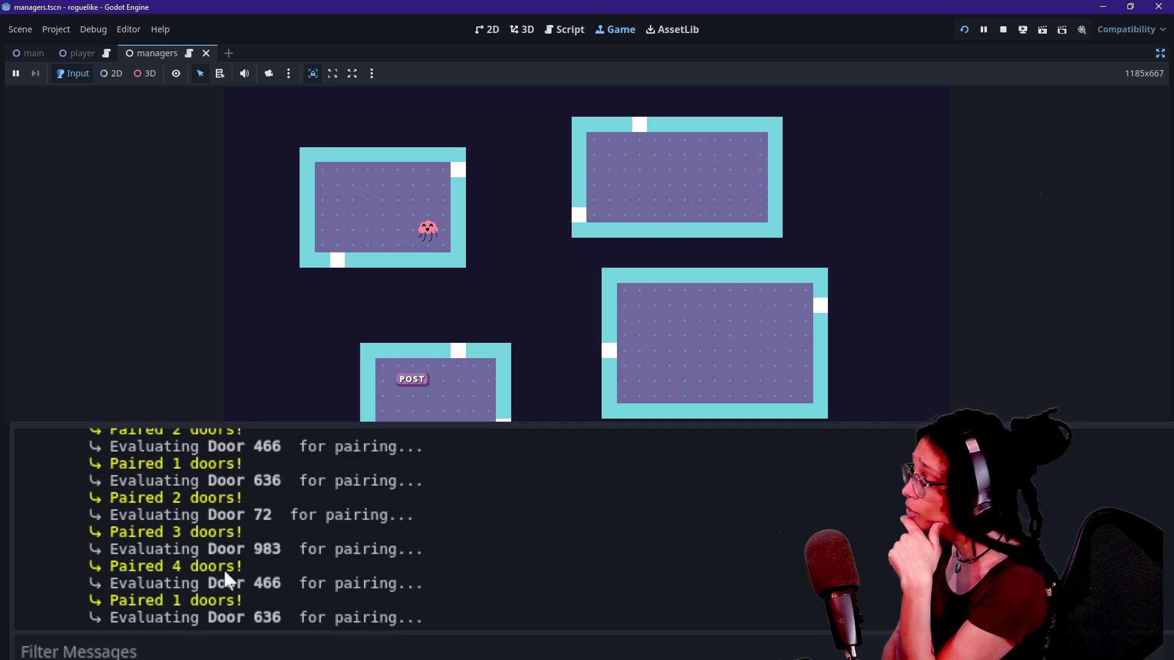
{"action": "scroll", "coordinate": [225, 575], "scroll_direction": "down", "scroll_amount": 1}
{"action": "scroll", "coordinate": [252, 562], "scroll_direction": "down", "scroll_amount": 4}
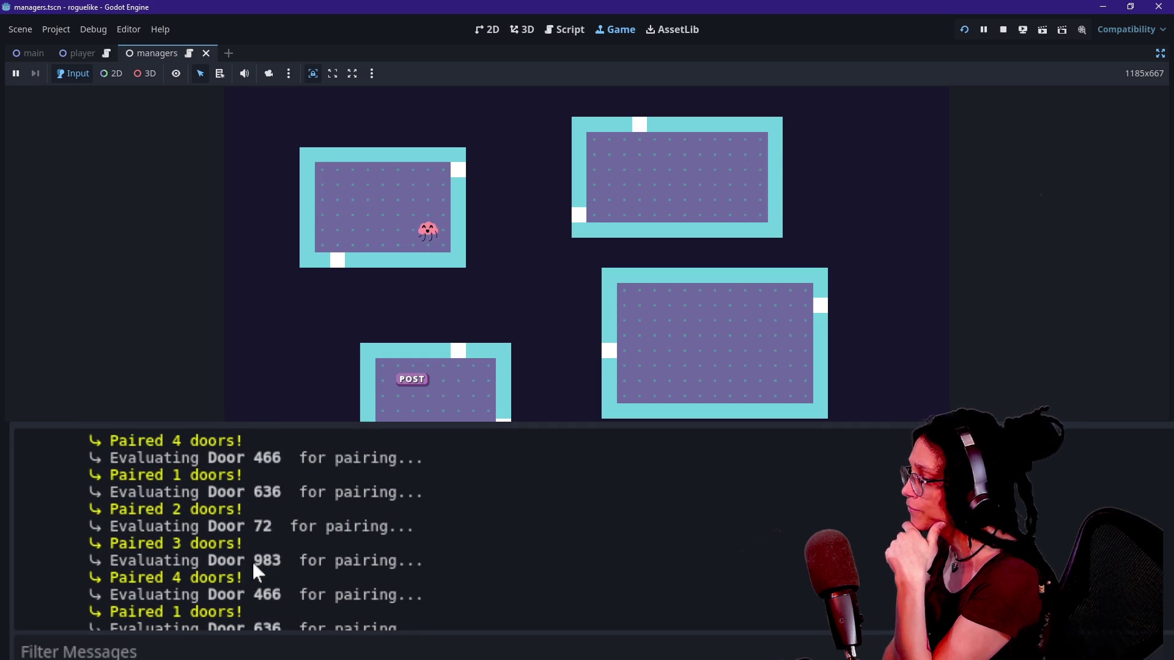
{"action": "scroll", "coordinate": [252, 563], "scroll_direction": "down", "scroll_amount": 5}
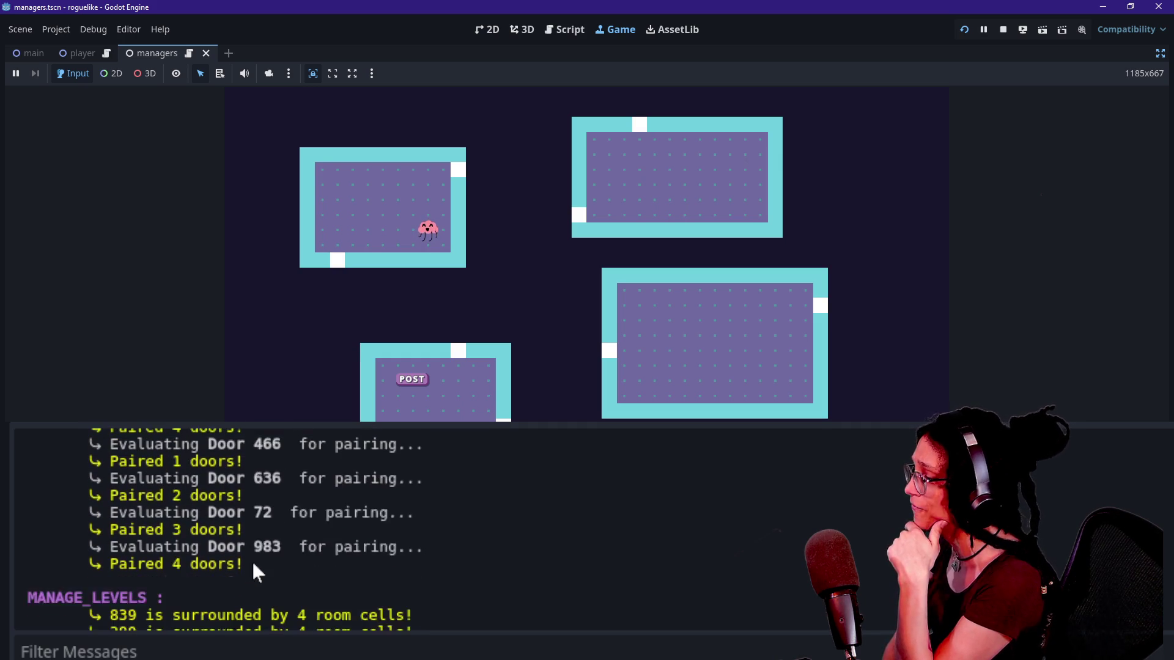
{"action": "scroll", "coordinate": [252, 563], "scroll_direction": "down", "scroll_amount": 2}
{"action": "left_click", "coordinate": [378, 211]}
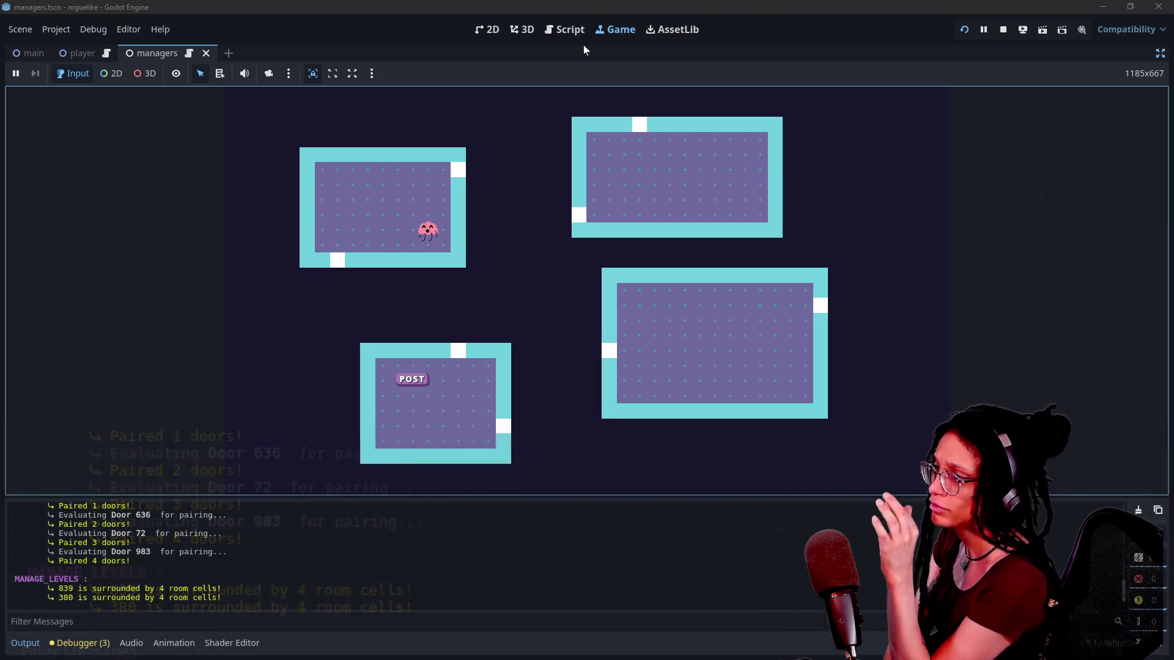
{"action": "left_click", "coordinate": [569, 30]}
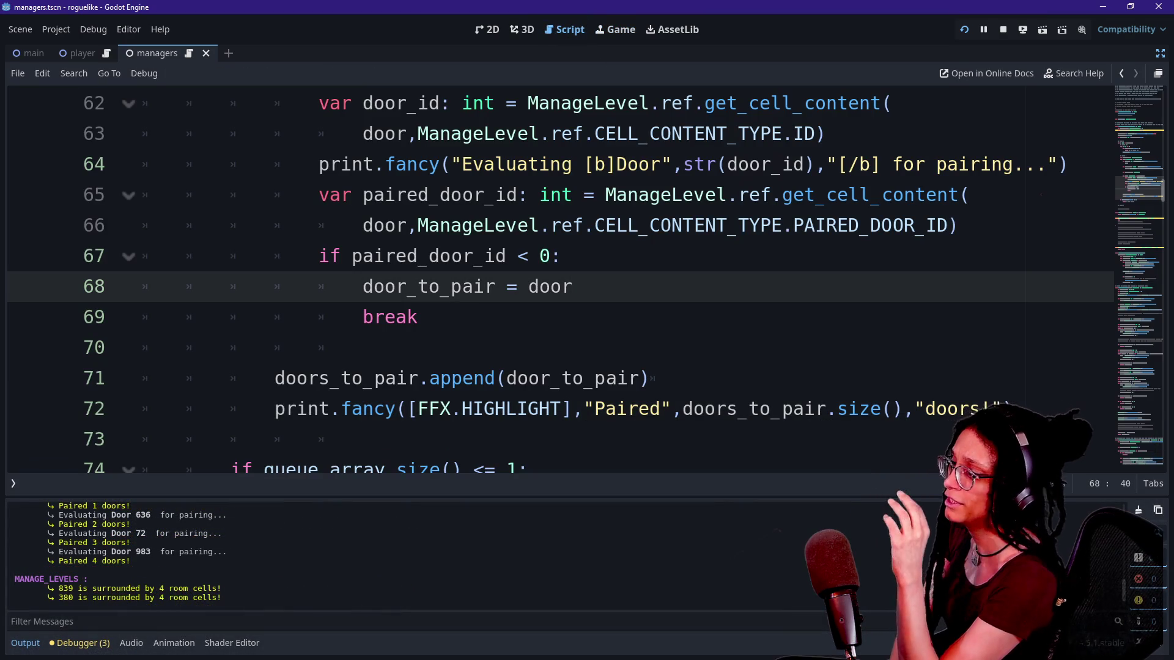
{"action": "left_click", "coordinate": [25, 644]}
{"action": "left_click", "coordinate": [558, 255]}
{"action": "left_click", "coordinate": [586, 133]}
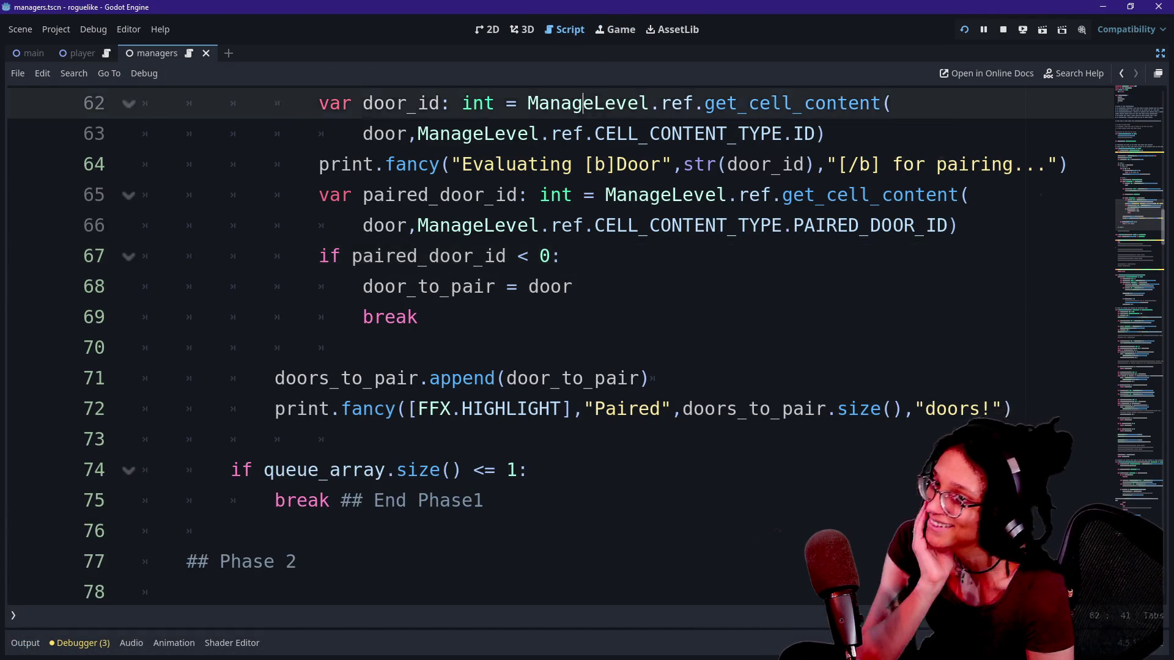
{"action": "scroll", "coordinate": [585, 133], "scroll_direction": "up", "scroll_amount": 9}
{"action": "left_click", "coordinate": [585, 133]}
{"action": "left_click", "coordinate": [584, 225]}
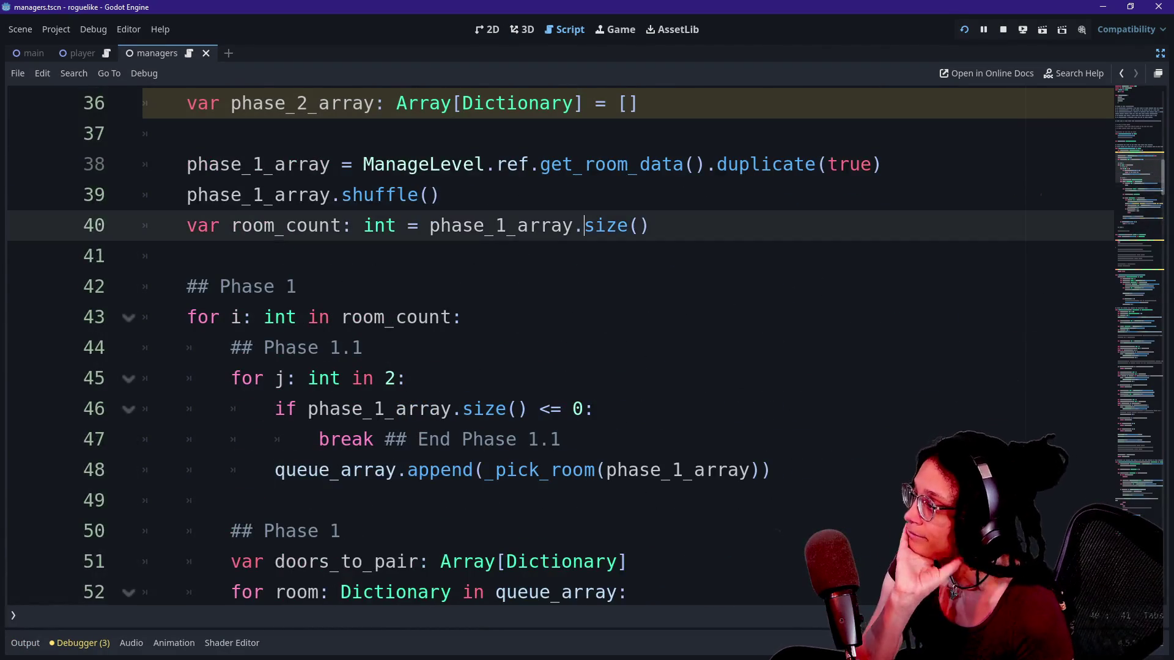
{"action": "key", "text": "Up"}
{"action": "key", "text": "Up"}
{"action": "key", "text": "Up"}
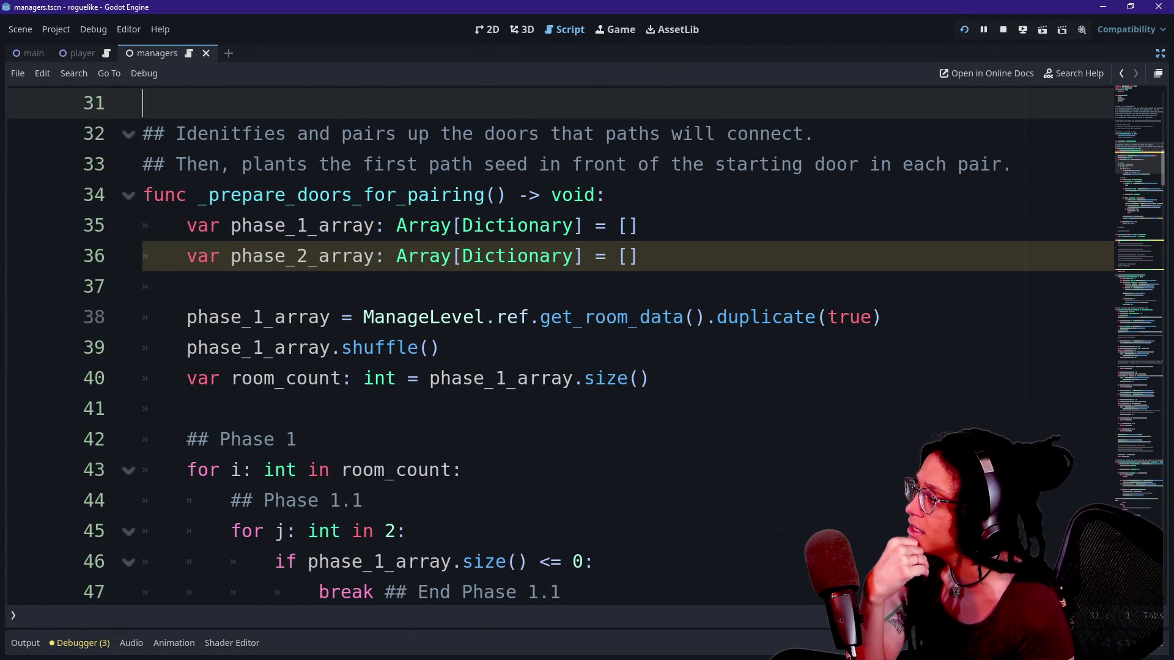
{"action": "mouse_move", "coordinate": [186, 225]}
{"action": "left_mouse_down"}
{"action": "mouse_move", "coordinate": [301, 256]}
{"action": "mouse_move", "coordinate": [484, 256]}
{"action": "left_mouse_up"}
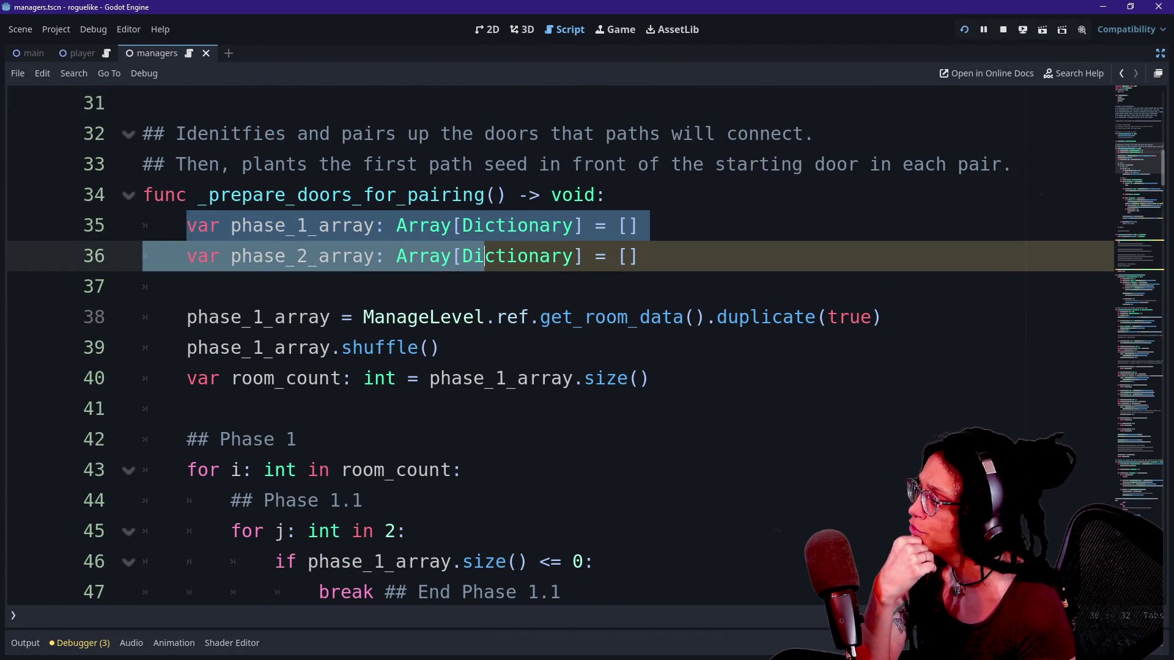
{"action": "scroll", "coordinate": [484, 256], "scroll_direction": "up", "scroll_amount": 2}
{"action": "left_click", "coordinate": [517, 256]}
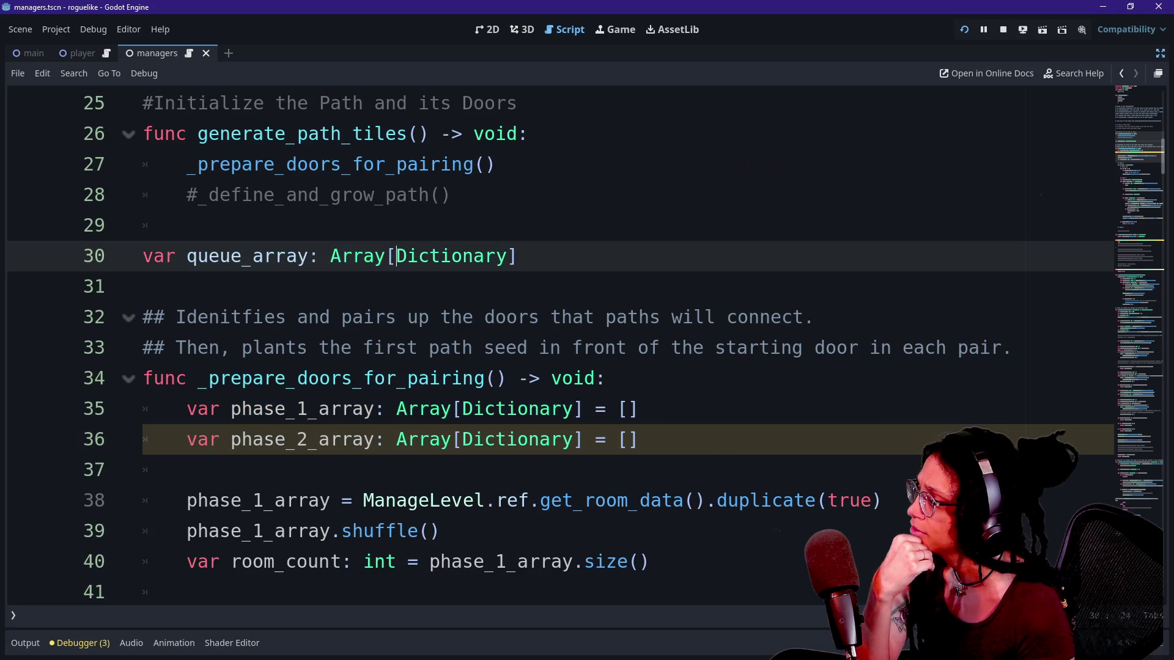
{"action": "scroll", "coordinate": [517, 256], "scroll_direction": "down", "scroll_amount": 2}
{"action": "scroll", "coordinate": [517, 255], "scroll_direction": "down", "scroll_amount": 7}
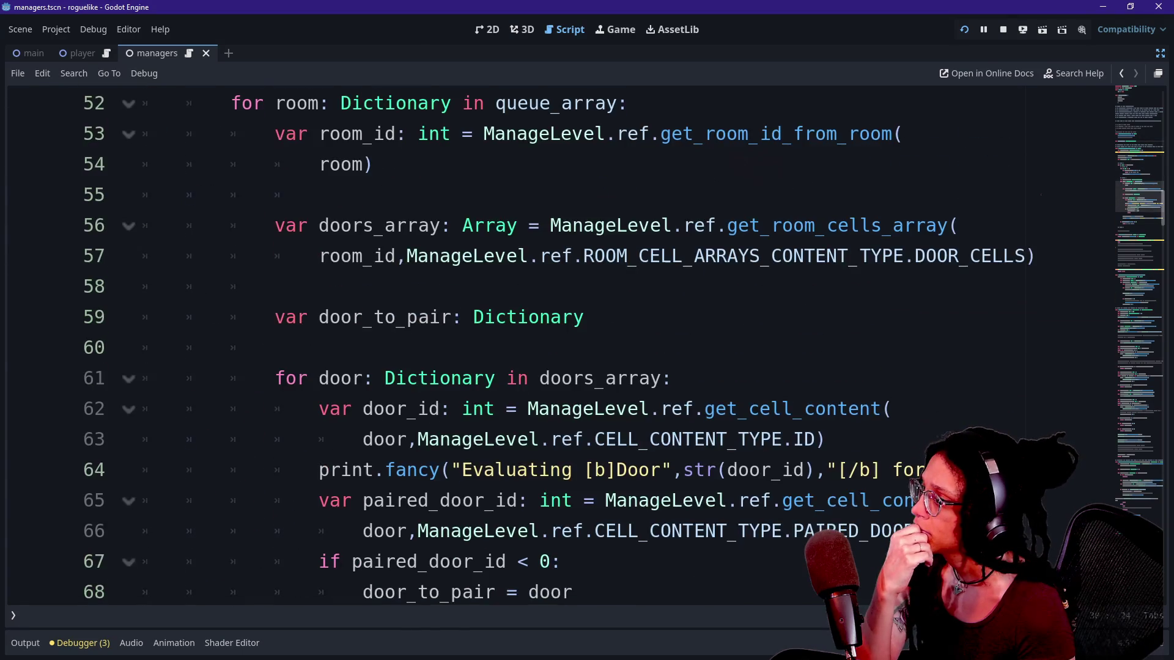
{"action": "scroll", "coordinate": [516, 255], "scroll_direction": "up", "scroll_amount": 5}
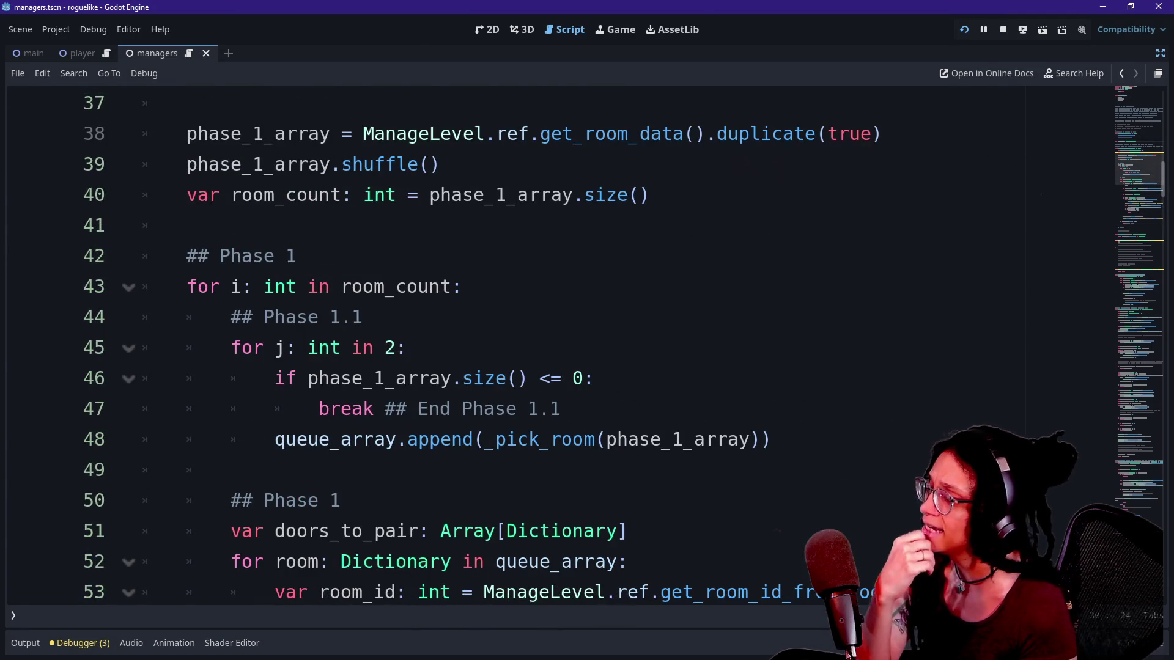
{"action": "left_click_drag", "start_coordinate": [540, 133], "coordinate": [882, 133]}
{"action": "left_click", "coordinate": [883, 133]}
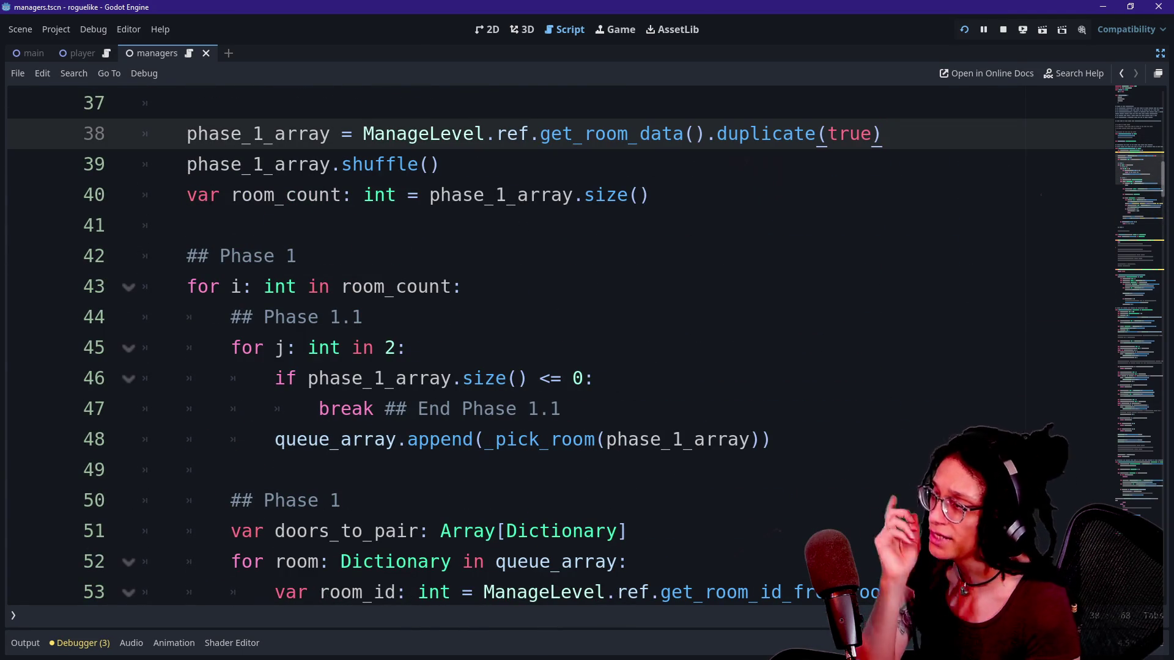
{"action": "mouse_move", "coordinate": [143, 133]}
{"action": "left_mouse_down"}
{"action": "mouse_move", "coordinate": [431, 134]}
{"action": "mouse_move", "coordinate": [252, 133]}
{"action": "mouse_move", "coordinate": [331, 133]}
{"action": "left_mouse_up"}
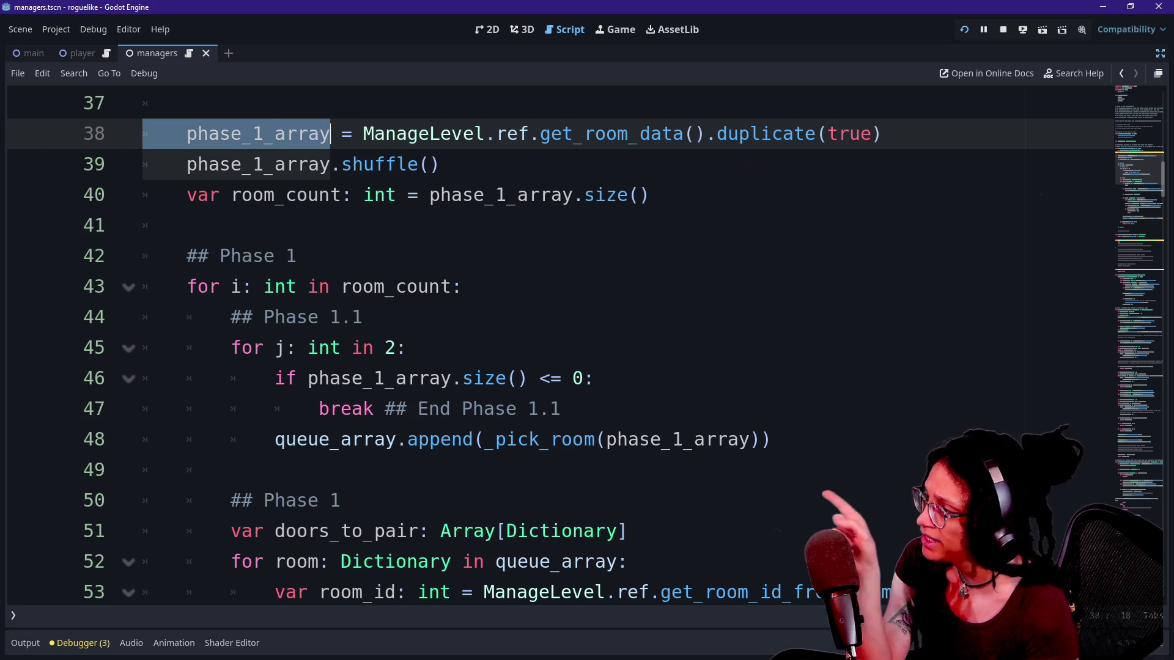
{"action": "left_click_drag", "start_coordinate": [187, 164], "coordinate": [440, 163]}
{"action": "left_click", "coordinate": [440, 164]}
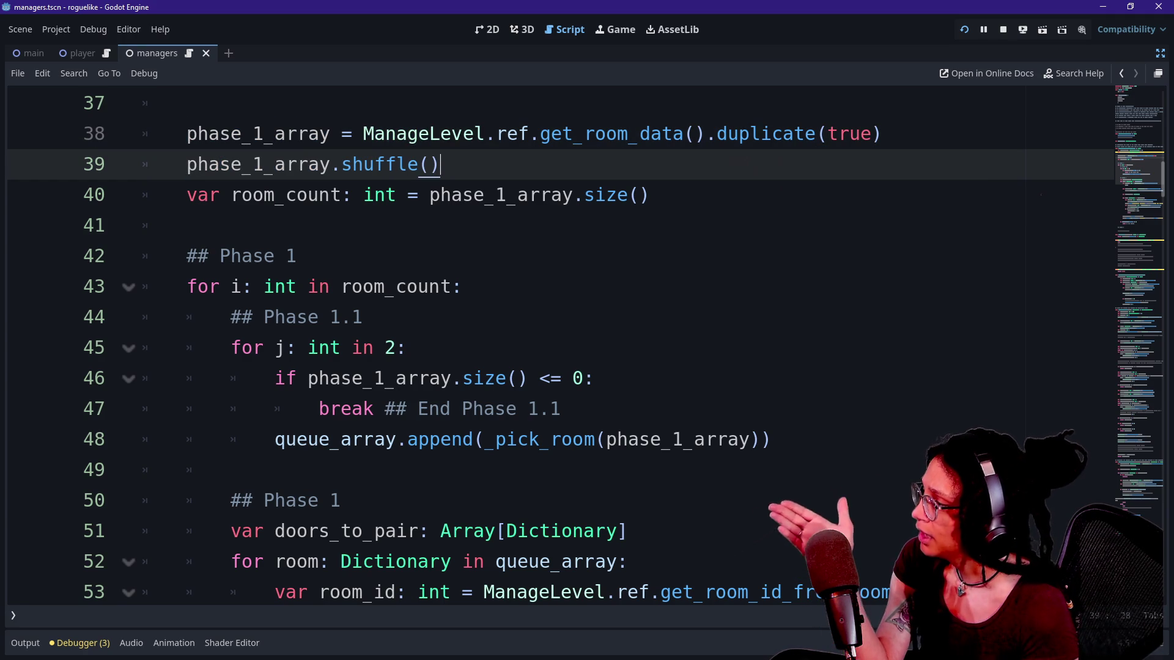
{"action": "left_click_drag", "start_coordinate": [186, 194], "coordinate": [464, 194]}
{"action": "left_click", "coordinate": [552, 194]}
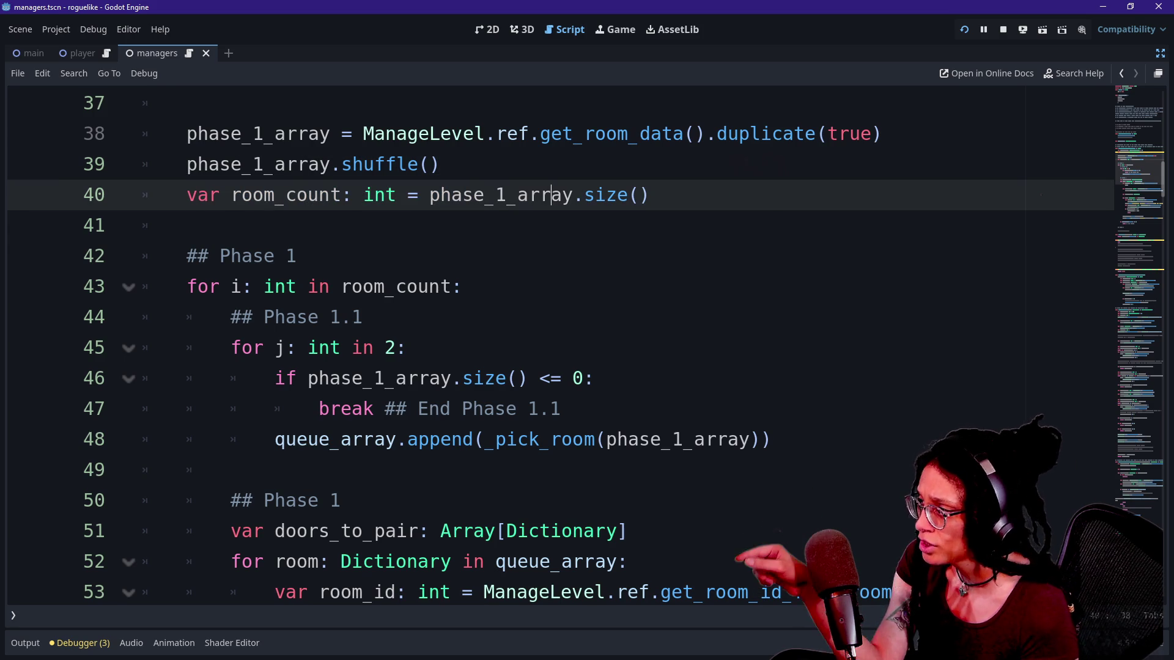
{"action": "scroll", "coordinate": [551, 342], "scroll_direction": "up", "scroll_amount": 1}
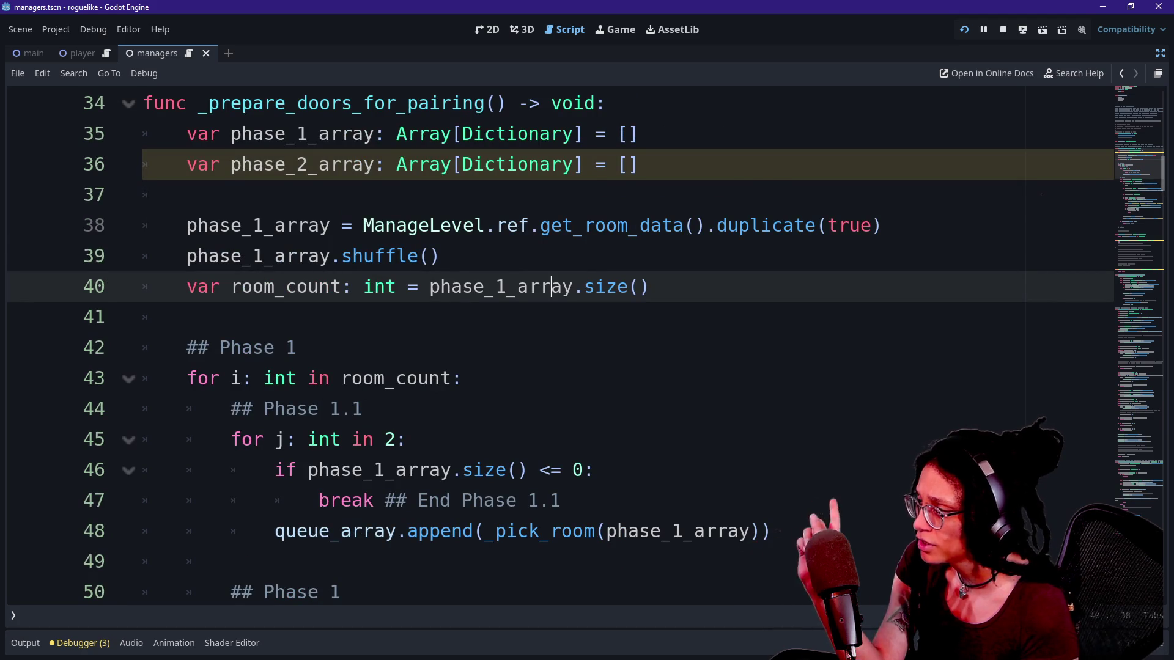
{"action": "key", "text": "Home"}
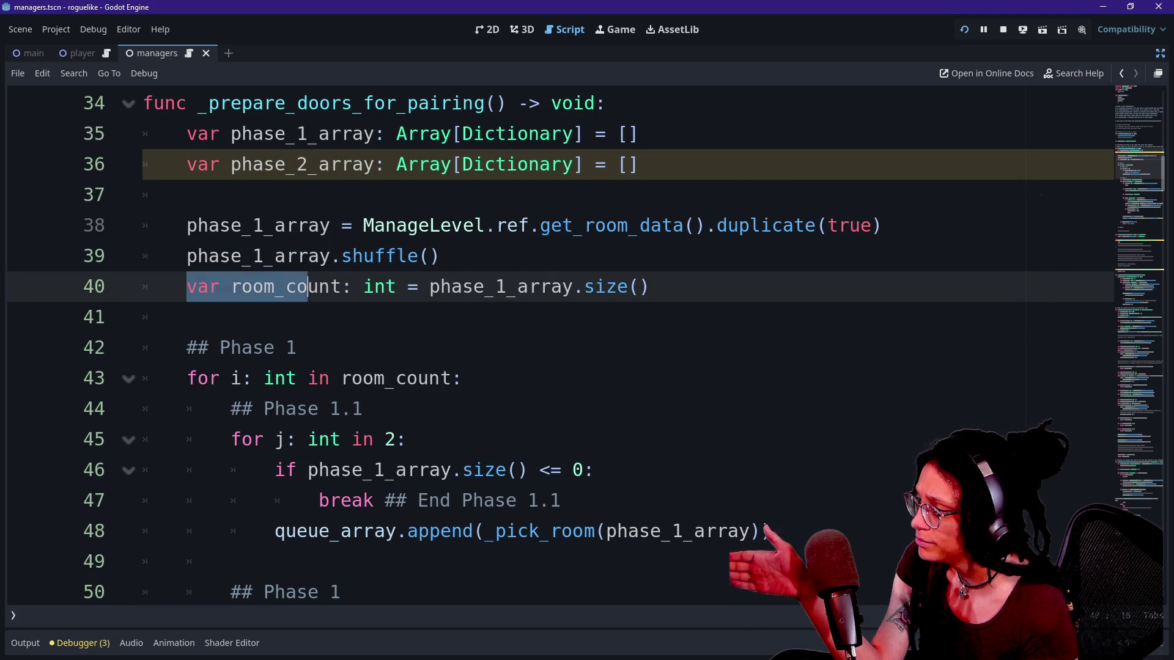
{"action": "key", "text": "shift+Down"}
{"action": "key", "text": "Right"}
{"action": "key", "text": "Down"}
{"action": "key", "text": "shift+Right"}
{"action": "key", "text": "shift+Right"}
{"action": "key", "text": "shift+Right"}
{"action": "key", "text": "Right"}
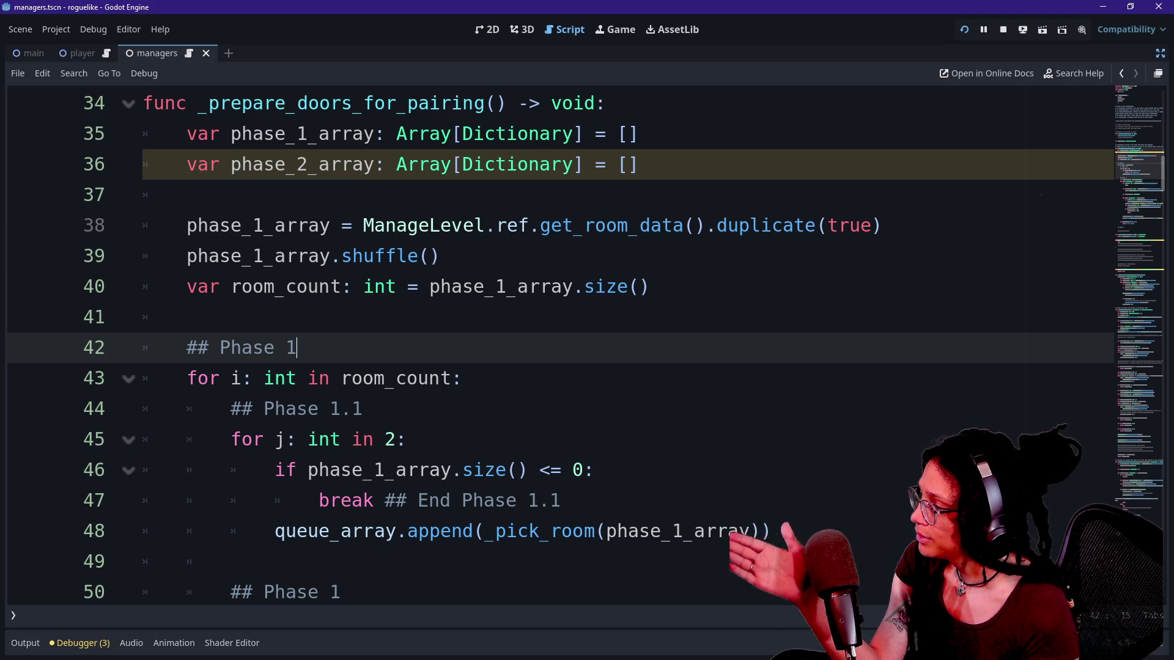
{"action": "scroll", "coordinate": [559, 345], "scroll_direction": "down", "scroll_amount": 1}
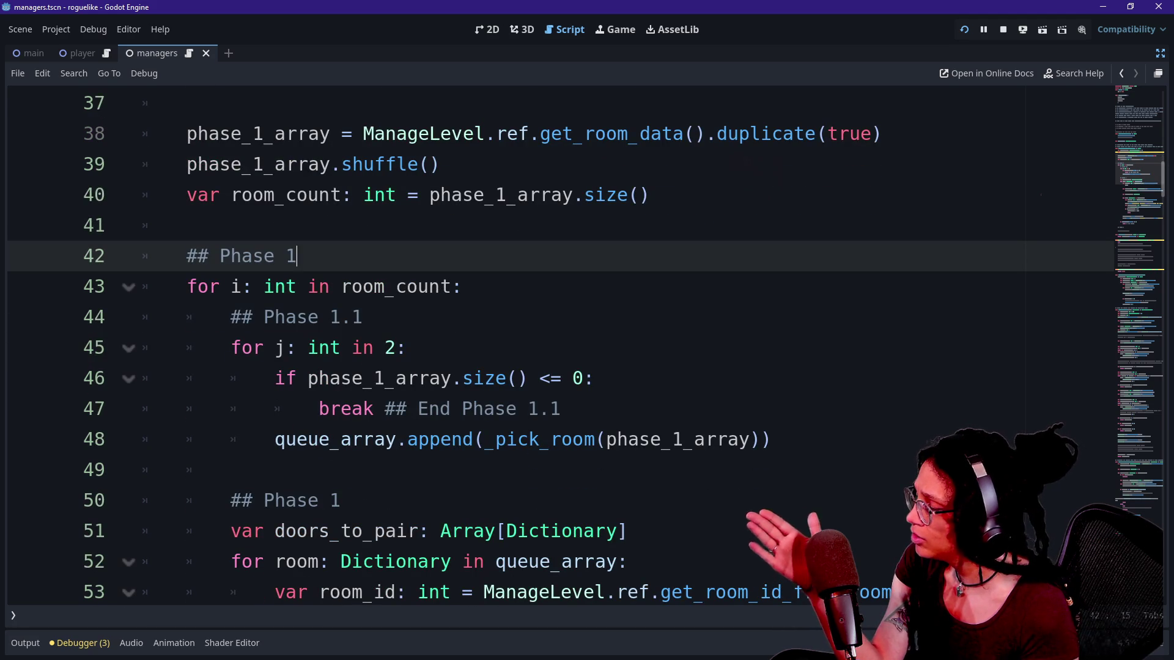
{"action": "key", "text": "Down"}
{"action": "key", "text": "ctrl+shift+Left"}
{"action": "key", "text": "ctrl+shift+Left"}
{"action": "key", "text": "ctrl+shift+Left"}
{"action": "key", "text": "Right"}
{"action": "key", "text": "End"}
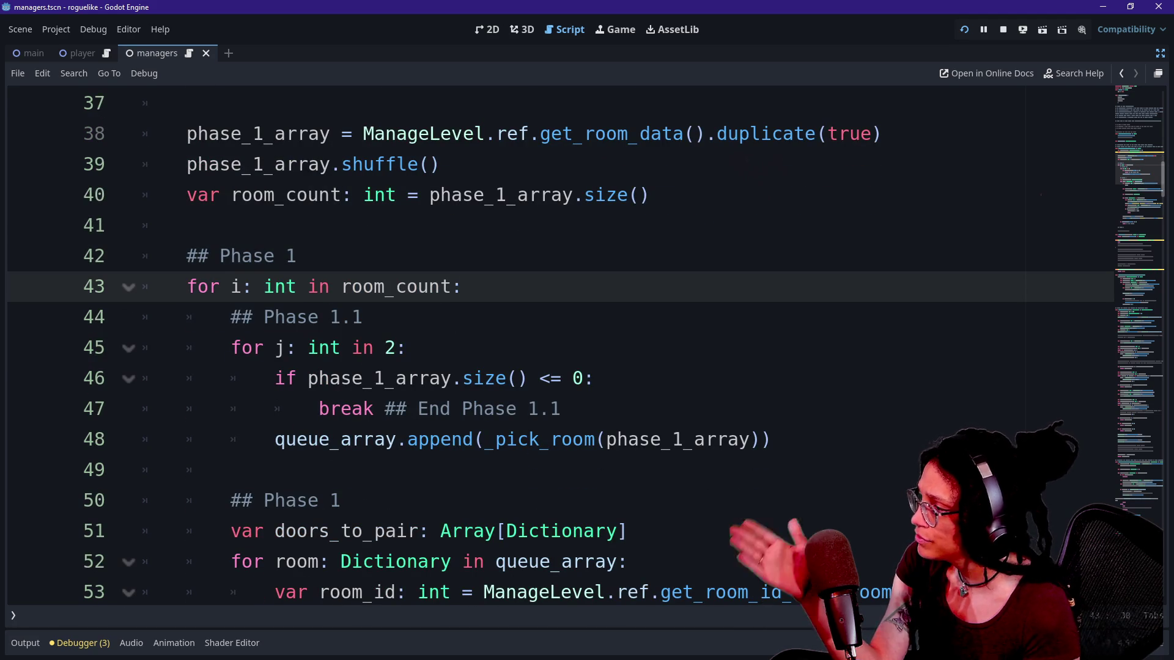
{"action": "key", "text": "Down"}
{"action": "key", "text": "Down"}
{"action": "key", "text": "Home"}
{"action": "key", "text": "Down"}
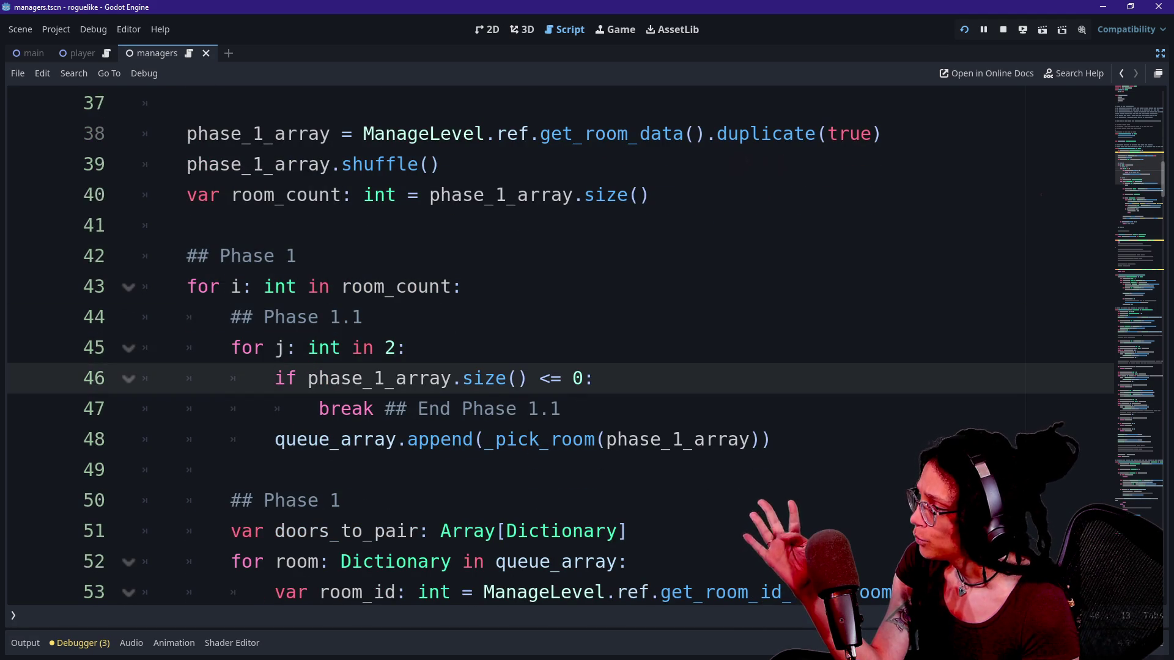
{"action": "scroll", "coordinate": [560, 345], "scroll_direction": "down", "scroll_amount": 1}
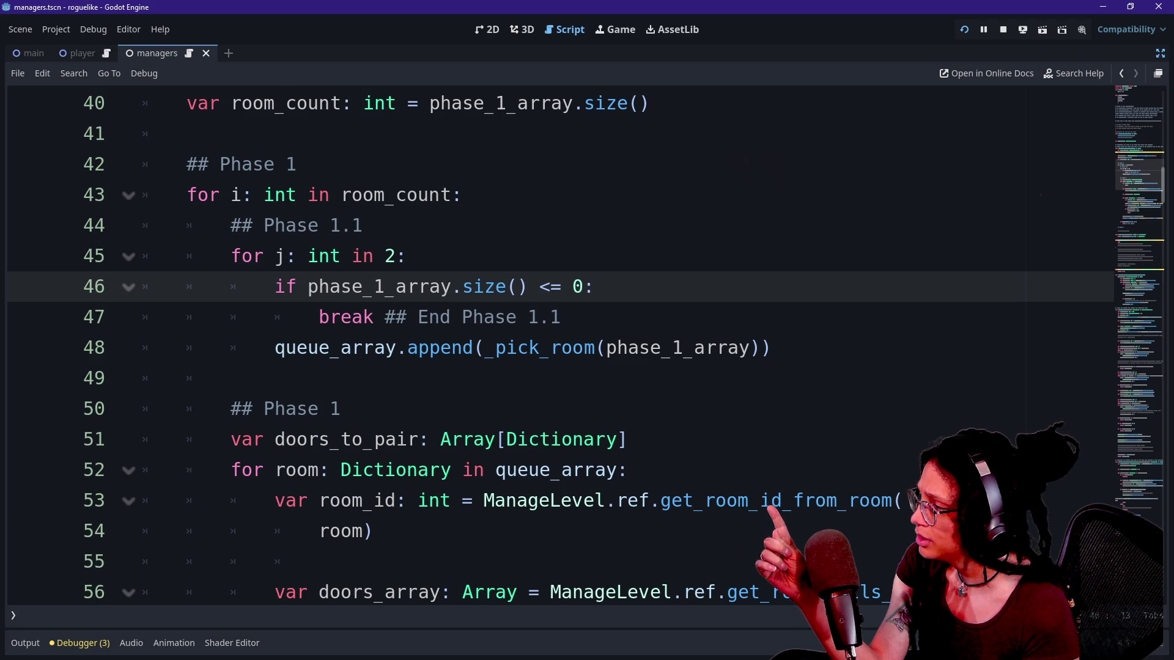
{"action": "key", "text": "Up"}
{"action": "key", "text": "Right"}
{"action": "key", "text": "shift+End"}
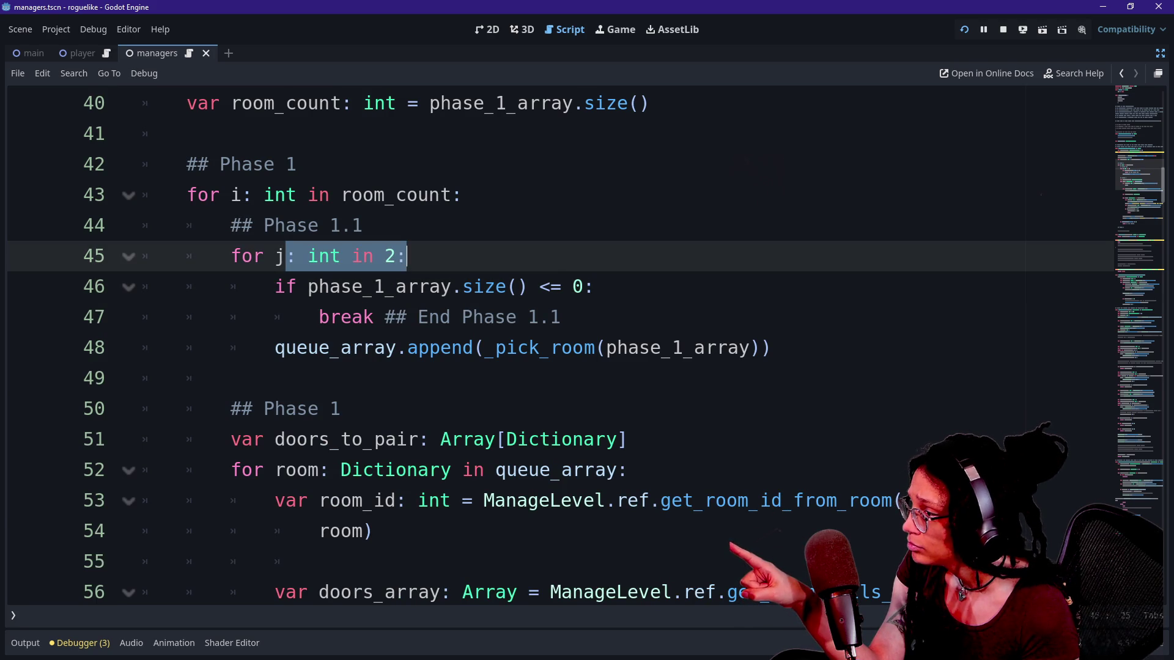
{"action": "double_click", "coordinate": [538, 347]}
{"action": "left_click", "coordinate": [606, 347]}
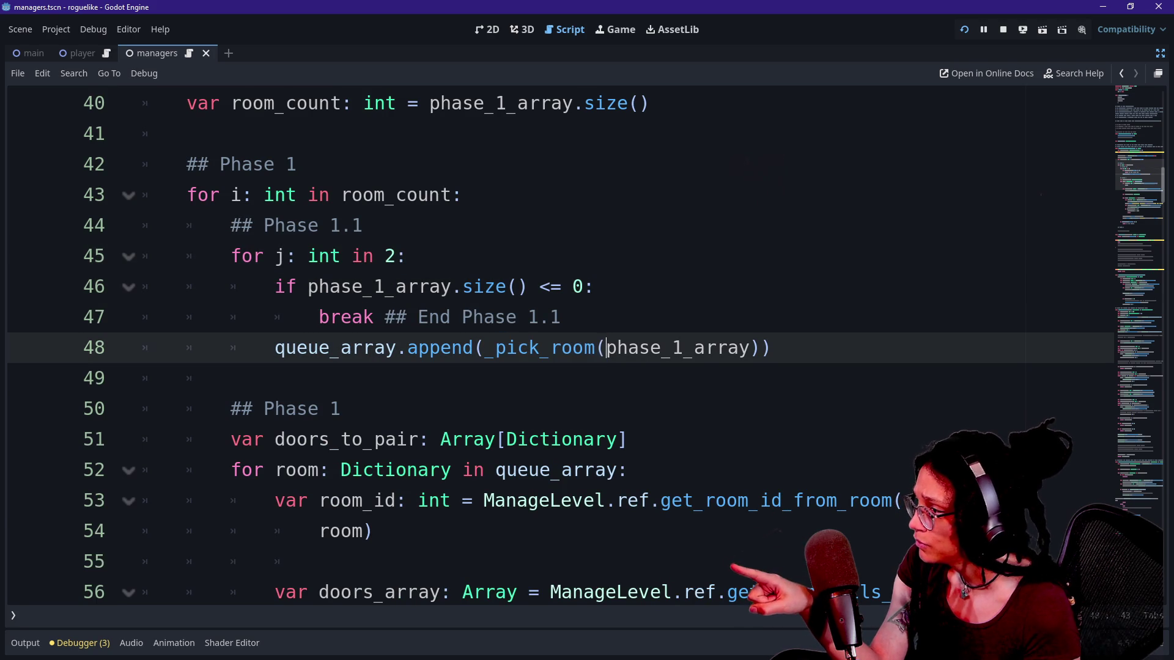
{"action": "left_click_drag", "start_coordinate": [308, 286], "coordinate": [508, 286]}
{"action": "left_click", "coordinate": [529, 286]}
{"action": "left_click_drag", "start_coordinate": [318, 256], "coordinate": [232, 377]}
{"action": "left_click", "coordinate": [233, 378]}
{"action": "left_click", "coordinate": [771, 348]}
Paste the print.fancy debug line below the append, then delete it as misplaced
{"action": "key", "text": "Return"}
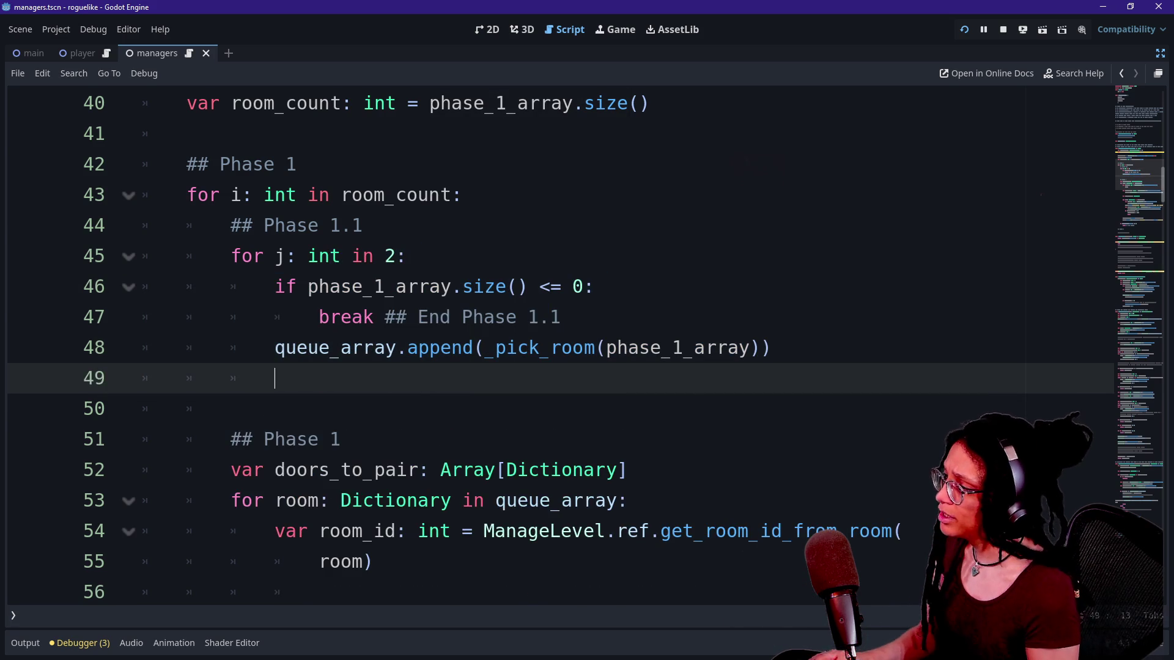
{"action": "key", "text": "Return"}
{"action": "type", "text": "print.fancy([FFX.HIGHLIGHT],doors_to_pair)"}
{"action": "key", "text": "Home"}
{"action": "key", "text": "Tab"}
{"action": "key", "text": "Up"}
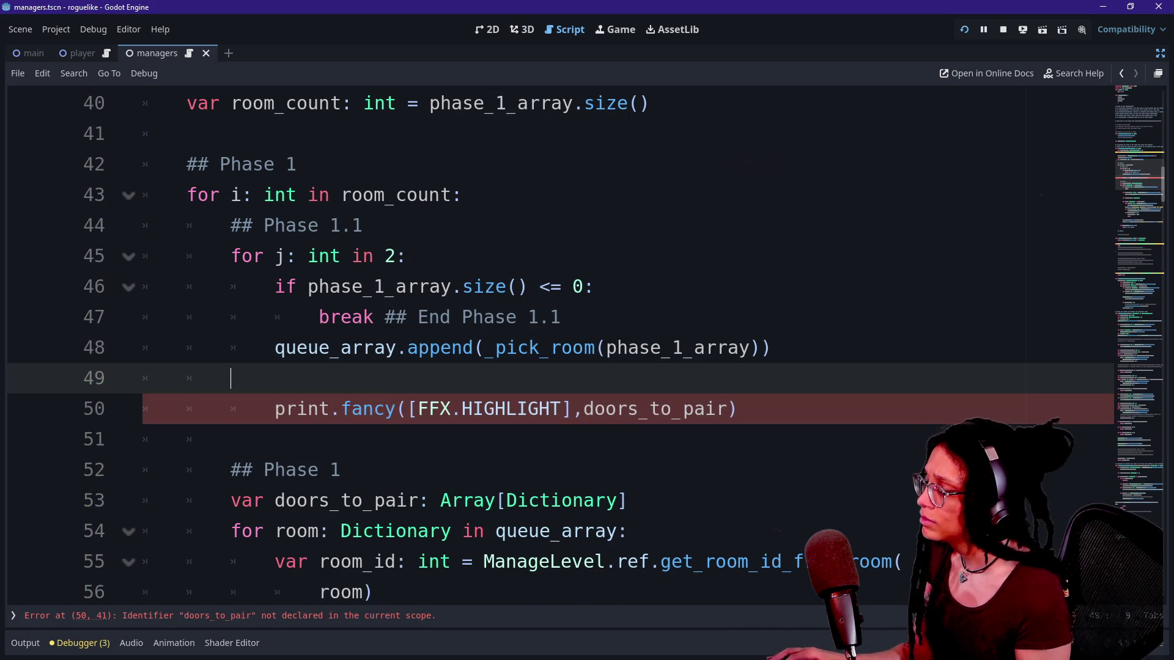
{"action": "key", "text": "BackSpace"}
{"action": "key", "text": "BackSpace"}
{"action": "key", "text": "BackSpace"}
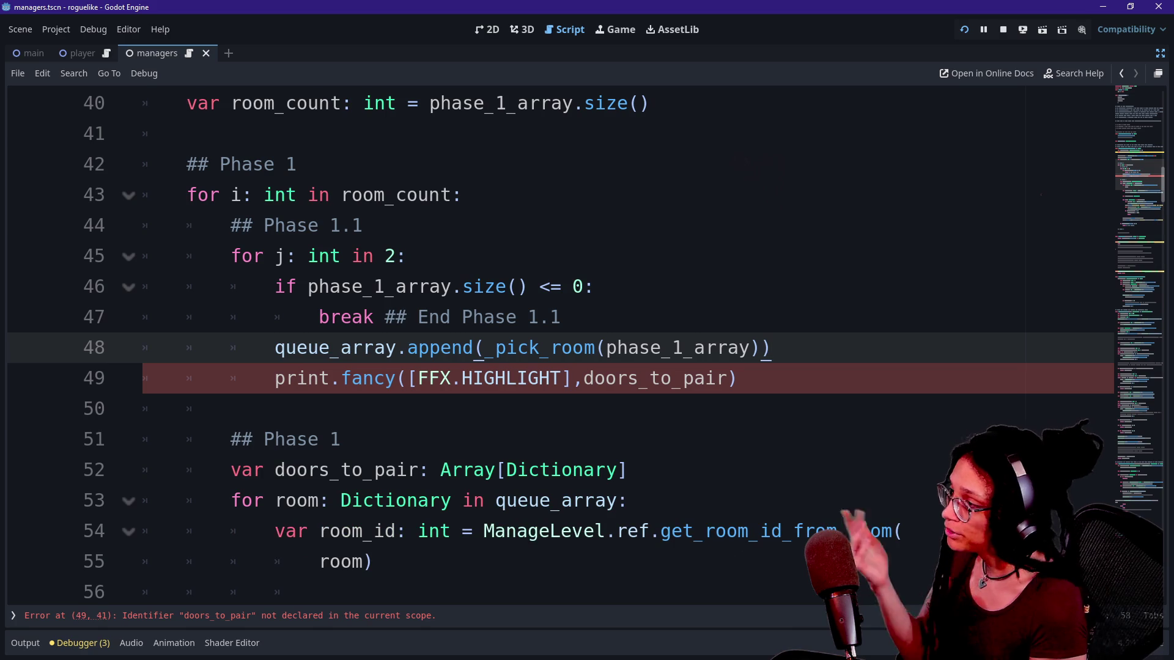
{"action": "mouse_move", "coordinate": [615, 348]}
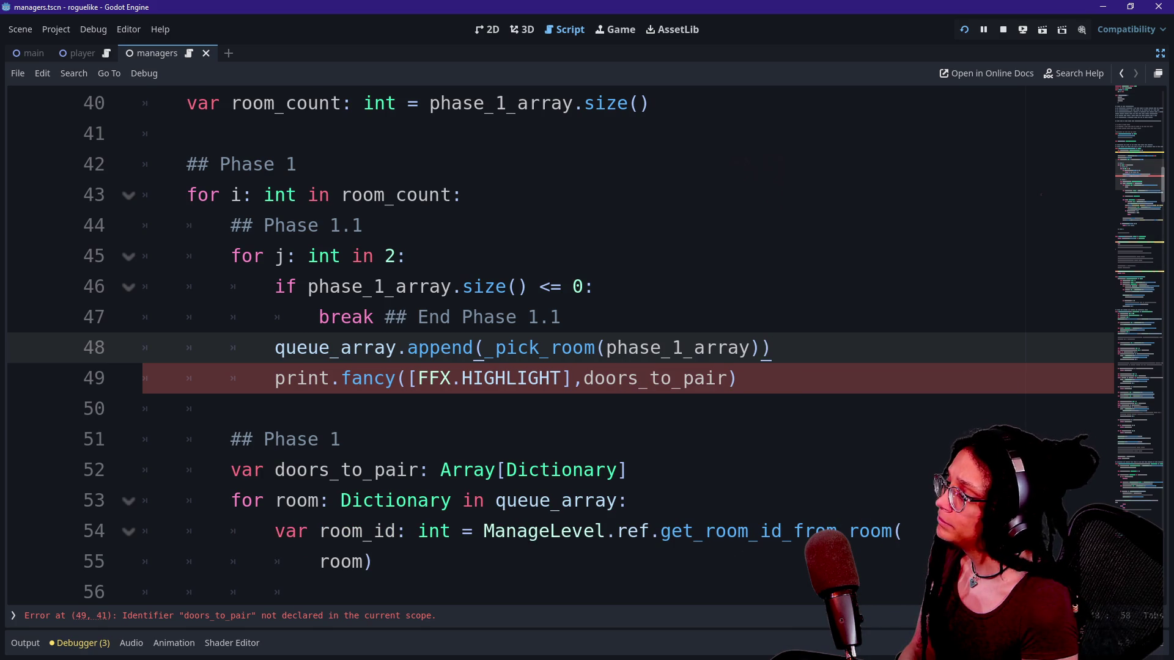
{"action": "key", "text": "shift+Down"}
{"action": "key", "text": "ctrl+c"}
{"action": "key", "text": "BackSpace"}
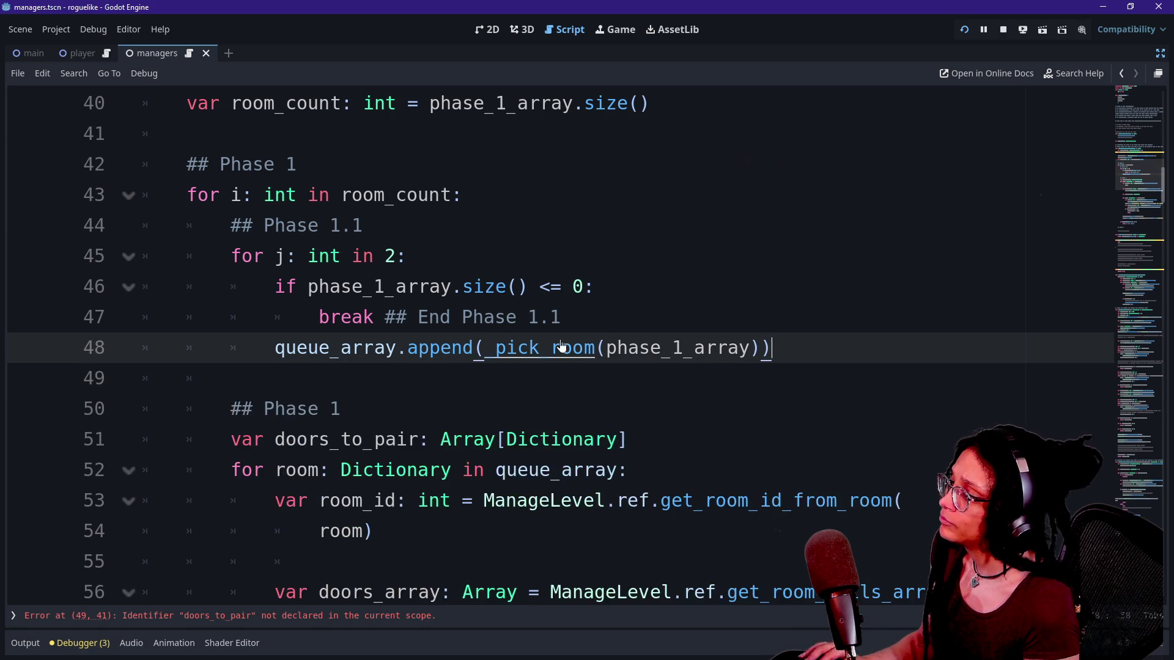
Paste the print.fancy debug line into _pick_room with correct indentation
{"action": "left_click", "coordinate": [583, 347], "text": "ctrl"}
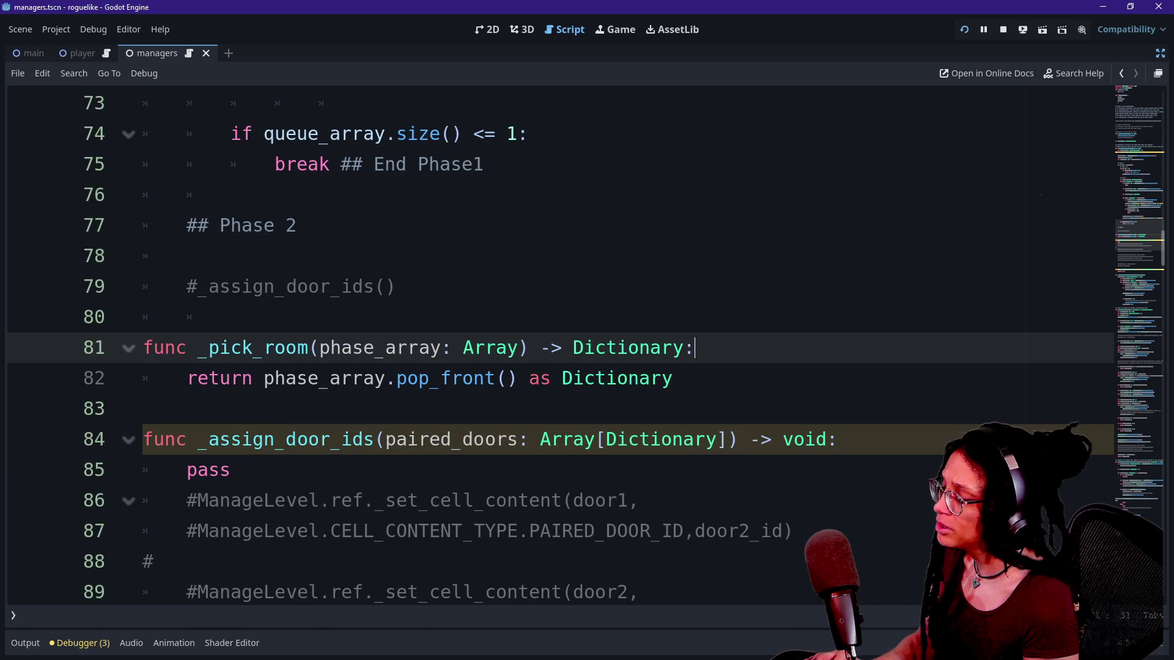
{"action": "key", "text": "Return"}
{"action": "key", "text": "ctrl+v"}
{"action": "key", "text": "BackSpace"}
{"action": "key", "text": "BackSpace"}
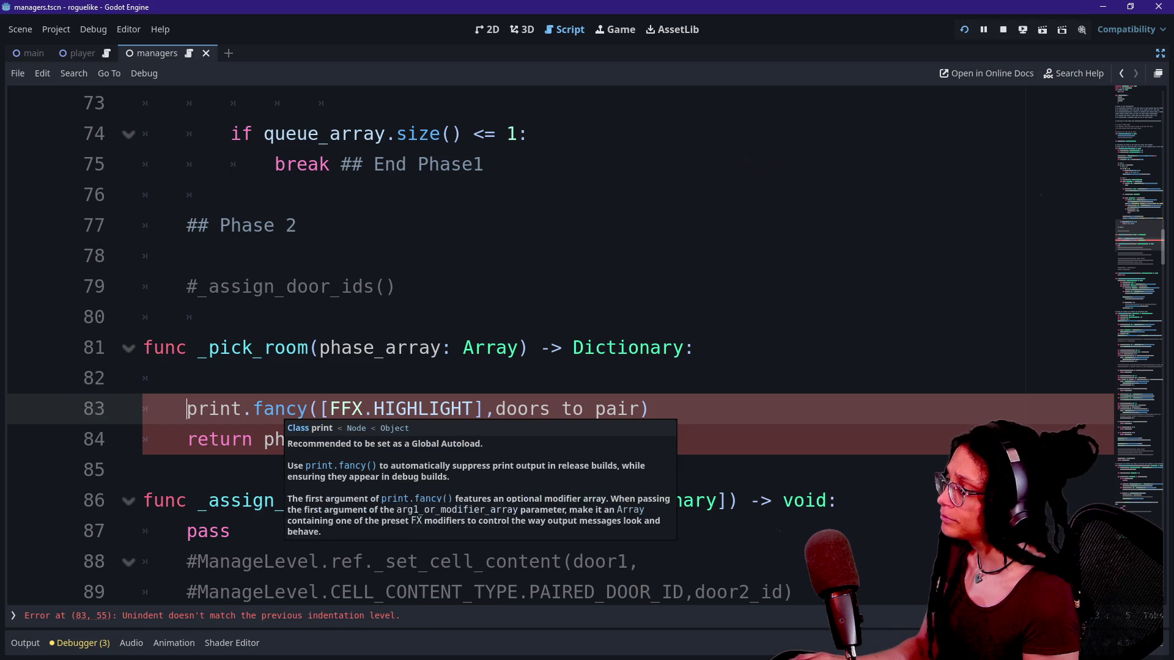
{"action": "key", "text": "Up"}
{"action": "key", "text": "BackSpace"}
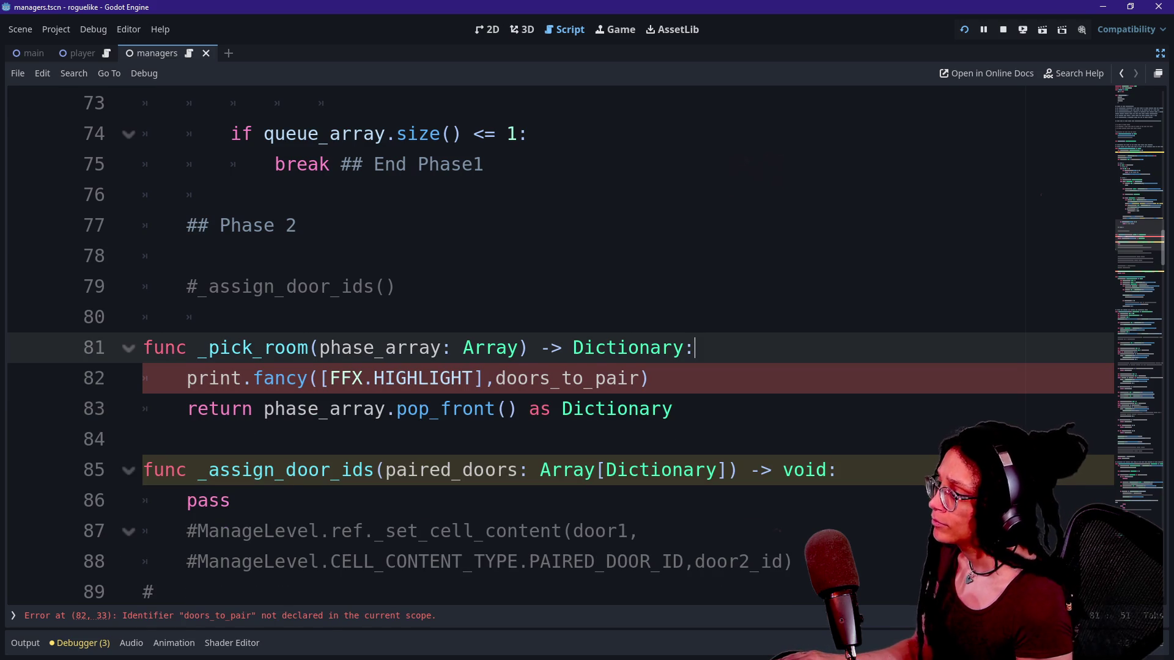
Start a 'var room: Dictionary =' declaration on a new line in _pick_room
{"action": "key", "text": "Return"}
{"action": "type", "text": "var"}
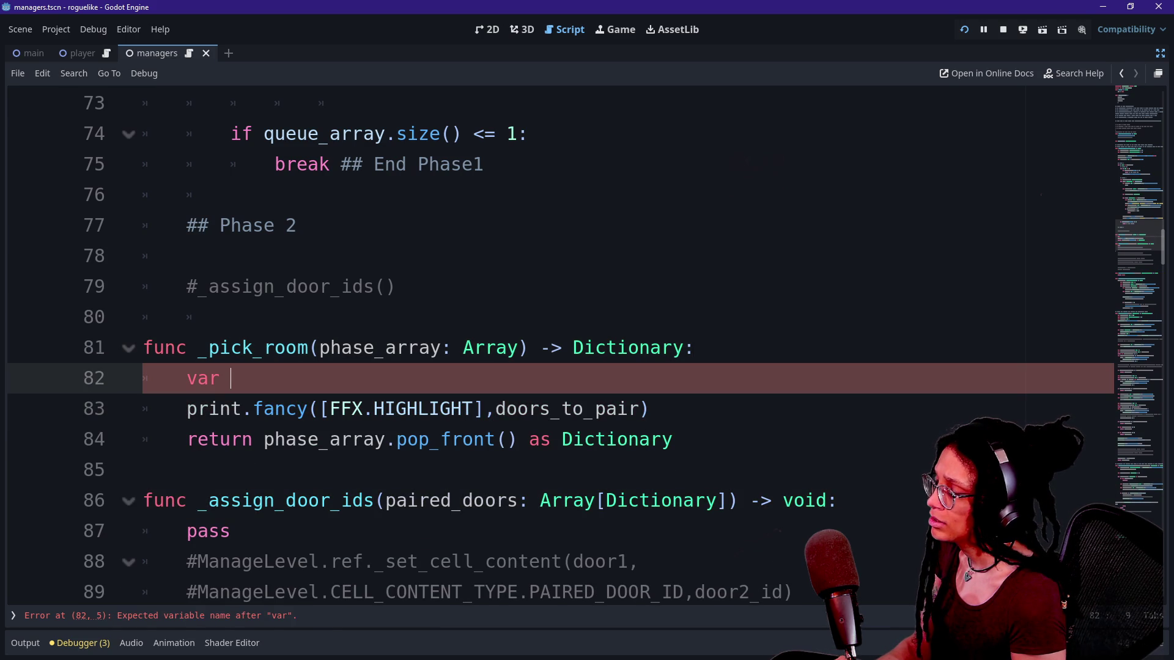
{"action": "key", "text": "BackSpace"}
{"action": "key", "text": "BackSpace"}
{"action": "type", "text": "ar room"}
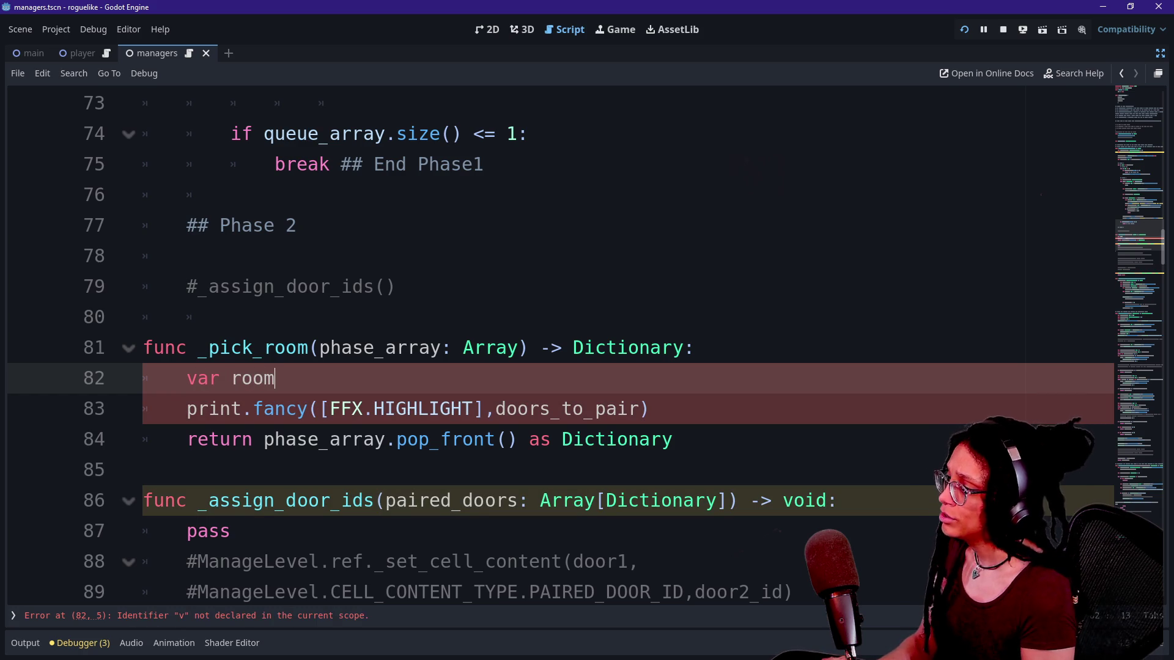
{"action": "type", "text": ": Dictionary ="}
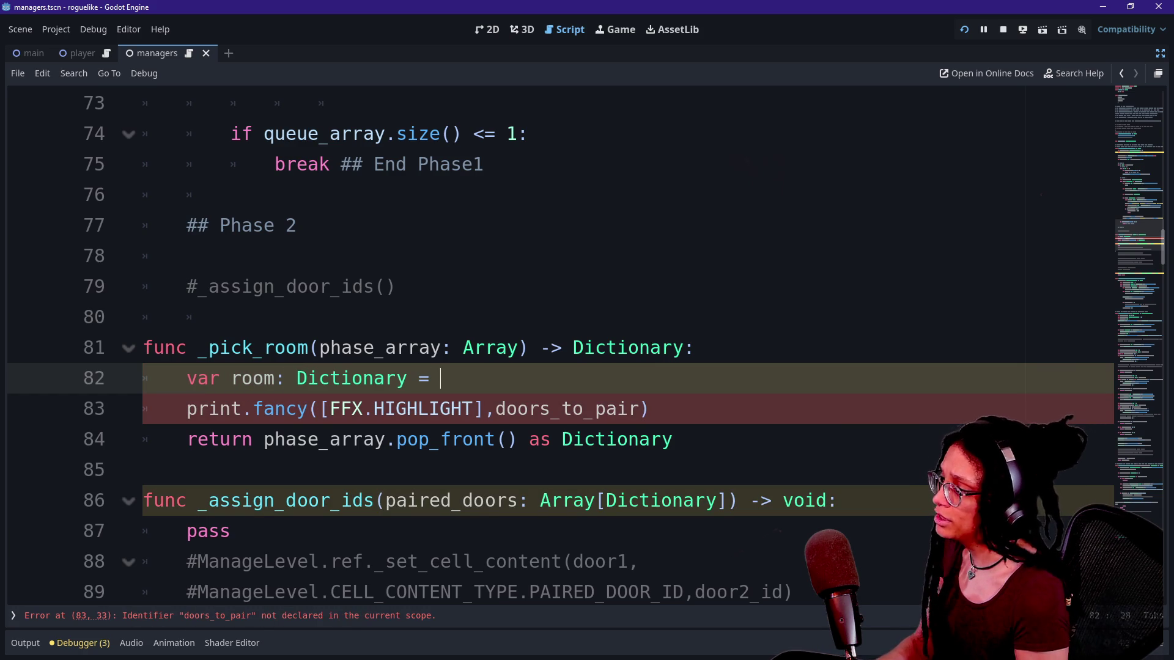
{"action": "key", "text": "ctrl+space"}
{"action": "key", "text": "Escape"}
Assign phase_array.pop_front() as Dictionary to room and change the return line to return room
{"action": "left_click_drag", "start_coordinate": [264, 439], "coordinate": [519, 439]}
{"action": "key", "text": "ctrl+x"}
{"action": "left_click", "coordinate": [441, 378]}
{"action": "key", "text": "ctrl+v"}
{"action": "type", "text": "as Dictionary"}
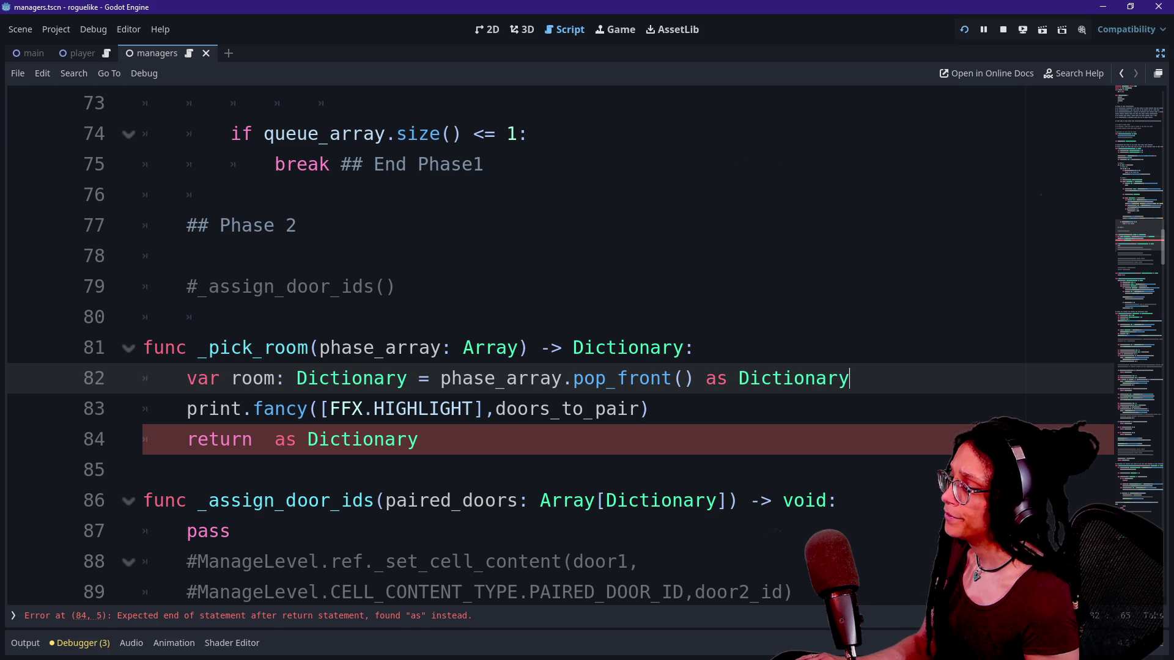
{"action": "left_click_drag", "start_coordinate": [269, 439], "coordinate": [479, 408]}
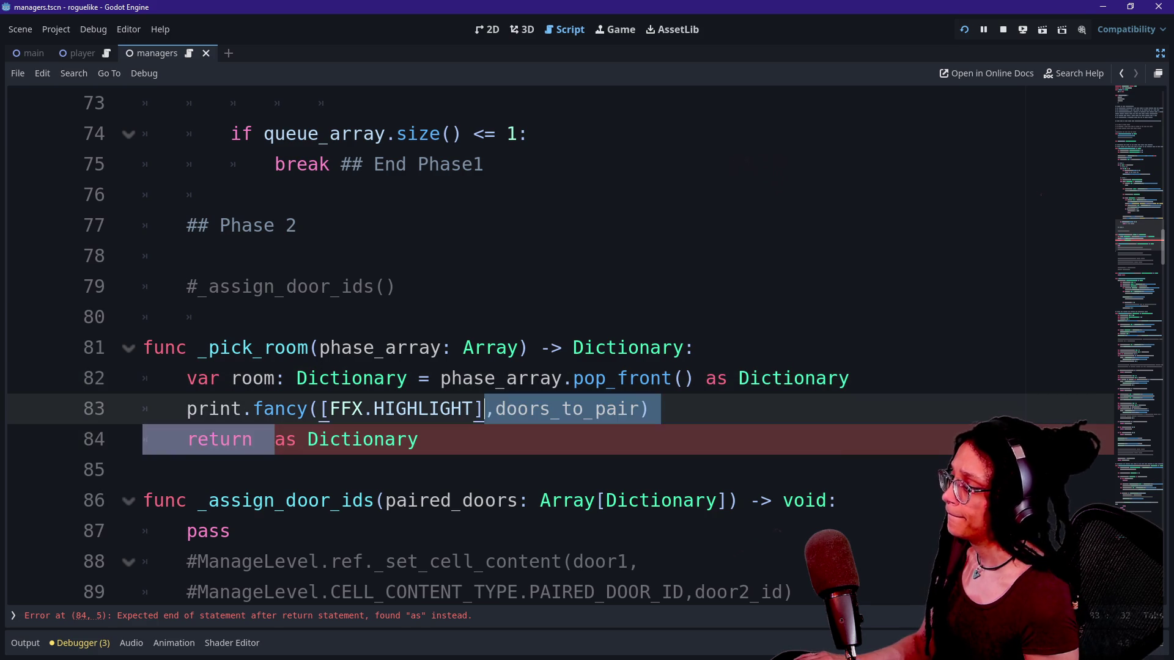
{"action": "double_click", "coordinate": [363, 439]}
{"action": "key", "text": "BackSpace"}
{"action": "key", "text": "BackSpace"}
{"action": "key", "text": "BackSpace"}
{"action": "type", "text": "room"}
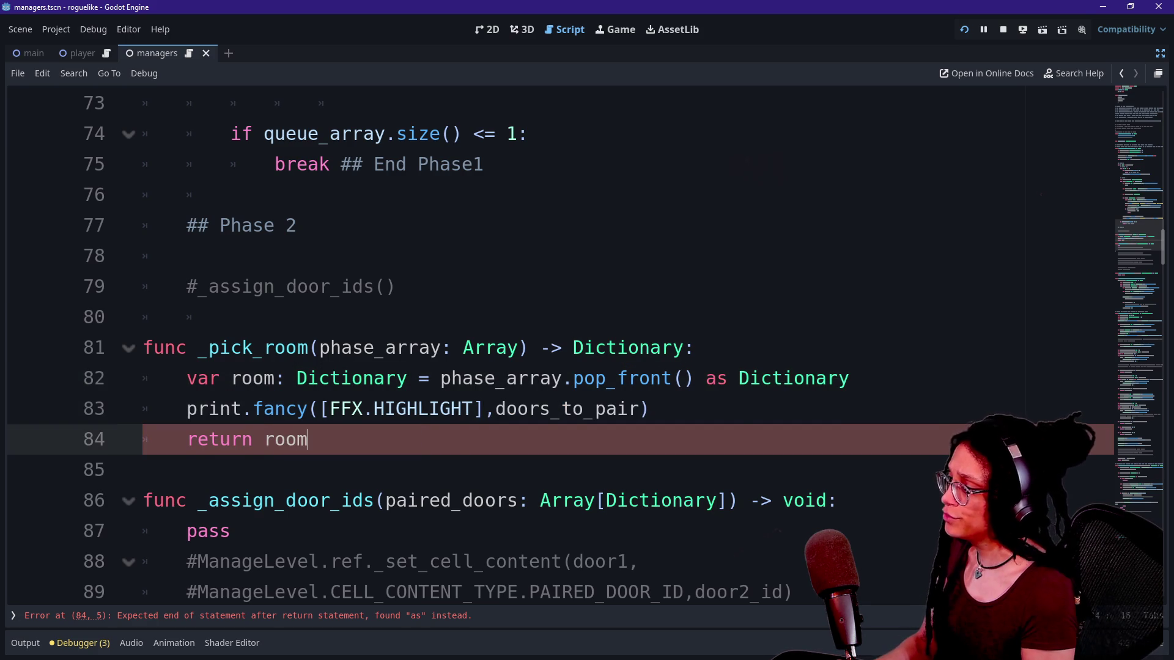
{"action": "left_click", "coordinate": [230, 316]}
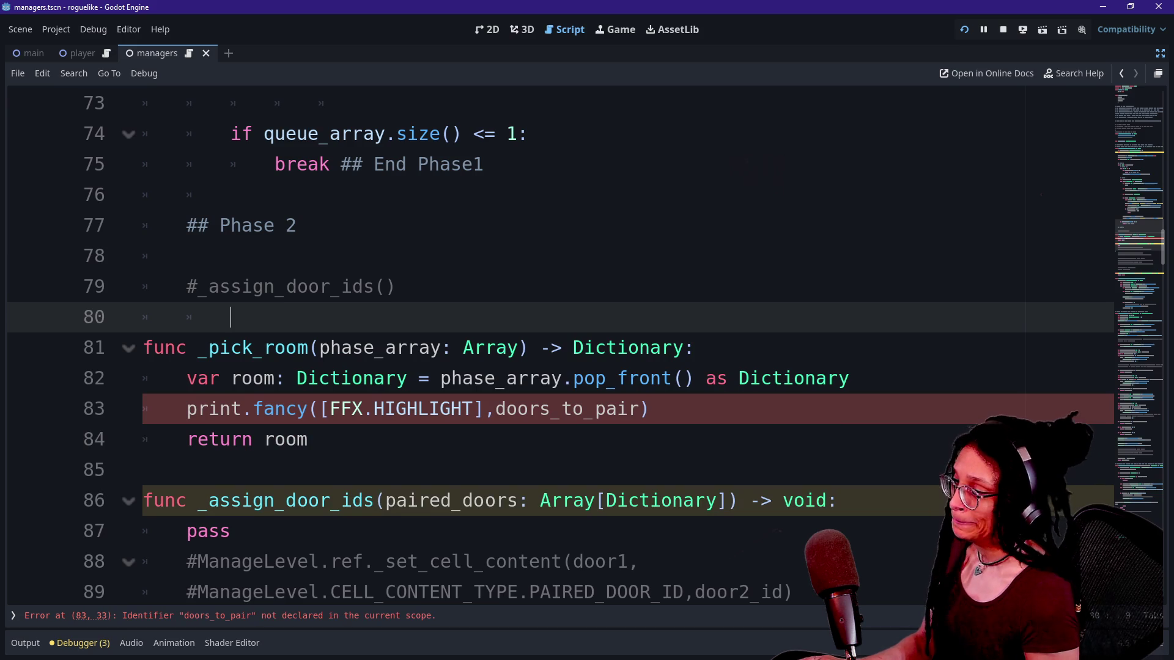
Begin 'var room: int = ManageLevel.ref.get_cell_content(room, Manage…' below the room assignment
{"action": "left_click", "coordinate": [850, 378]}
{"action": "key", "text": "Return"}
{"action": "type", "text": "var room: int"}
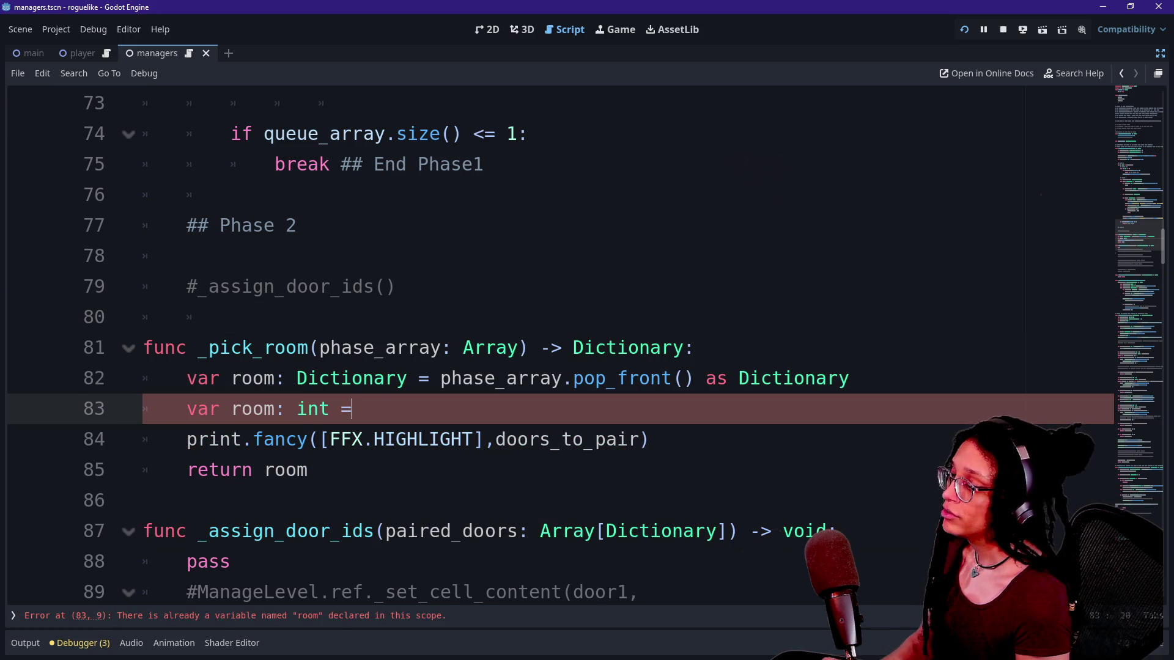
{"action": "type", "text": " ="}
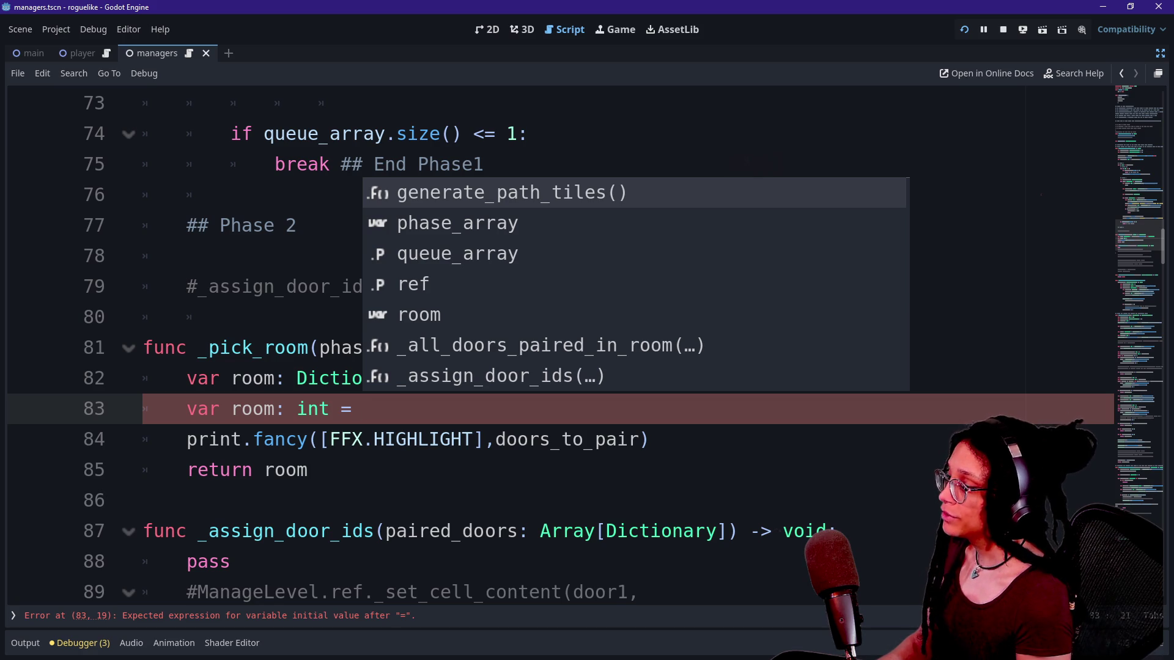
{"action": "type", "text": "get_"}
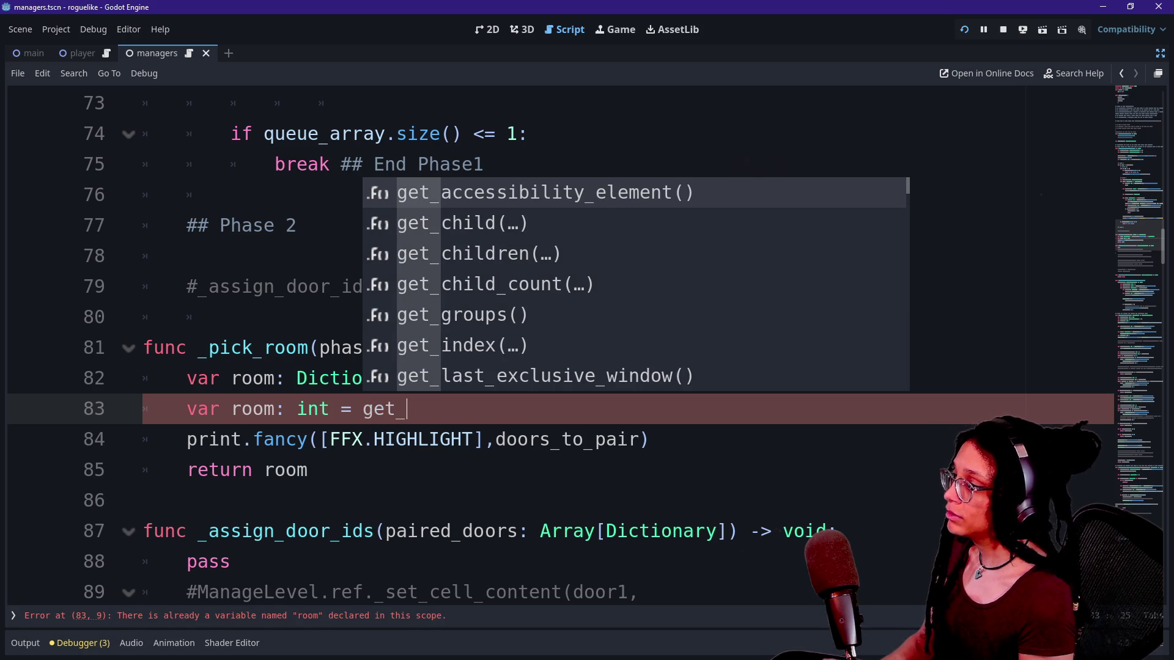
{"action": "type", "text": "con"}
{"action": "key", "text": "BackSpace"}
{"action": "key", "text": "BackSpace"}
{"action": "key", "text": "BackSpace"}
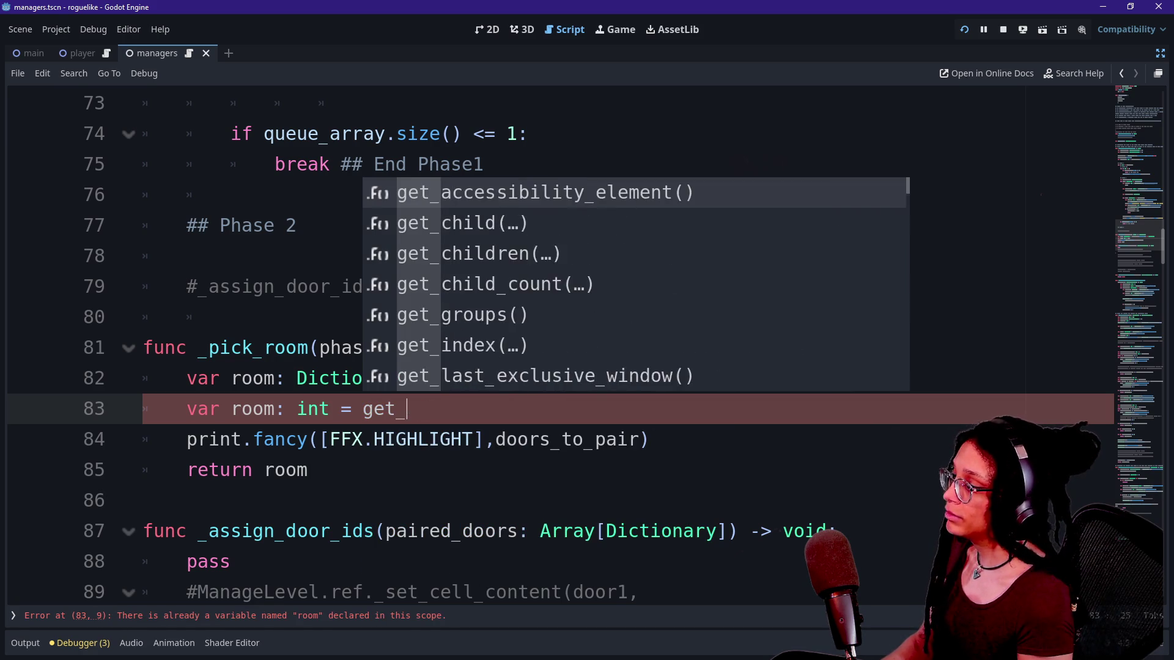
{"action": "type", "text": "Manag"}
{"action": "key", "text": "Down"}
{"action": "key", "text": "Down"}
{"action": "key", "text": "Down"}
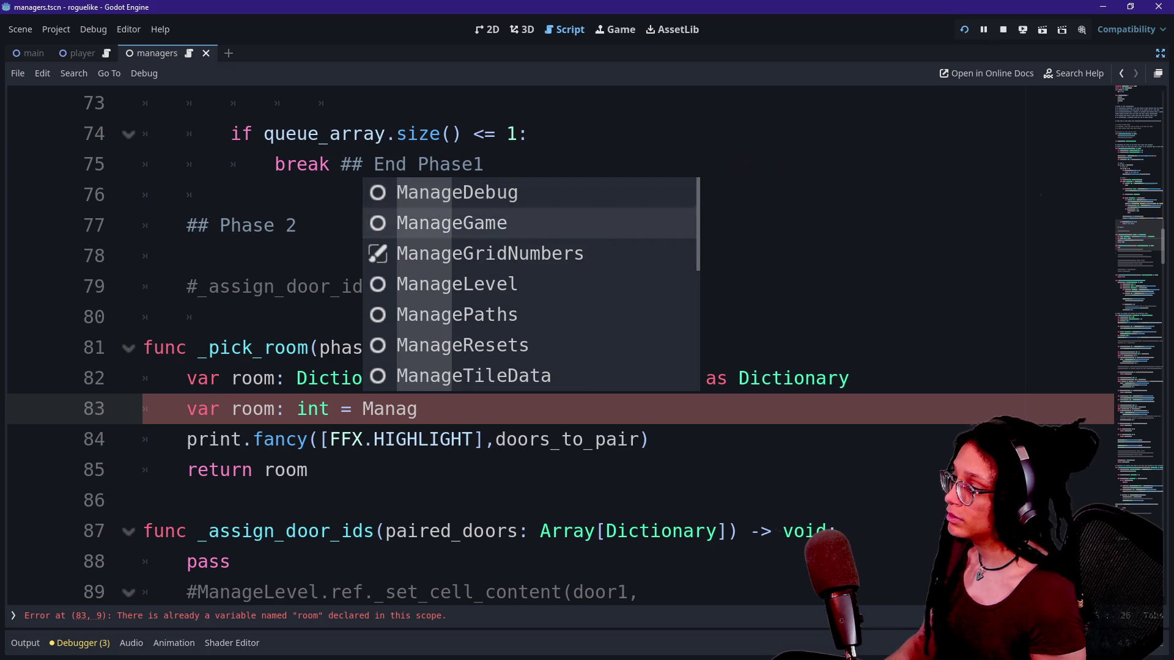
{"action": "key", "text": "Return"}
{"action": "type", "text": ".ref.get_cell_content("}
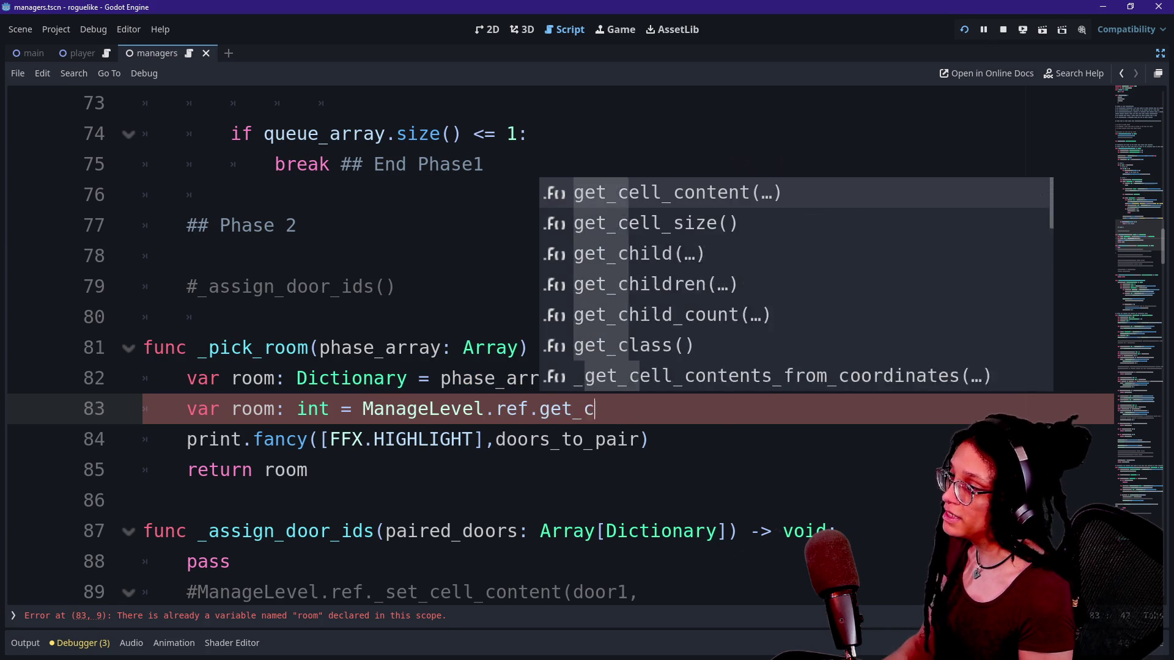
{"action": "key", "text": "Return"}
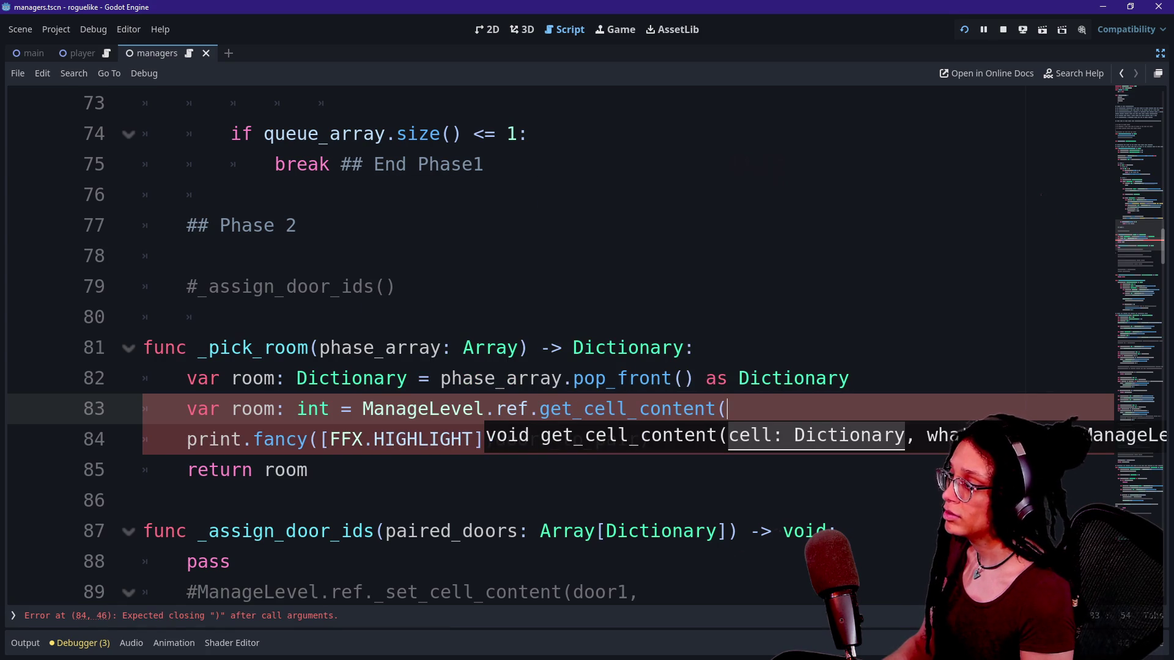
{"action": "key", "text": "Return"}
{"action": "type", "text": "room,"}
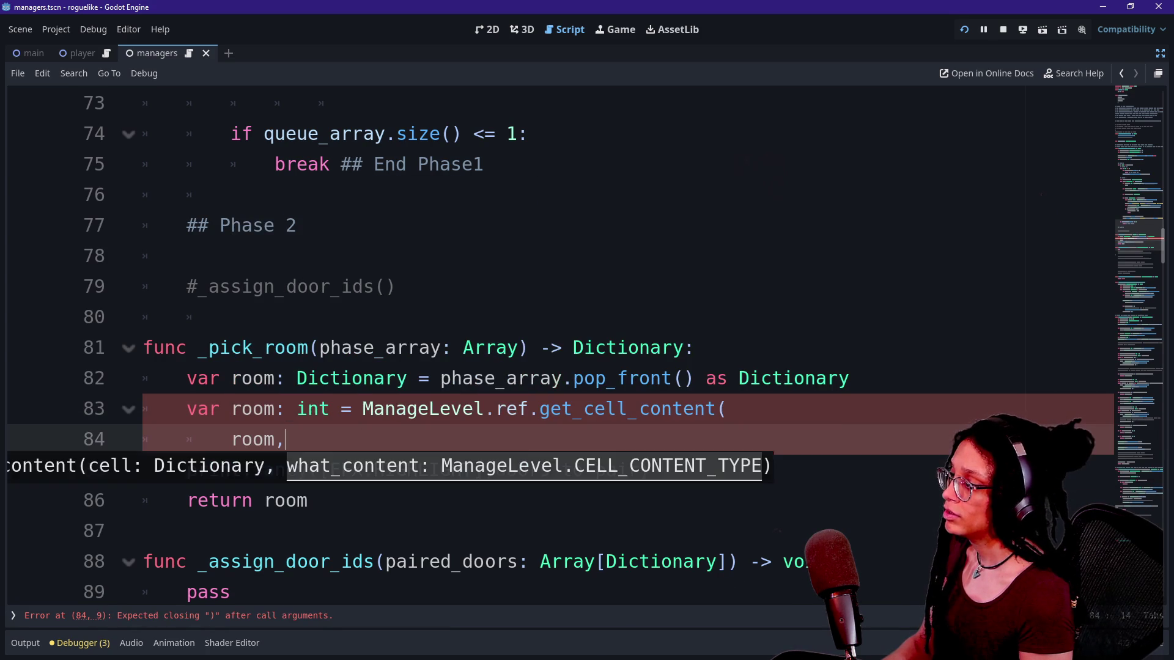
{"action": "type", "text": "MAnage"}
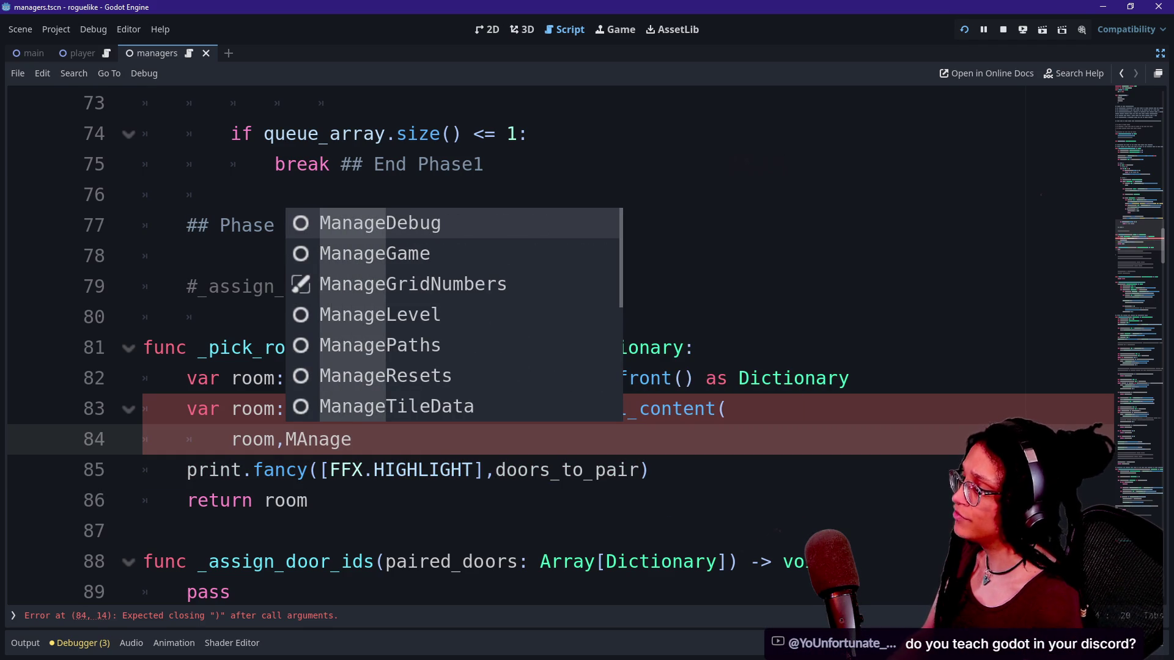
{"action": "key", "text": "BackSpace"}
{"action": "key", "text": "BackSpace"}
{"action": "key", "text": "BackSpace"}
{"action": "type", "text": "anag"}
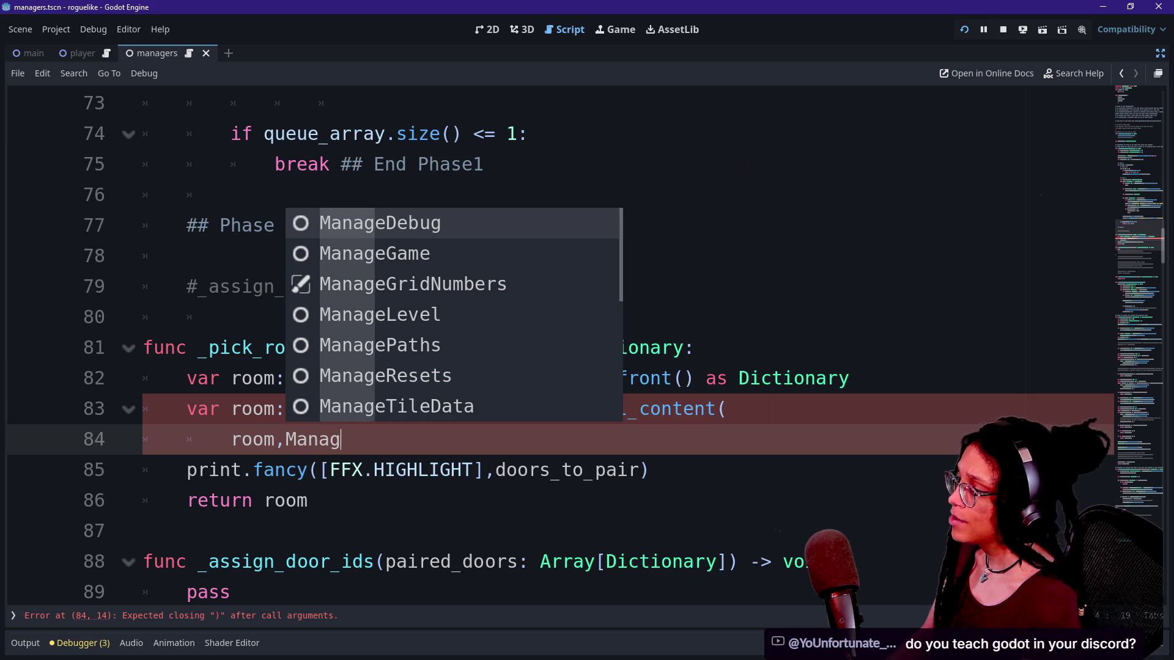
{"action": "type", "text": "e"}
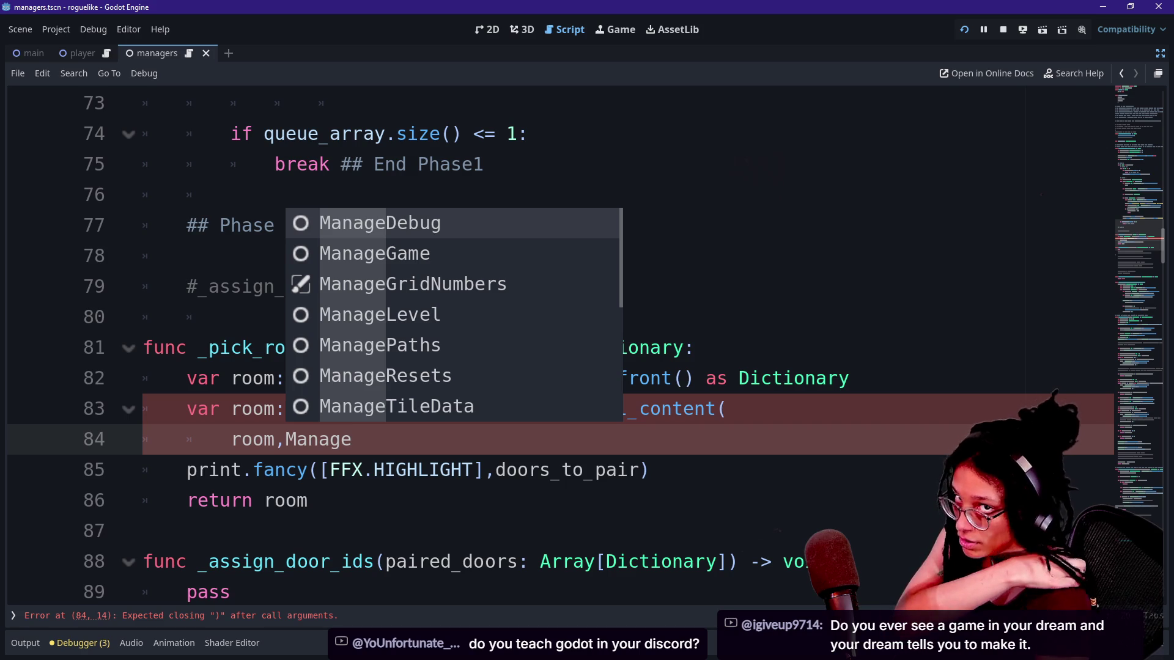
{"action": "type", "text": "j"}
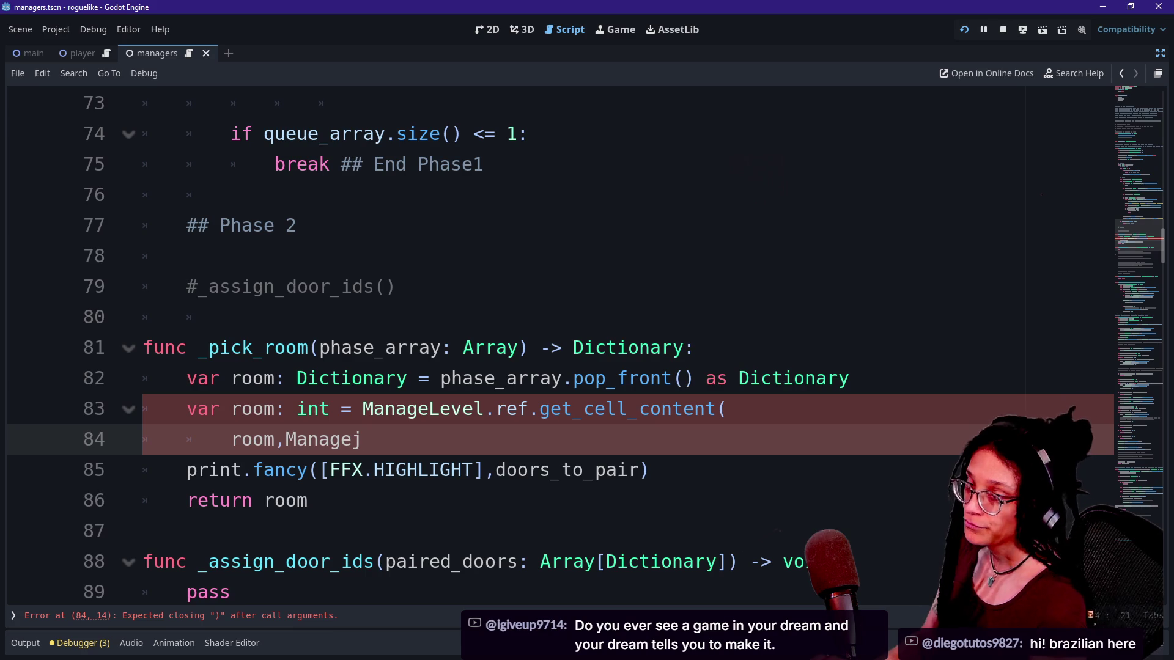
Switch to the browser's Discord tab and open the godot forum channel under Game Engines
{"action": "key", "text": "alt+Tab"}
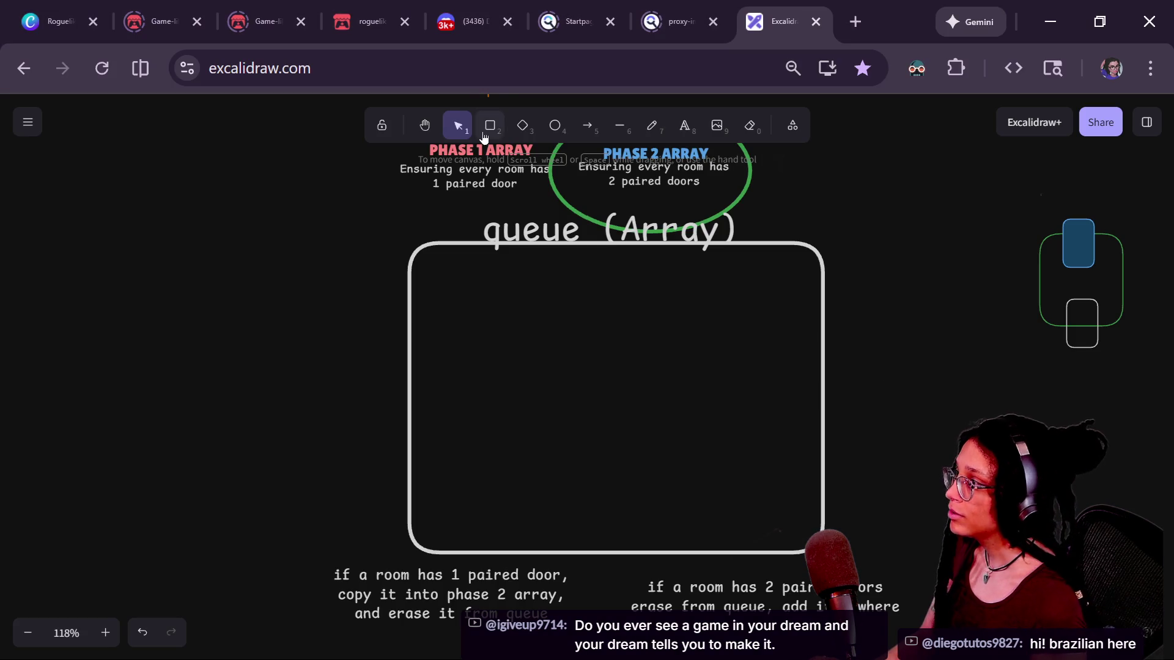
{"action": "left_click", "coordinate": [471, 22]}
{"action": "mouse_move", "coordinate": [202, 358]}
{"action": "scroll", "coordinate": [202, 358], "scroll_direction": "up", "scroll_amount": 2}
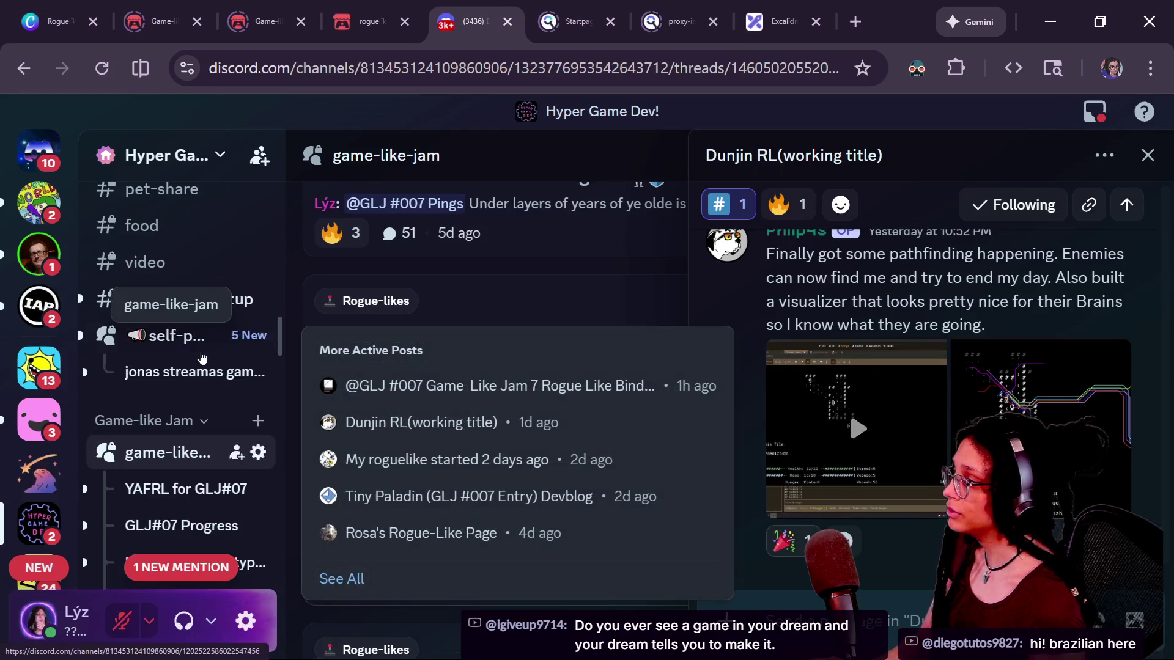
{"action": "scroll", "coordinate": [202, 358], "scroll_direction": "down", "scroll_amount": 2}
{"action": "scroll", "coordinate": [202, 357], "scroll_direction": "down", "scroll_amount": 10}
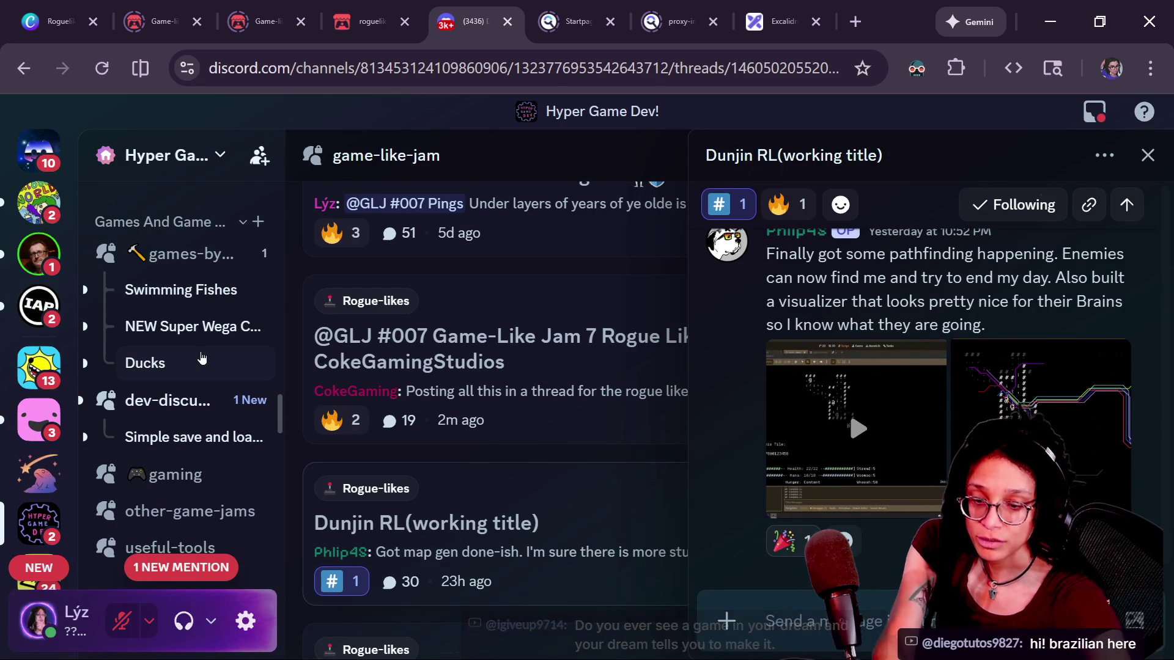
{"action": "scroll", "coordinate": [170, 441], "scroll_direction": "down", "scroll_amount": 5}
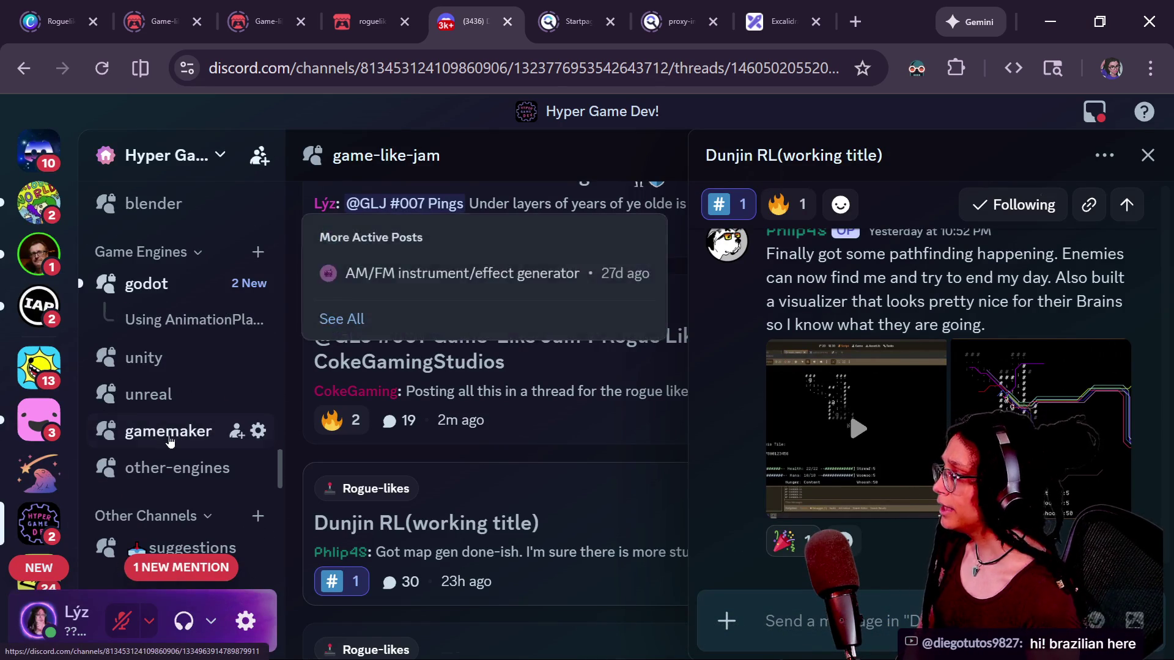
{"action": "scroll", "coordinate": [170, 441], "scroll_direction": "down", "scroll_amount": 2}
{"action": "scroll", "coordinate": [171, 441], "scroll_direction": "up", "scroll_amount": 5}
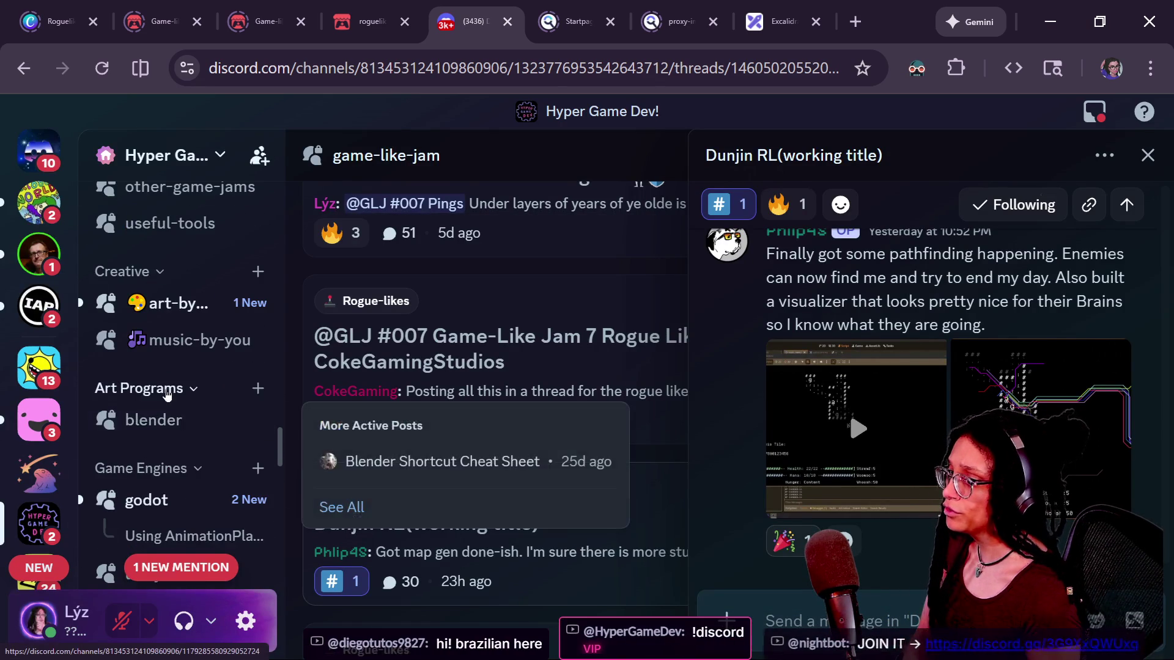
{"action": "scroll", "coordinate": [159, 403], "scroll_direction": "up", "scroll_amount": 2}
{"action": "mouse_move", "coordinate": [159, 401]}
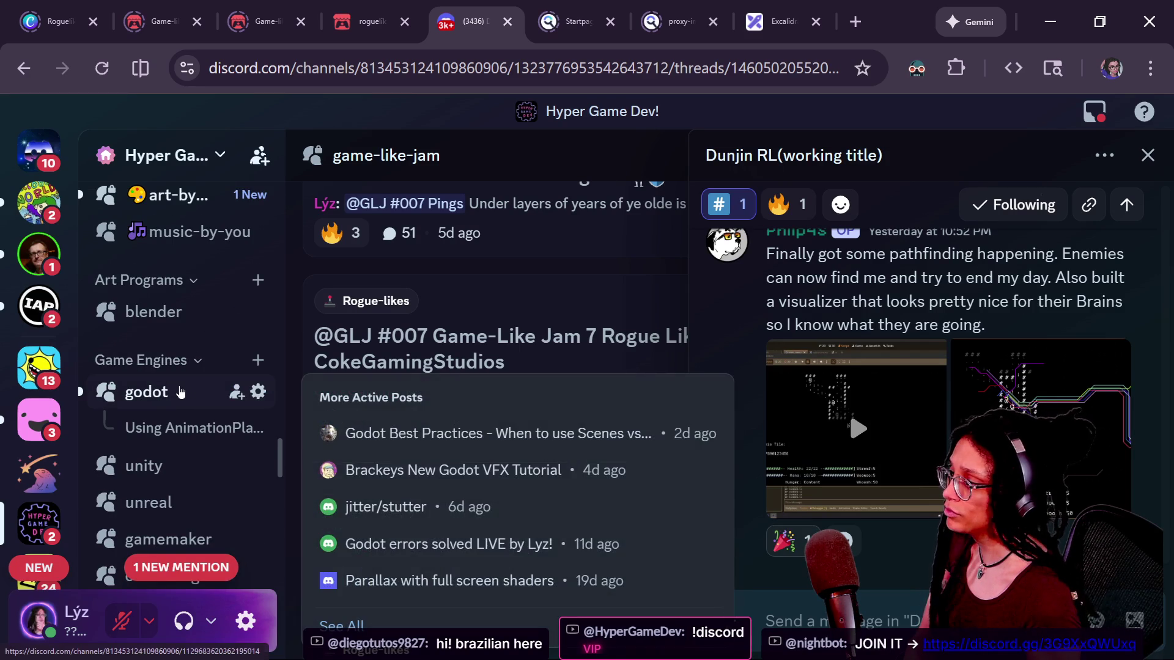
{"action": "left_click", "coordinate": [179, 395]}
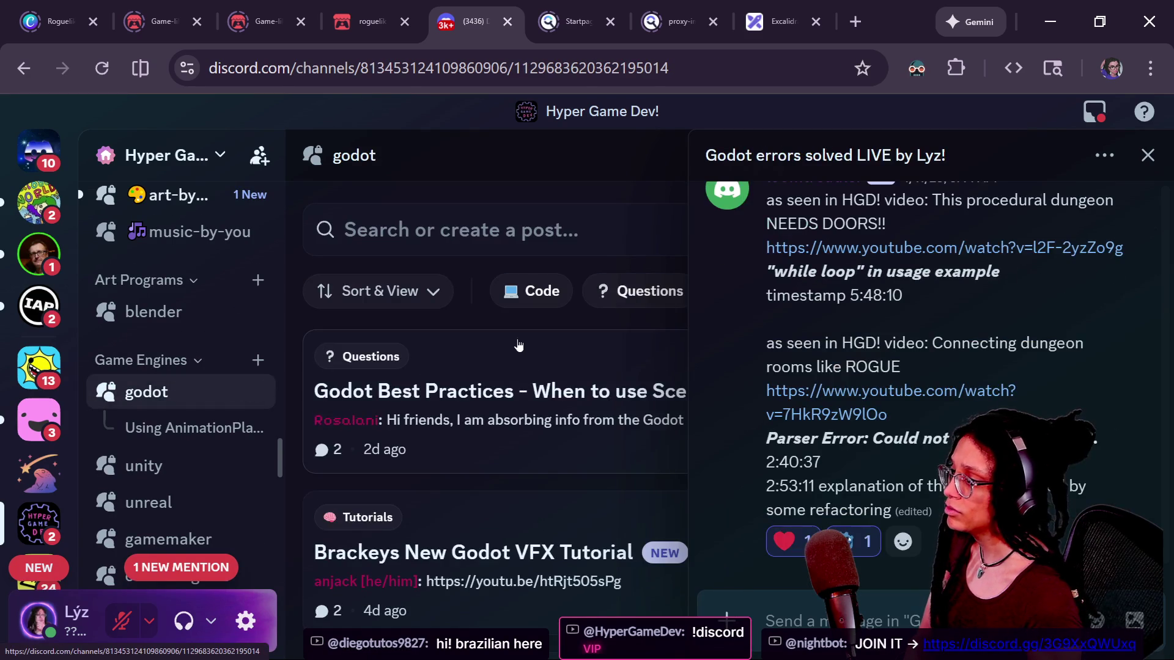
Close the errors-solved thread and start a new forum post draft with placeholder text
{"action": "left_click", "coordinate": [1147, 156]}
{"action": "left_click", "coordinate": [550, 230]}
{"action": "type", "text": "new post"}
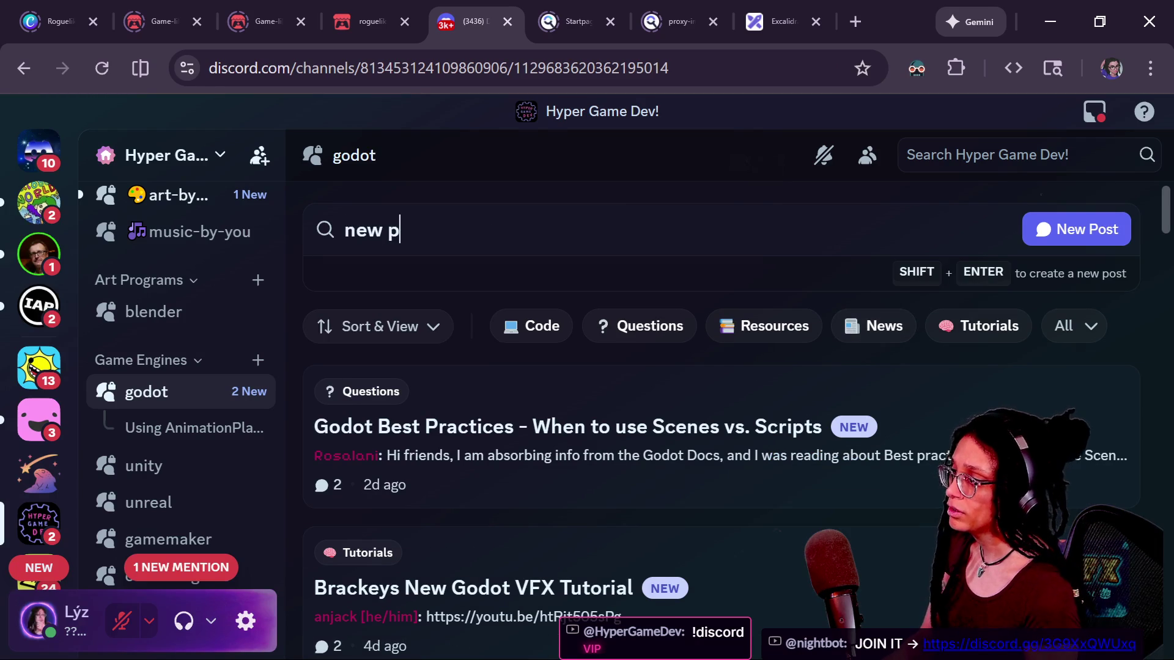
{"action": "left_click", "coordinate": [1076, 230]}
{"action": "type", "text": "swfwfweef"}
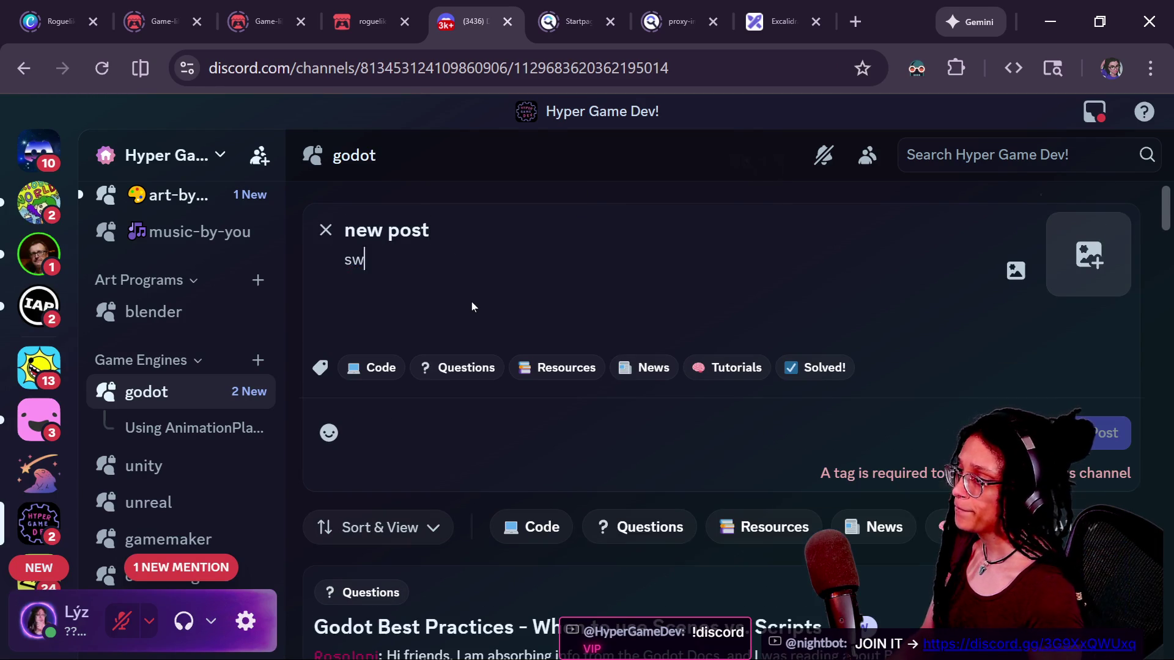
{"action": "type", "text": "wef"}
{"action": "left_click", "coordinate": [382, 368]}
{"action": "left_click", "coordinate": [382, 368]}
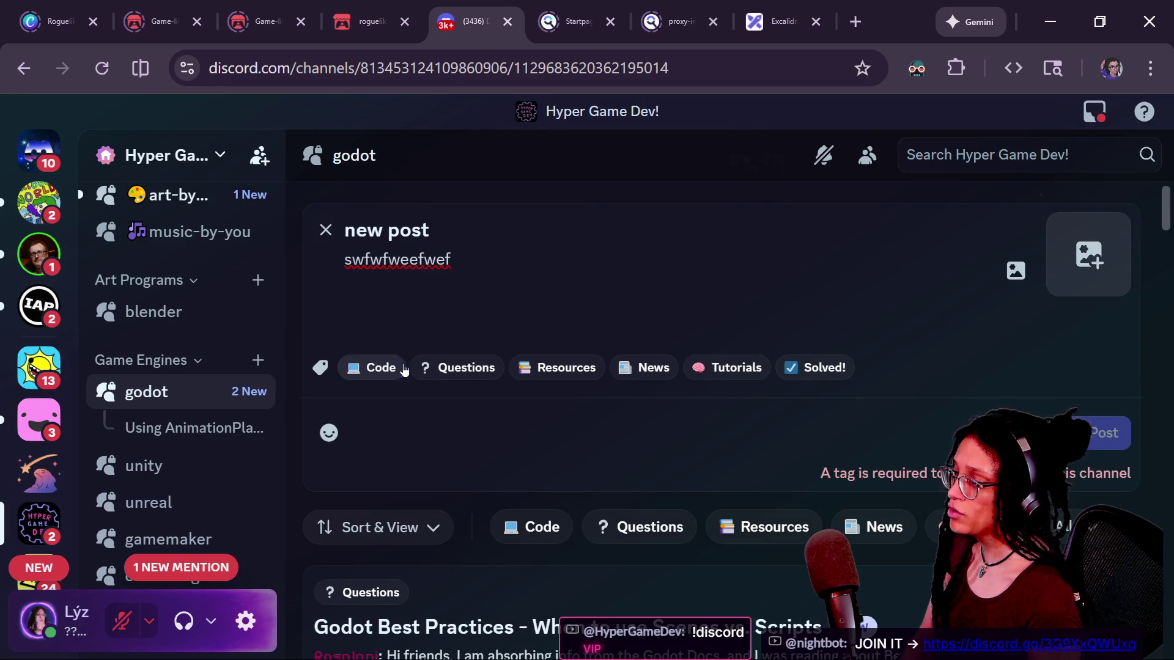
{"action": "left_click", "coordinate": [425, 369]}
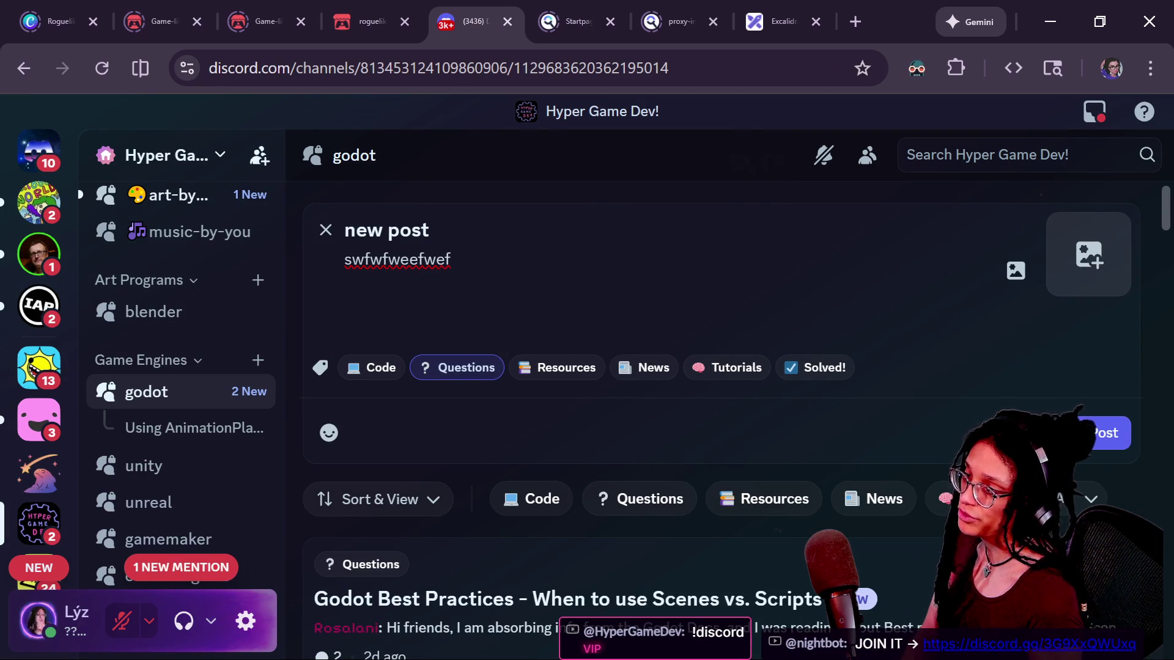
{"action": "key", "text": "shift+Return"}
{"action": "key", "text": "shift+Return"}
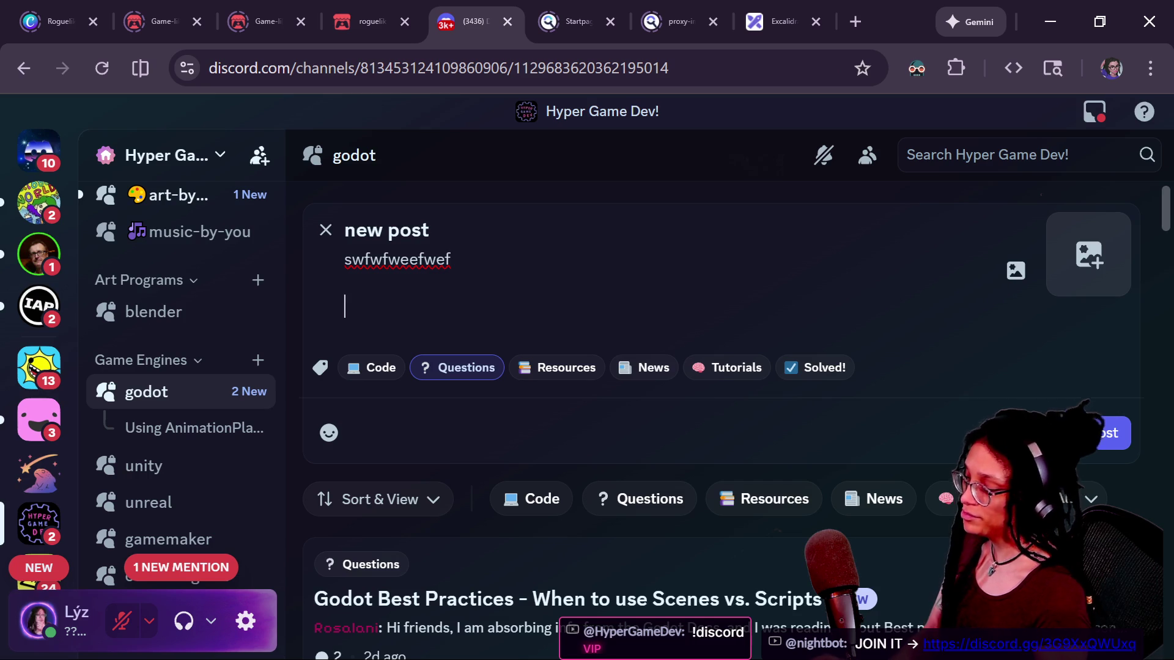
{"action": "type", "text": "@Godot H"}
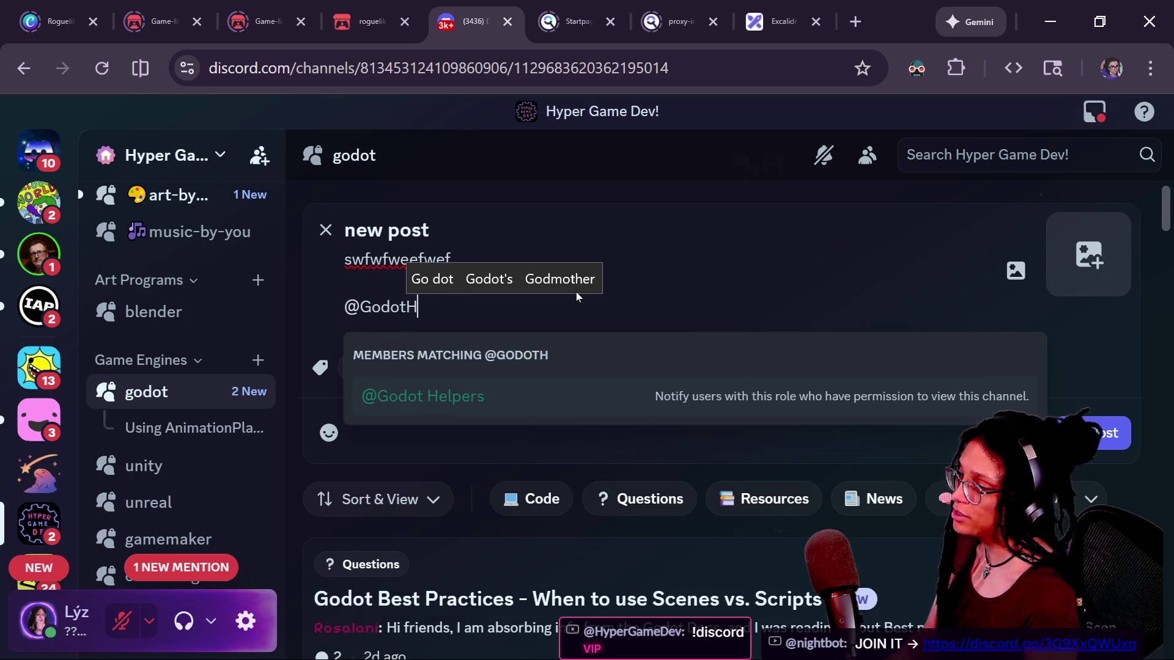
{"action": "key", "text": "Return"}
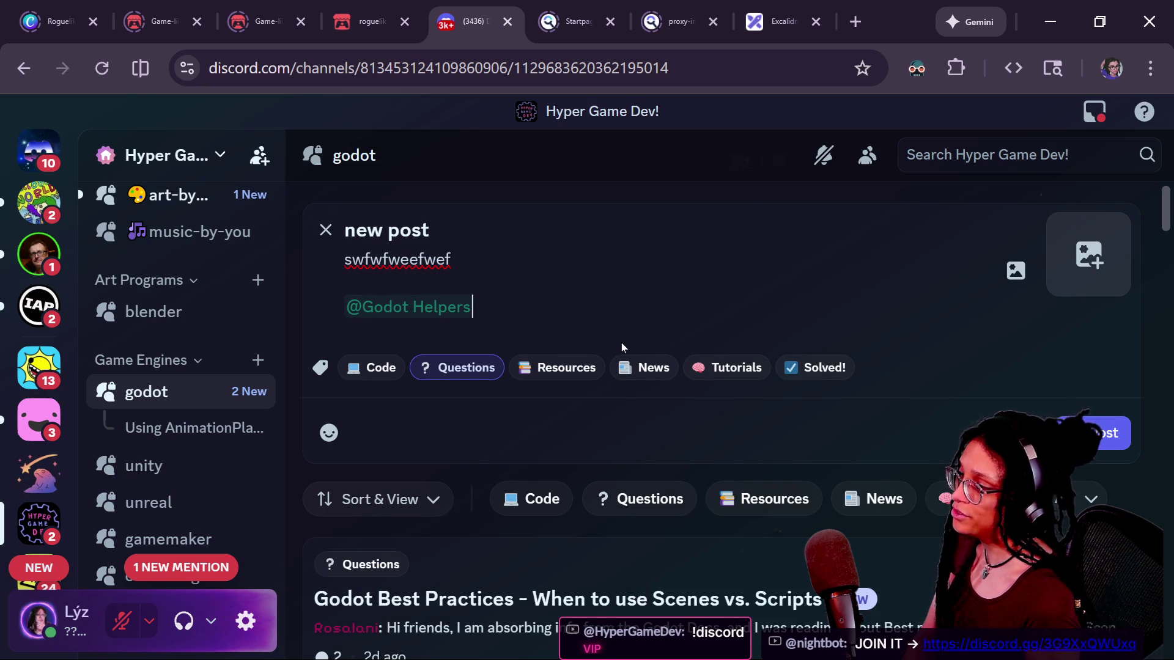
Clear the draft's body text and discard the new post
{"action": "key", "text": "shift+Up"}
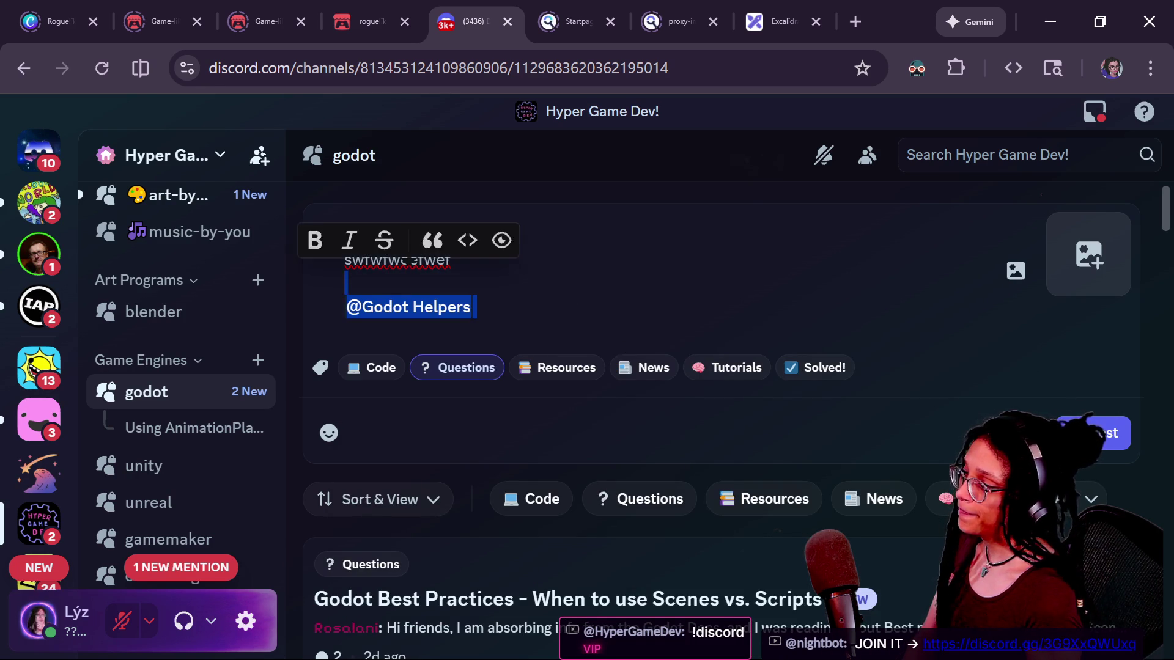
{"action": "key", "text": "shift+Down"}
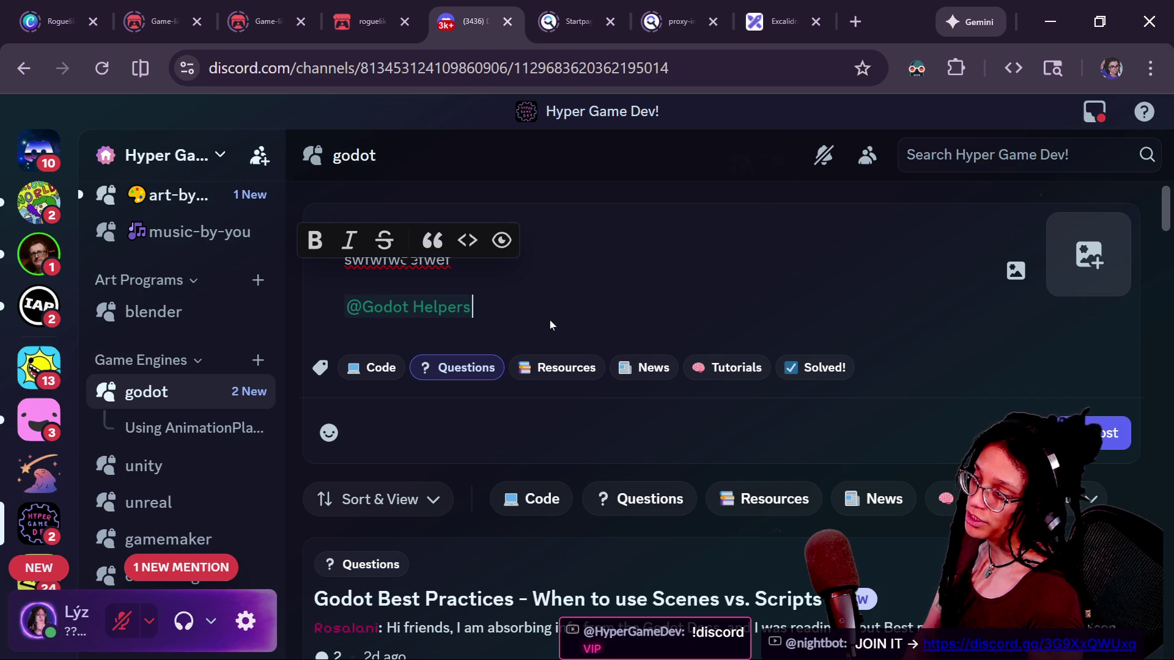
{"action": "key", "text": "Up"}
{"action": "key", "text": "Up"}
{"action": "key", "text": "Up"}
{"action": "key", "text": "Down"}
{"action": "key", "text": "Down"}
{"action": "key", "text": "shift+Up"}
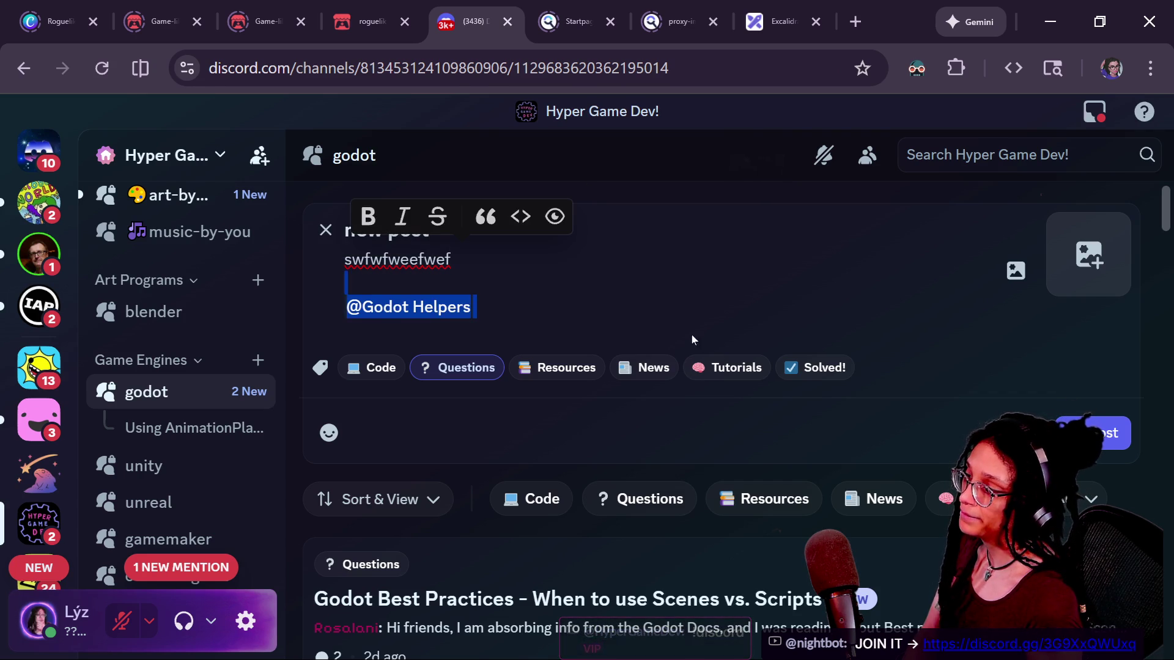
{"action": "key", "text": "ctrl+a"}
{"action": "key", "text": "BackSpace"}
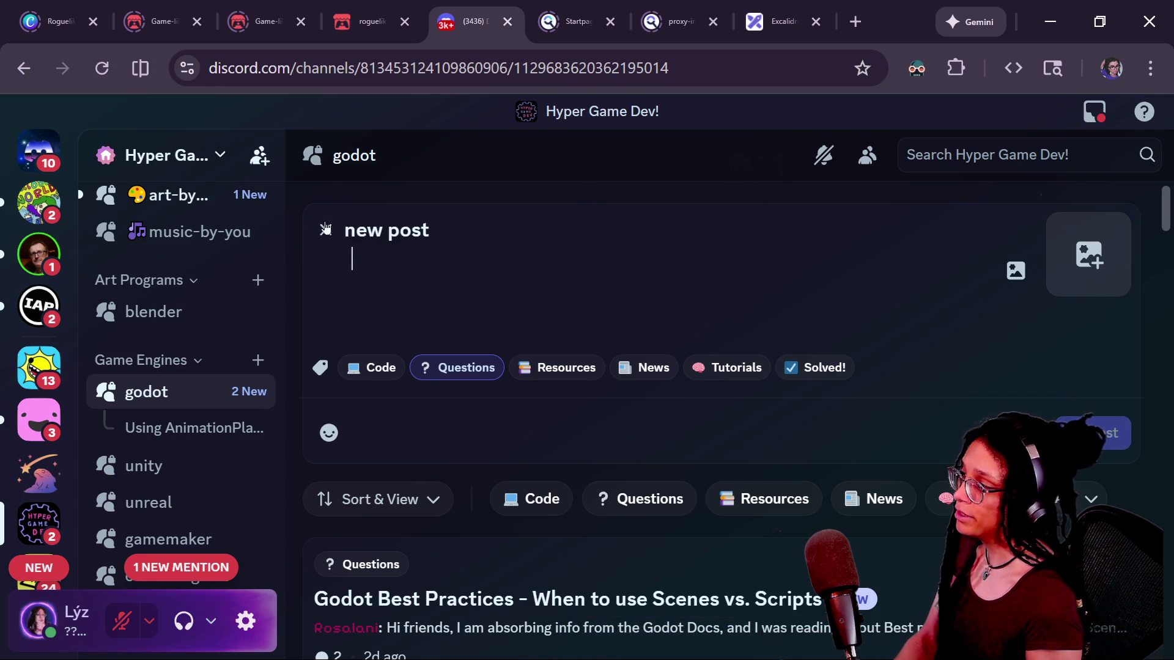
{"action": "left_click", "coordinate": [327, 226]}
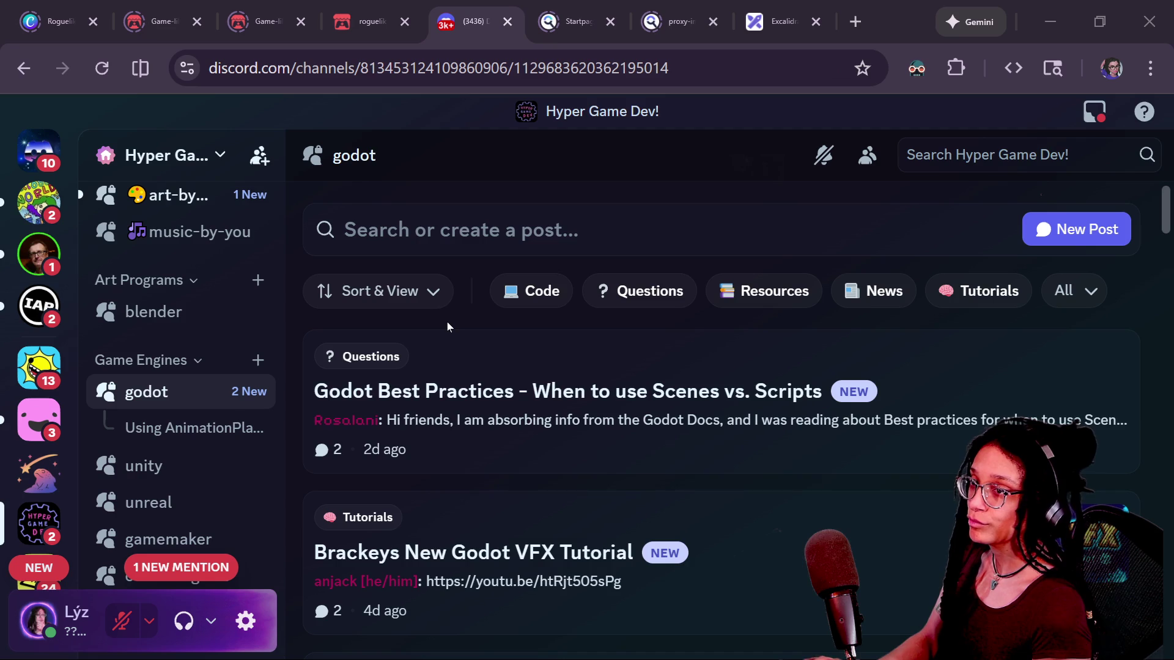
Back in Godot, complete line 84 as ManageLevel.ref.CELL_CONTENT_TYPE.ID)
{"action": "key", "text": "alt+Tab"}
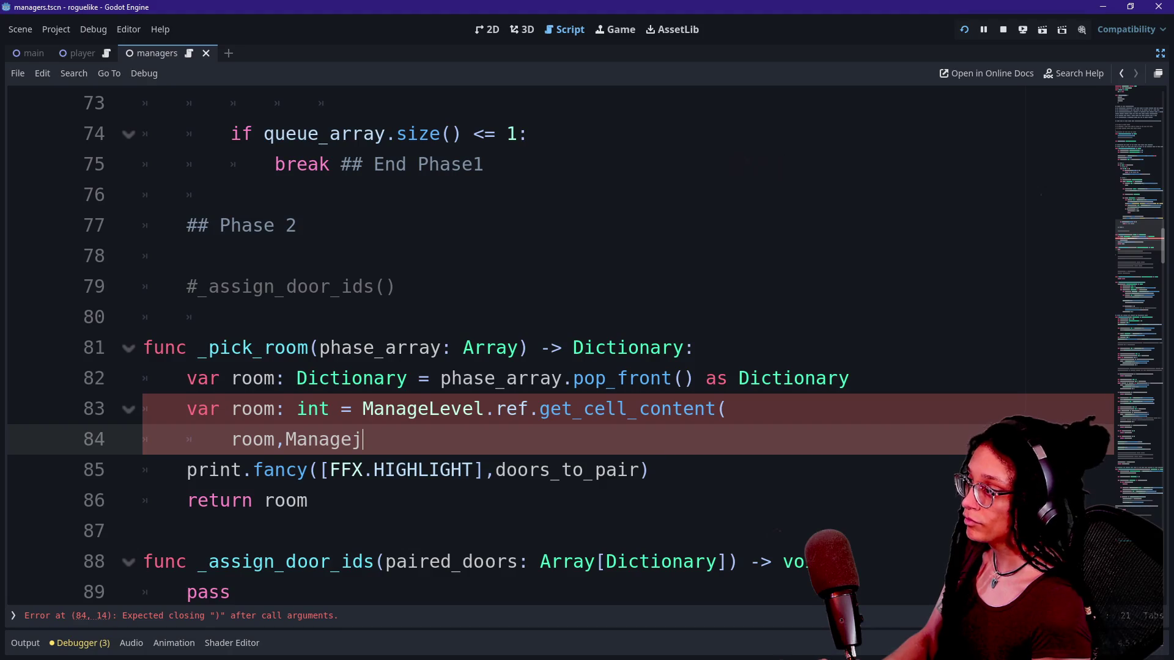
{"action": "key", "text": "BackSpace"}
{"action": "type", "text": "Le"}
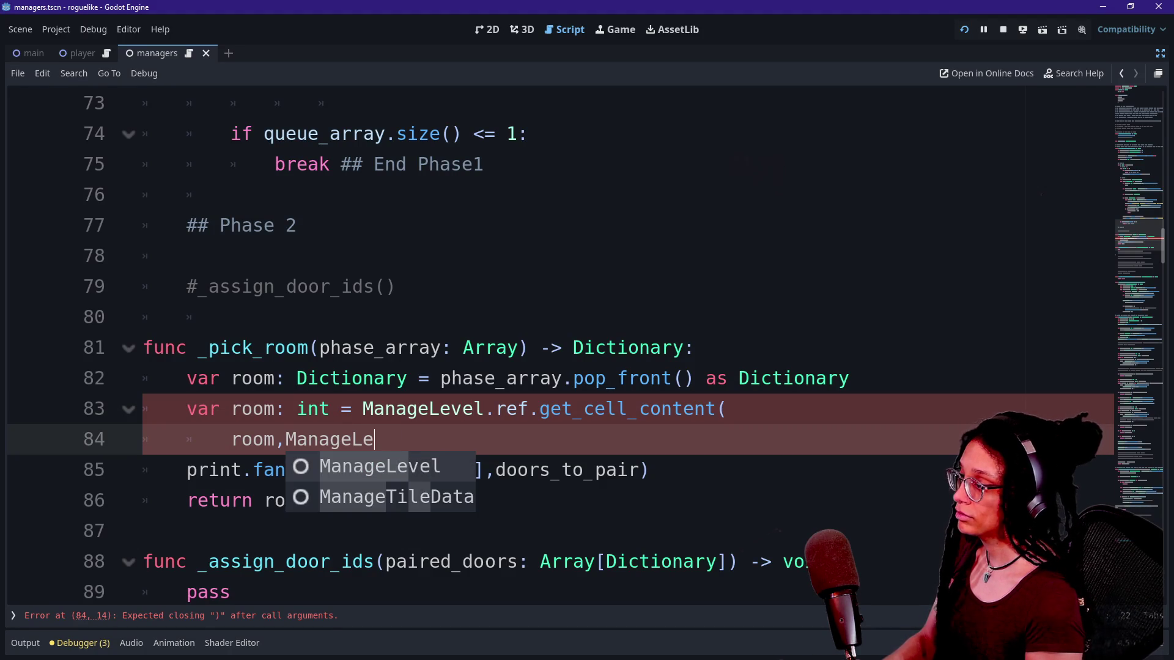
{"action": "type", "text": "vel.ref."}
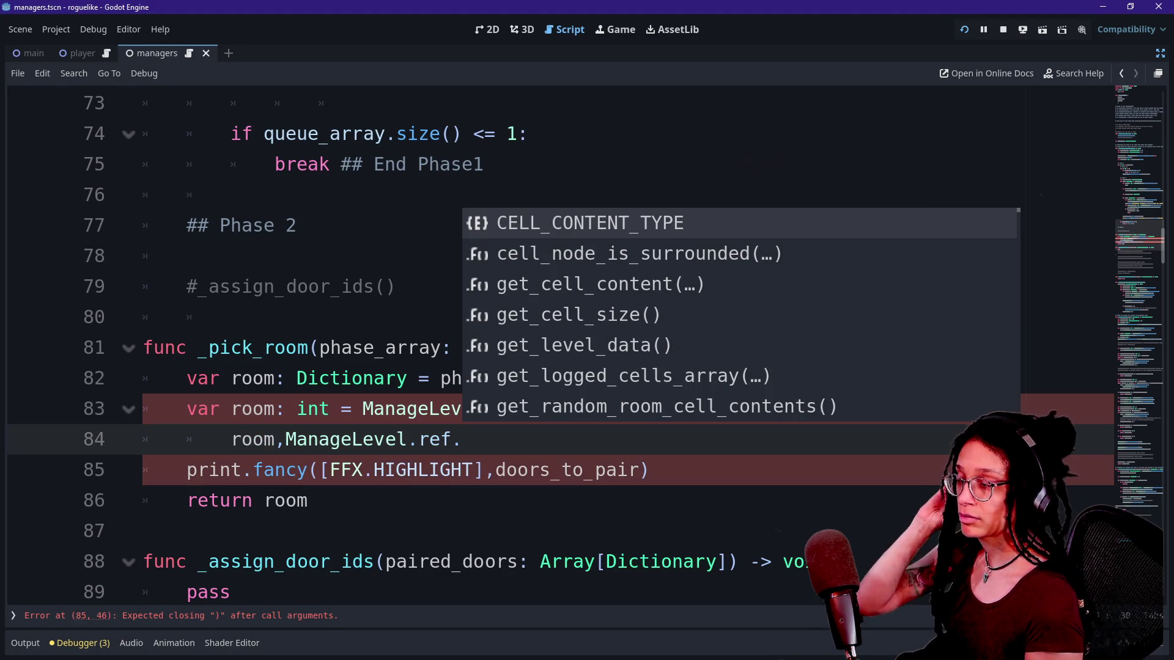
{"action": "key", "text": "Return"}
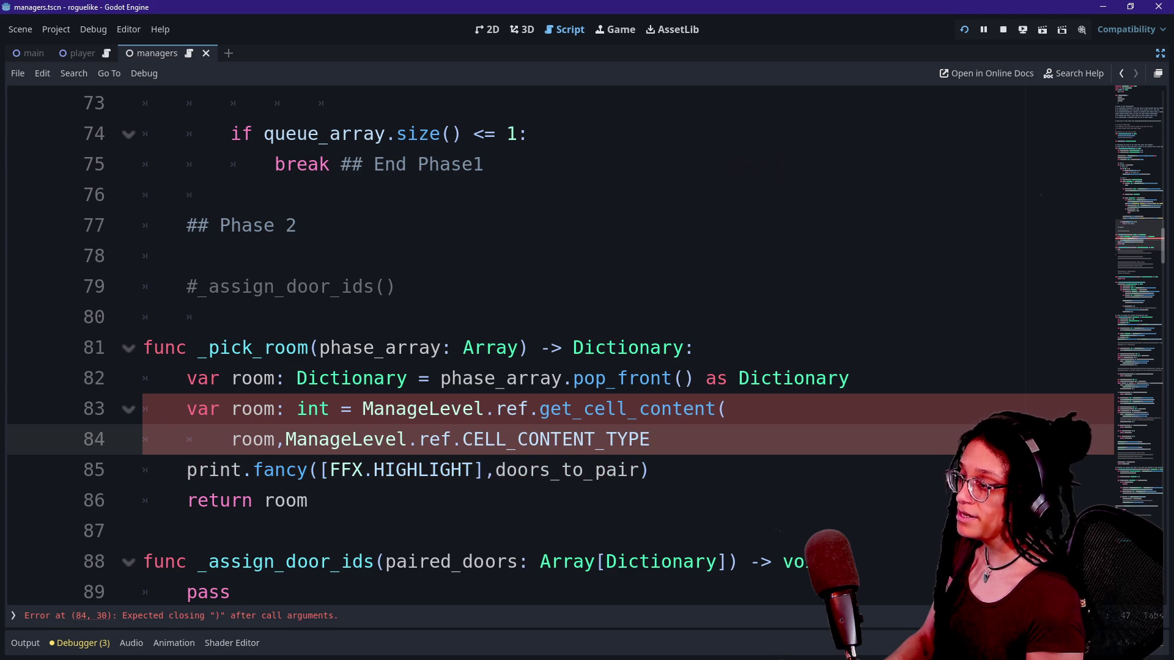
{"action": "type", "text": "."}
{"action": "key", "text": "Down"}
{"action": "key", "text": "Down"}
{"action": "key", "text": "Return"}
{"action": "type", "text": ")"}
Rename line 83's variable to room_id and remove doors_to_pair from the print call
{"action": "scroll", "coordinate": [440, 439], "scroll_direction": "down", "scroll_amount": 1}
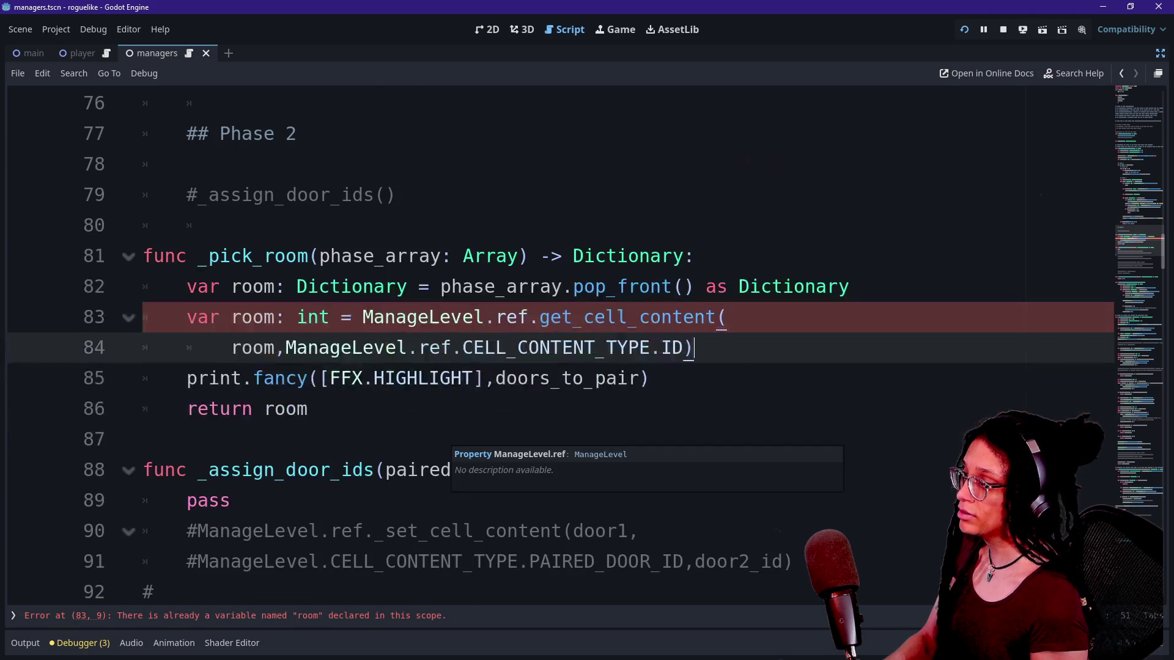
{"action": "left_click", "coordinate": [275, 317]}
{"action": "type", "text": "_id"}
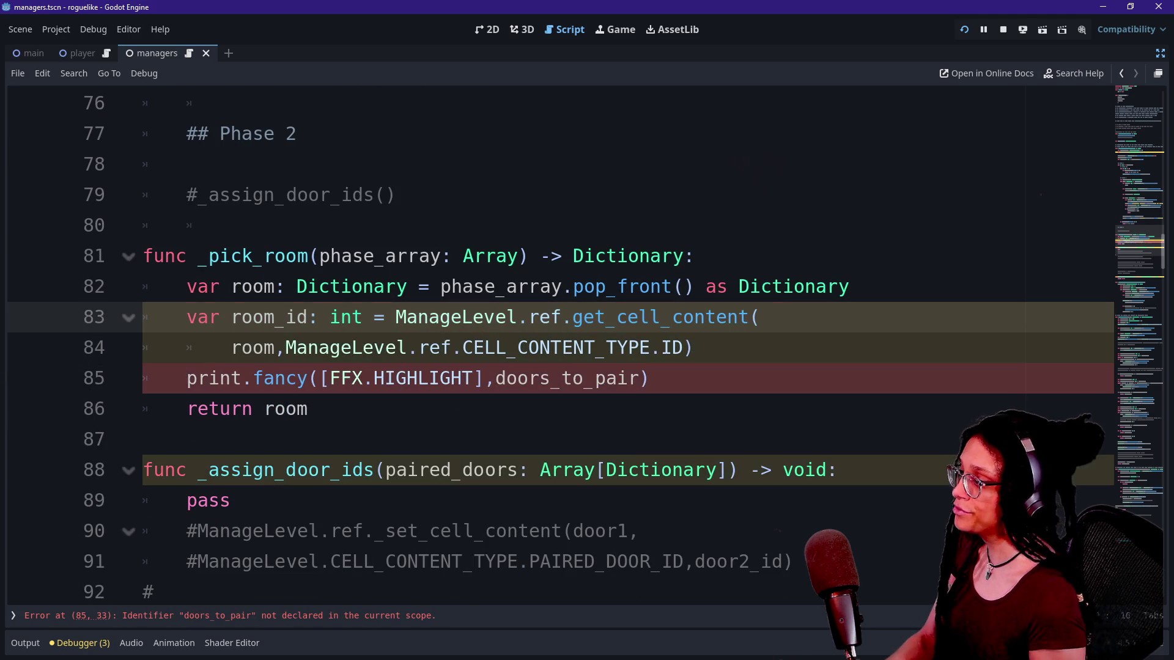
{"action": "left_click", "coordinate": [308, 409]}
{"action": "mouse_move", "coordinate": [495, 378]}
{"action": "left_mouse_down"}
{"action": "mouse_move", "coordinate": [597, 348]}
{"action": "mouse_move", "coordinate": [648, 378]}
{"action": "left_mouse_up"}
{"action": "type", "text": "d"}
{"action": "key", "text": "BackSpace"}
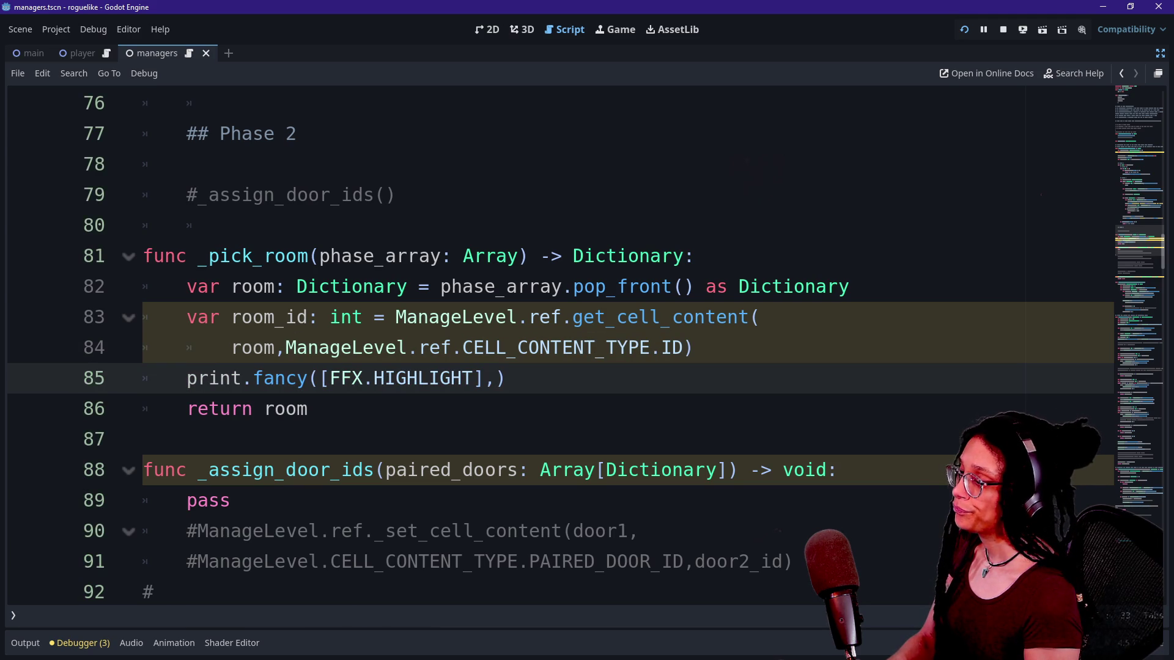
Start the print.fancy message with a bold 'Chose Room' label followed by str(room_id)
{"action": "type", "text": "Ch"}
{"action": "key", "text": "BackSpace"}
{"action": "key", "text": "BackSpace"}
{"action": "type", "text": "\"Chos"}
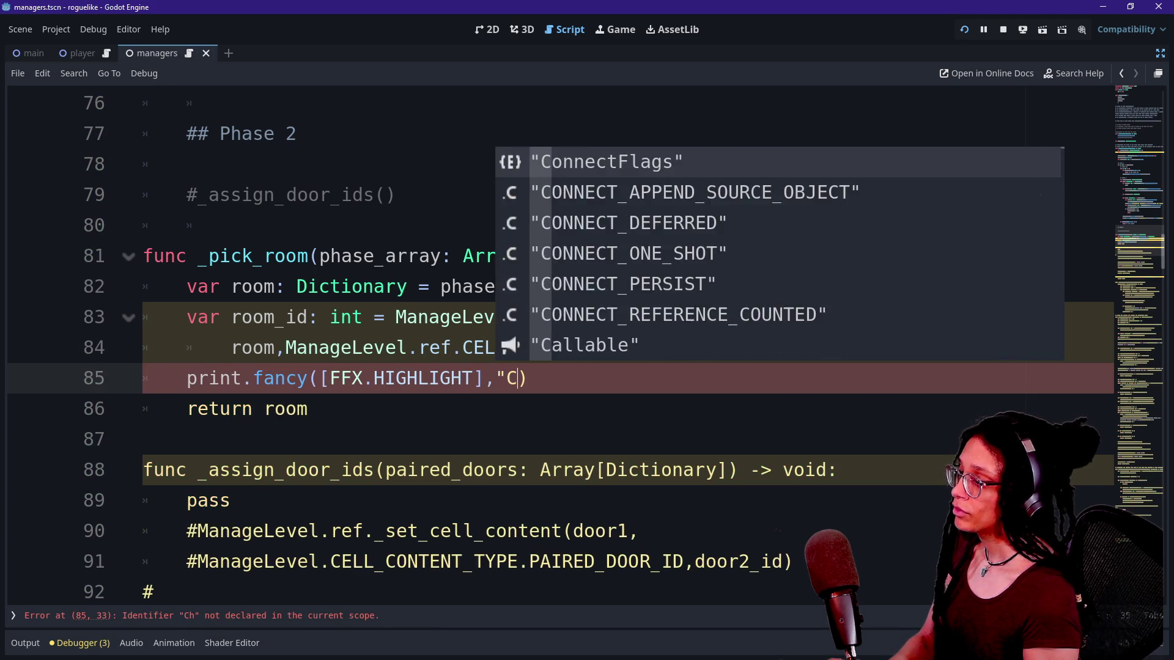
{"action": "type", "text": "e room"}
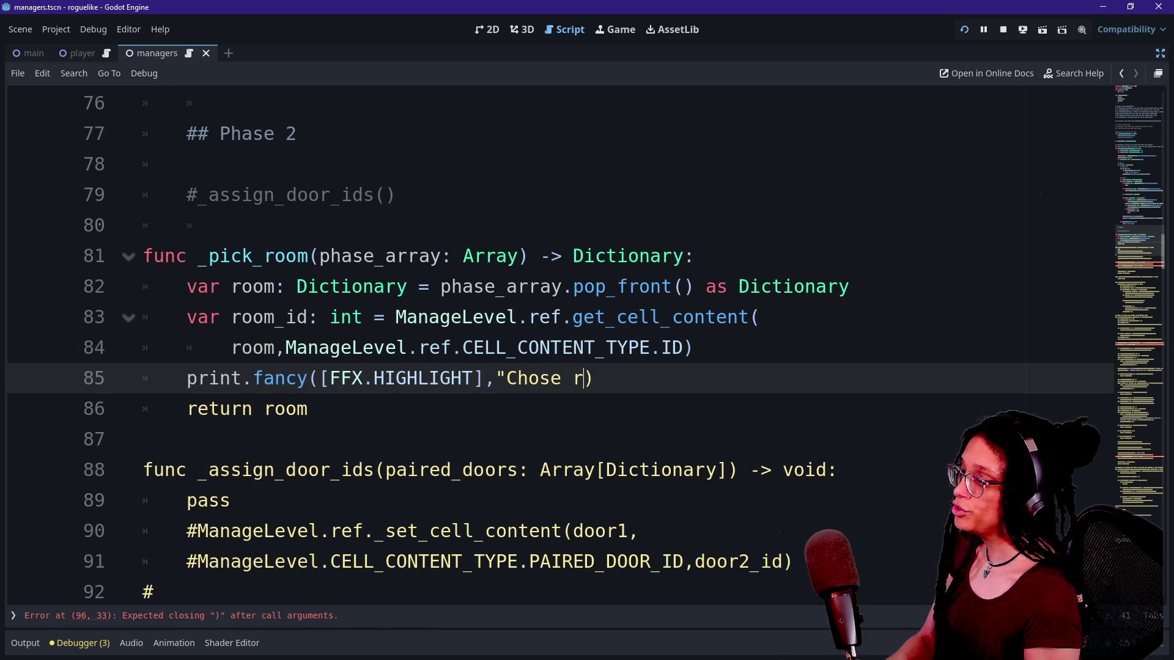
{"action": "key", "text": "BackSpace"}
{"action": "key", "text": "BackSpace"}
{"action": "key", "text": "BackSpace"}
{"action": "type", "text": "[b]Ro"}
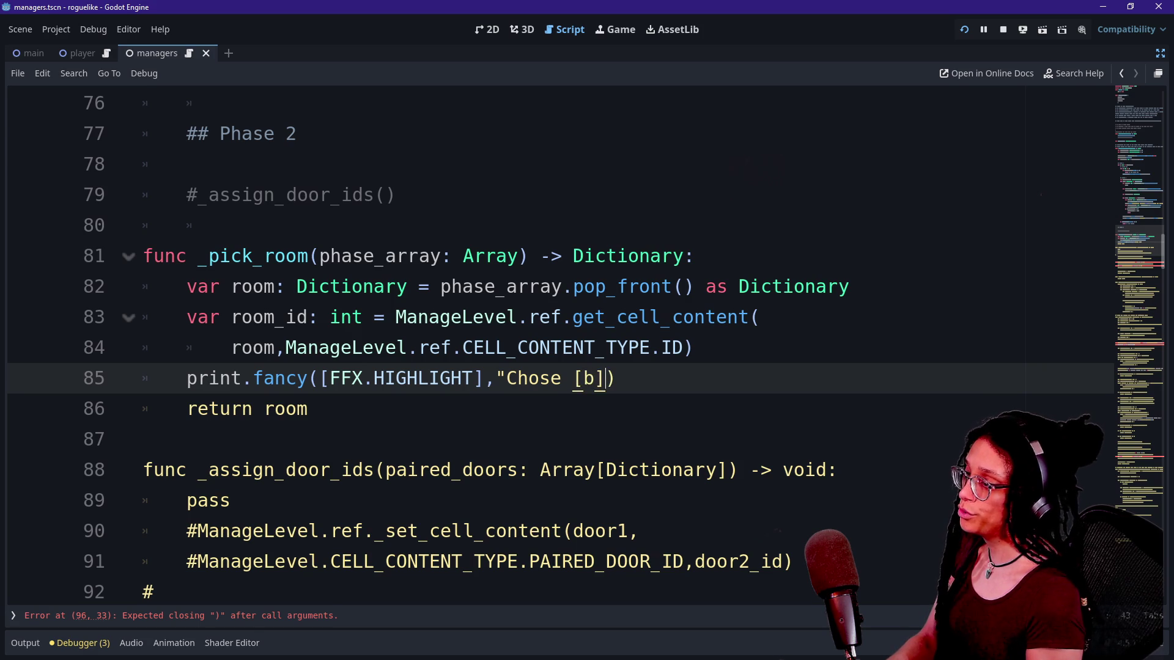
{"action": "type", "text": "om"}
{"action": "type", "text": "\",str("}
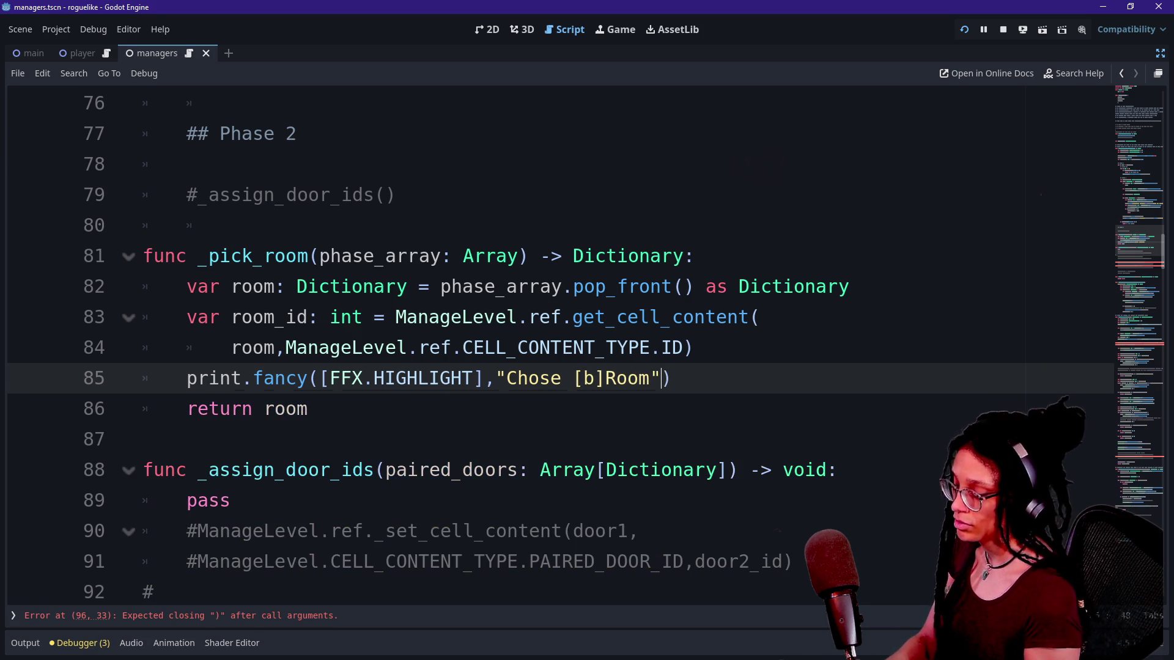
{"action": "type", "text": "room_id)"}
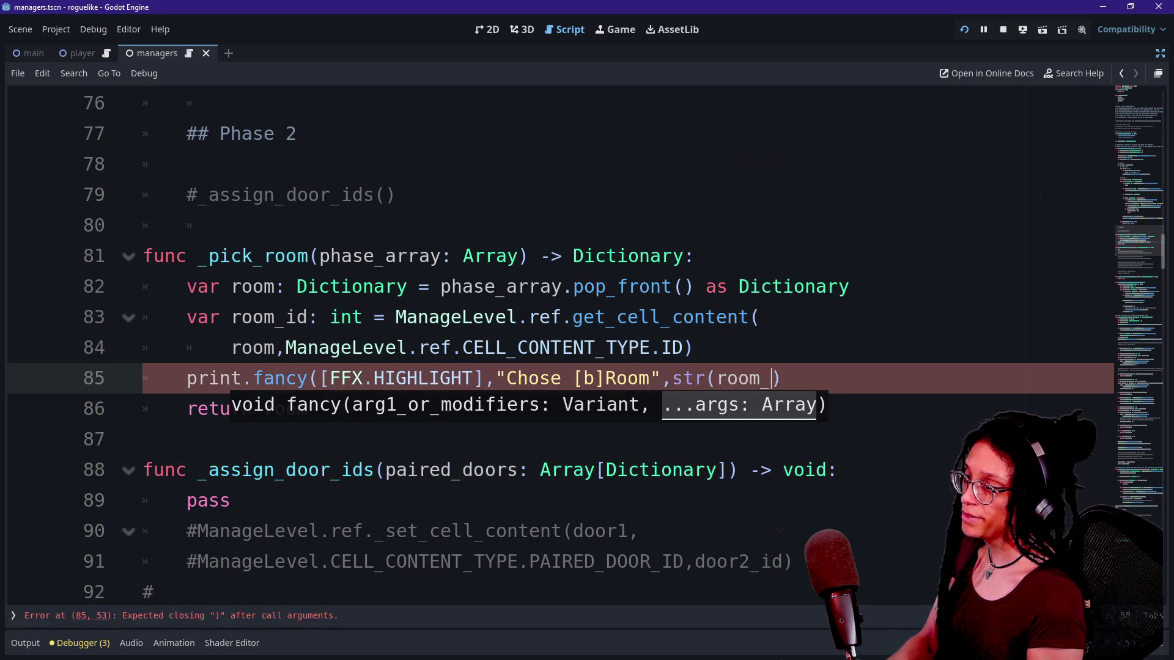
{"action": "type", "text": ",\""}
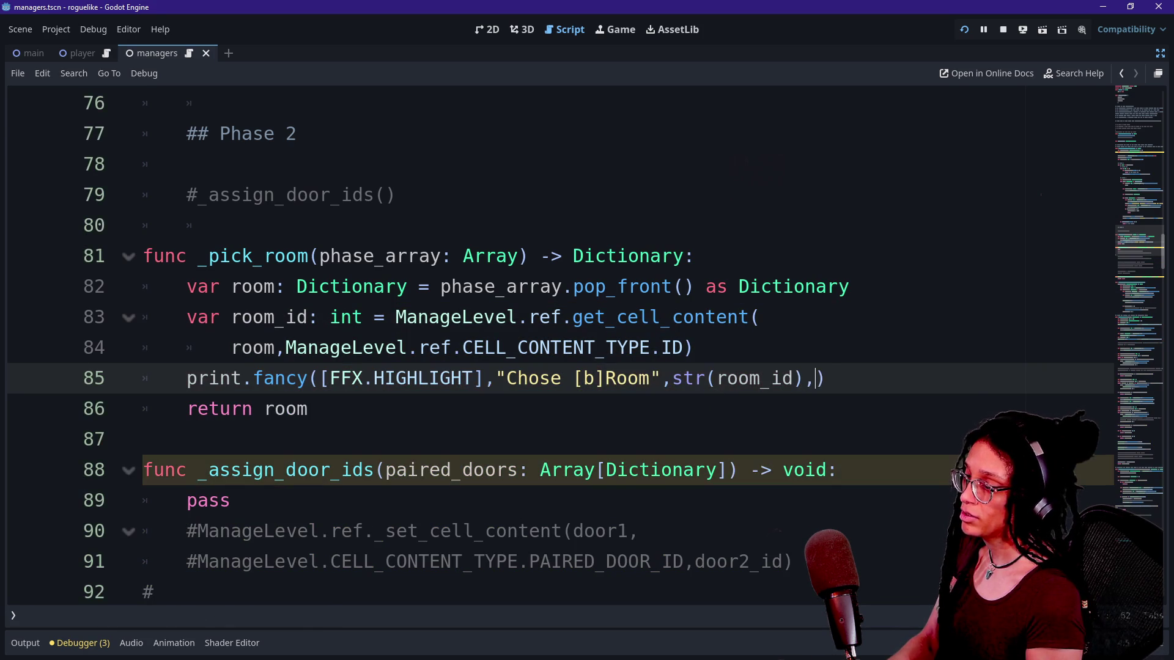
{"action": "type", "text": "/b]"}
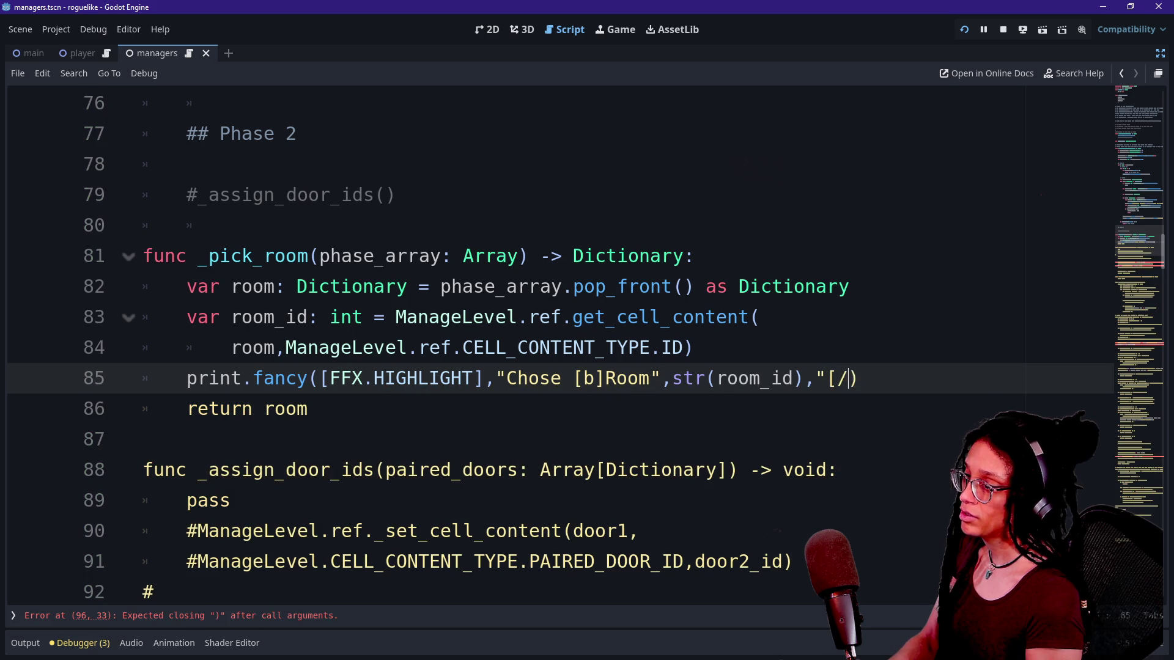
{"action": "key", "text": "BackSpace"}
{"action": "type", "text": "]"}
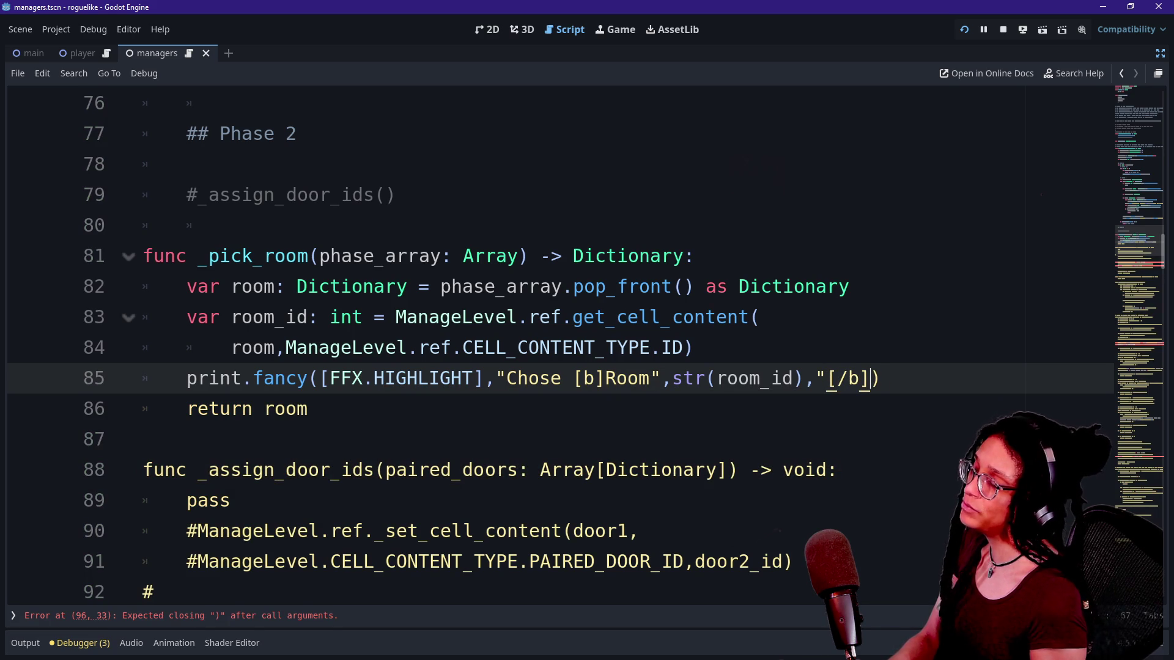
Append 'for pairing...' and replace the stray colon with a closing quote
{"action": "mouse_move", "coordinate": [758, 381]}
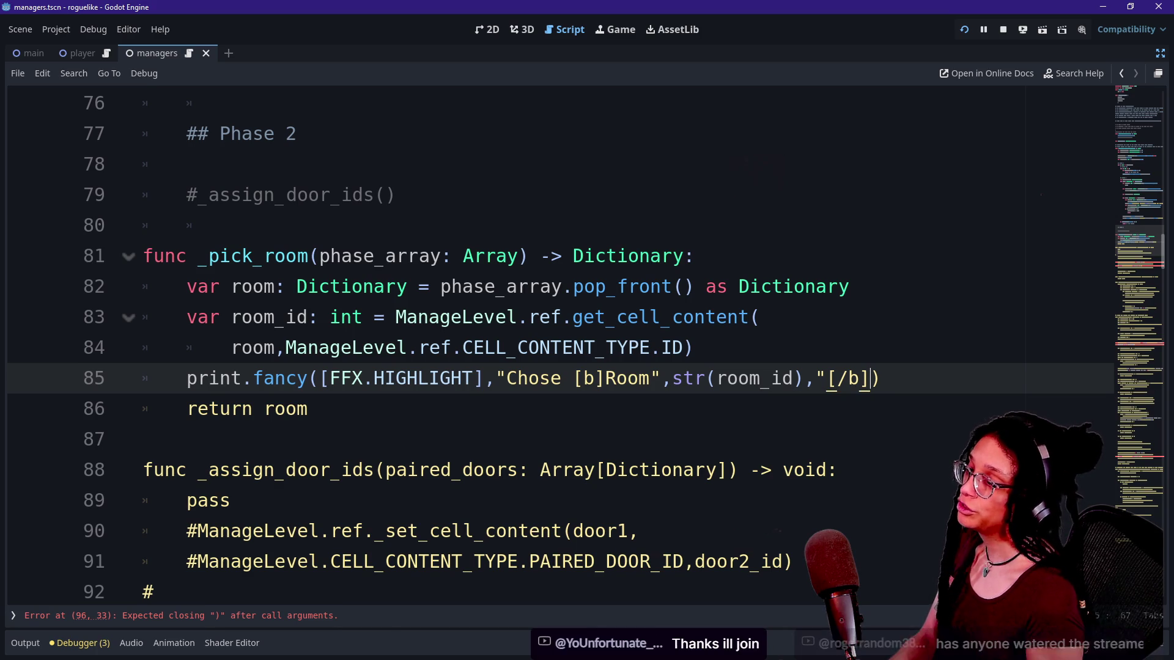
{"action": "type", "text": "for pairing..."}
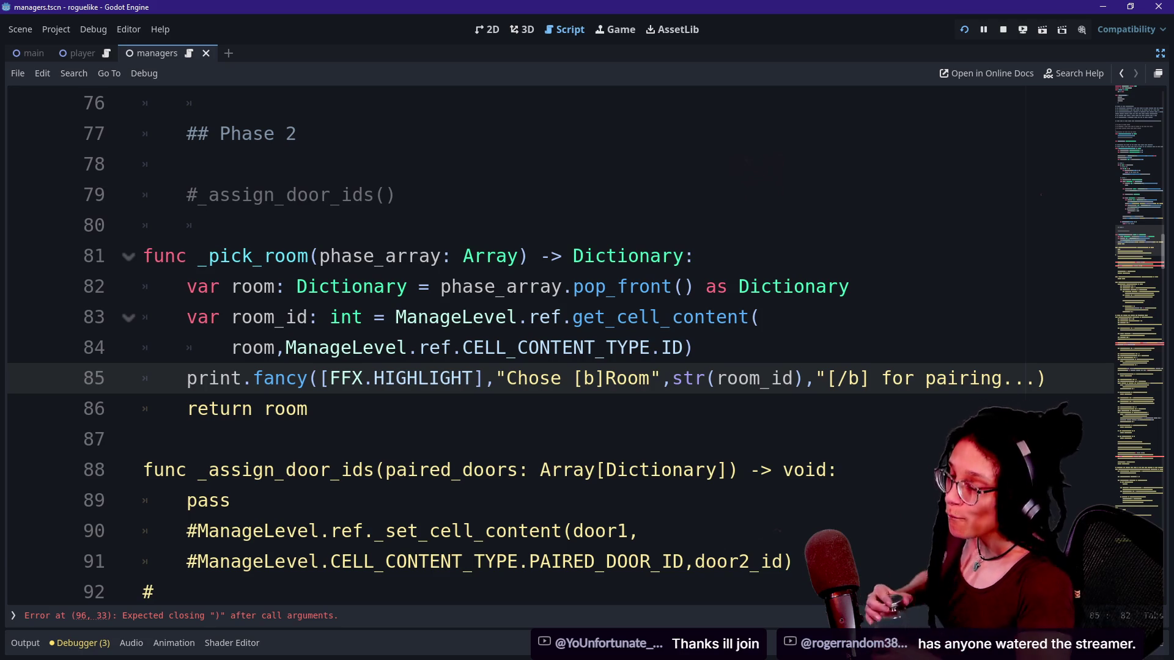
{"action": "key", "text": "Right"}
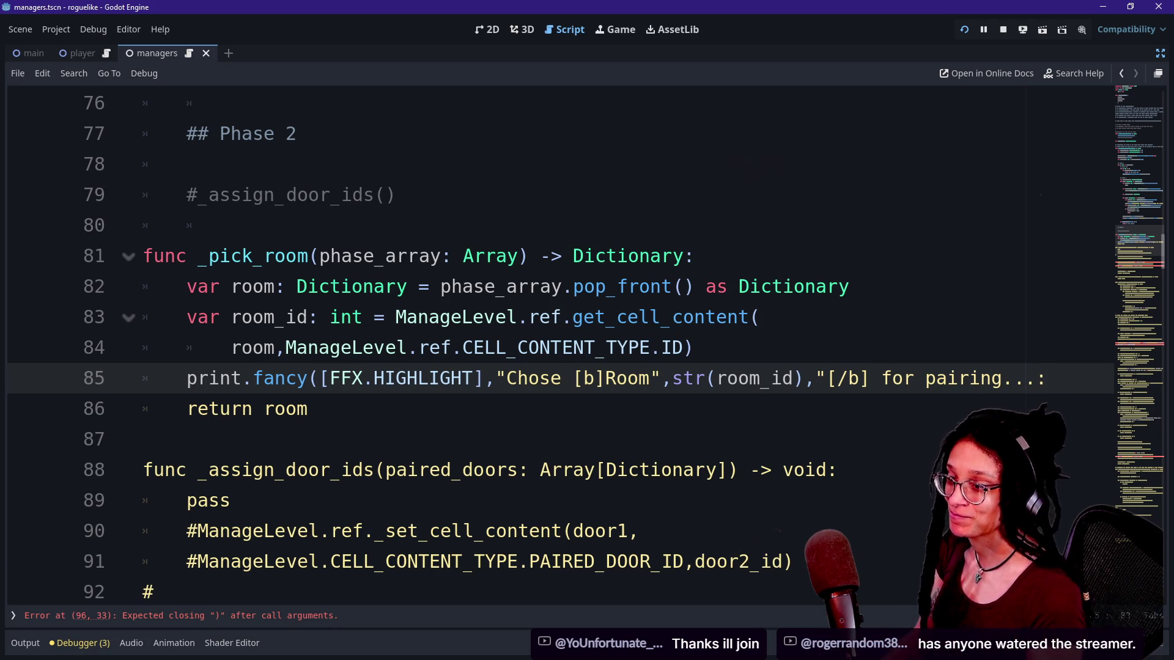
{"action": "key", "text": "BackSpace"}
{"action": "type", "text": "\""}
{"action": "left_click", "coordinate": [694, 348]}
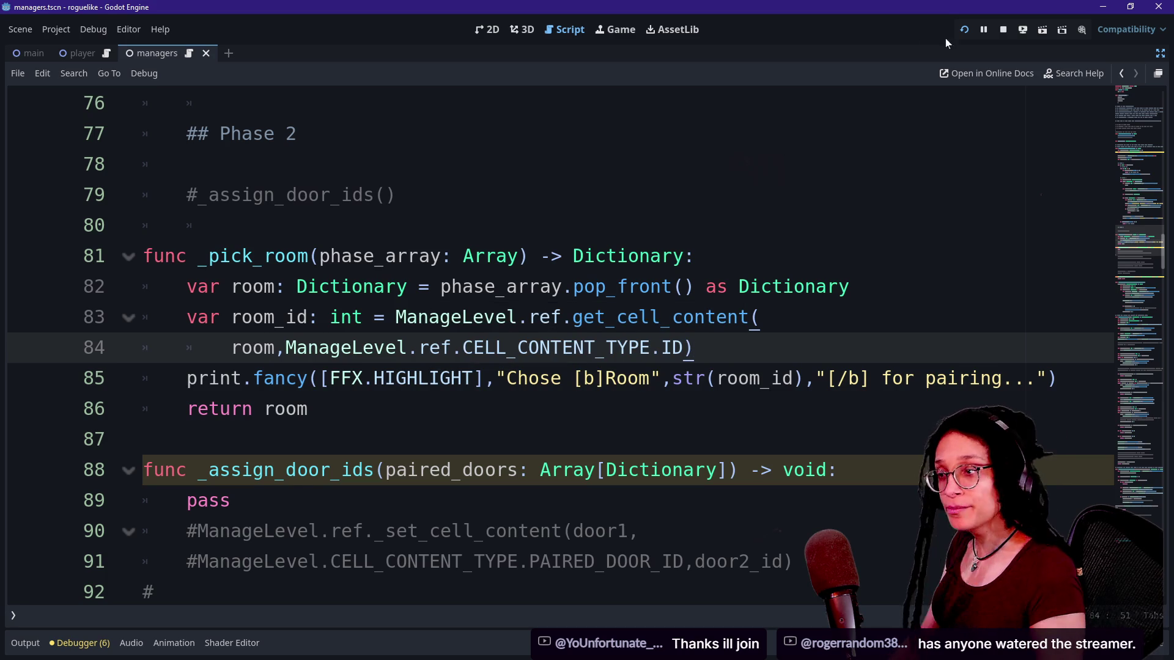
Scroll up to the Phase 1 comment above the doors_to_pair block and begin editing it
{"action": "scroll", "coordinate": [550, 342], "scroll_direction": "up", "scroll_amount": 5}
{"action": "scroll", "coordinate": [550, 343], "scroll_direction": "up", "scroll_amount": 4}
{"action": "scroll", "coordinate": [550, 342], "scroll_direction": "up", "scroll_amount": 2}
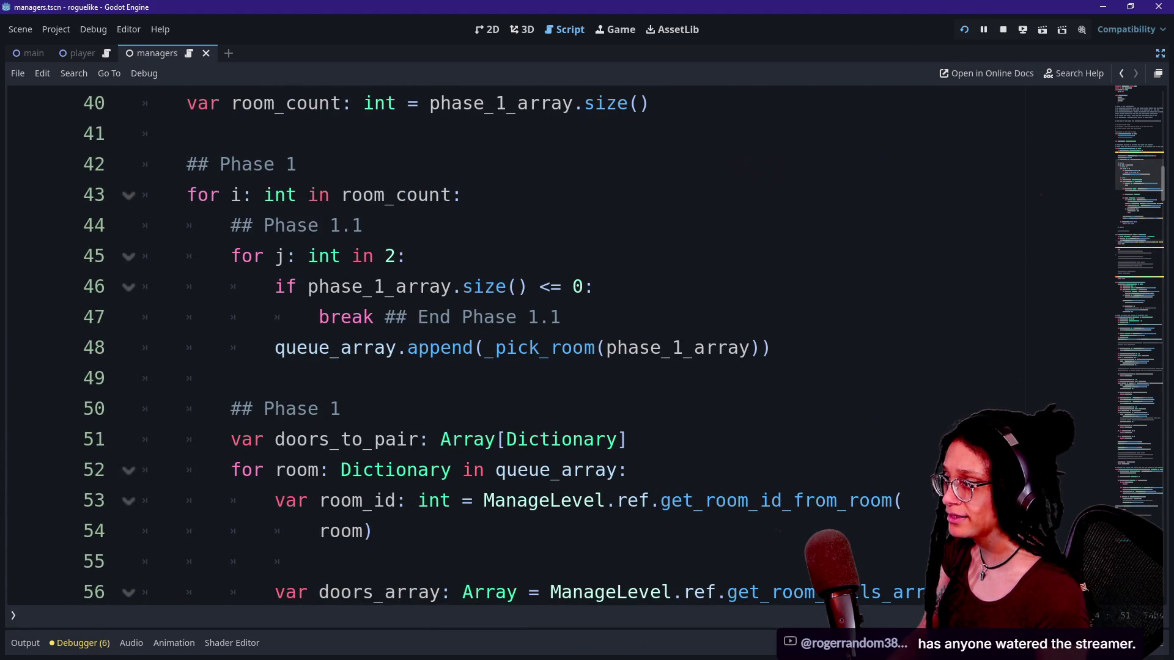
{"action": "scroll", "coordinate": [551, 343], "scroll_direction": "down", "scroll_amount": 1}
{"action": "left_click", "coordinate": [428, 256]}
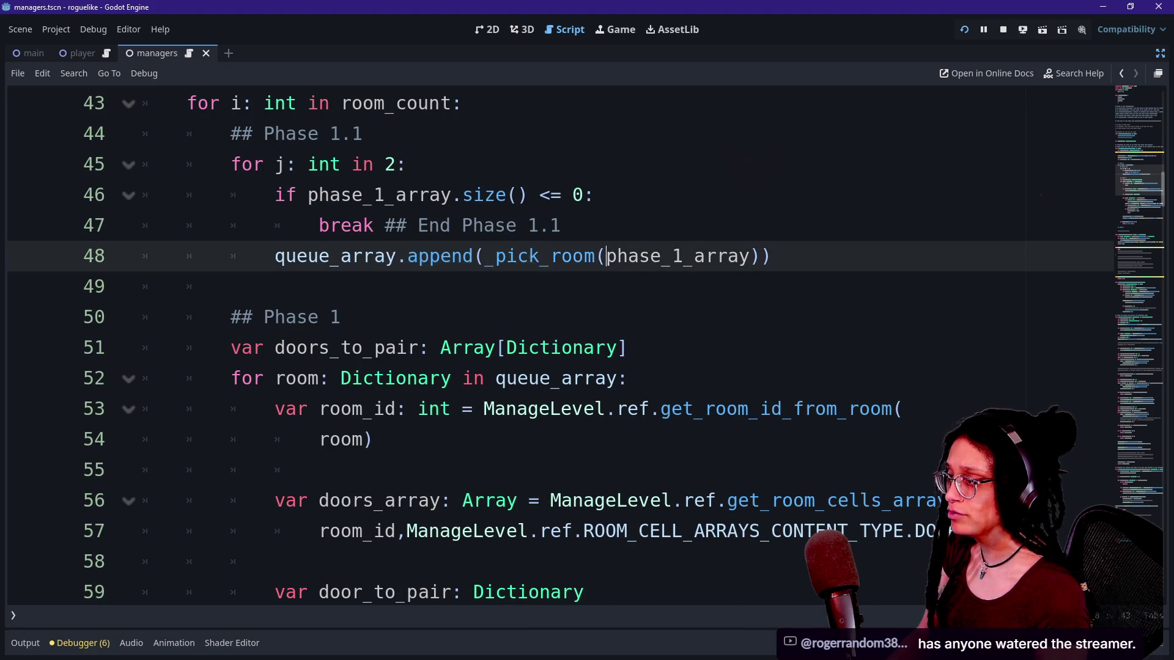
{"action": "left_click", "coordinate": [231, 286]}
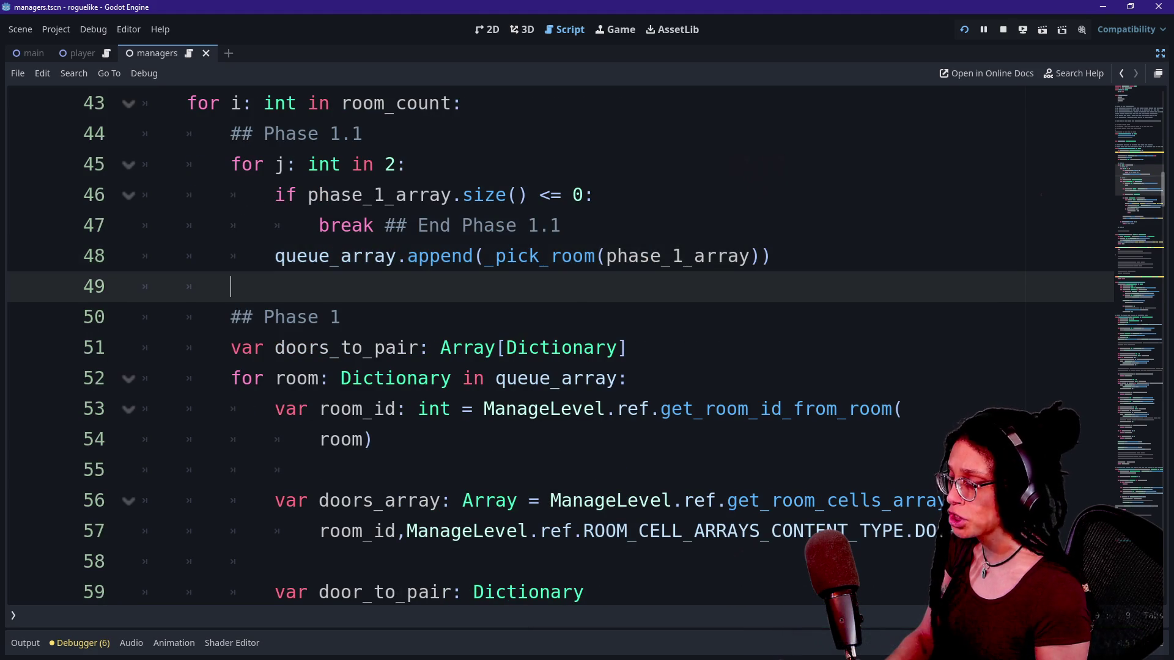
{"action": "scroll", "coordinate": [550, 343], "scroll_direction": "down", "scroll_amount": 1}
{"action": "left_click", "coordinate": [291, 225]}
{"action": "left_click", "coordinate": [285, 255]}
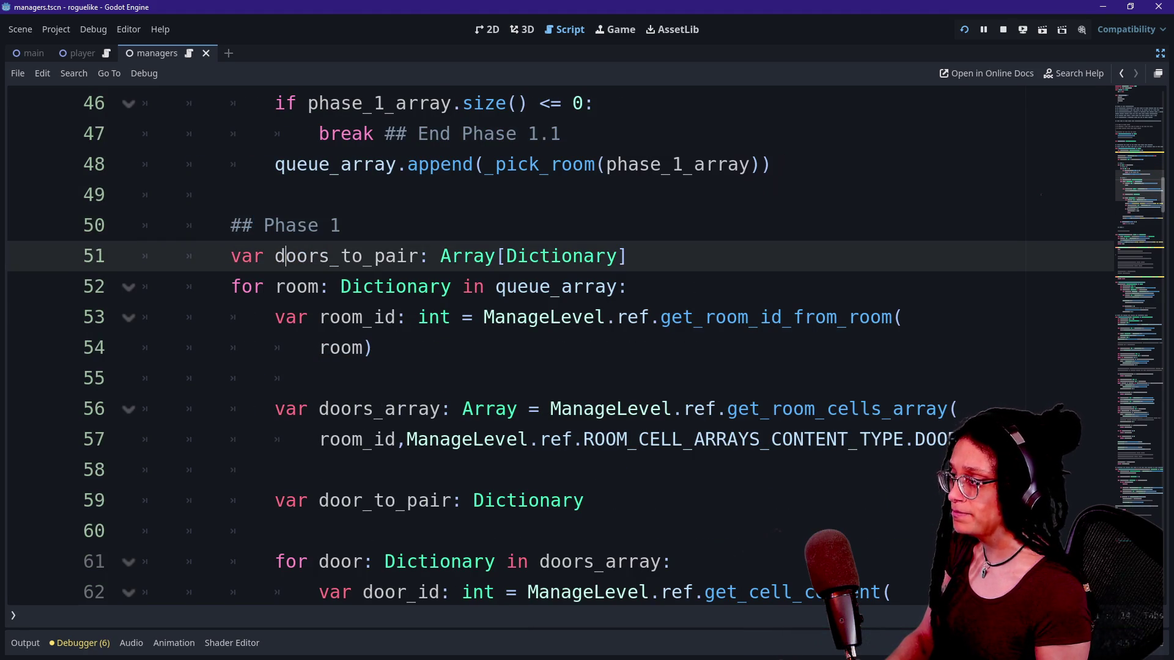
{"action": "left_click", "coordinate": [263, 225]}
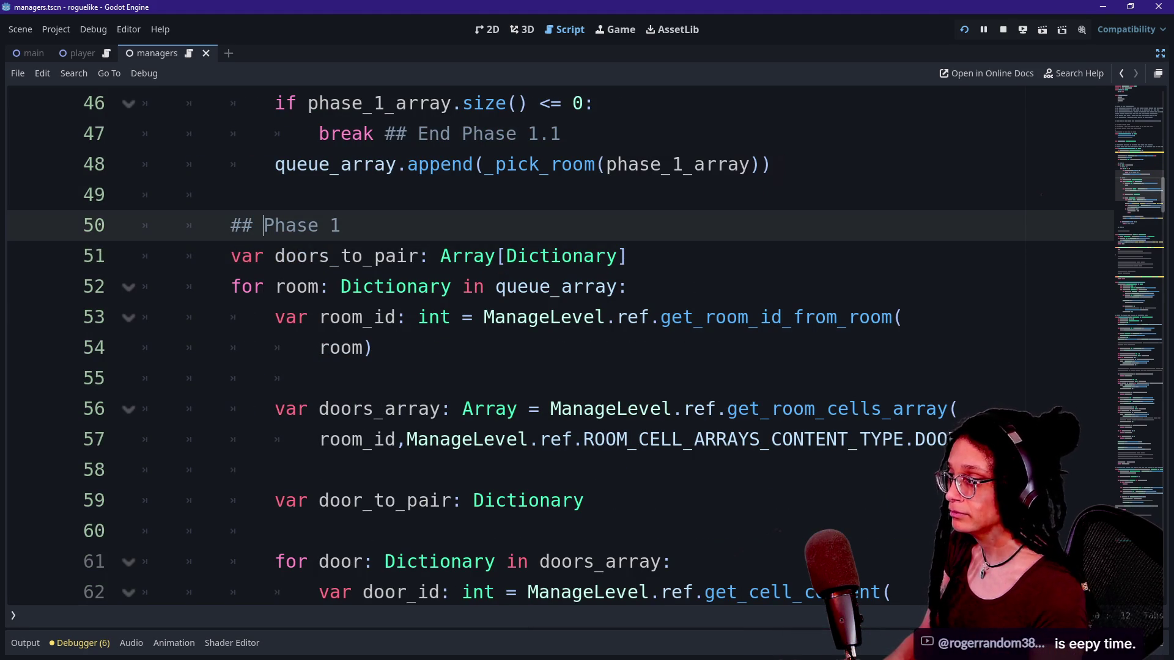
{"action": "type", "text": "ibt;d"}
Fix the typo so the comment reads '## Phase 1 cont'd'
{"action": "left_click", "coordinate": [231, 195]}
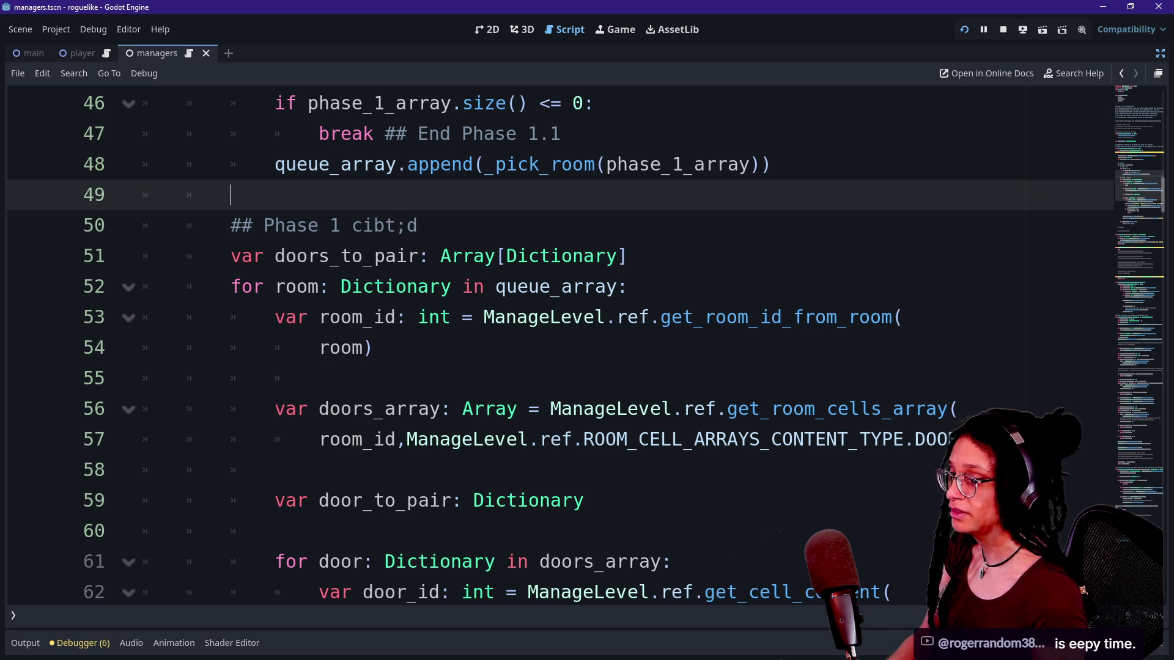
{"action": "left_click", "coordinate": [364, 256]}
{"action": "left_click", "coordinate": [231, 194]}
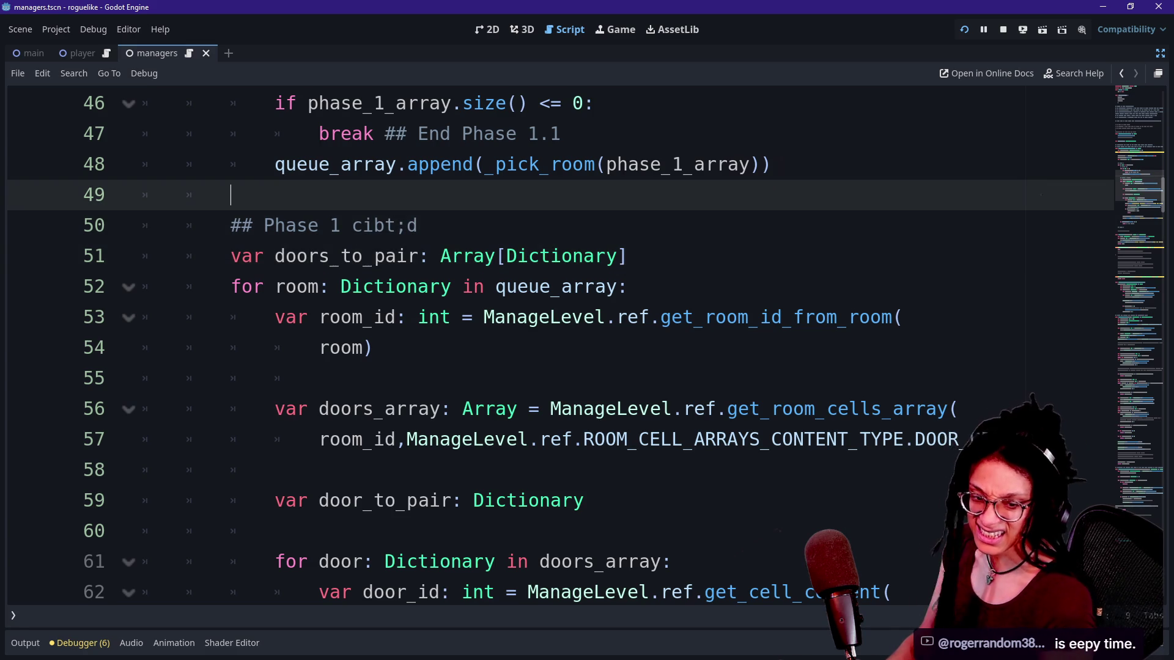
{"action": "left_click", "coordinate": [441, 256]}
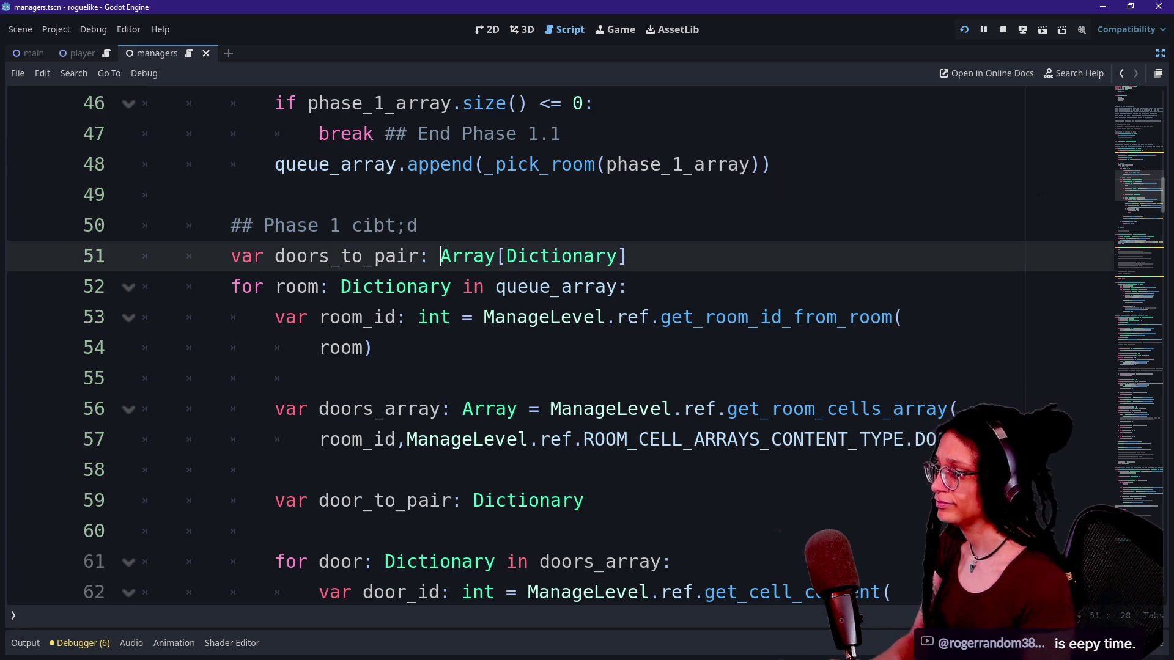
{"action": "left_click", "coordinate": [417, 225]}
{"action": "key", "text": "BackSpace"}
{"action": "key", "text": "BackSpace"}
{"action": "key", "text": "BackSpace"}
{"action": "type", "text": "ont'd"}
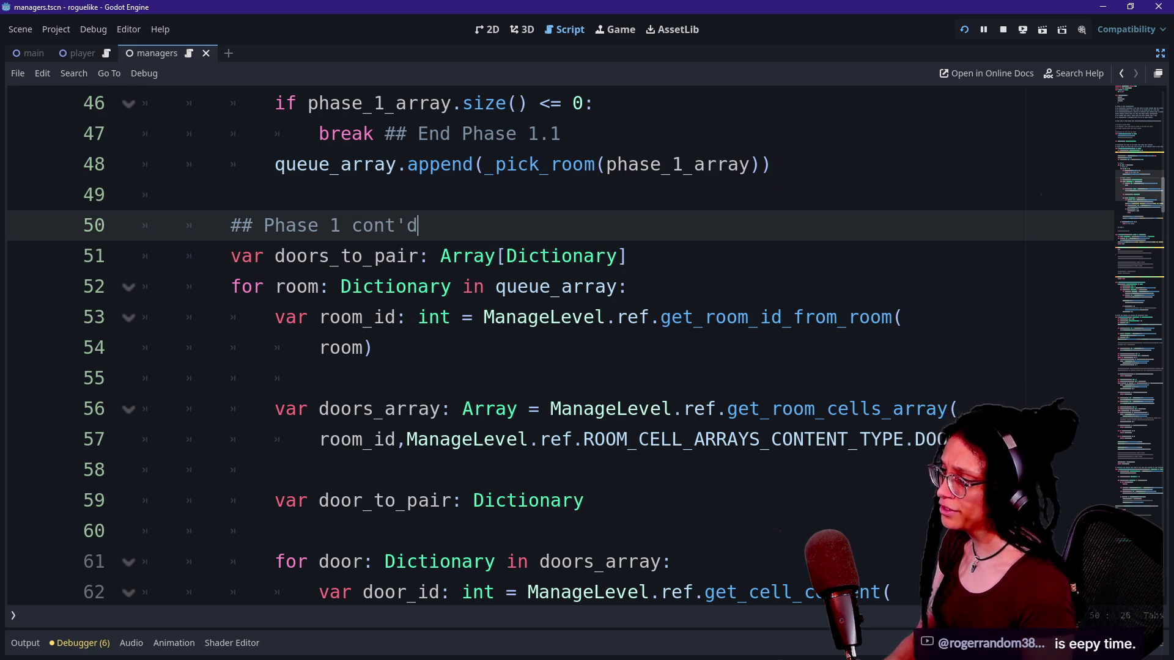
Move through the room loop and room_id lookup, ending in the queue_array loop header
{"action": "key", "text": "Up"}
{"action": "key", "text": "Down"}
{"action": "key", "text": "Down"}
{"action": "key", "text": "Down"}
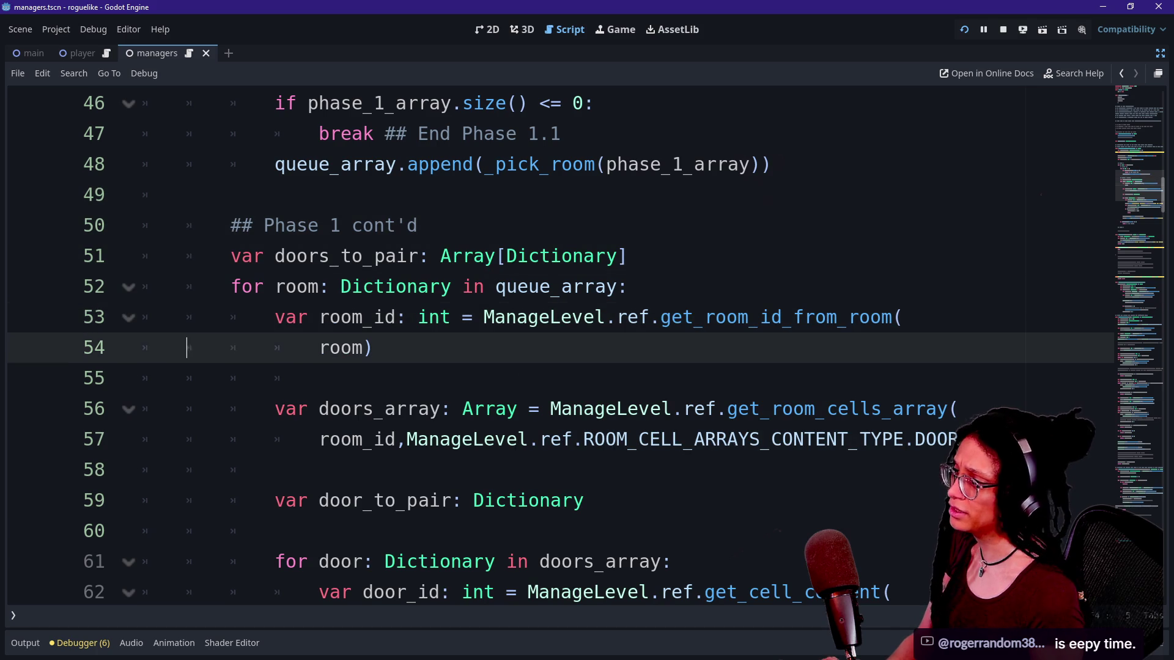
{"action": "key", "text": "Down"}
{"action": "key", "text": "Up"}
{"action": "key", "text": "Up"}
{"action": "key", "text": "Up"}
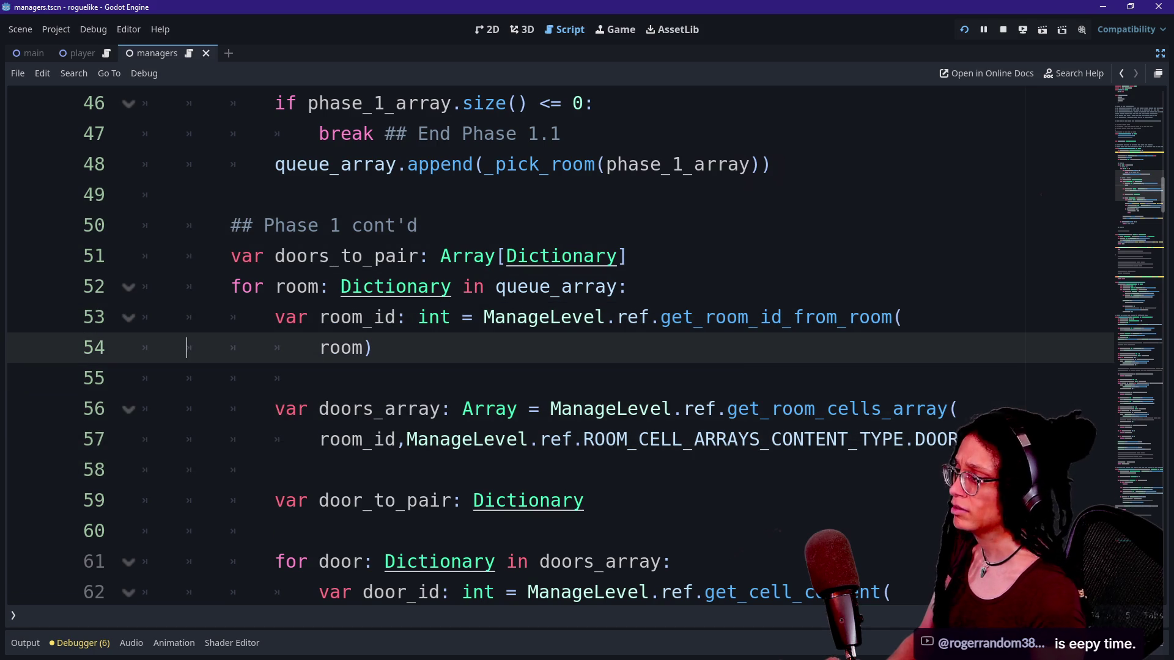
{"action": "left_click_drag", "start_coordinate": [189, 195], "coordinate": [485, 287]}
{"action": "left_click", "coordinate": [372, 347]}
{"action": "left_click", "coordinate": [189, 194]}
{"action": "left_click", "coordinate": [505, 317]}
{"action": "left_click", "coordinate": [373, 347]}
{"action": "key", "text": "Down"}
{"action": "key", "text": "Down"}
{"action": "key", "text": "Up"}
{"action": "key", "text": "Up"}
{"action": "key", "text": "Down"}
{"action": "left_click", "coordinate": [621, 256]}
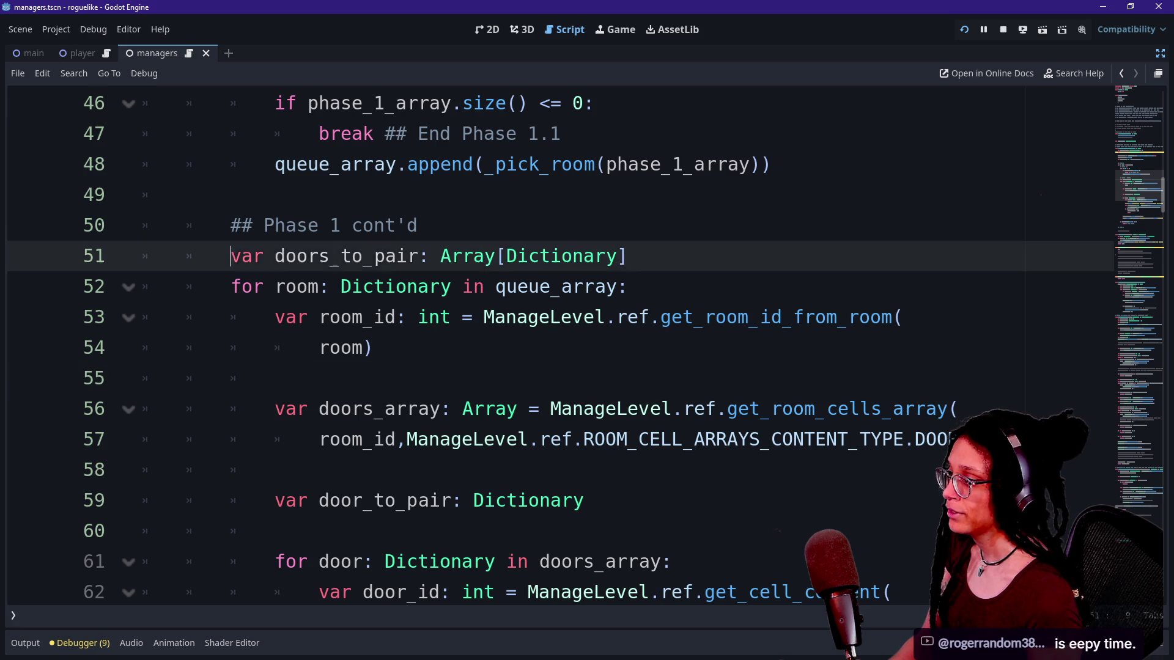
{"action": "left_click", "coordinate": [529, 286]}
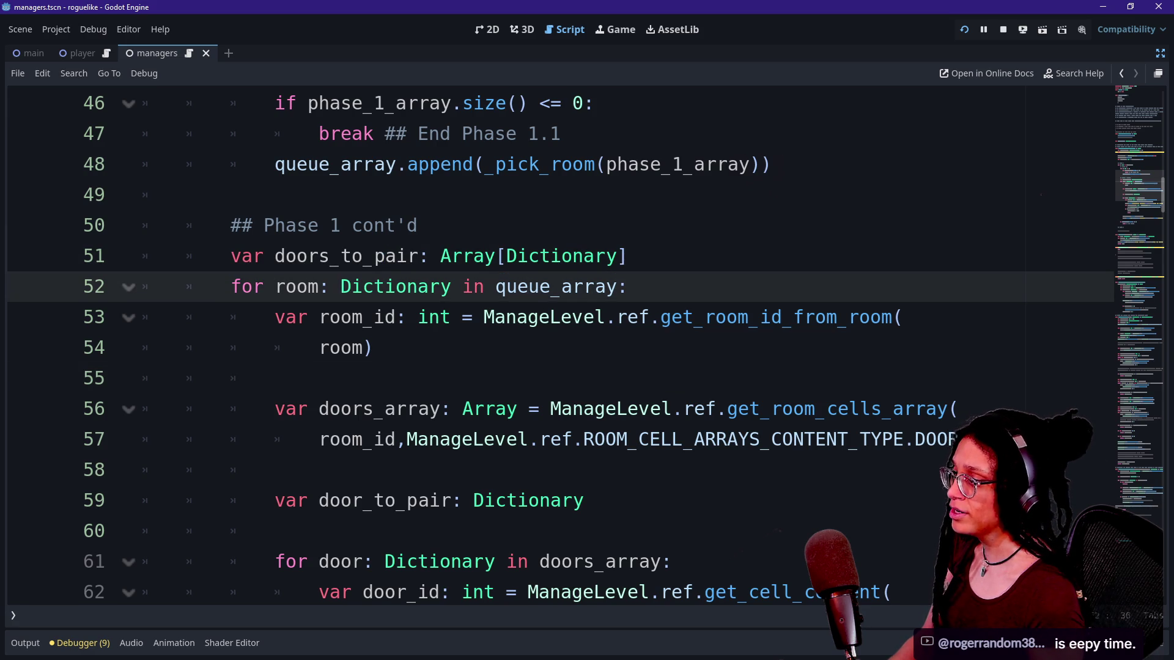
Add an empty line after the room_id lookup inside the door-pairing loop
{"action": "key", "text": "shift+End"}
{"action": "left_click_drag", "start_coordinate": [364, 317], "coordinate": [374, 348]}
{"action": "scroll", "coordinate": [374, 347], "scroll_direction": "down", "scroll_amount": 1}
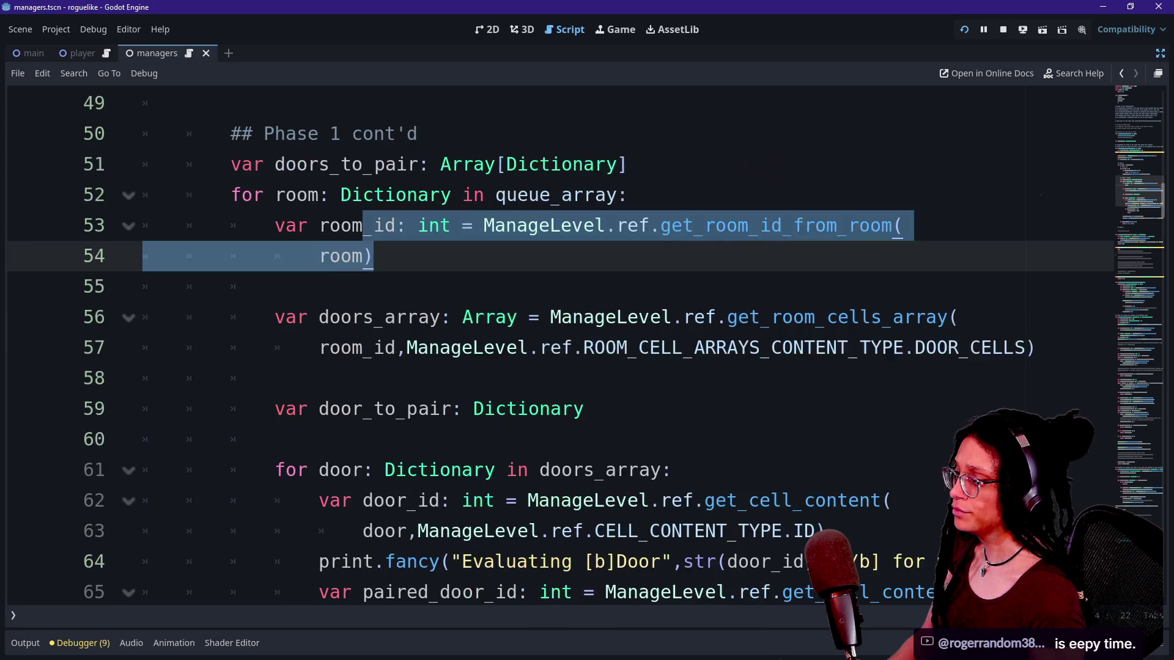
{"action": "scroll", "coordinate": [374, 348], "scroll_direction": "down", "scroll_amount": 1}
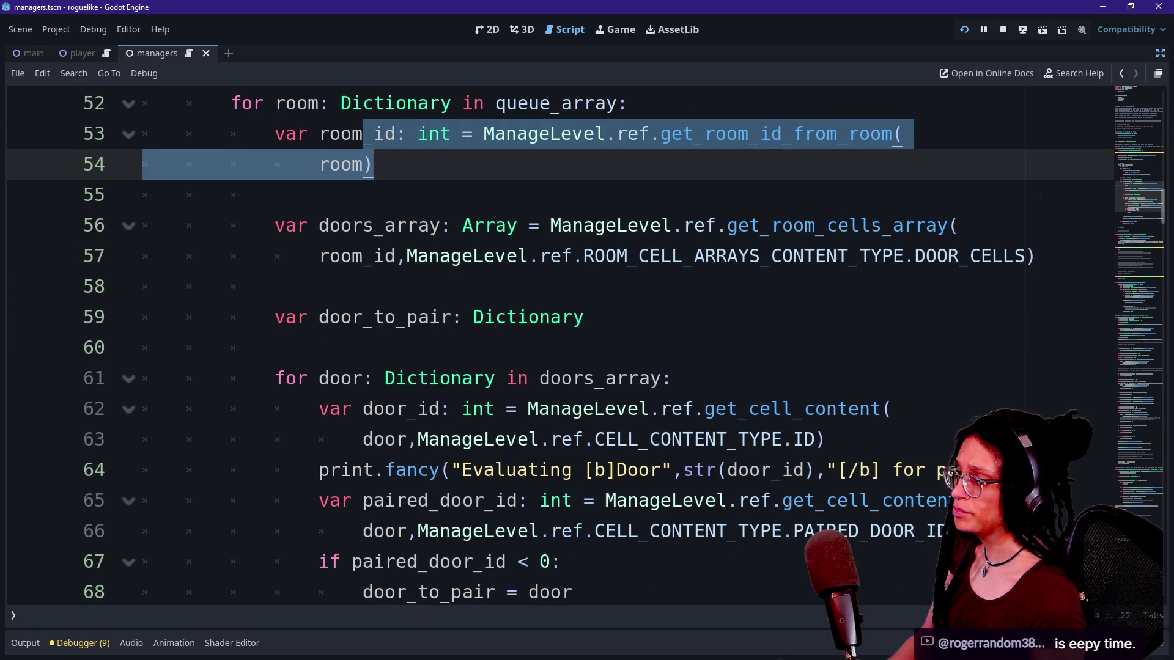
{"action": "scroll", "coordinate": [374, 347], "scroll_direction": "down", "scroll_amount": 1}
{"action": "scroll", "coordinate": [374, 347], "scroll_direction": "up", "scroll_amount": 2}
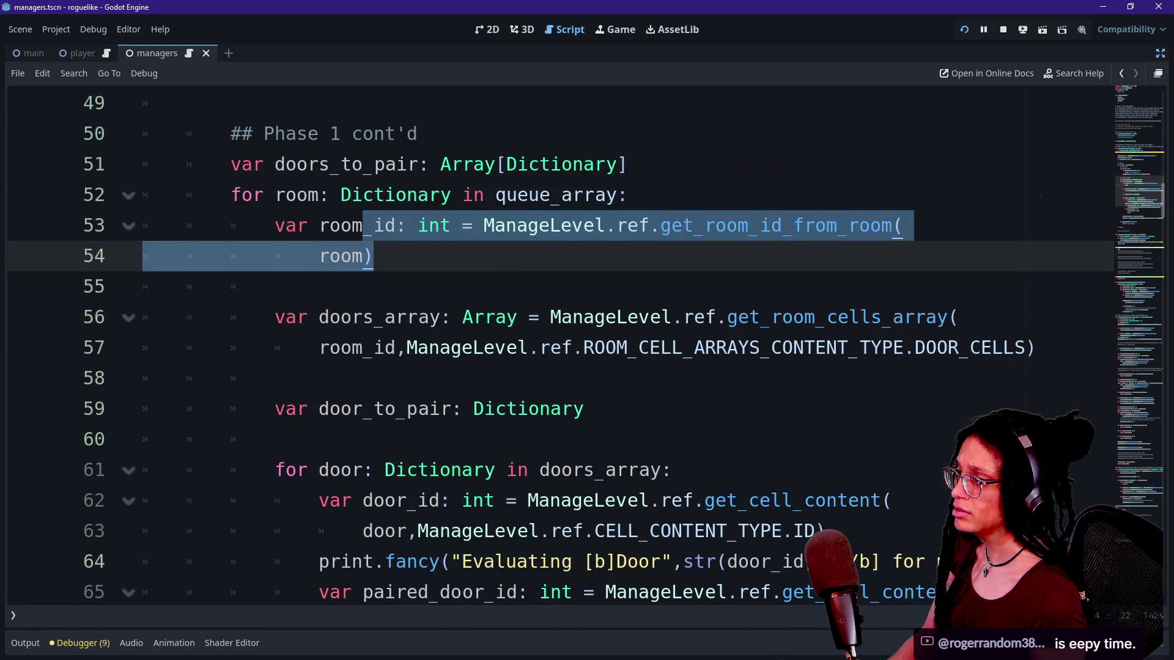
{"action": "scroll", "coordinate": [375, 347], "scroll_direction": "up", "scroll_amount": 2}
{"action": "left_click_drag", "start_coordinate": [540, 257], "coordinate": [606, 257]}
{"action": "left_click", "coordinate": [319, 378]}
{"action": "left_click", "coordinate": [373, 439]}
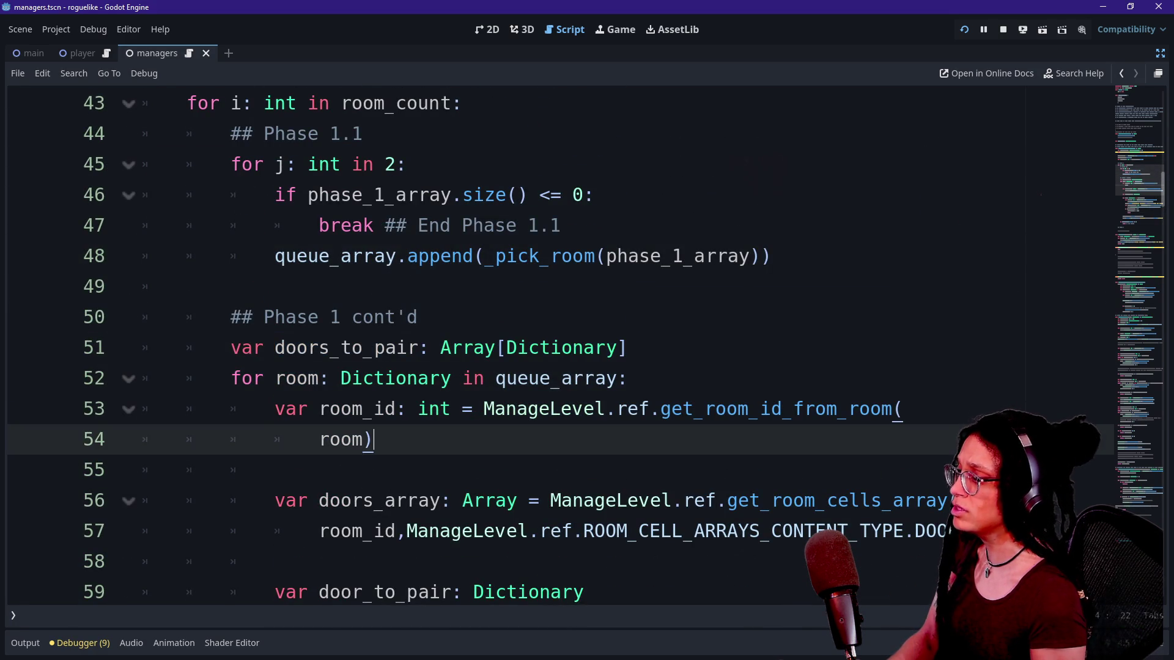
{"action": "key", "text": "Return"}
{"action": "key", "text": "ctrl+BackSpace"}
{"action": "key", "text": "ctrl+BackSpace"}
{"action": "key", "text": "ctrl+BackSpace"}
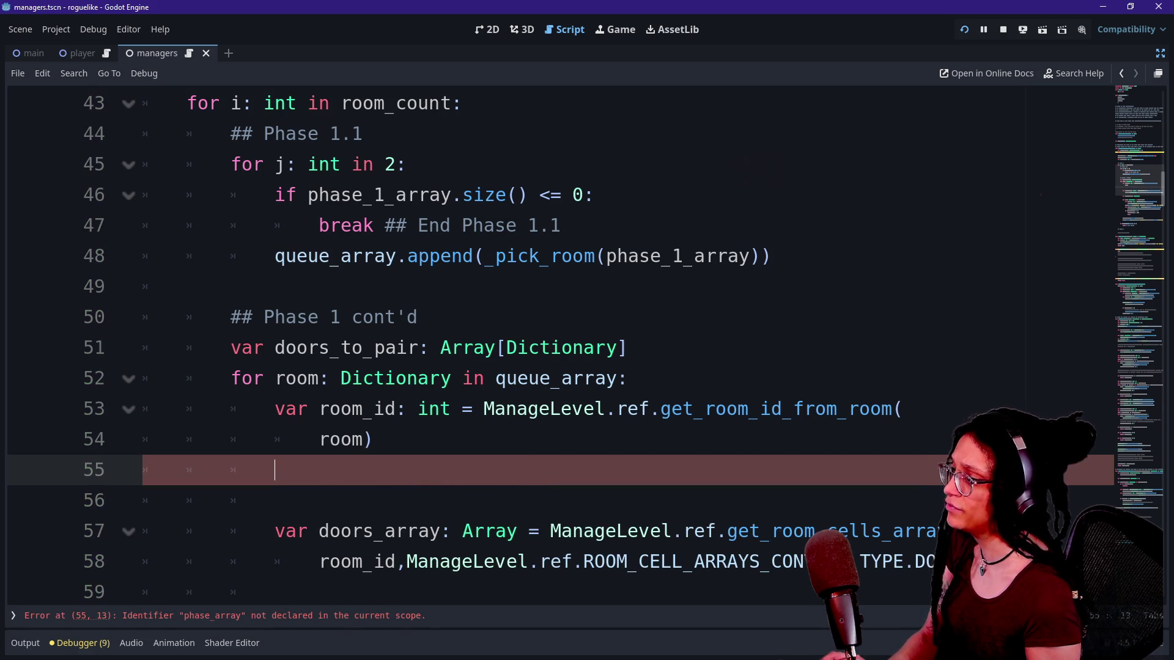
Copy the 'Chose Room' print line from _pick_room and paste it below the lookup
{"action": "left_click", "coordinate": [563, 257], "text": "ctrl"}
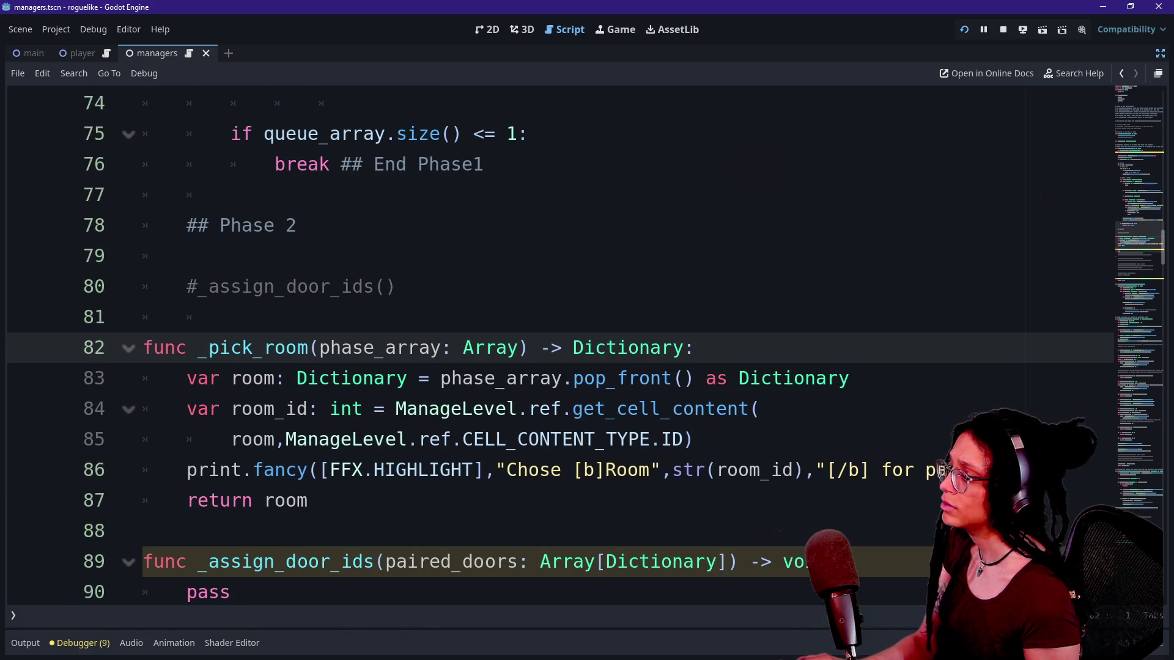
{"action": "triple_click", "coordinate": [428, 470]}
{"action": "key", "text": "ctrl+c"}
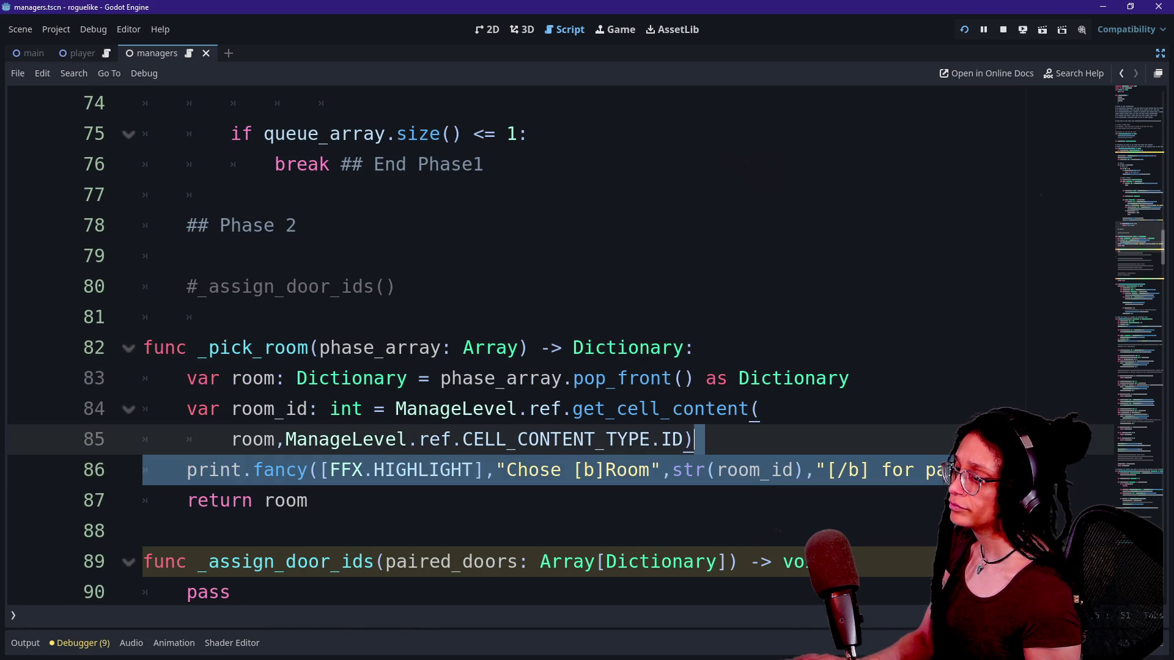
{"action": "scroll", "coordinate": [551, 342], "scroll_direction": "up", "scroll_amount": 12}
{"action": "scroll", "coordinate": [550, 342], "scroll_direction": "up", "scroll_amount": 1}
{"action": "scroll", "coordinate": [550, 343], "scroll_direction": "down", "scroll_amount": 3}
{"action": "left_click", "coordinate": [374, 408]}
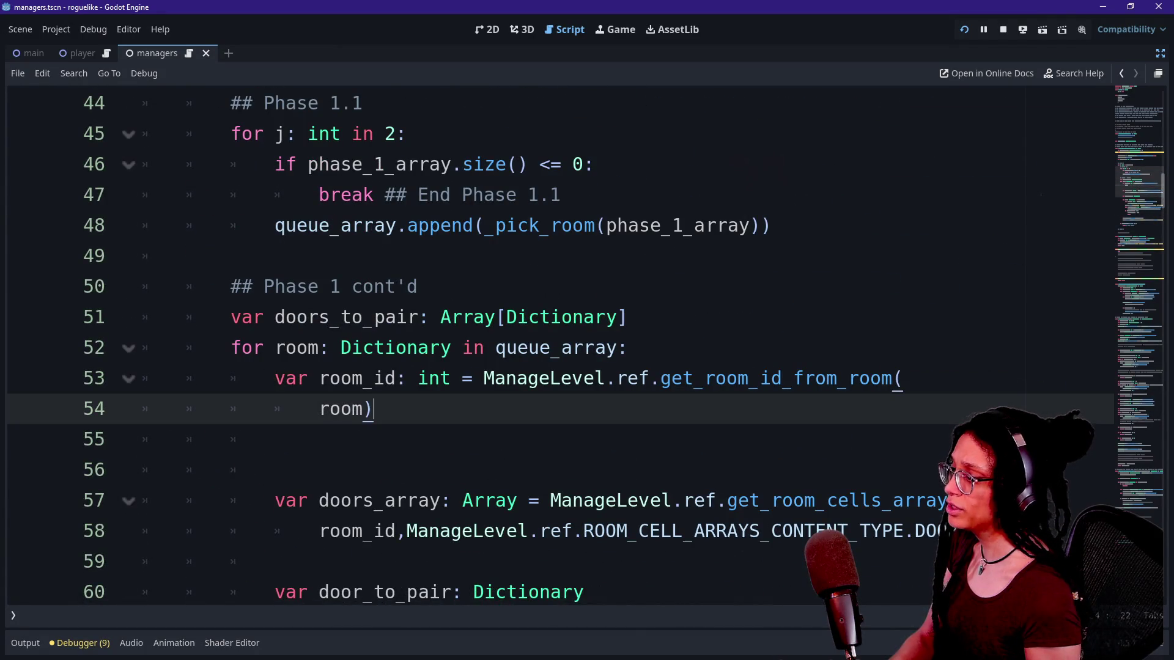
{"action": "key", "text": "Down"}
{"action": "key", "text": "ctrl+v"}
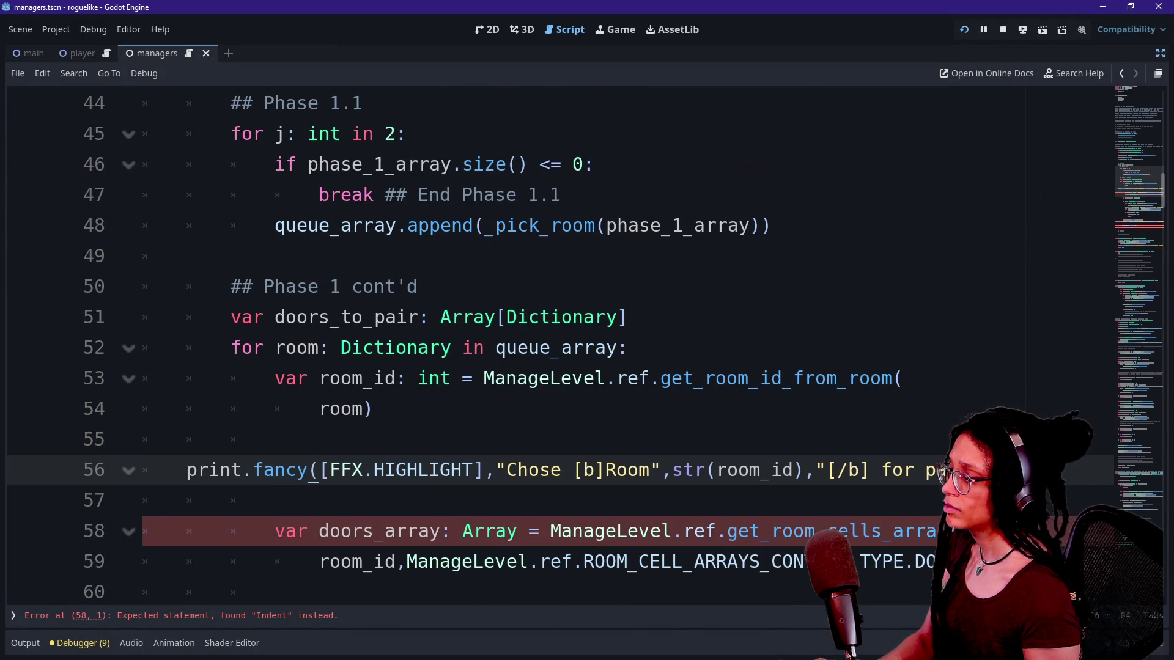
Indent the pasted line, change 'Chose' to 'Evaluating' and insert 'door' before 'pairing'
{"action": "key", "text": "Tab"}
{"action": "key", "text": "Tab"}
{"action": "double_click", "coordinate": [620, 469]}
{"action": "type", "text": "Evaluating"}
{"action": "key", "text": "BackSpace"}
{"action": "key", "text": "BackSpace"}
{"action": "key", "text": "BackSpace"}
{"action": "type", "text": "luating"}
{"action": "left_click", "coordinate": [505, 470]}
{"action": "key", "text": "Down"}
{"action": "key", "text": "Down"}
{"action": "key", "text": "Down"}
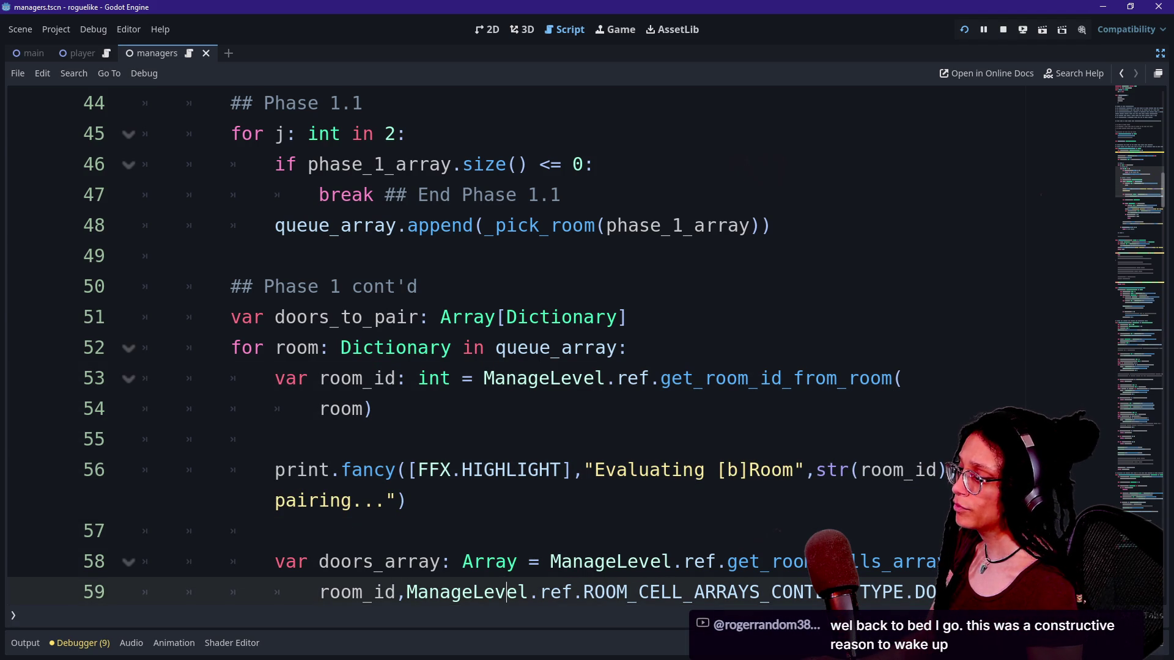
{"action": "left_click", "coordinate": [275, 500]}
{"action": "type", "text": "door"}
Save the script and look over the door-pairing loop below
{"action": "left_click", "coordinate": [587, 347]}
{"action": "key", "text": "ctrl+s"}
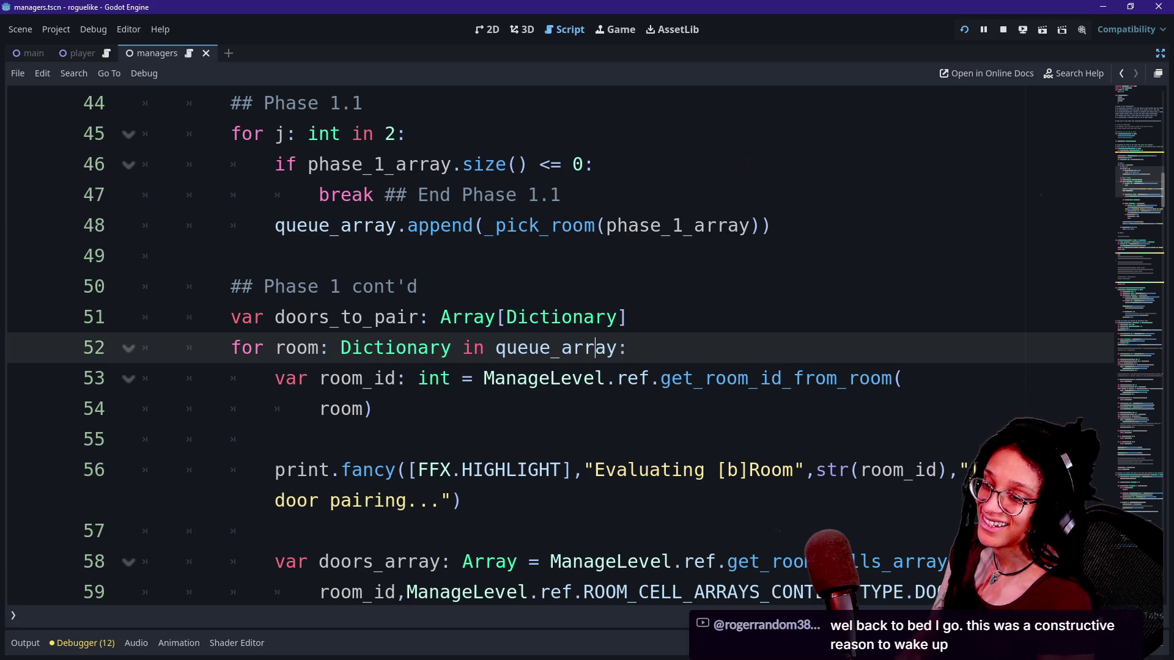
{"action": "key", "text": "Down"}
{"action": "key", "text": "Down"}
{"action": "key", "text": "Down"}
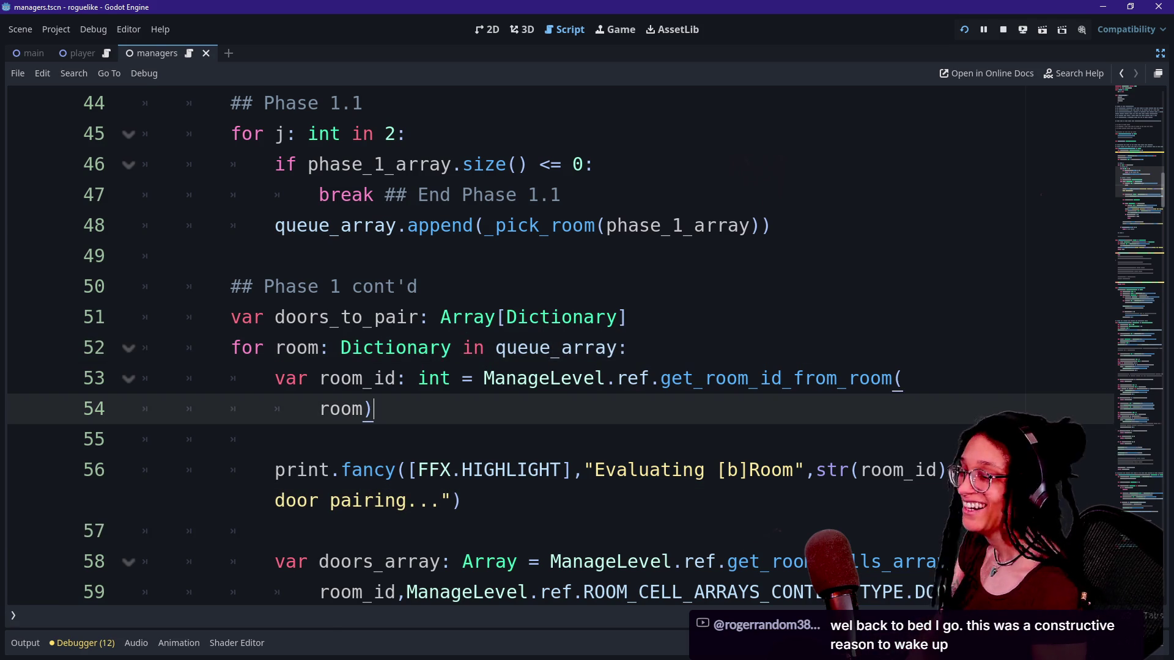
{"action": "key", "text": "Down"}
{"action": "key", "text": "Down"}
{"action": "key", "text": "Down"}
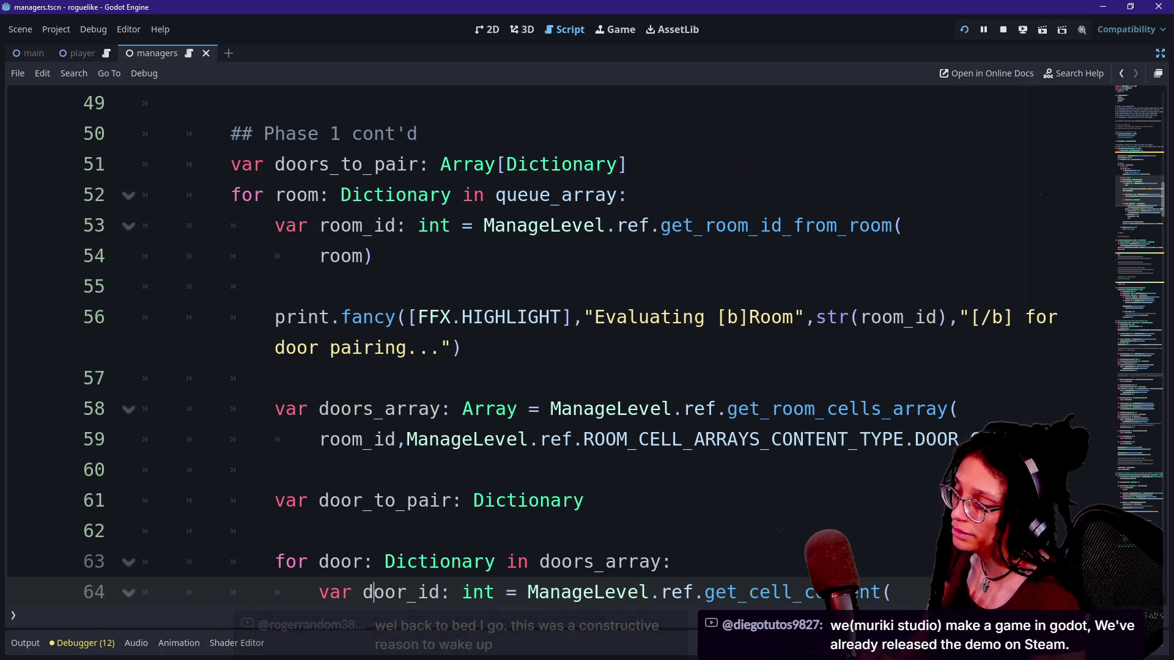
{"action": "left_click", "coordinate": [463, 348]}
{"action": "key", "text": "Down"}
{"action": "key", "text": "Down"}
{"action": "key", "text": "Down"}
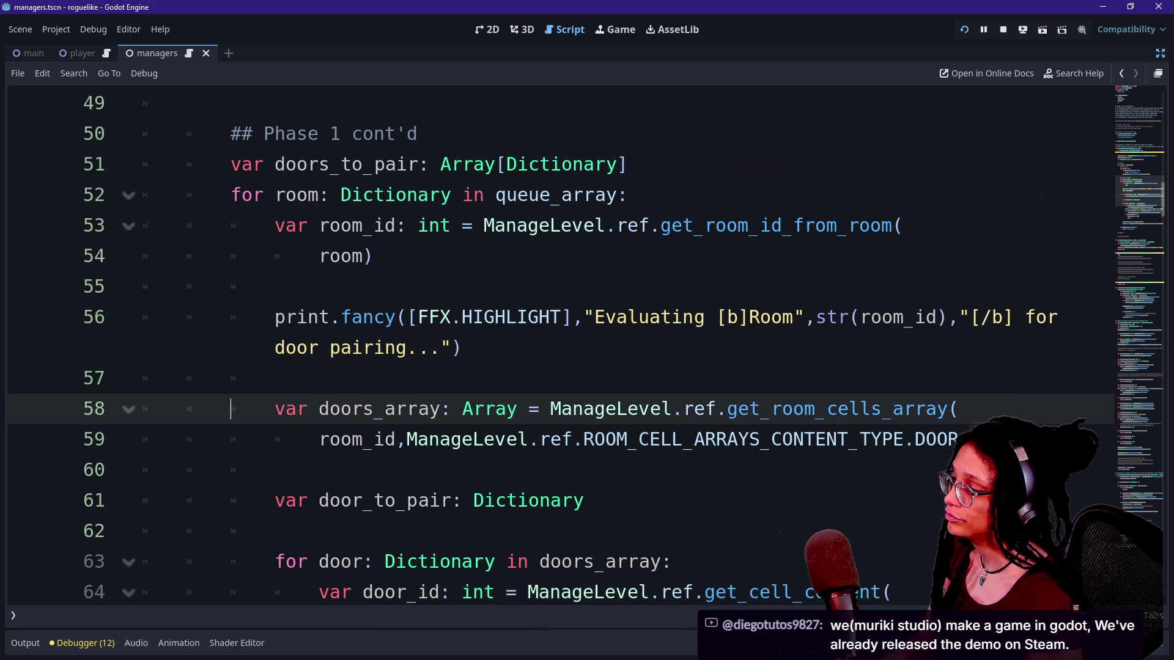
{"action": "key", "text": "Down"}
{"action": "key", "text": "Down"}
{"action": "key", "text": "Down"}
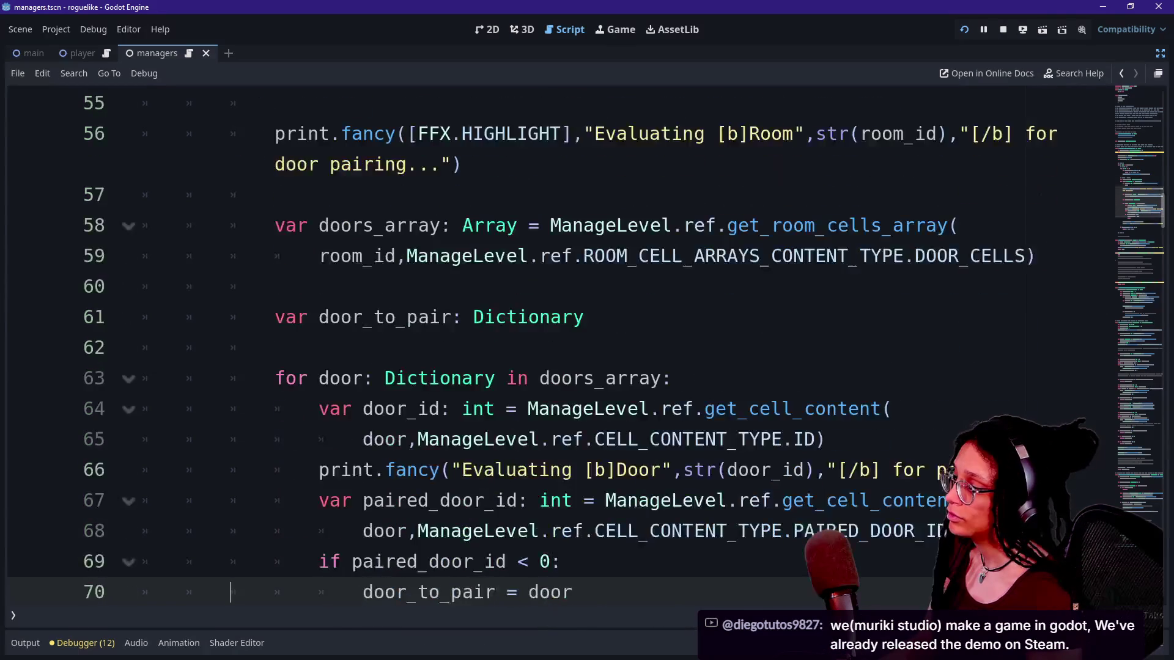
{"action": "left_click", "coordinate": [275, 317]}
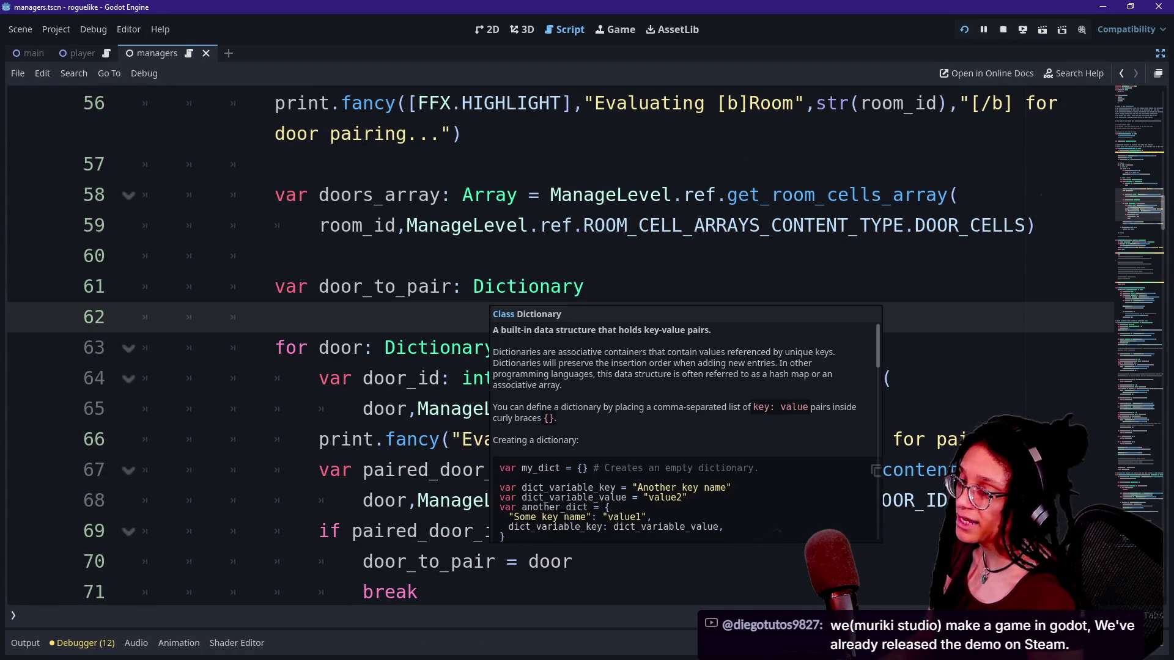
{"action": "key", "text": "Left"}
{"action": "key", "text": "Left"}
{"action": "key", "text": "Left"}
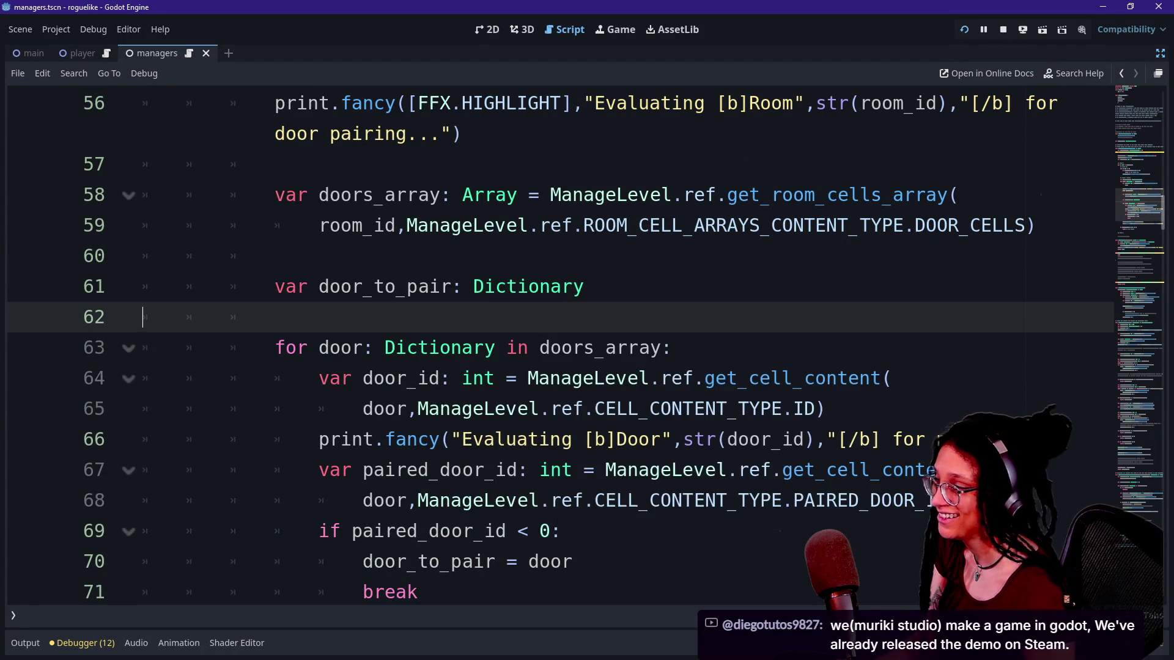
{"action": "key", "text": "Up"}
{"action": "key", "text": "Up"}
{"action": "left_click", "coordinate": [275, 347]}
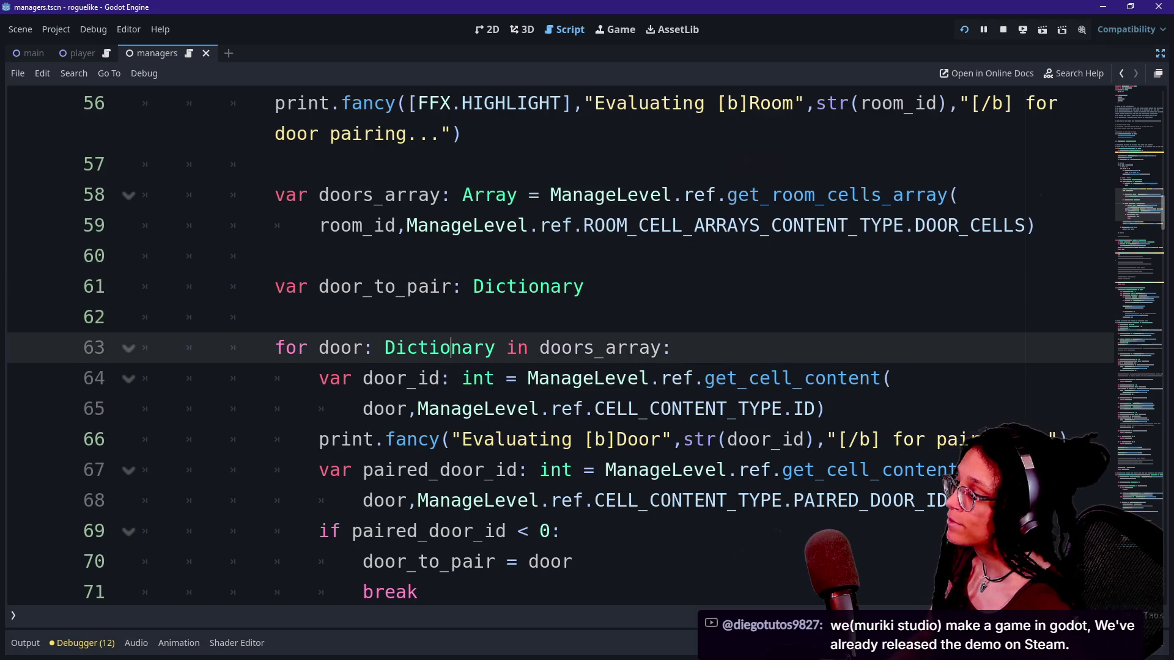
{"action": "key", "text": "Up"}
{"action": "key", "text": "Down"}
{"action": "key", "text": "Up"}
{"action": "key", "text": "Up"}
{"action": "key", "text": "Up"}
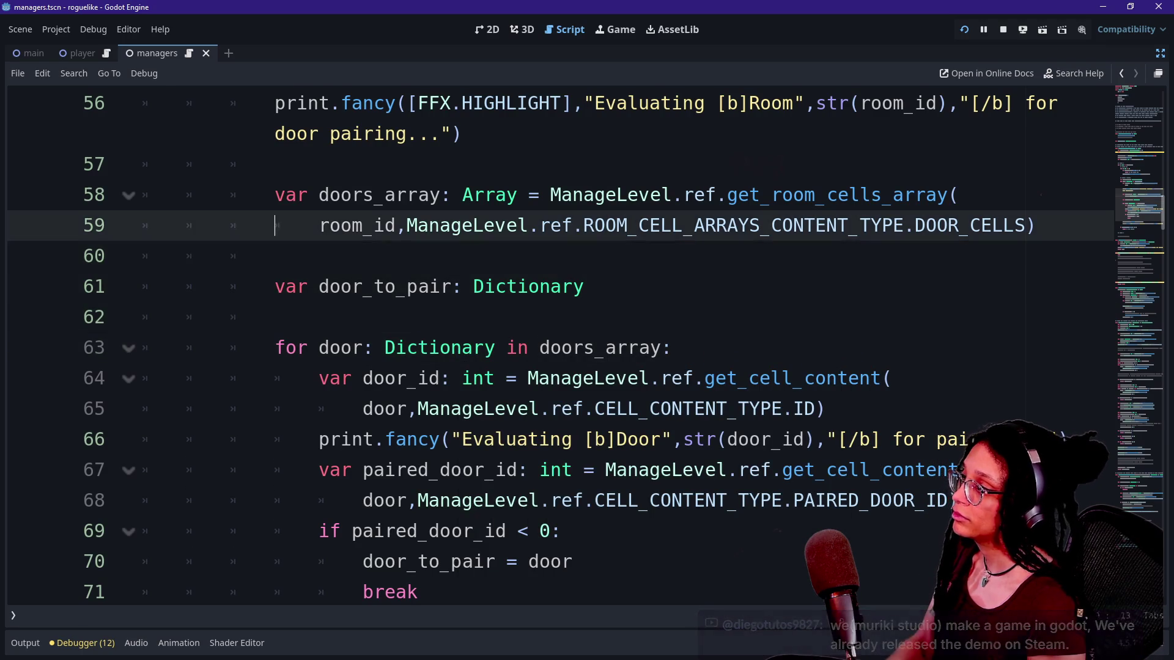
{"action": "key", "text": "Down"}
{"action": "key", "text": "Down"}
{"action": "key", "text": "Down"}
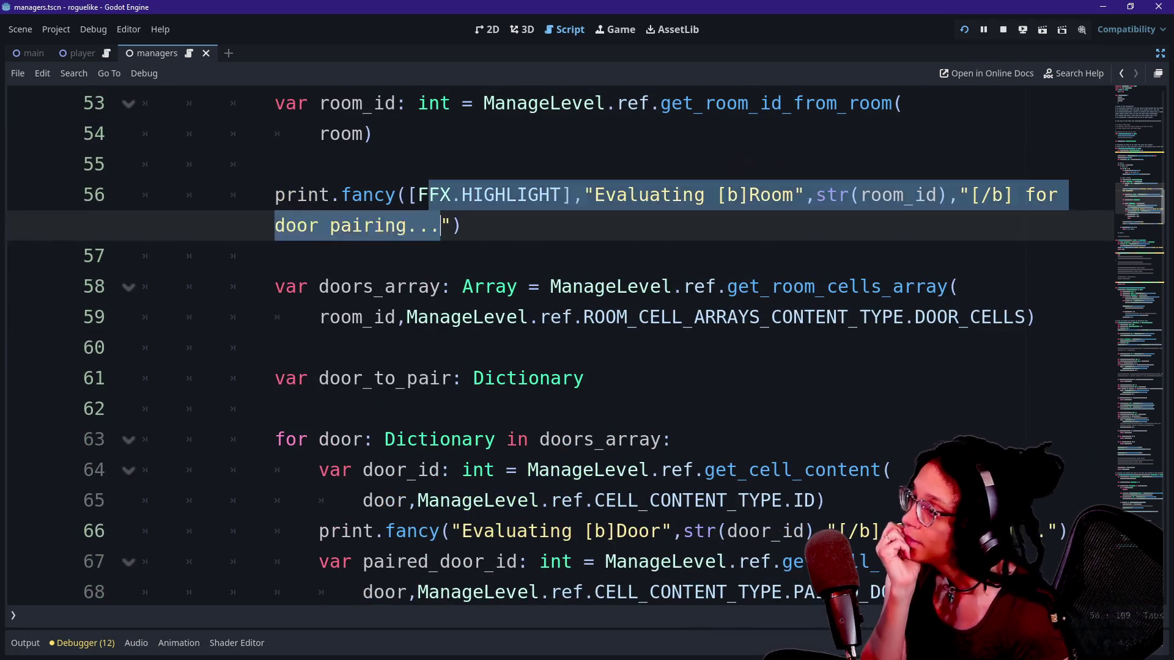
{"action": "left_click", "coordinate": [506, 317]}
{"action": "left_click", "coordinate": [507, 378]}
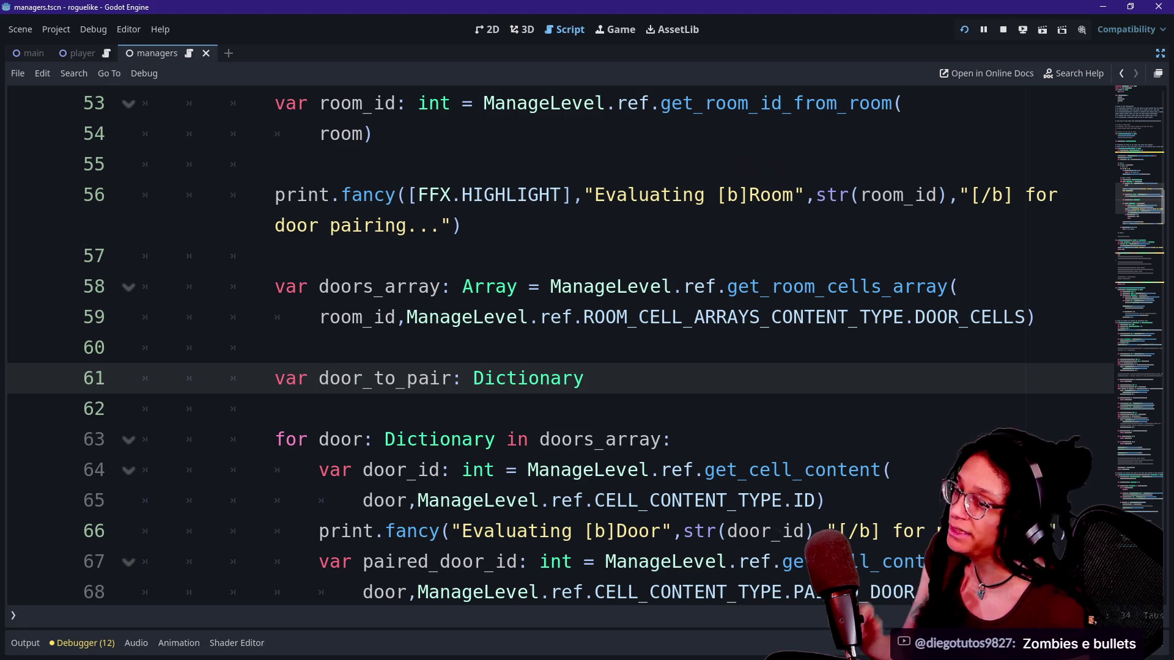
{"action": "key", "text": "alt+Tab"}
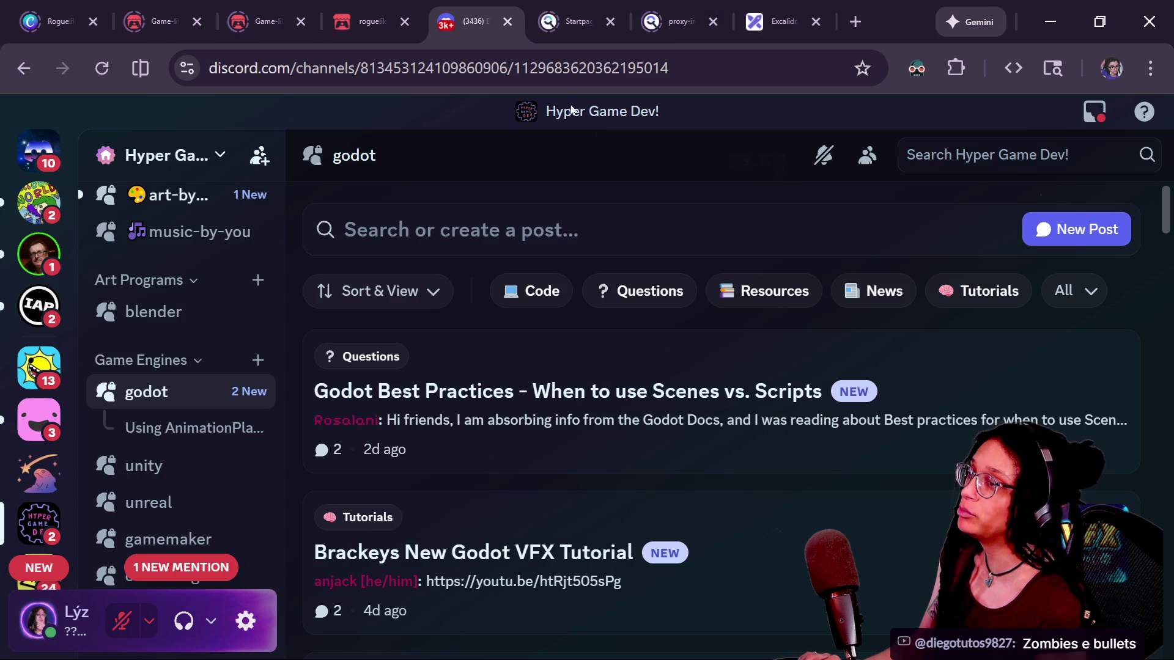
Search 'zombies e bullets steam' in a new Chrome tab
{"action": "left_click", "coordinate": [854, 27]}
{"action": "type", "text": "z"}
{"action": "key", "text": "BackSpace"}
{"action": "key", "text": "alt+Tab"}
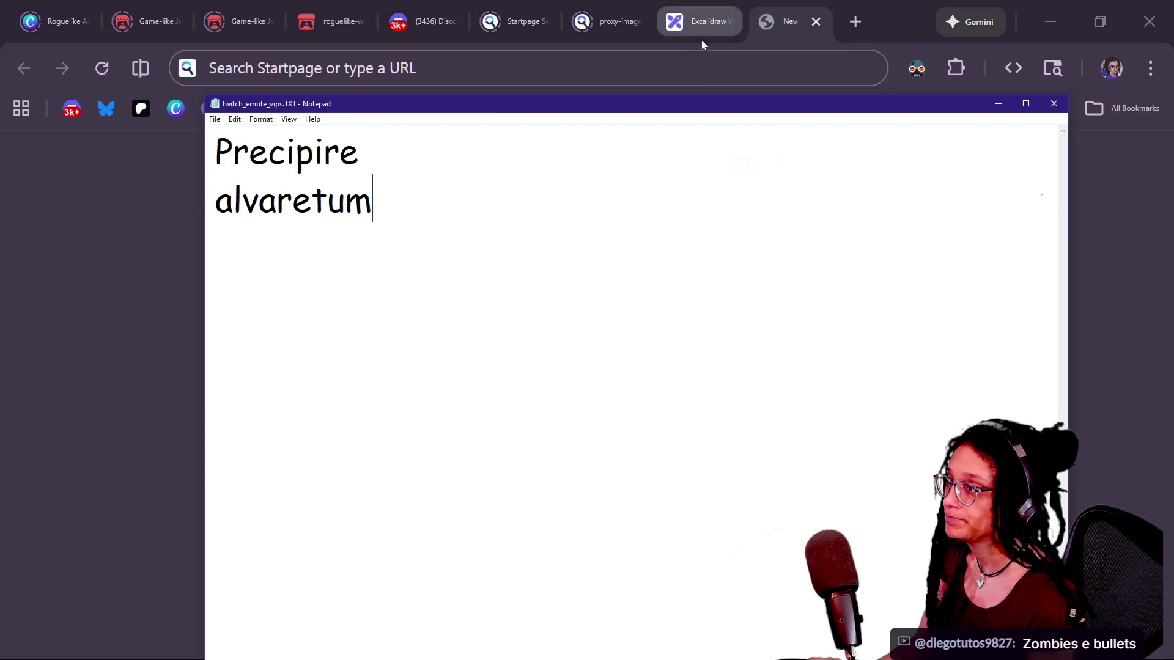
{"action": "key", "text": "alt+Tab"}
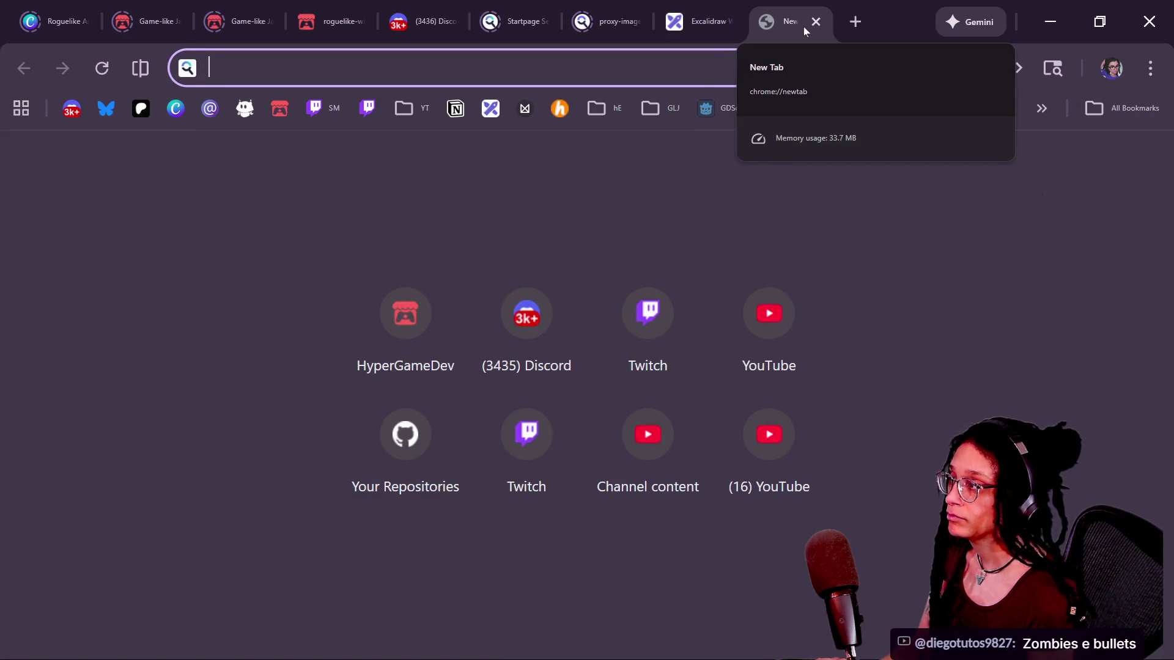
{"action": "type", "text": "zombies e bullets steam"}
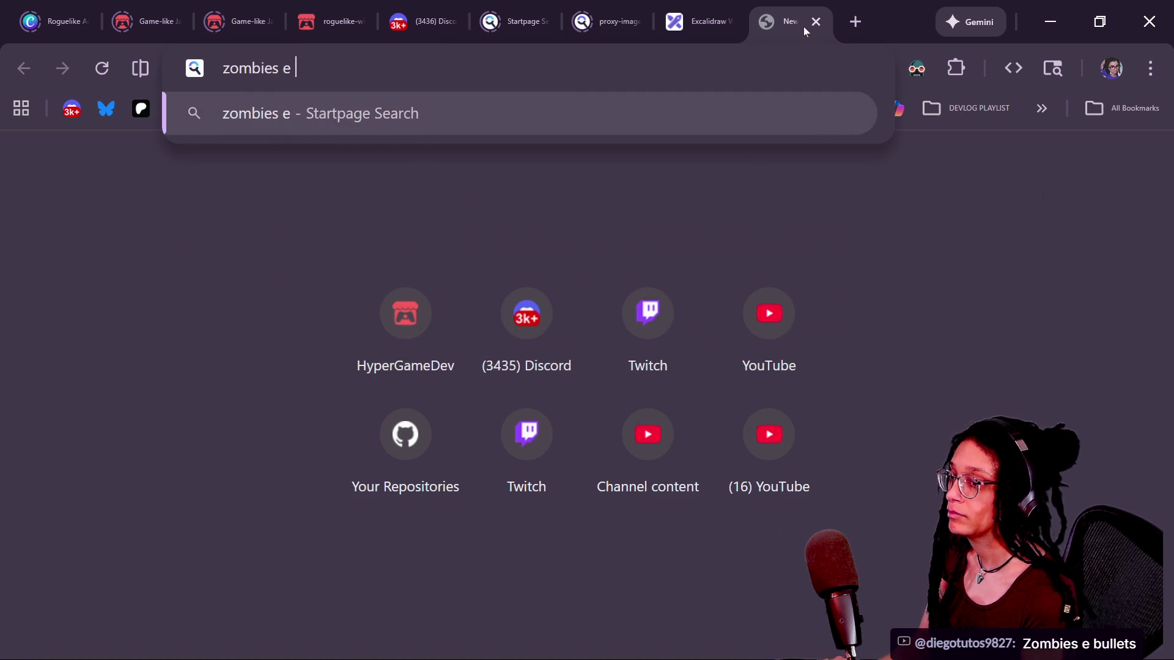
{"action": "key", "text": "Return"}
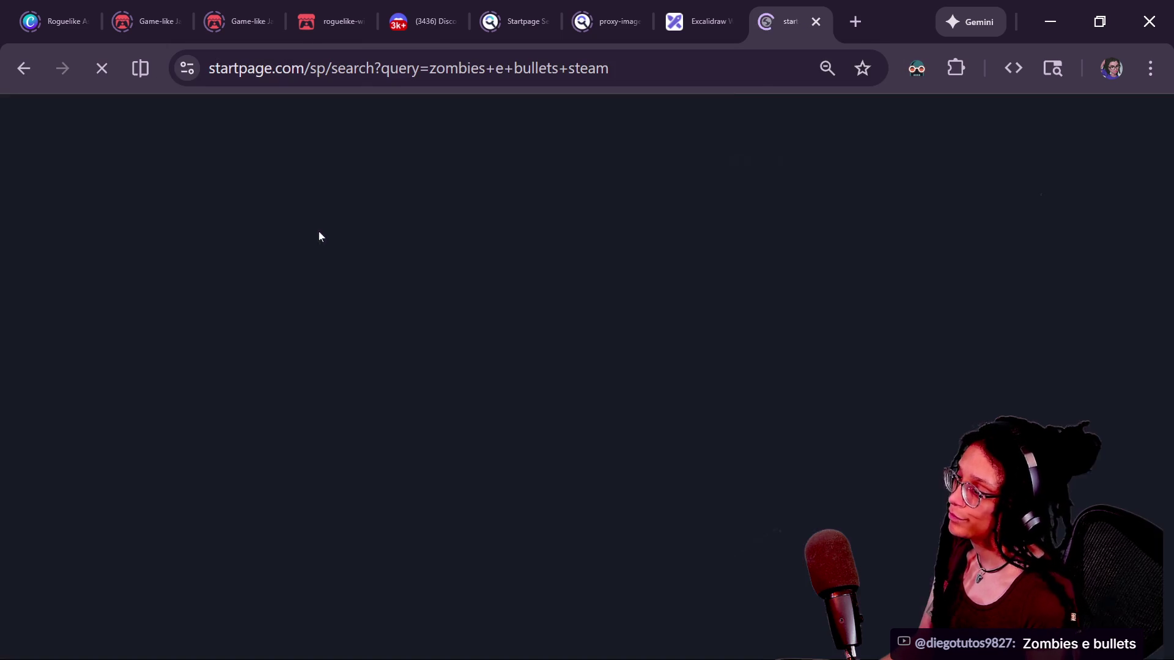
Scroll the results and open the Zombies & Bullets Steam store page
{"action": "scroll", "coordinate": [369, 430], "scroll_direction": "down", "scroll_amount": 5}
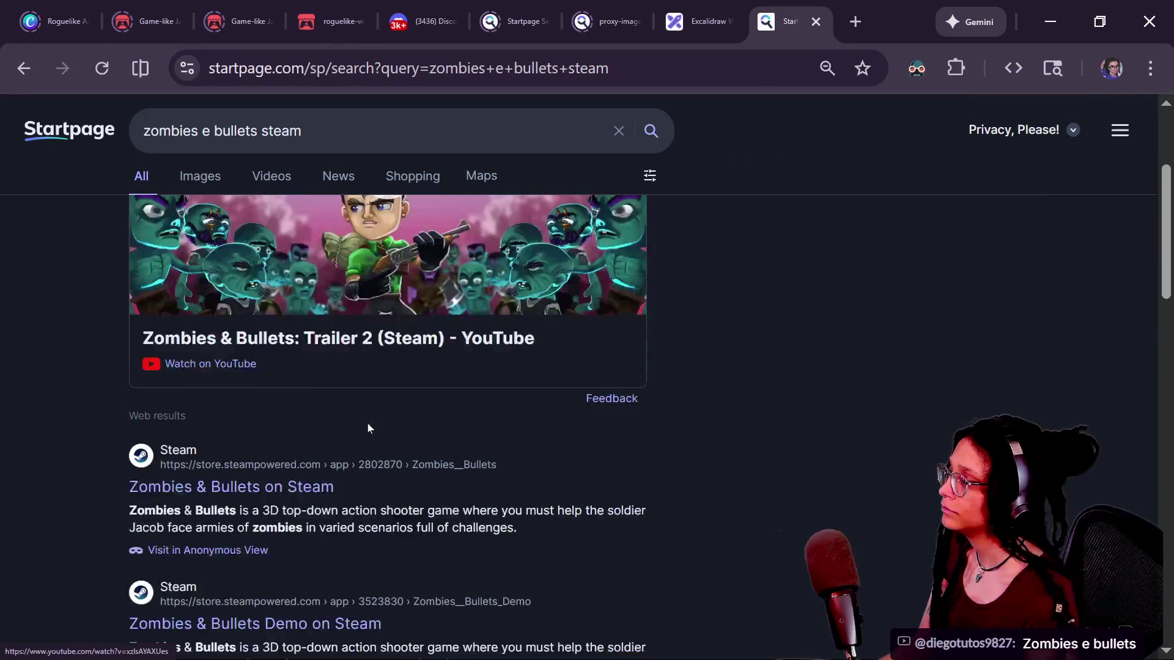
{"action": "scroll", "coordinate": [208, 417], "scroll_direction": "down", "scroll_amount": 2}
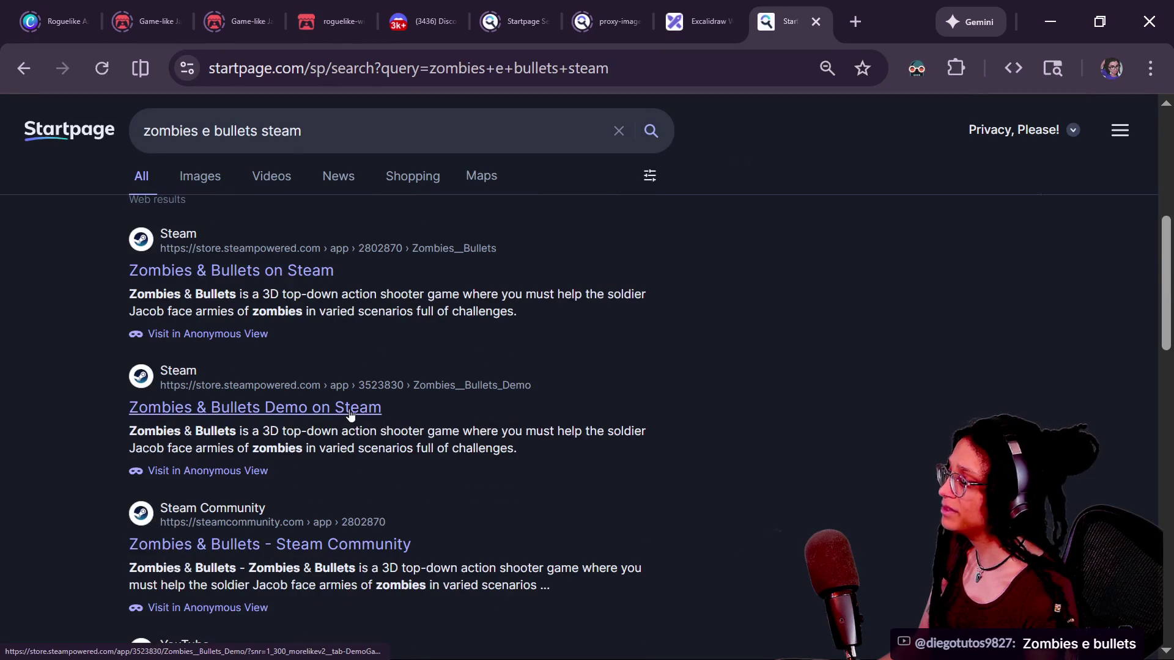
{"action": "scroll", "coordinate": [350, 409], "scroll_direction": "down", "scroll_amount": 4}
{"action": "scroll", "coordinate": [350, 410], "scroll_direction": "down", "scroll_amount": 6}
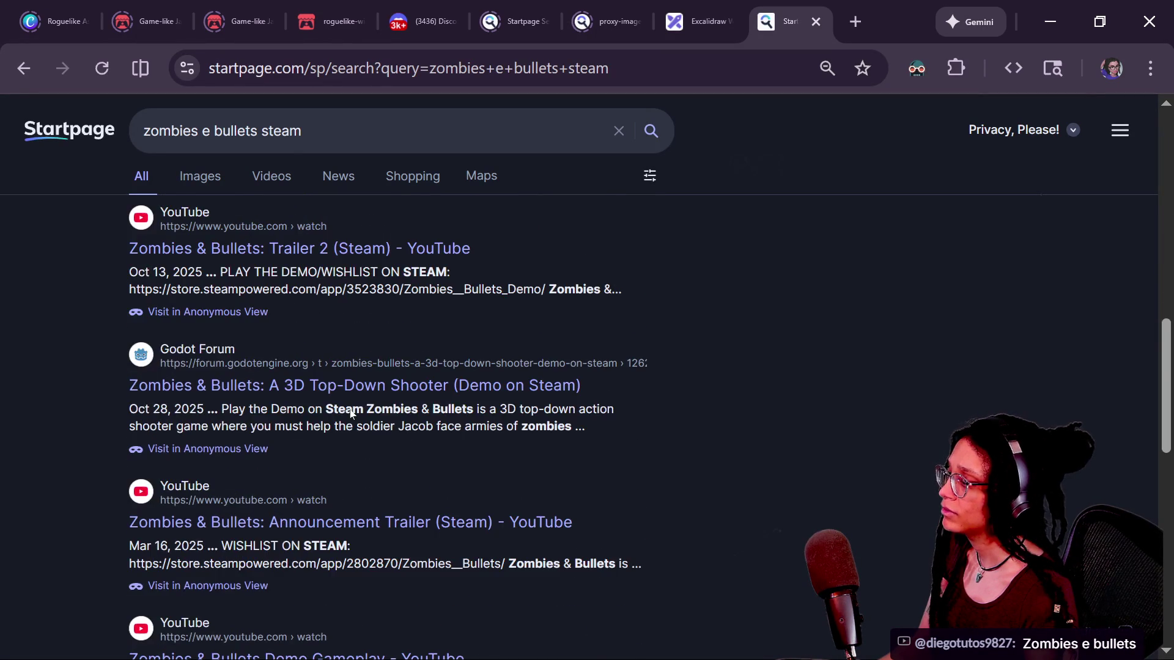
{"action": "scroll", "coordinate": [349, 409], "scroll_direction": "down", "scroll_amount": 5}
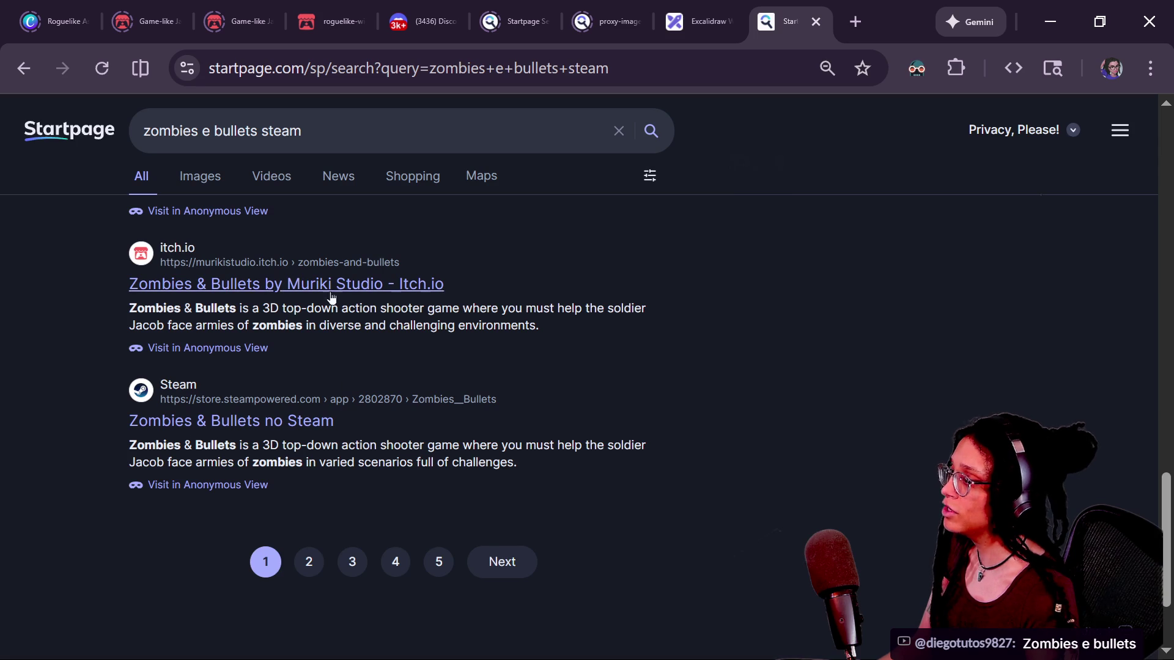
{"action": "scroll", "coordinate": [332, 293], "scroll_direction": "up", "scroll_amount": 15}
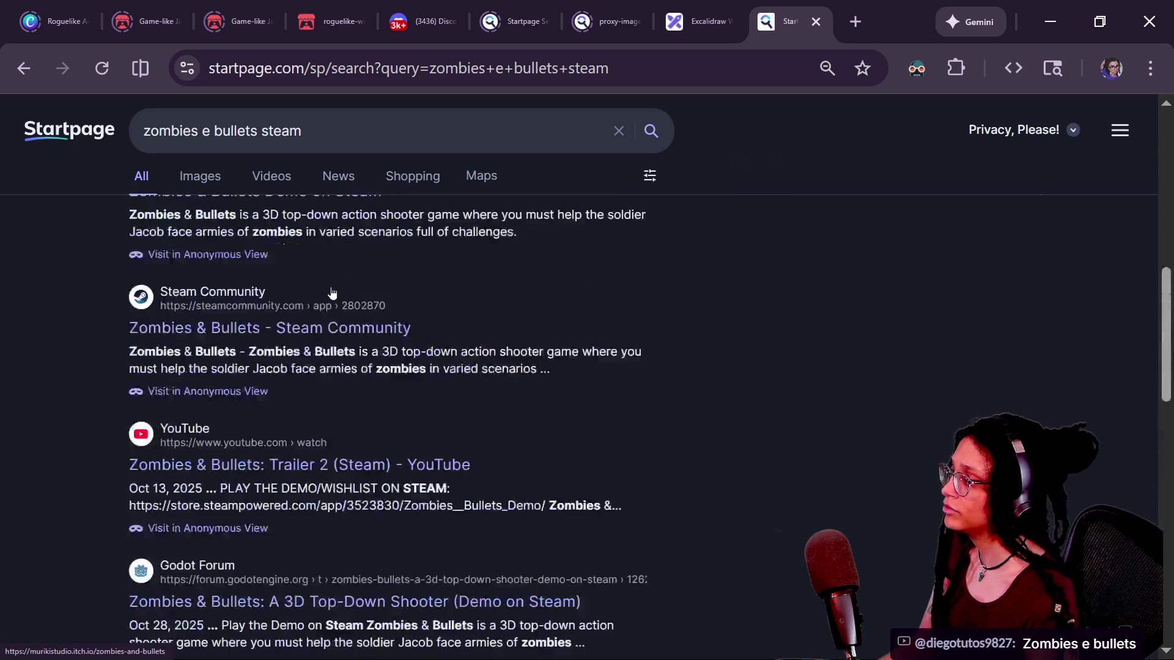
{"action": "scroll", "coordinate": [332, 293], "scroll_direction": "down", "scroll_amount": 2}
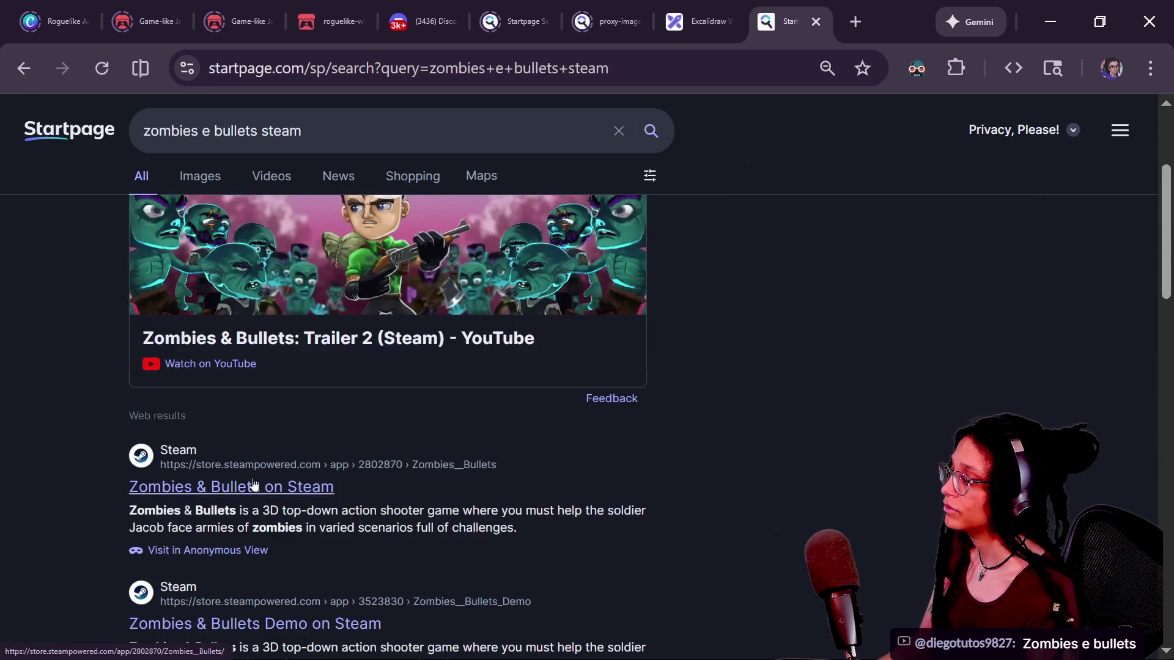
{"action": "left_click", "coordinate": [252, 485]}
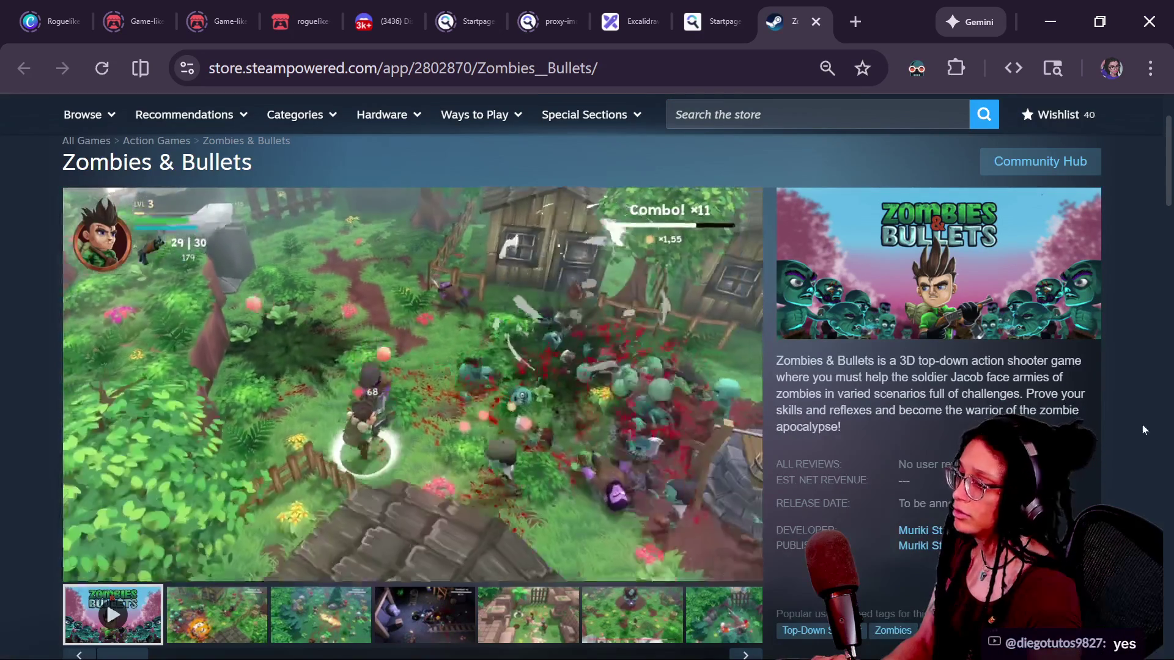
Add Zombies & Bullets to the Steam wishlist, then go back to the Discord godot forum tab
{"action": "scroll", "coordinate": [1139, 424], "scroll_direction": "down", "scroll_amount": 1}
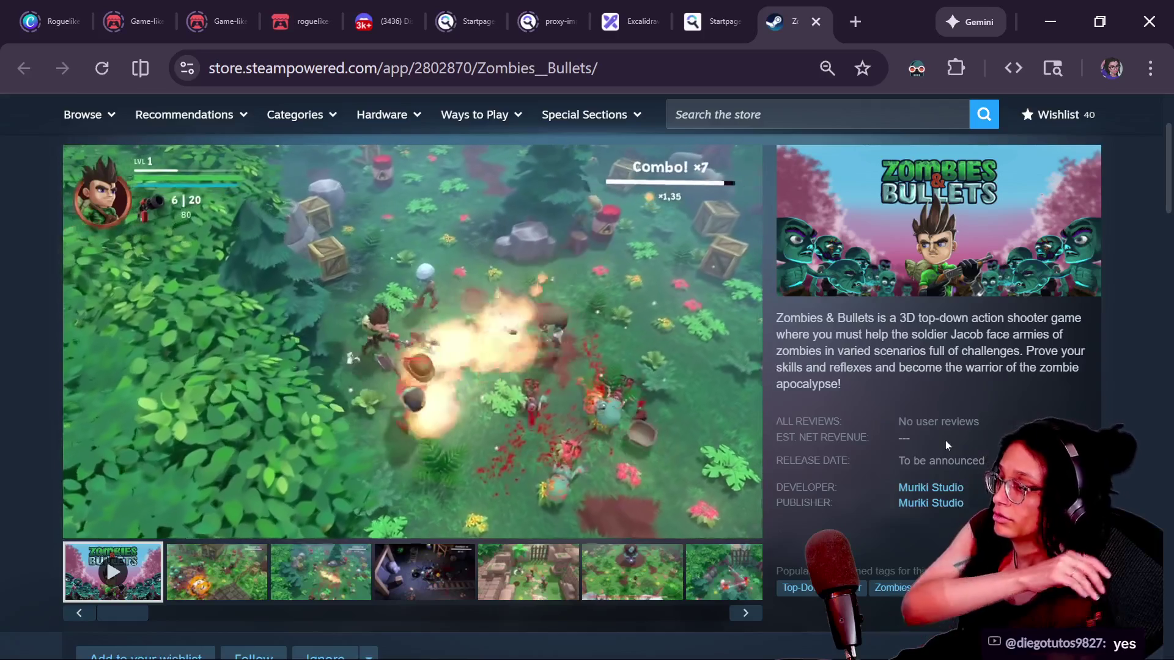
{"action": "key", "text": "ctrl+l"}
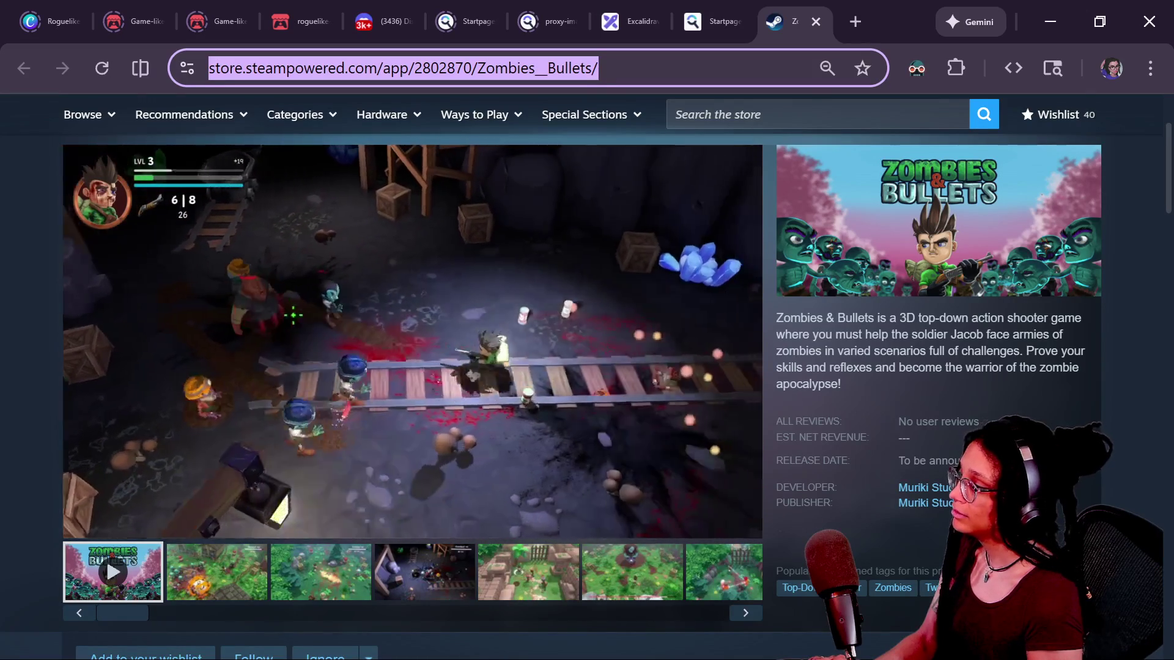
{"action": "scroll", "coordinate": [1029, 349], "scroll_direction": "down", "scroll_amount": 2}
{"action": "left_click", "coordinate": [283, 527]}
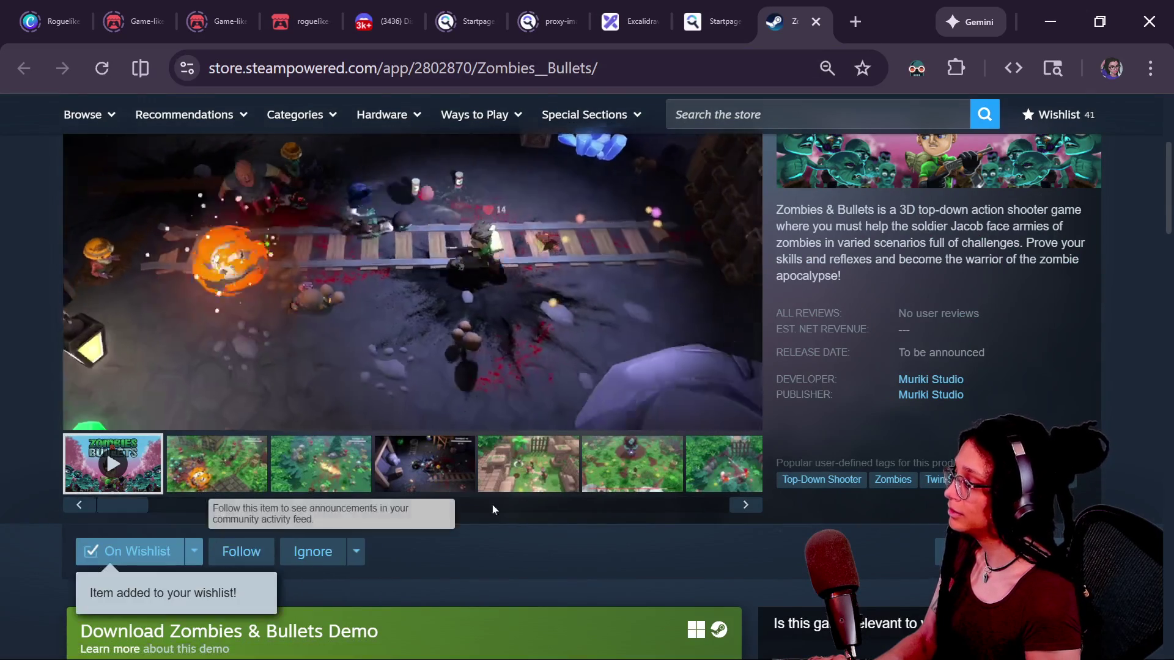
{"action": "scroll", "coordinate": [643, 476], "scroll_direction": "up", "scroll_amount": 2}
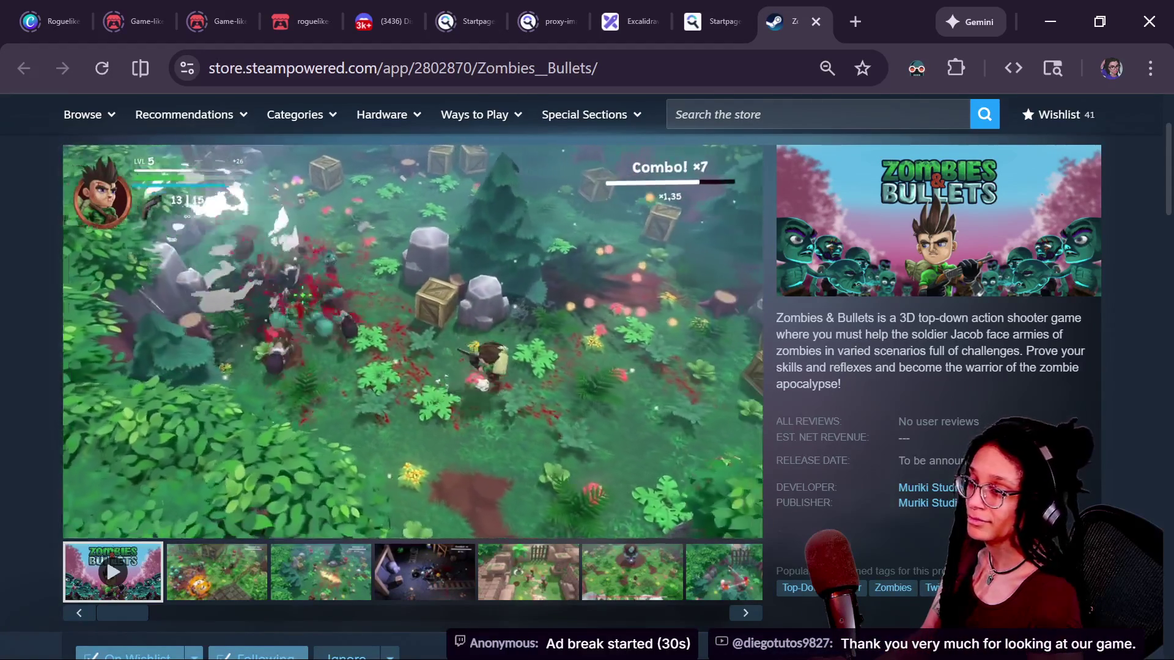
{"action": "key", "text": "ctrl+5"}
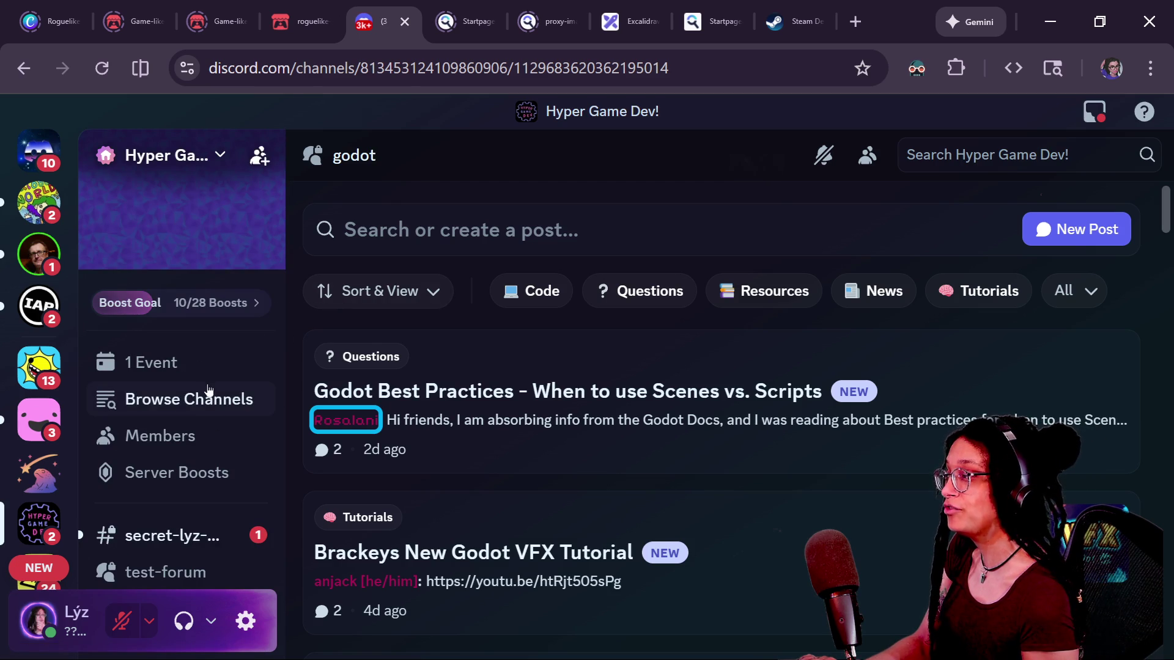
View the February Game Feedback Stream event details from the server's events list
{"action": "left_click", "coordinate": [229, 355]}
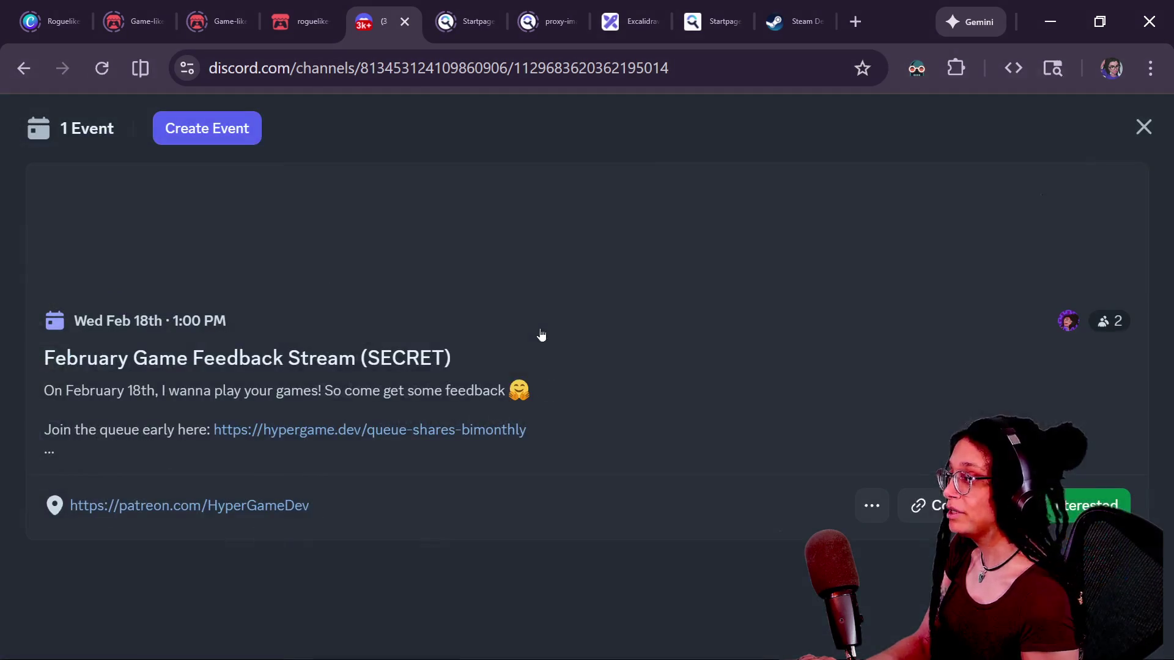
{"action": "left_click", "coordinate": [233, 398]}
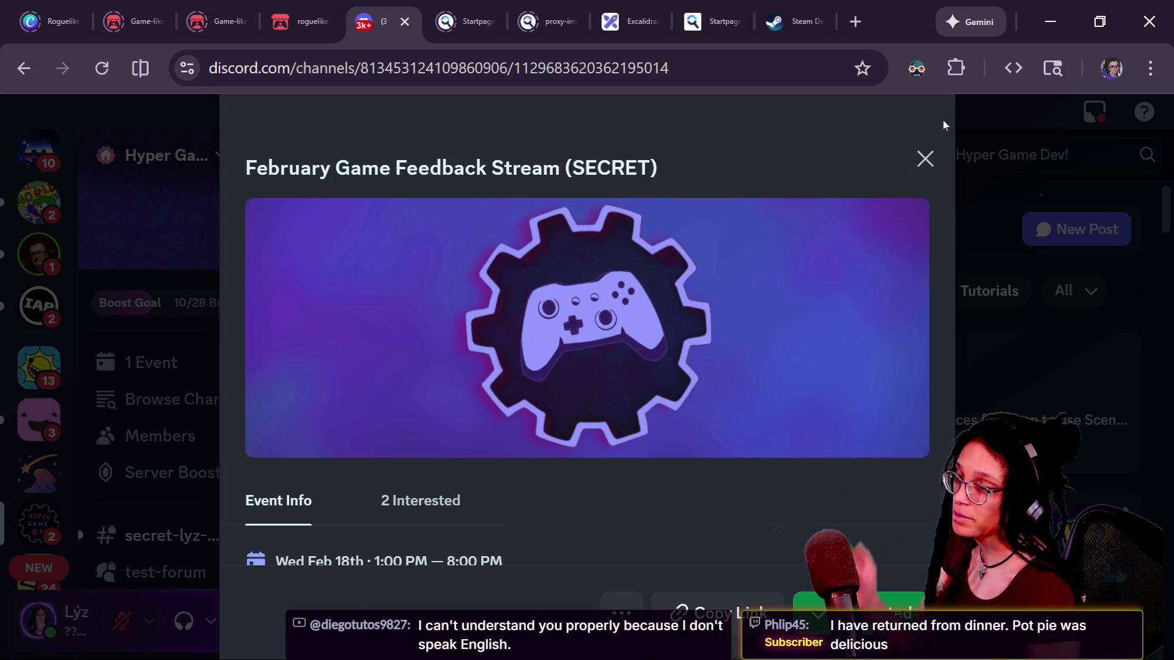
{"action": "left_click", "coordinate": [925, 158]}
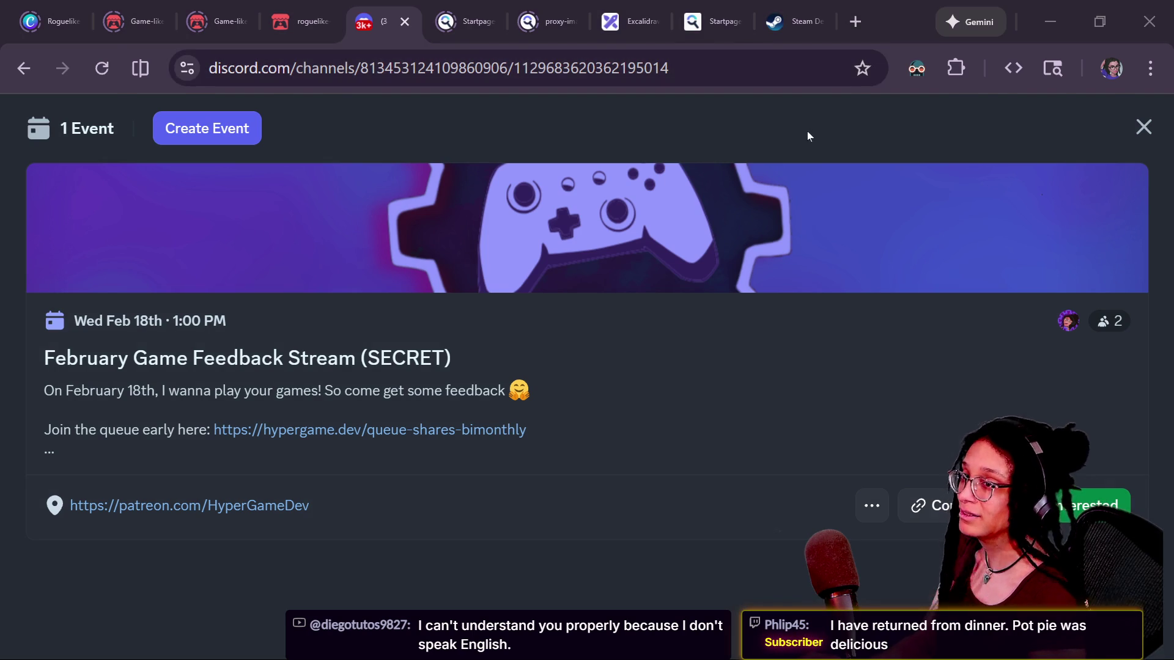
Open the event's game feedback queue site, then bring up the Twitch Subscriptions dashboard
{"action": "key", "text": "alt+Tab"}
{"action": "key", "text": "alt+Tab"}
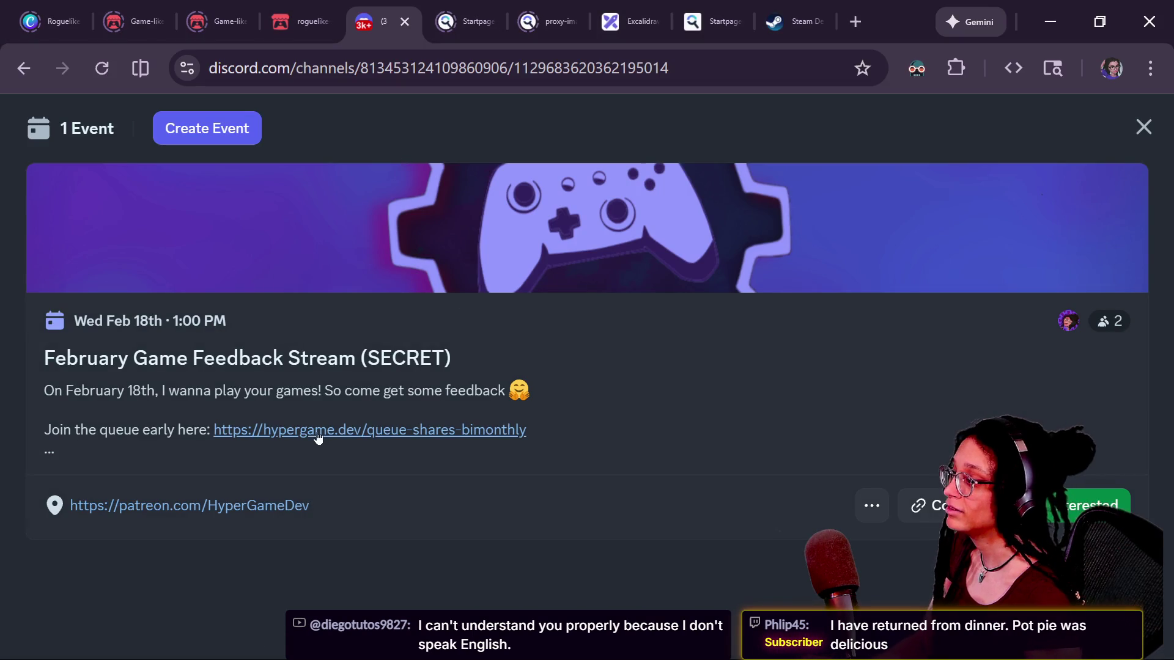
{"action": "left_click", "coordinate": [306, 435]}
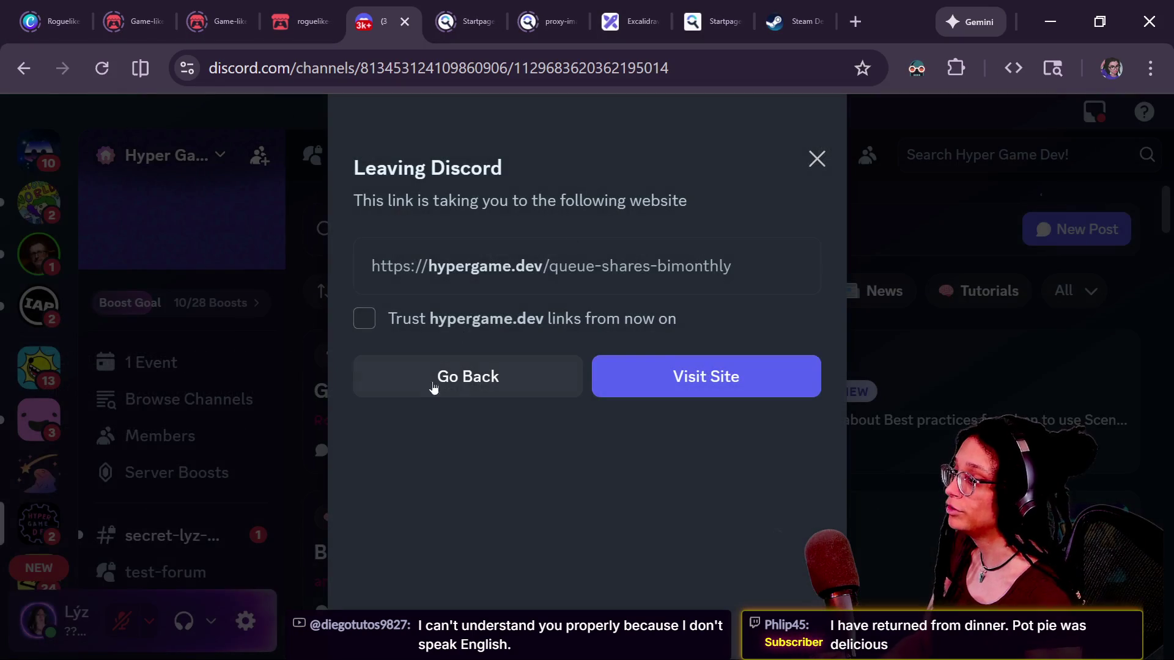
{"action": "left_click", "coordinate": [683, 383]}
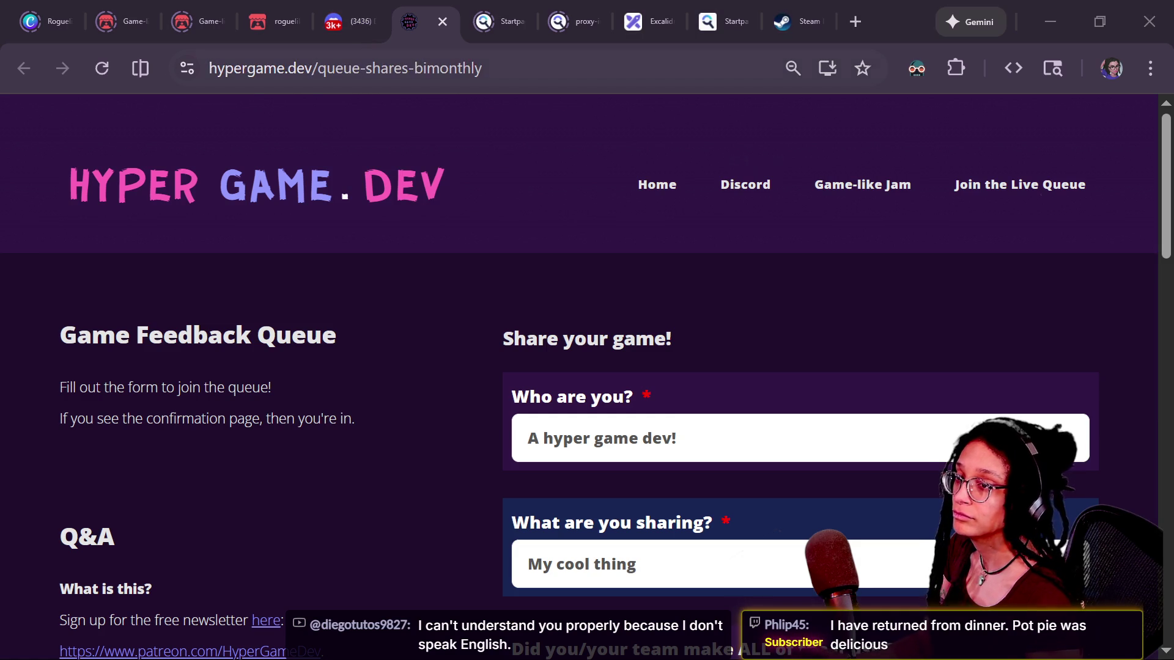
{"action": "key", "text": "alt+Tab"}
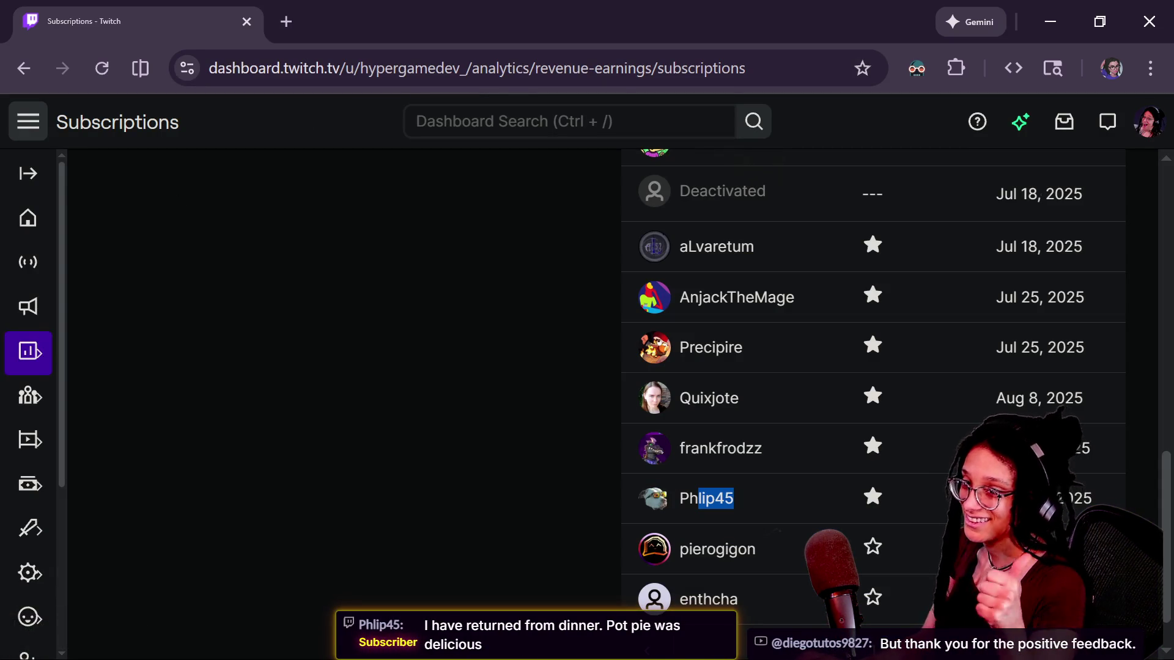
{"action": "key", "text": "alt+Tab"}
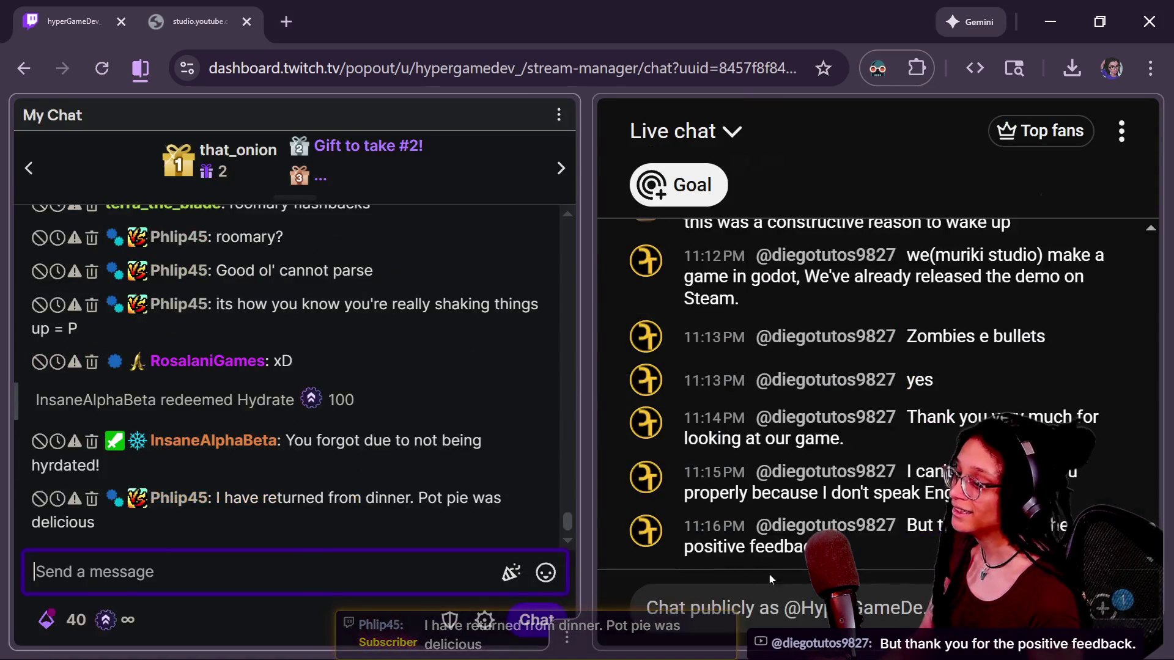
{"action": "left_click", "coordinate": [765, 608]}
{"action": "type", "text": "@di"}
{"action": "key", "text": "Tab"}
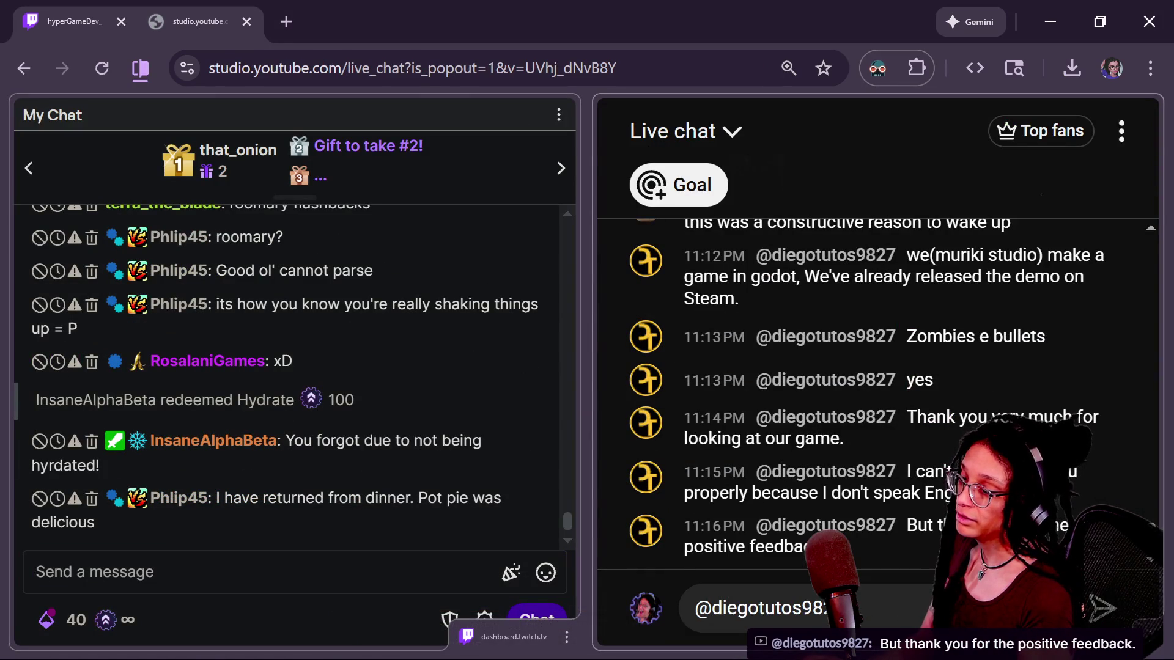
{"action": "key", "text": "ctrl+v"}
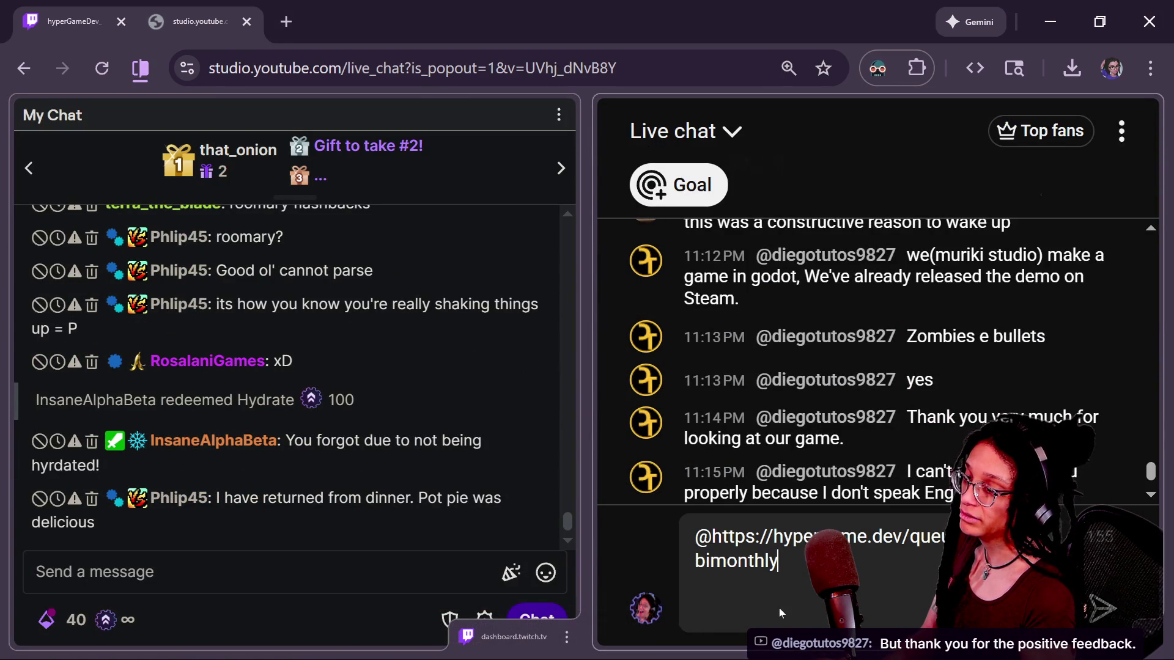
{"action": "key", "text": "Left"}
{"action": "key", "text": "Left"}
{"action": "key", "text": "Left"}
{"action": "key", "text": "Left"}
{"action": "type", "text": "di"}
{"action": "key", "text": "Tab"}
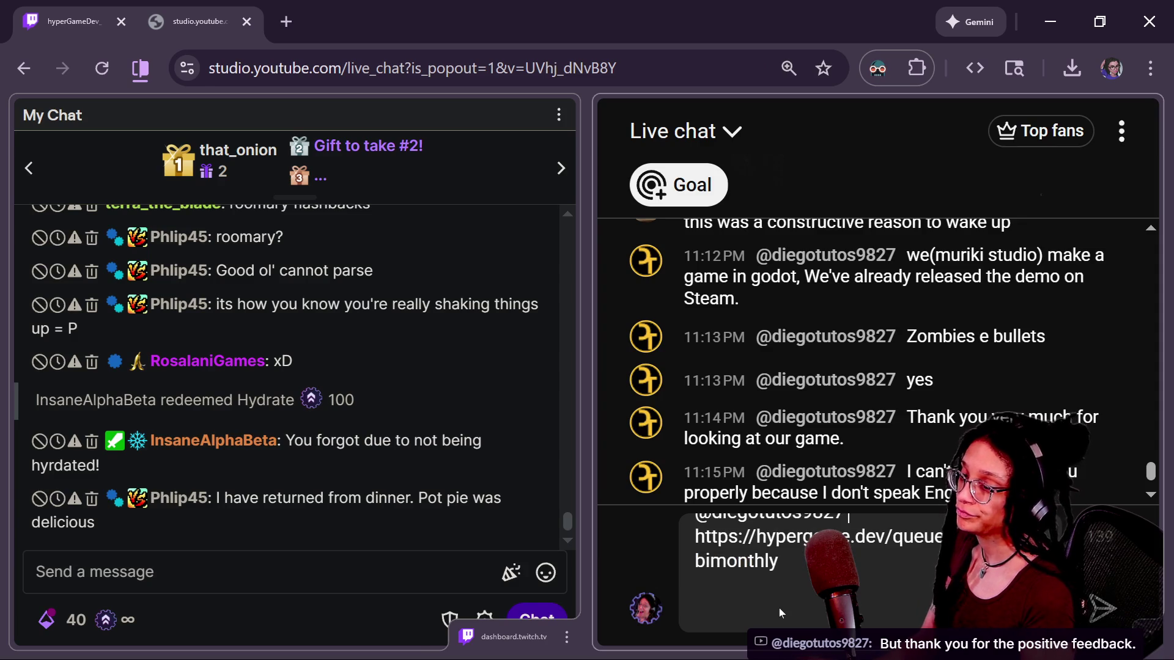
{"action": "key", "text": "Return"}
Post the Zombies Bullets Steam store link in both the YouTube and Twitch chats
{"action": "key", "text": "super+v"}
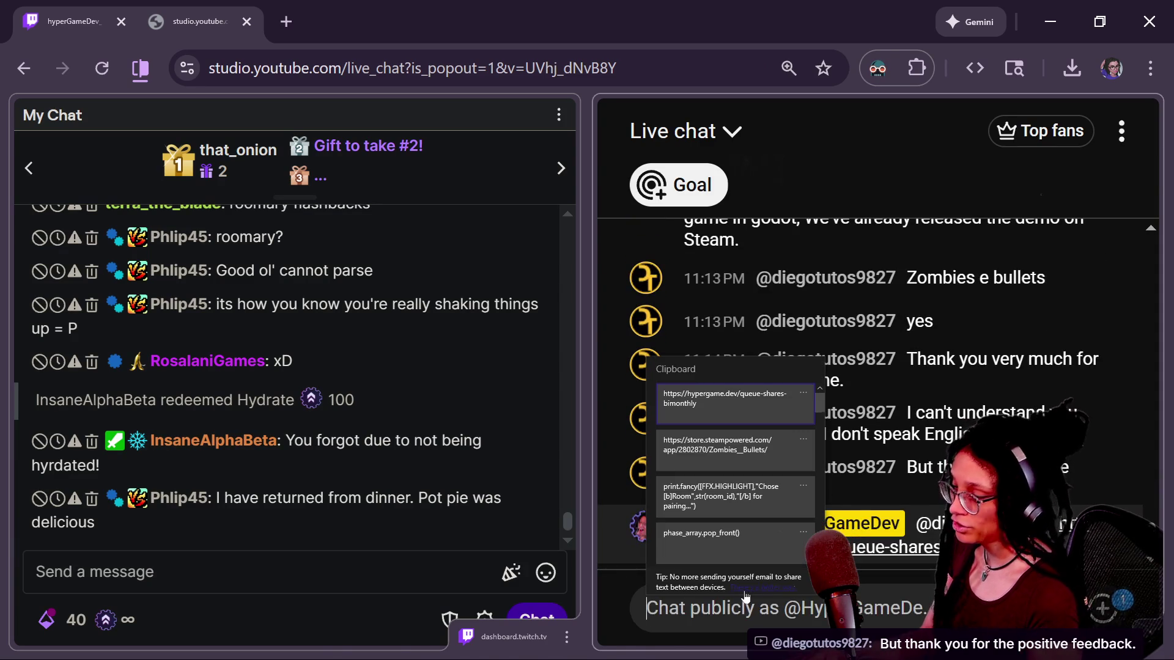
{"action": "left_click", "coordinate": [687, 466]}
{"action": "key", "text": "Return"}
{"action": "left_click", "coordinate": [569, 498]}
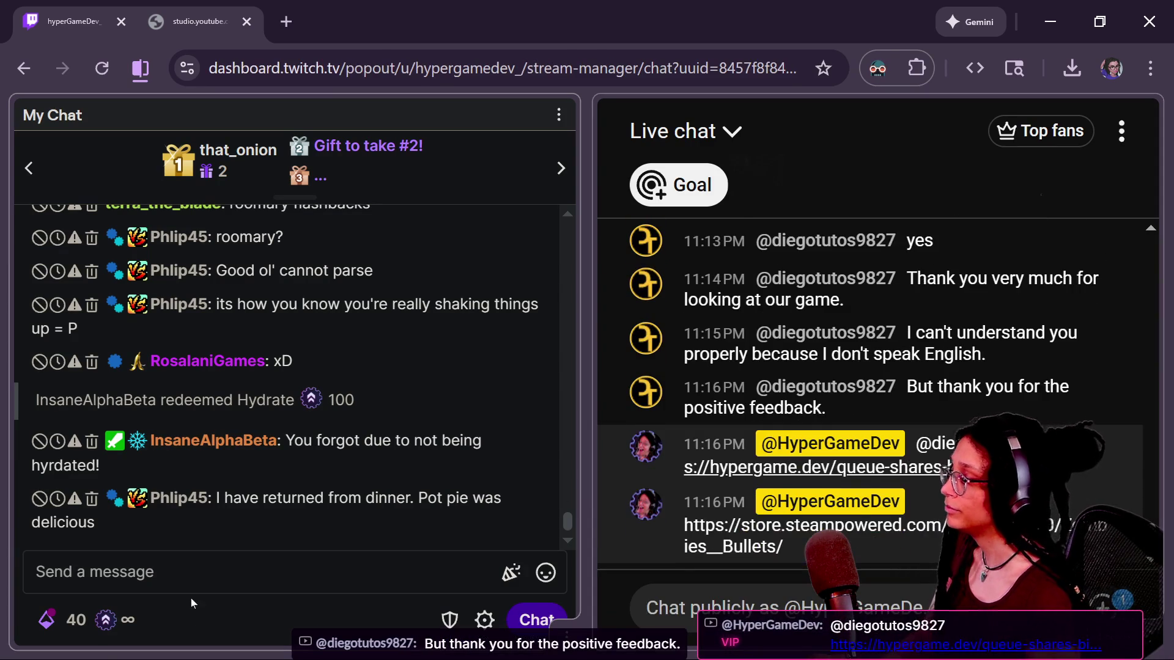
{"action": "type", "text": "https://store.steampowered.com/app/2802870/Zombies__Bullets/"}
{"action": "key", "text": "Return"}
Return to the Godot script editor at the doors_array line 58
{"action": "key", "text": "alt+Tab"}
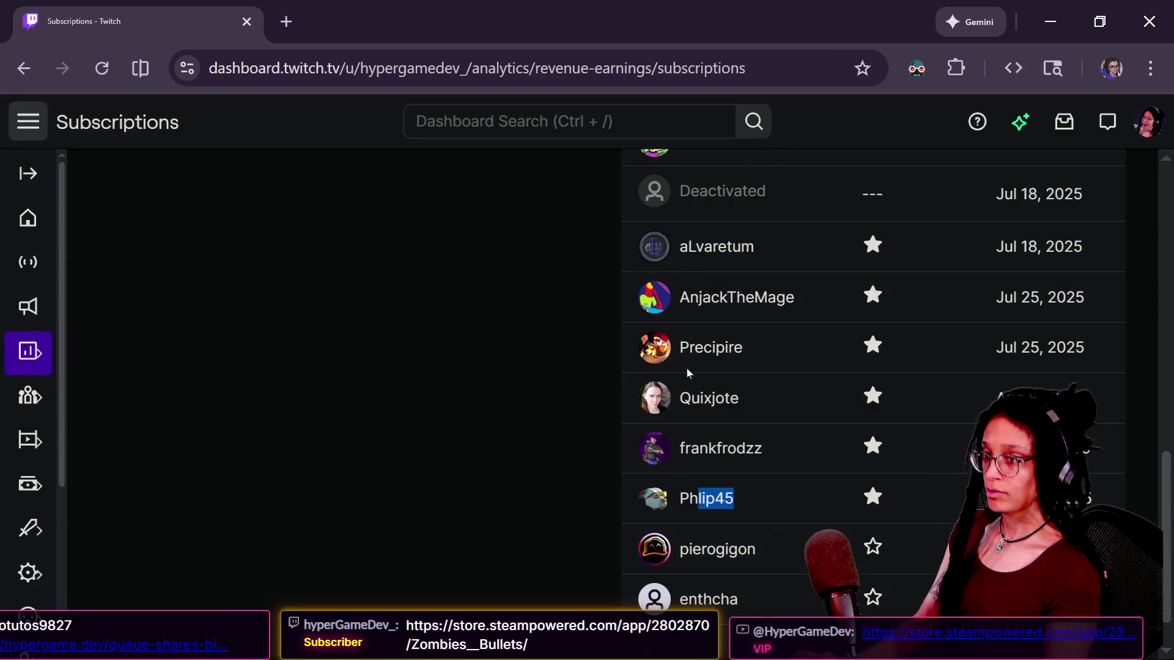
{"action": "key", "text": "alt+Tab"}
{"action": "left_click", "coordinate": [518, 286]}
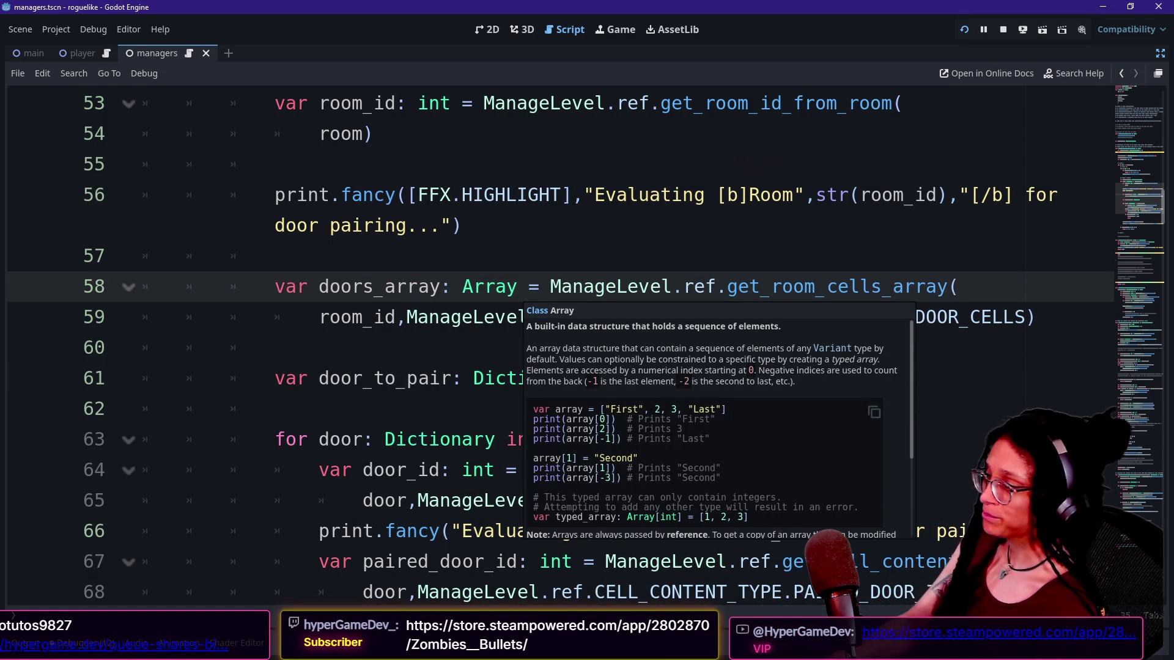
Review lines 55–58 of the door-pairing loop, including the print call and ManageLevel line
{"action": "left_click", "coordinate": [276, 164]}
{"action": "key", "text": "Down"}
{"action": "key", "text": "Down"}
{"action": "key", "text": "Down"}
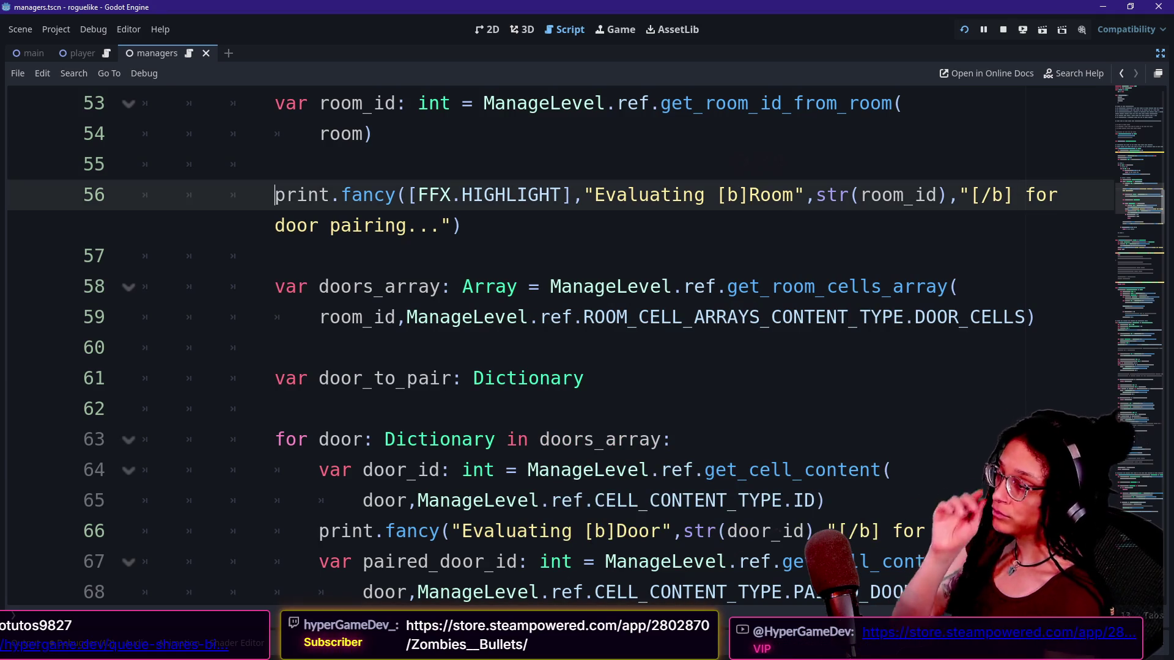
{"action": "left_click", "coordinate": [673, 286]}
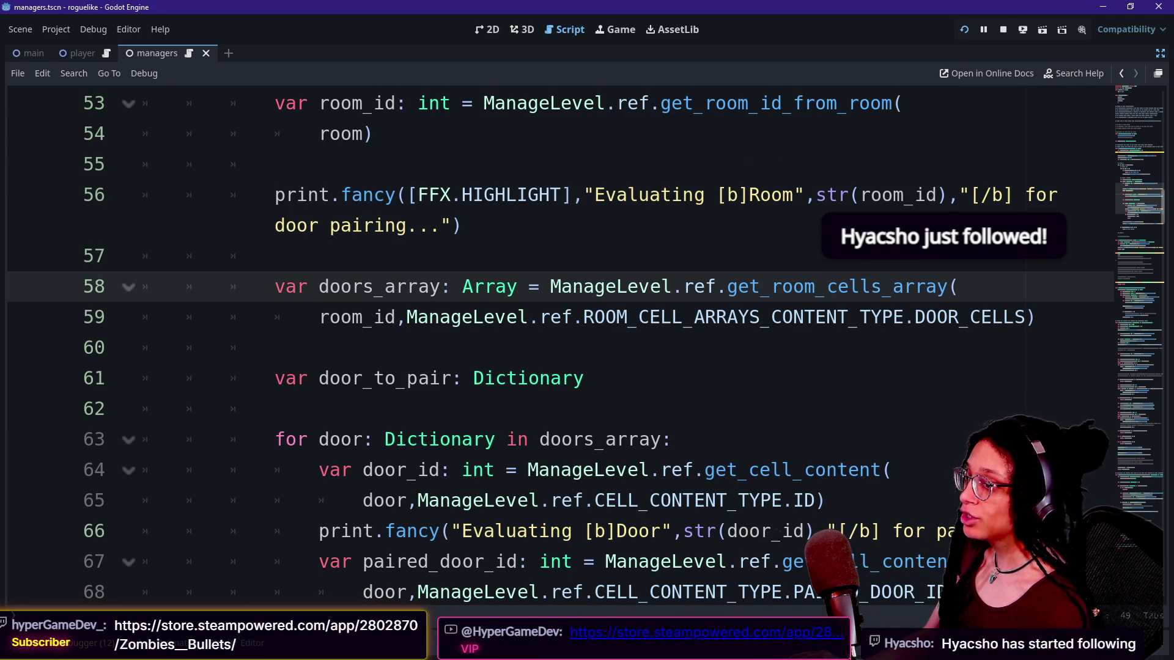
{"action": "key", "text": "Down"}
{"action": "key", "text": "Down"}
{"action": "left_click", "coordinate": [275, 255]}
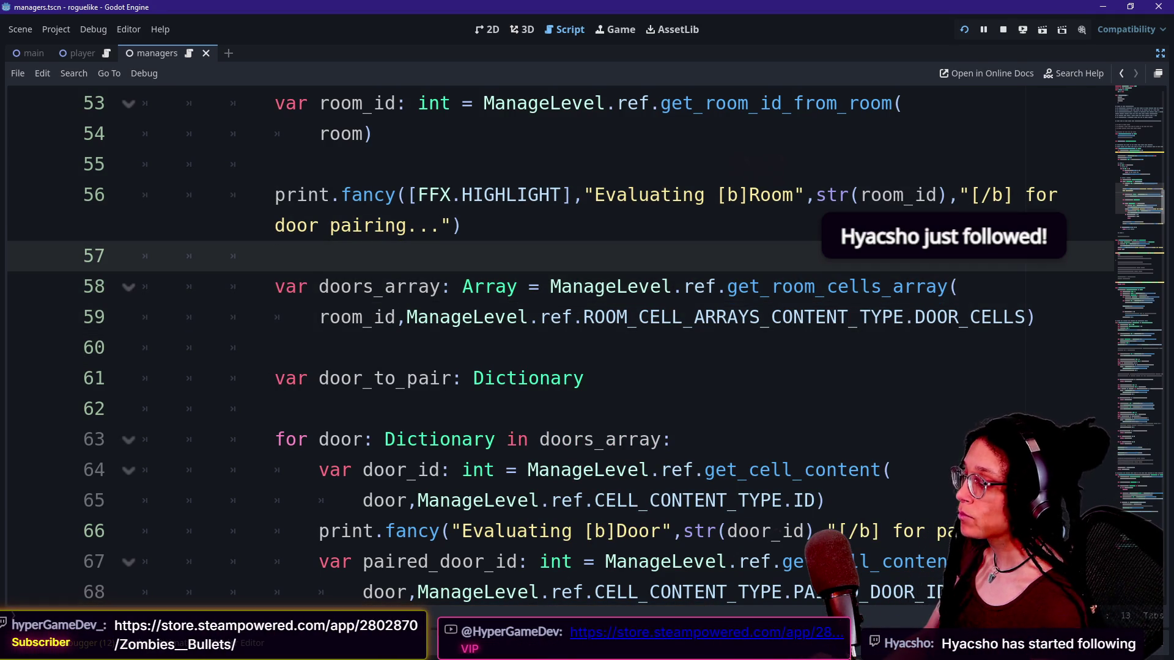
{"action": "scroll", "coordinate": [560, 346], "scroll_direction": "up", "scroll_amount": 1}
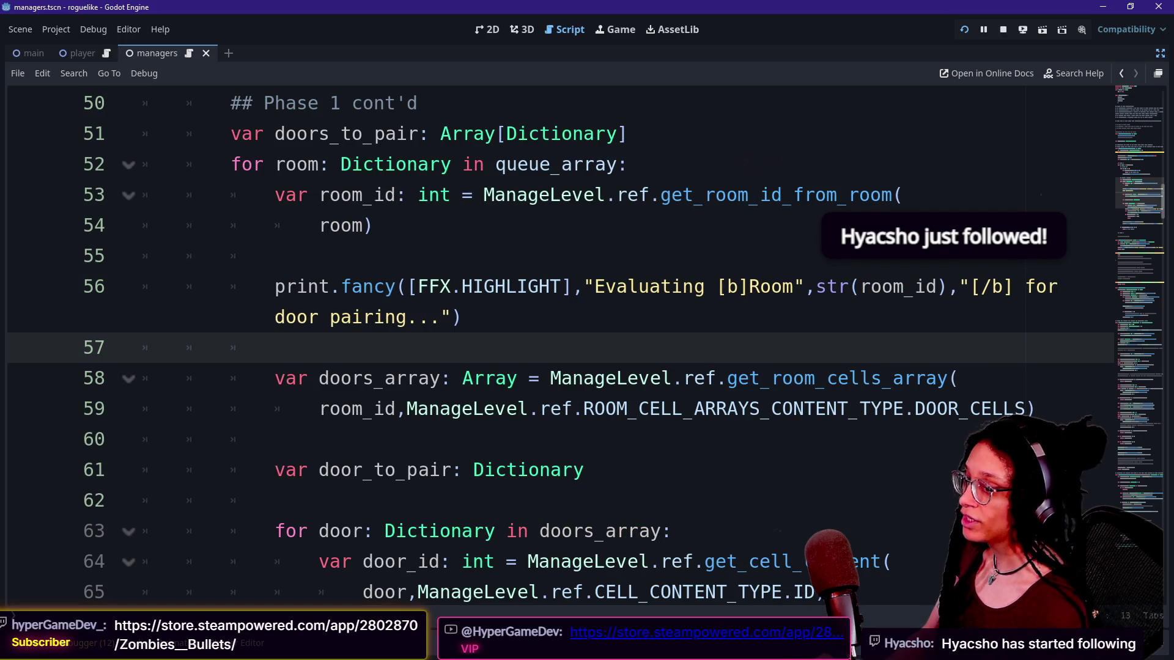
{"action": "left_click", "coordinate": [275, 256]}
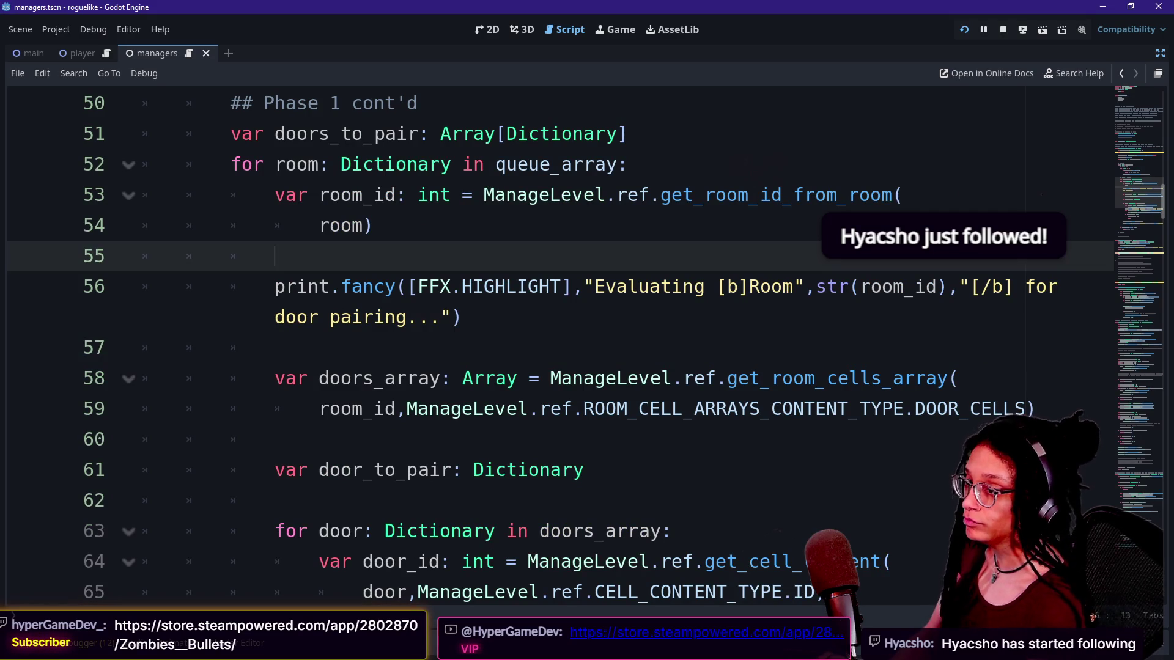
{"action": "left_click", "coordinate": [275, 286]}
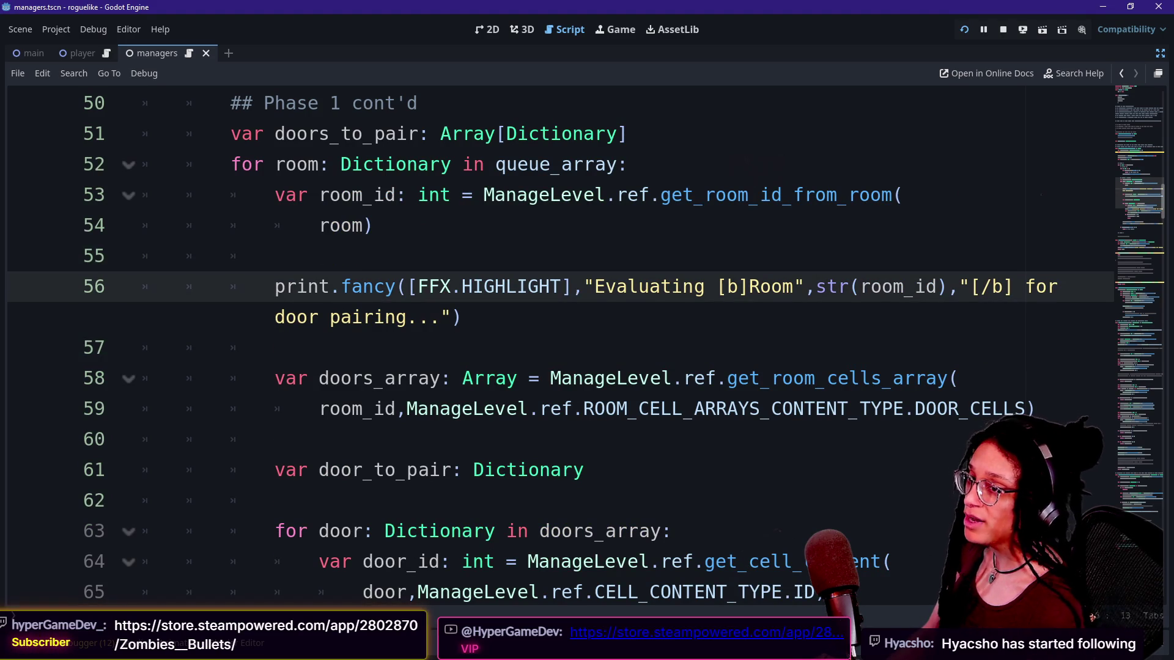
{"action": "left_click", "coordinate": [463, 316]}
{"action": "left_click", "coordinate": [275, 347]}
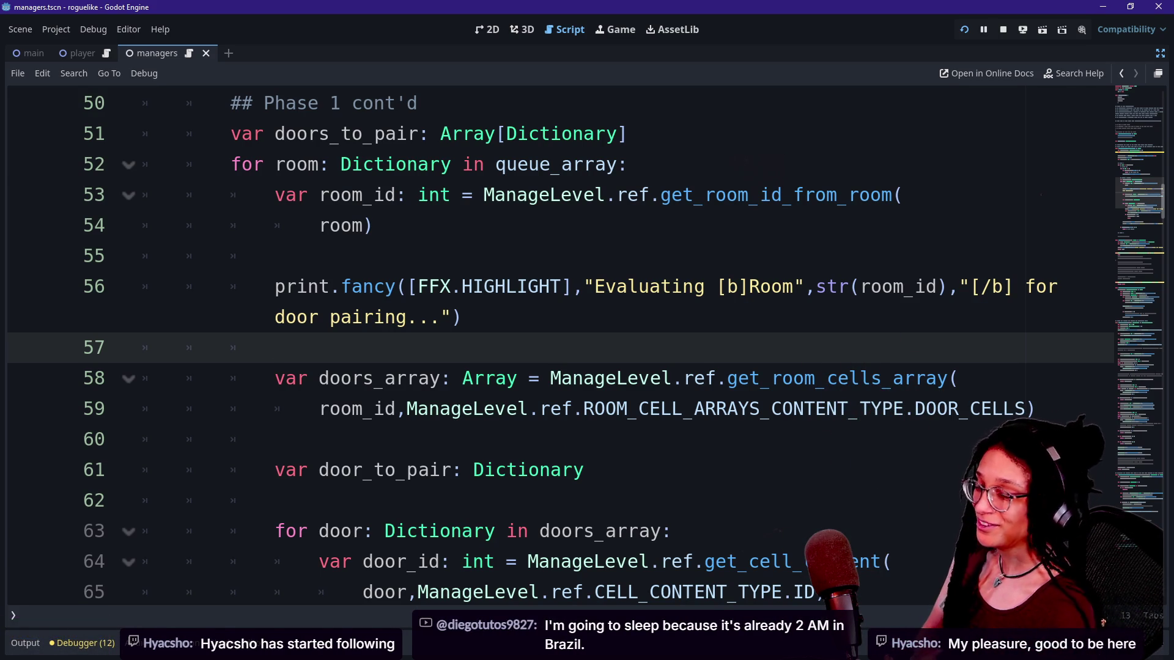
Recheck lines 54–58, then view the running game halted by the line 169 error
{"action": "left_click", "coordinate": [373, 225]}
{"action": "key", "text": "Down"}
{"action": "key", "text": "Down"}
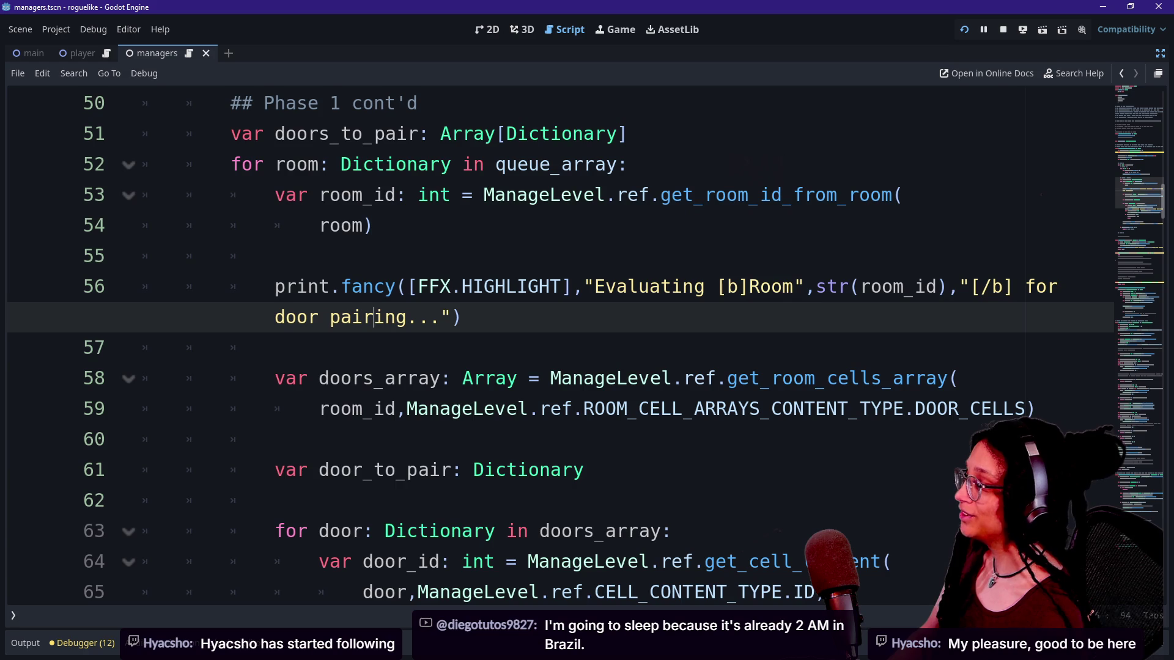
{"action": "left_click", "coordinate": [275, 348]}
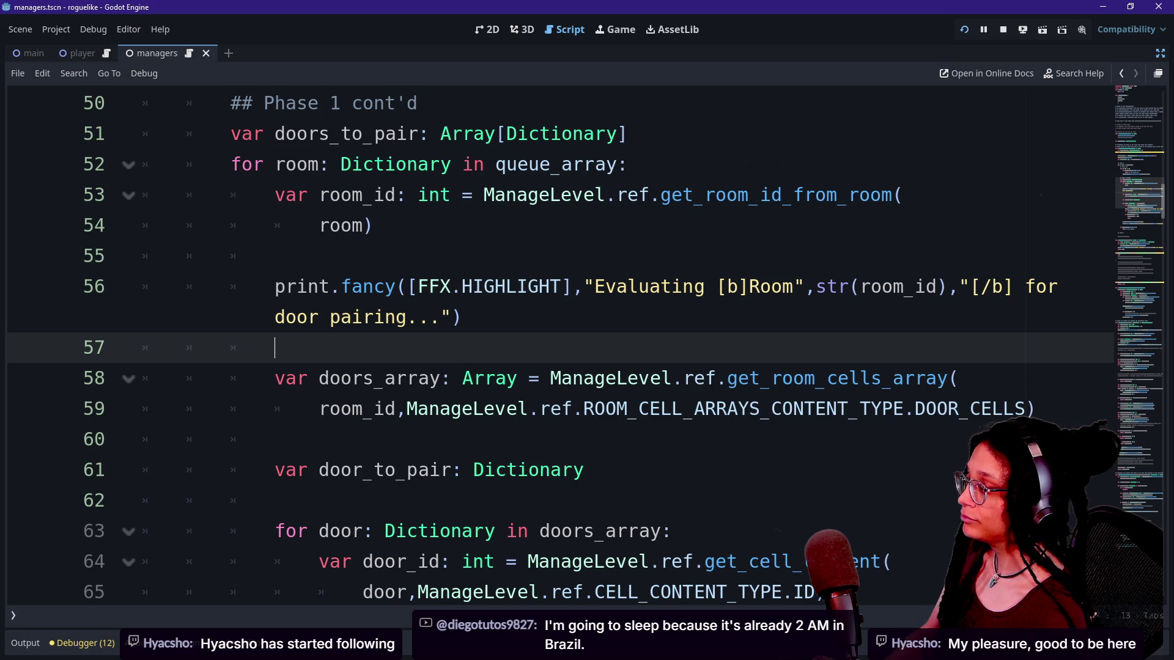
{"action": "left_click", "coordinate": [462, 377]}
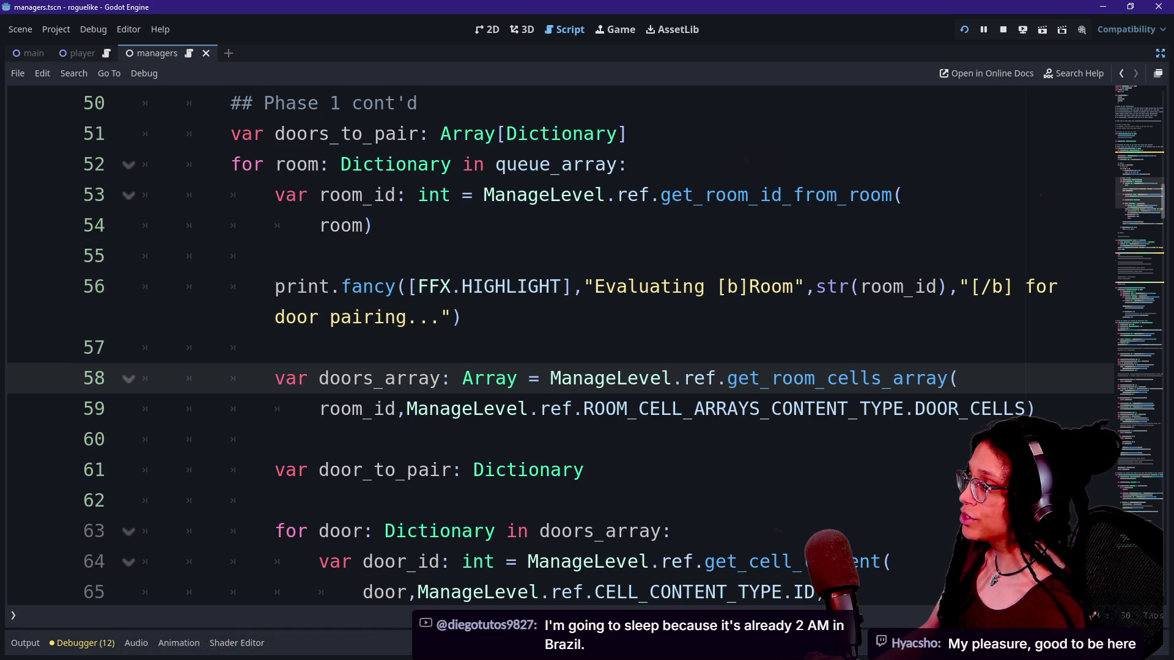
{"action": "left_click", "coordinate": [615, 29]}
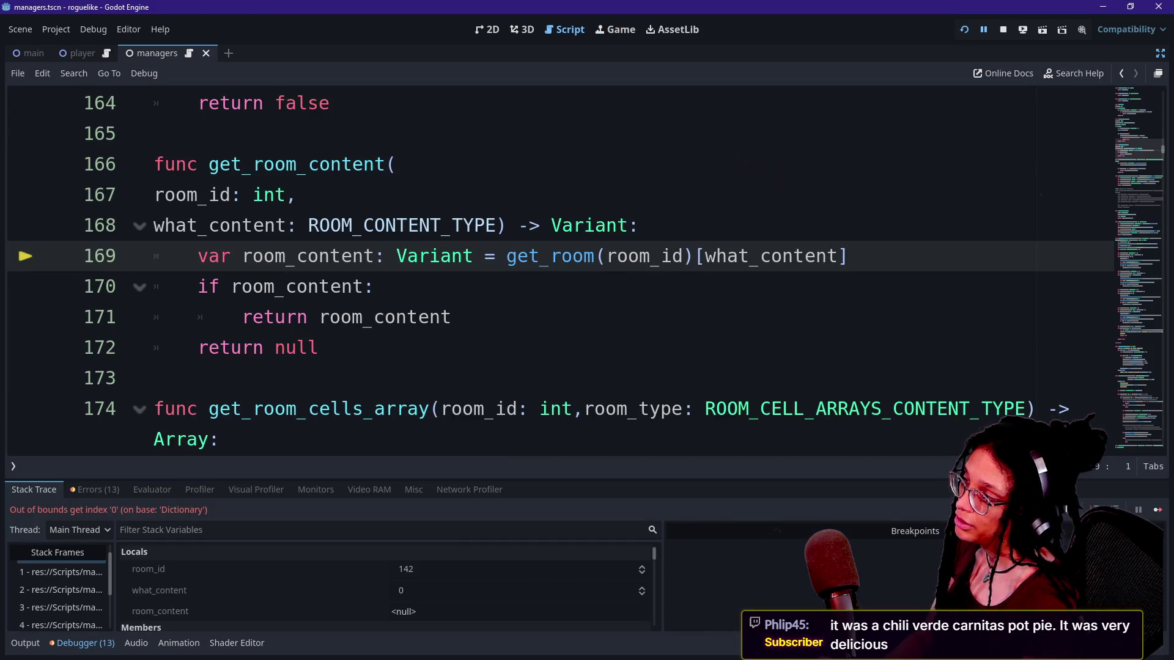
Inspect the get_room_content check, then restart the game and stop it again
{"action": "left_click", "coordinate": [452, 317]}
{"action": "left_click", "coordinate": [155, 133]}
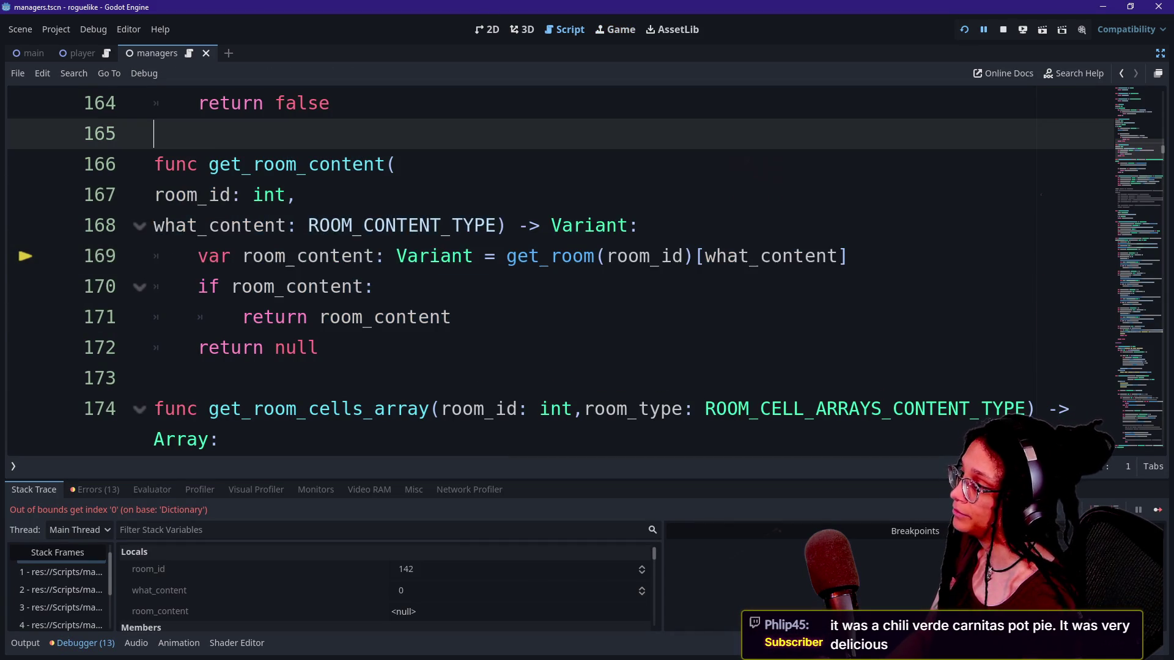
{"action": "left_click", "coordinate": [374, 287]}
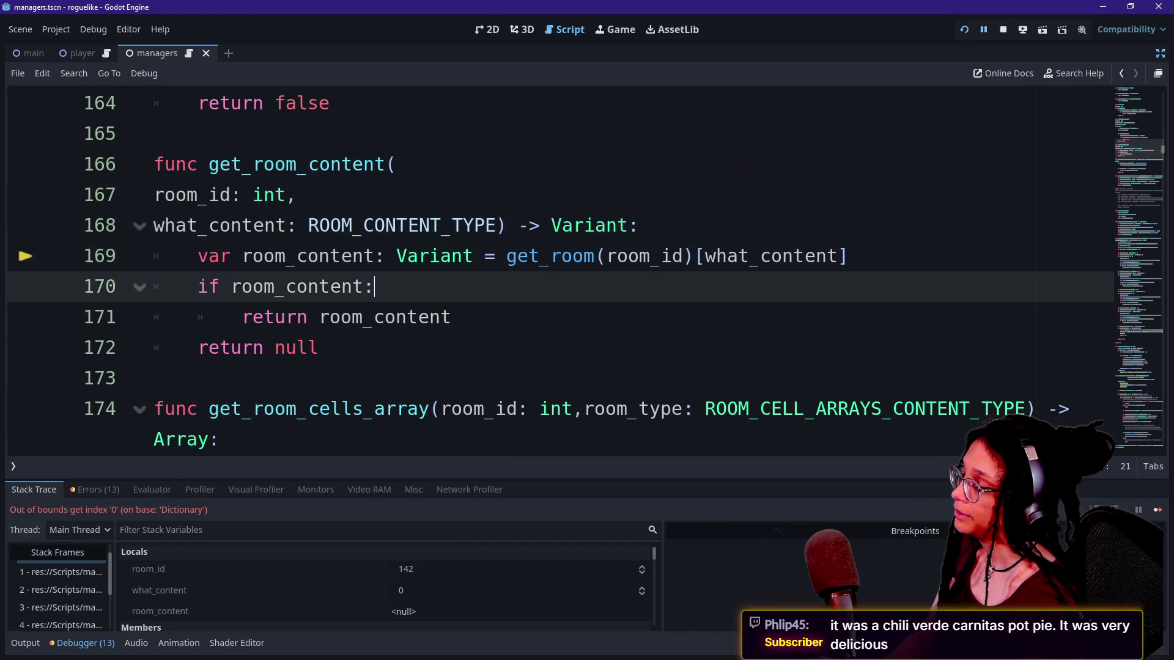
{"action": "left_click", "coordinate": [966, 30]}
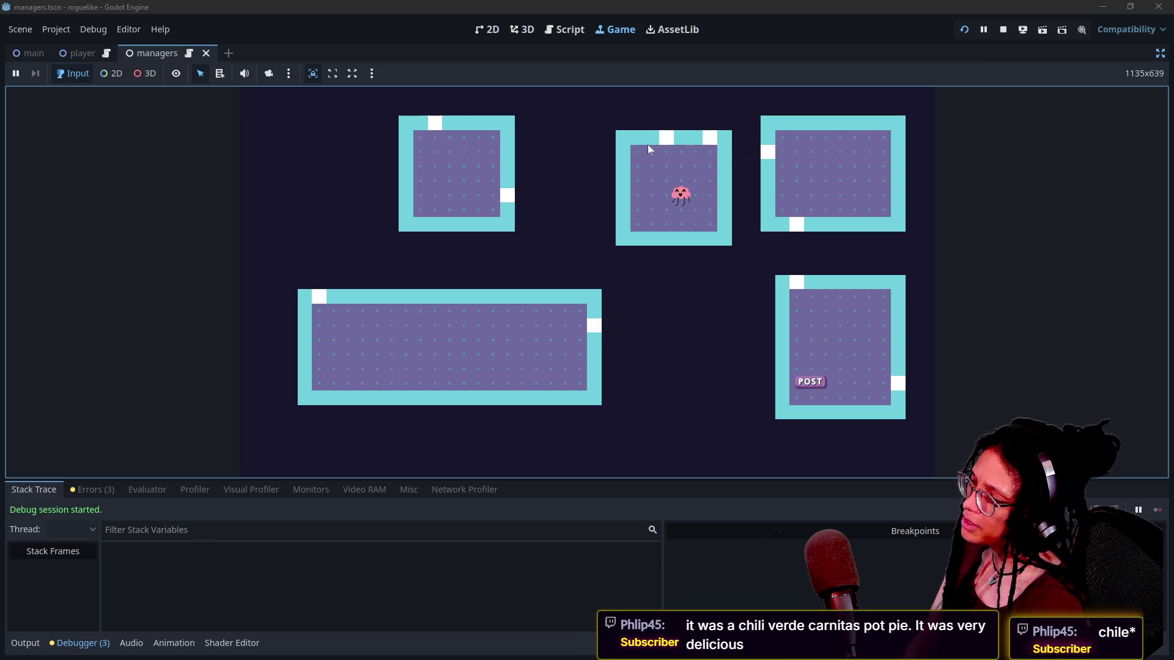
{"action": "left_click", "coordinate": [1003, 32]}
Step through get_room_content lines 166–174, reviewing the return null branch and room_id parameter
{"action": "left_click", "coordinate": [398, 164]}
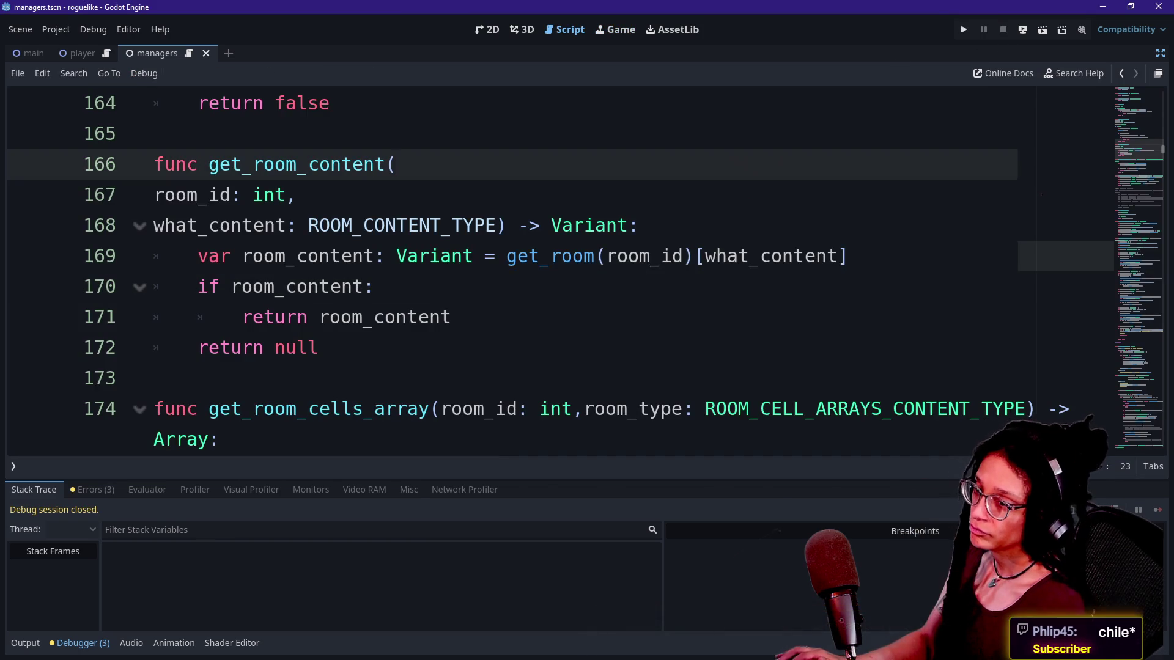
{"action": "key", "text": "Down"}
{"action": "key", "text": "Down"}
{"action": "key", "text": "Down"}
{"action": "key", "text": "Up"}
{"action": "key", "text": "Up"}
{"action": "key", "text": "Up"}
{"action": "key", "text": "Down"}
{"action": "key", "text": "Down"}
{"action": "key", "text": "Up"}
{"action": "key", "text": "Up"}
{"action": "key", "text": "Down"}
{"action": "key", "text": "Down"}
{"action": "key", "text": "Down"}
{"action": "key", "text": "Up"}
{"action": "key", "text": "Up"}
{"action": "key", "text": "Down"}
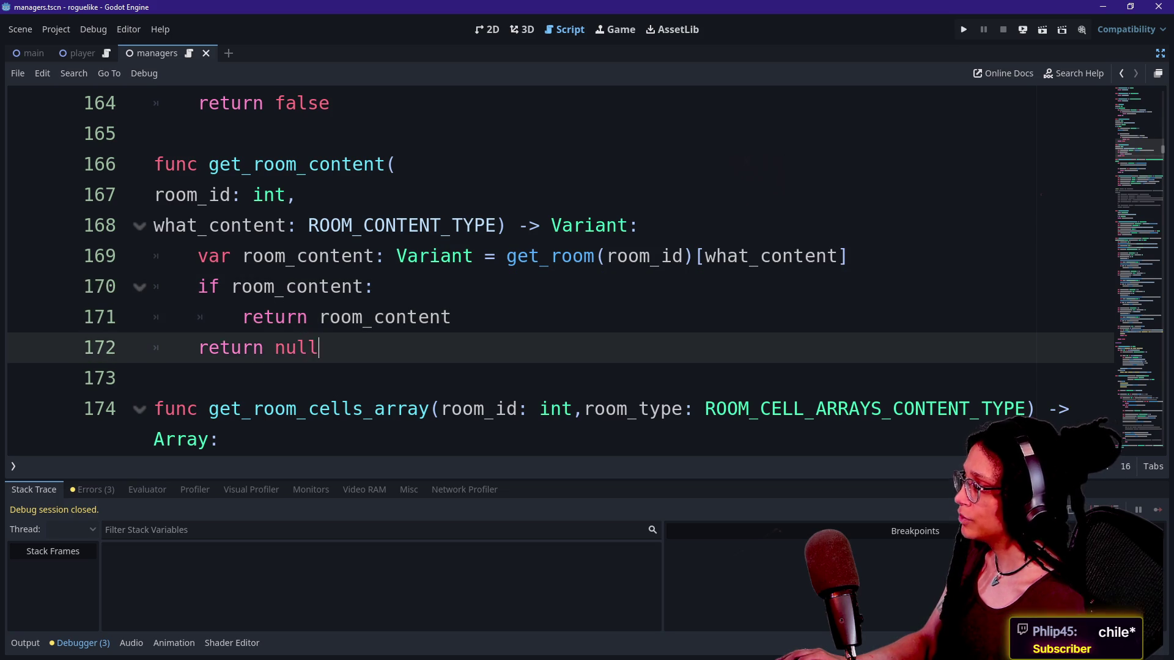
{"action": "key", "text": "Down"}
{"action": "key", "text": "Up"}
{"action": "key", "text": "Up"}
{"action": "key", "text": "Up"}
{"action": "key", "text": "Down"}
{"action": "key", "text": "Down"}
{"action": "key", "text": "Down"}
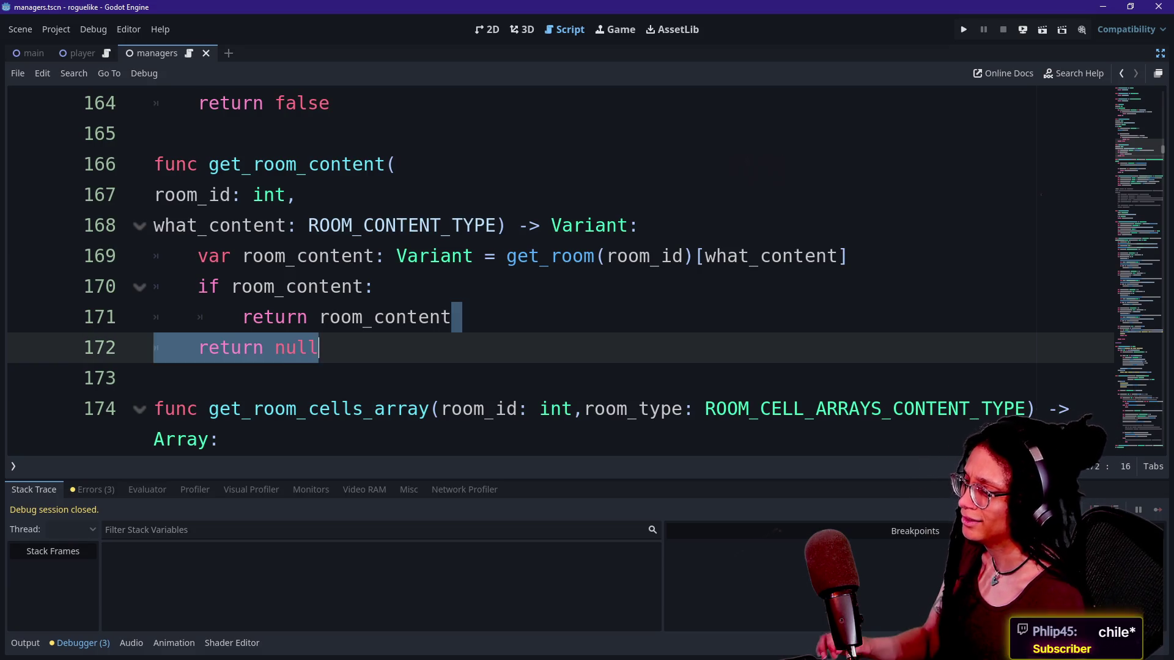
{"action": "left_click", "coordinate": [485, 408]}
{"action": "left_click", "coordinate": [451, 316]}
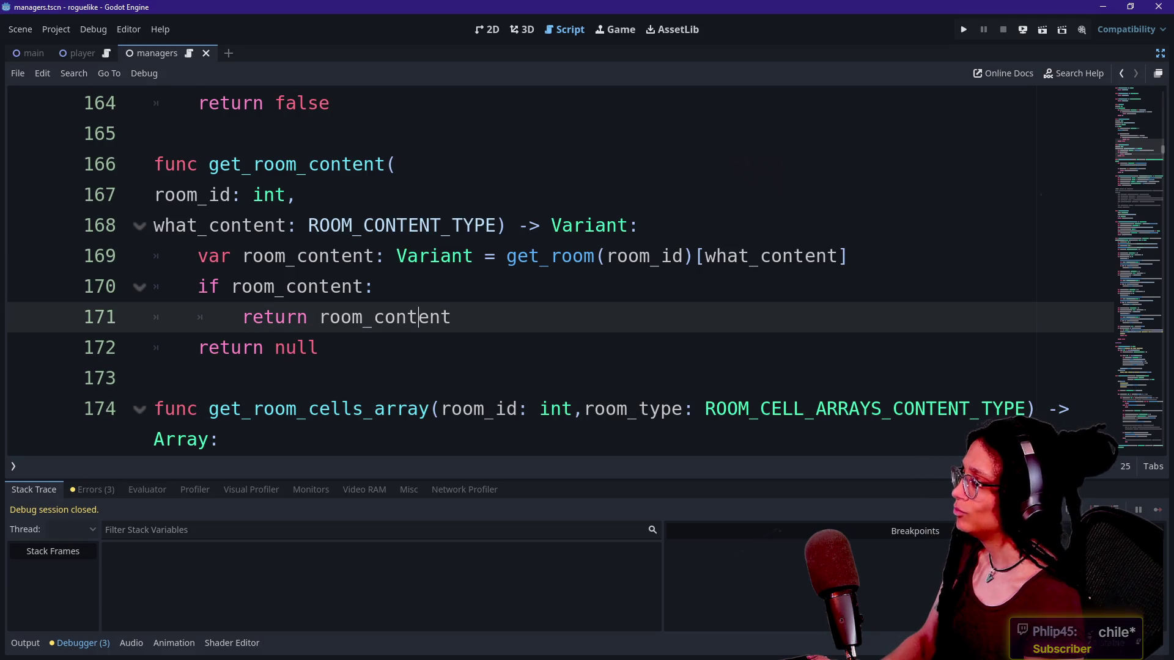
{"action": "left_click", "coordinate": [319, 348]}
{"action": "key", "text": "Up"}
{"action": "key", "text": "Up"}
{"action": "key", "text": "Up"}
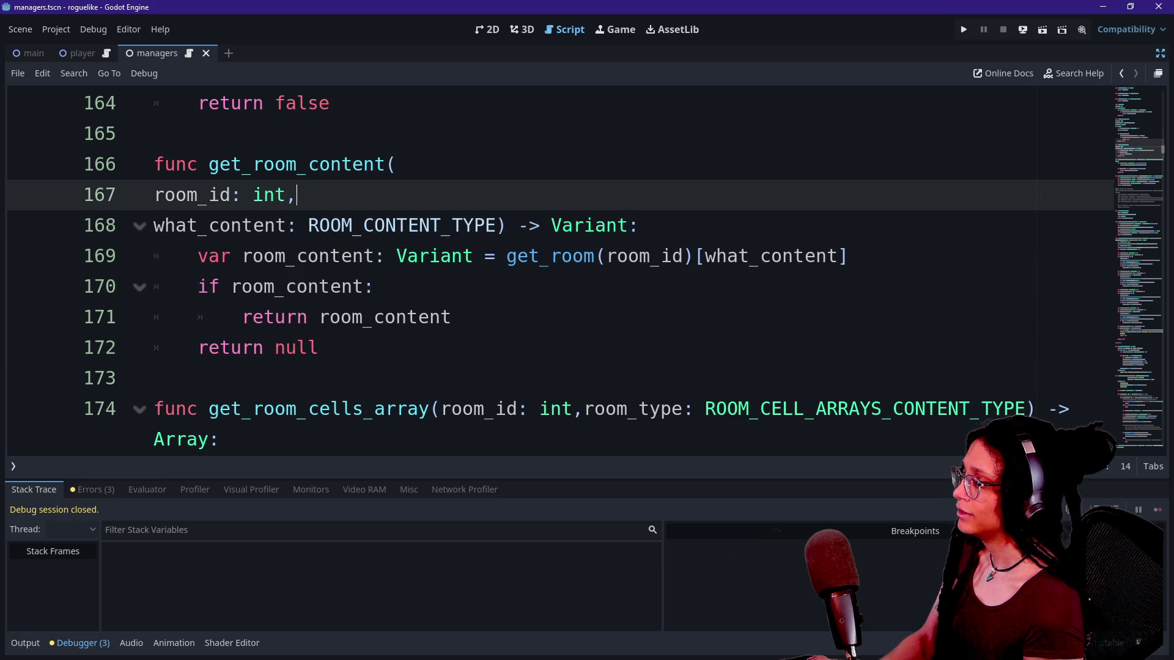
Hide the Debugger panel and reopen the managers script at line 58
{"action": "left_click", "coordinate": [1125, 73]}
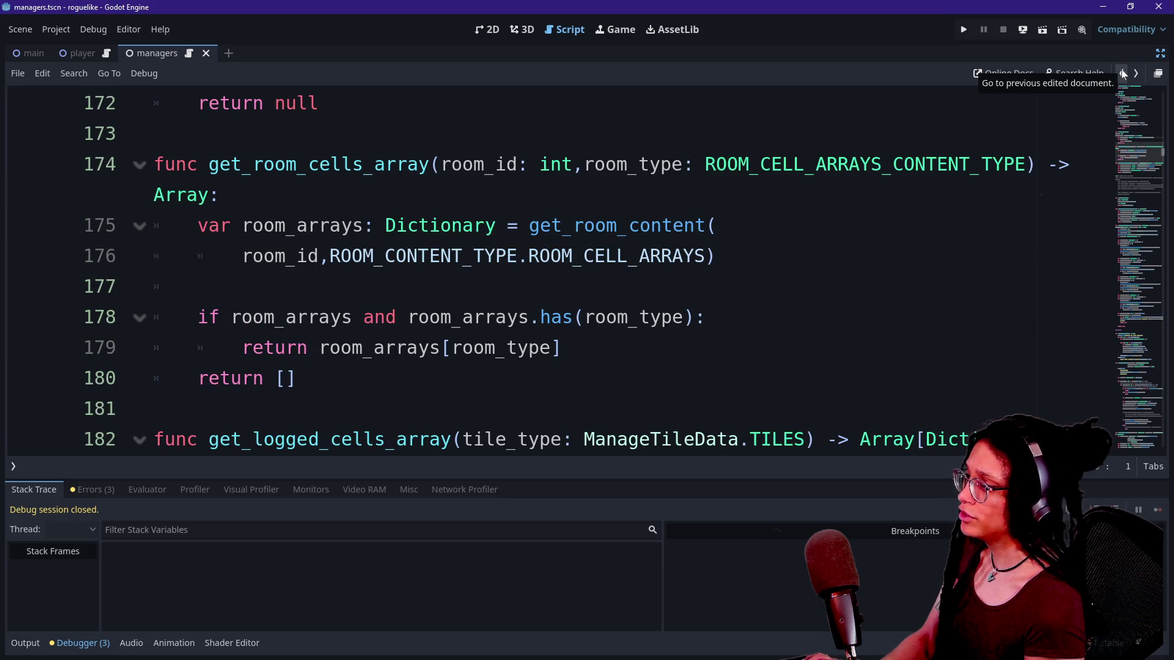
{"action": "key", "text": "ctrl+j"}
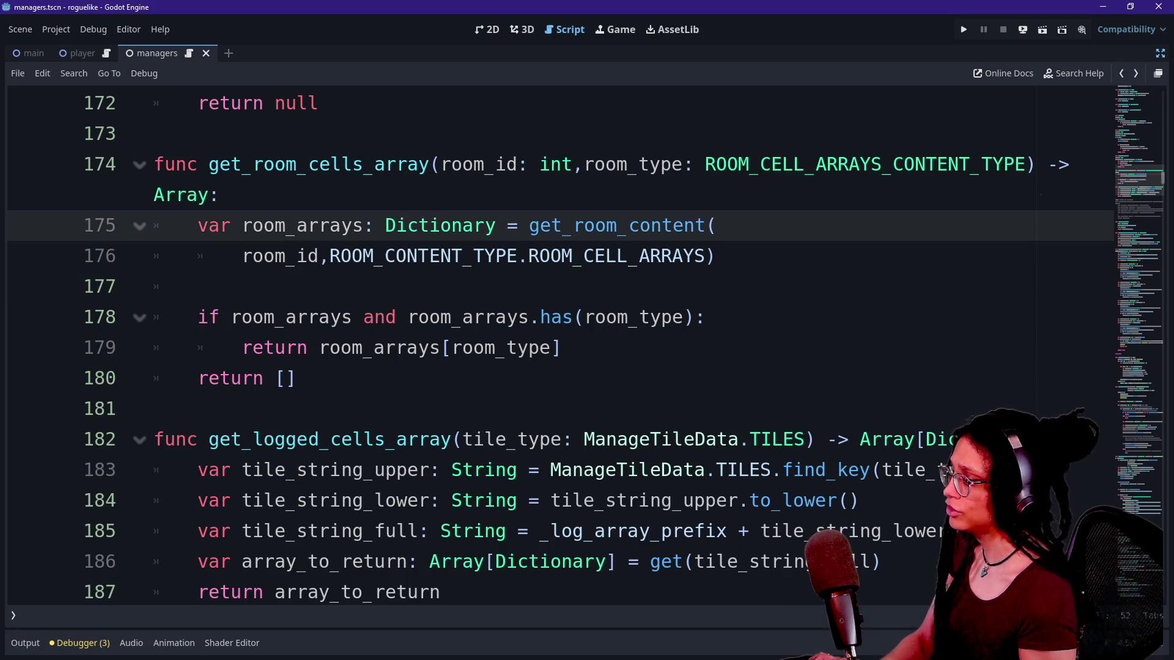
{"action": "key", "text": "ctrl+alt+o"}
{"action": "key", "text": "Down"}
{"action": "key", "text": "Return"}
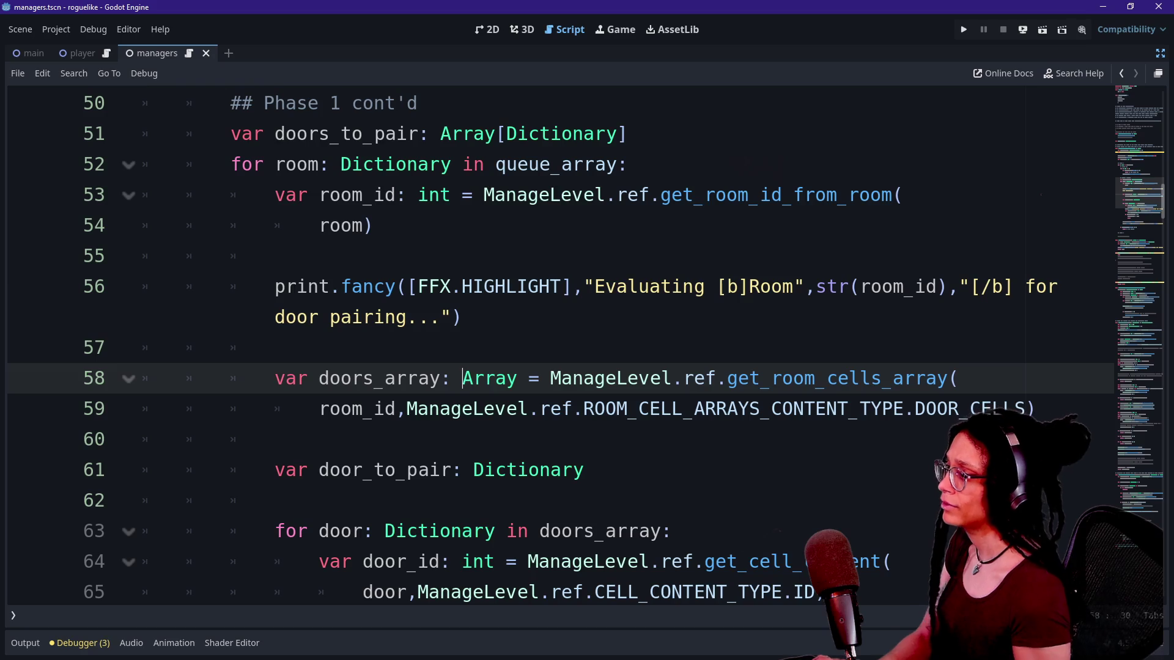
Review lines 56–59 of the door-pairing code and its room pairing message
{"action": "left_click", "coordinate": [463, 317]}
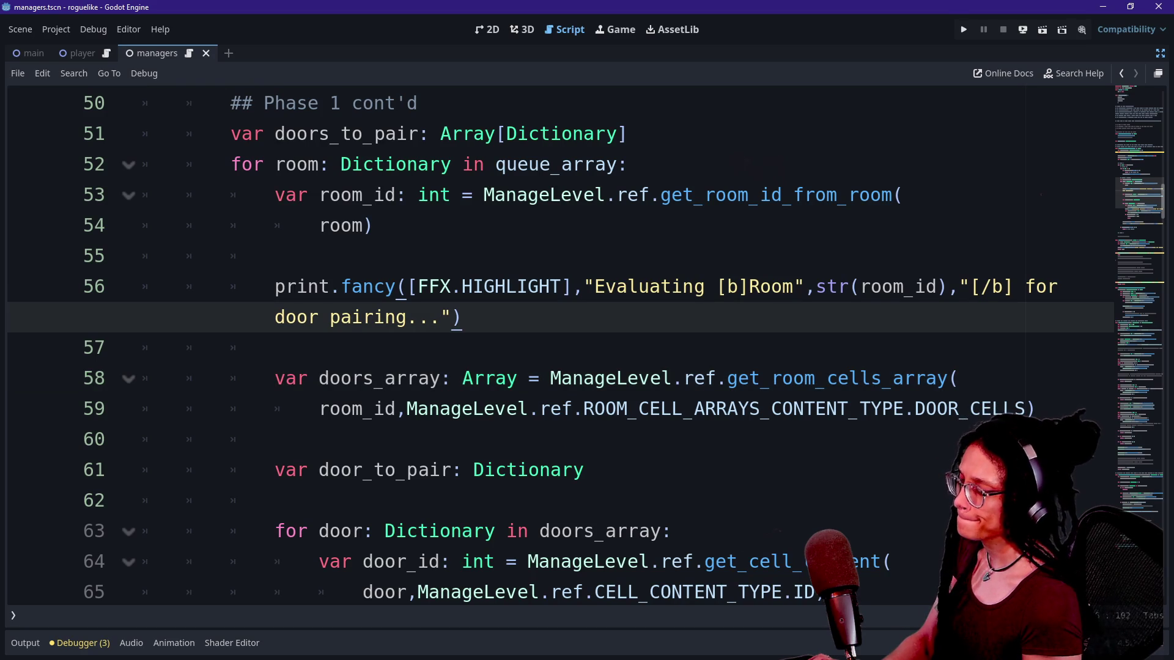
{"action": "left_click_drag", "start_coordinate": [463, 318], "coordinate": [538, 286]}
{"action": "left_click", "coordinate": [463, 318]}
{"action": "mouse_move", "coordinate": [279, 347]}
{"action": "left_mouse_down"}
{"action": "mouse_move", "coordinate": [507, 408]}
{"action": "mouse_move", "coordinate": [446, 286]}
{"action": "left_mouse_up"}
{"action": "scroll", "coordinate": [506, 409], "scroll_direction": "down", "scroll_amount": 1}
{"action": "left_click", "coordinate": [605, 317]}
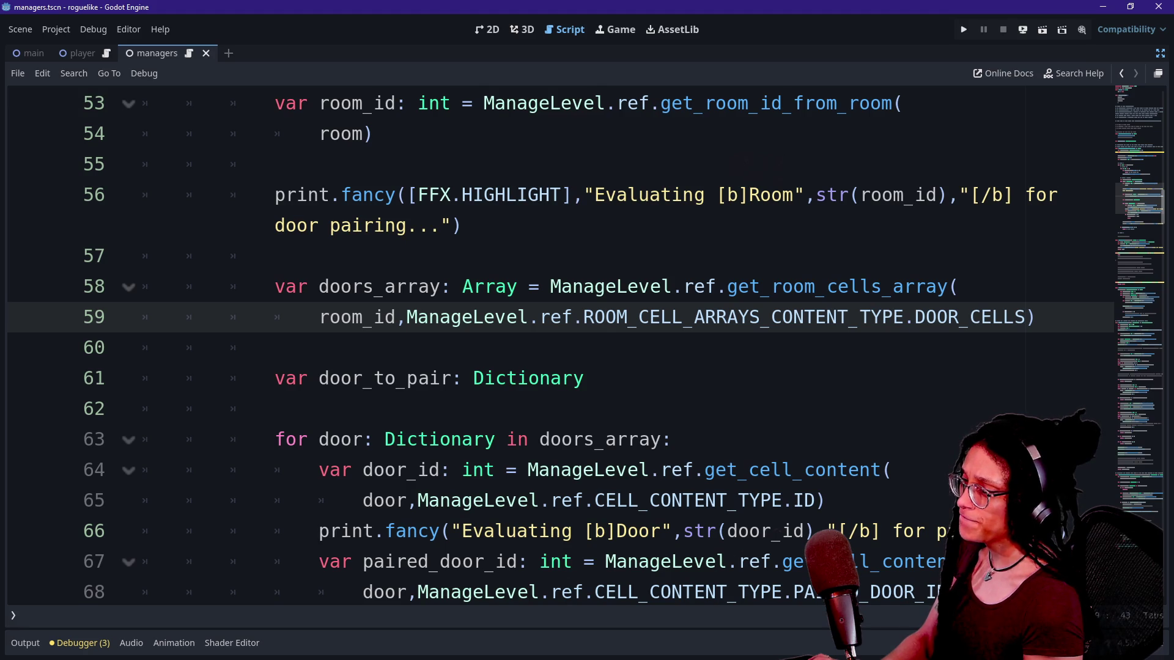
{"action": "left_click_drag", "start_coordinate": [418, 287], "coordinate": [605, 286]}
{"action": "left_click", "coordinate": [584, 286]}
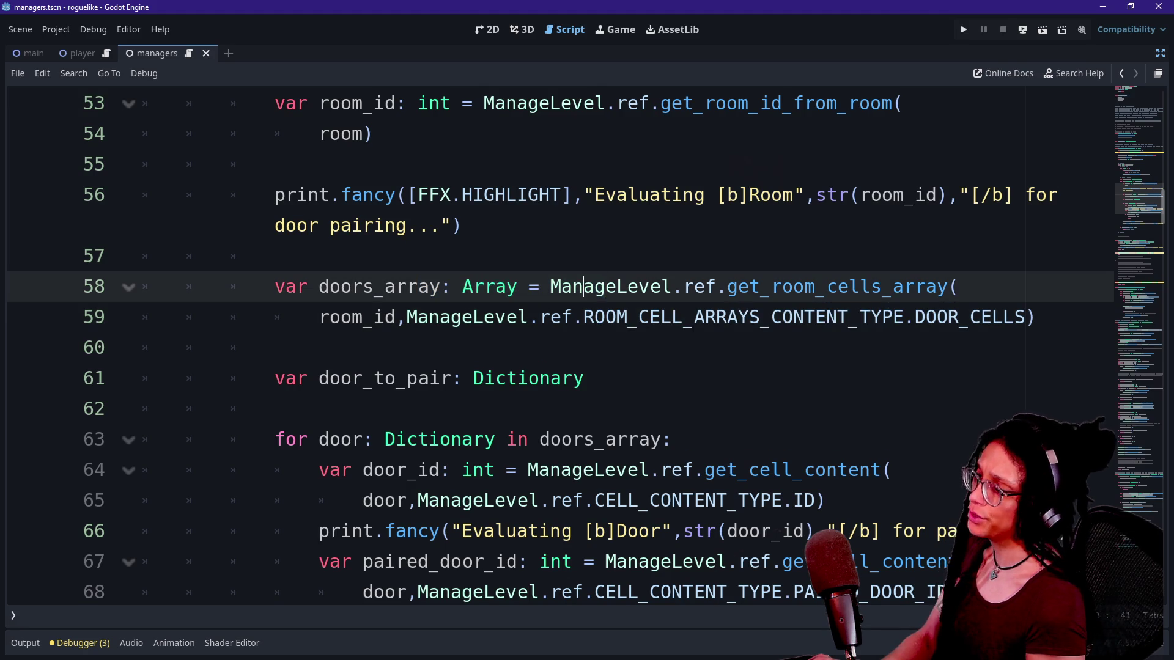
{"action": "left_click", "coordinate": [639, 317]}
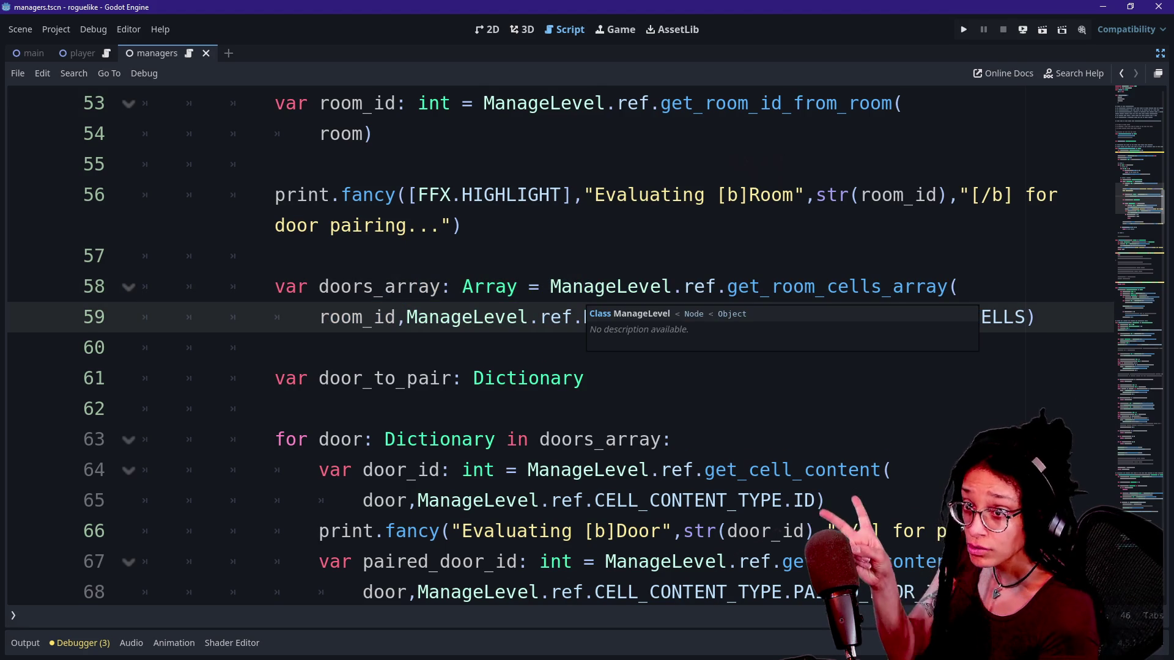
{"action": "left_click_drag", "start_coordinate": [407, 194], "coordinate": [461, 226]}
{"action": "left_click", "coordinate": [461, 226]}
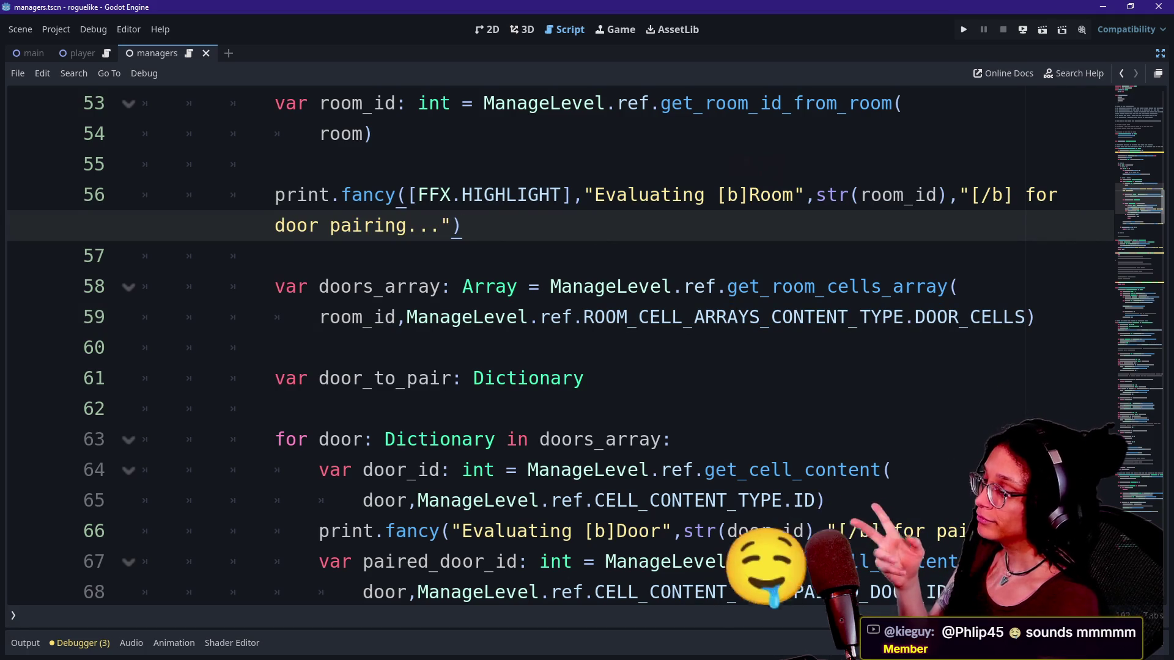
{"action": "scroll", "coordinate": [428, 244], "scroll_direction": "down", "scroll_amount": 2}
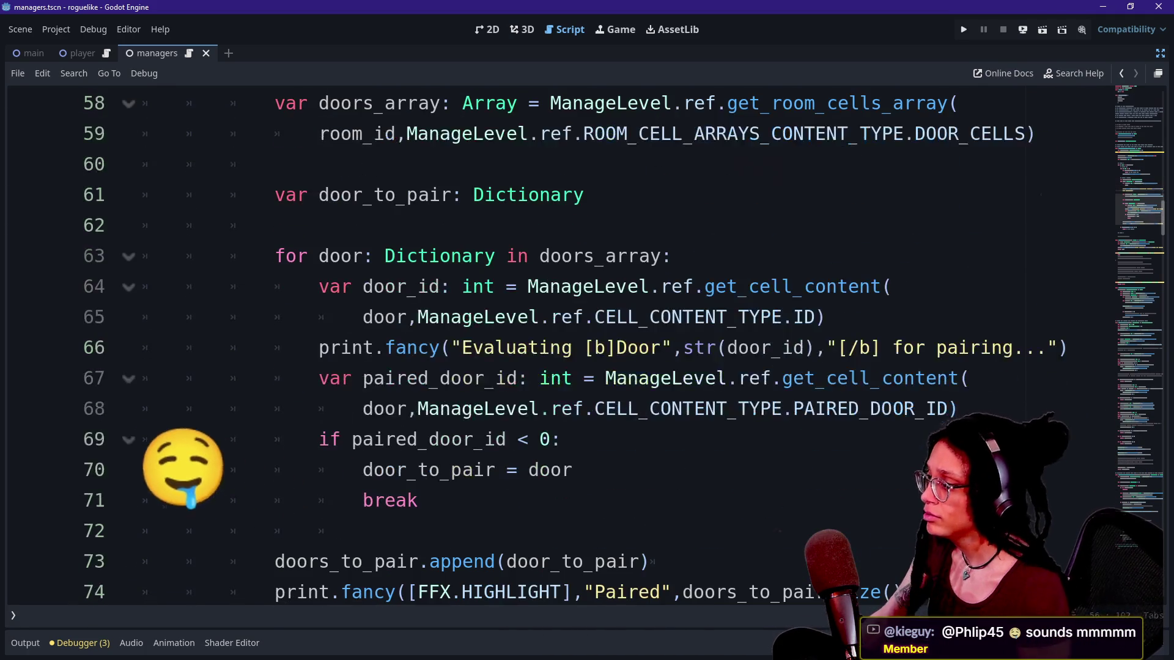
{"action": "left_click_drag", "start_coordinate": [408, 194], "coordinate": [274, 226]}
{"action": "left_click", "coordinate": [428, 286]}
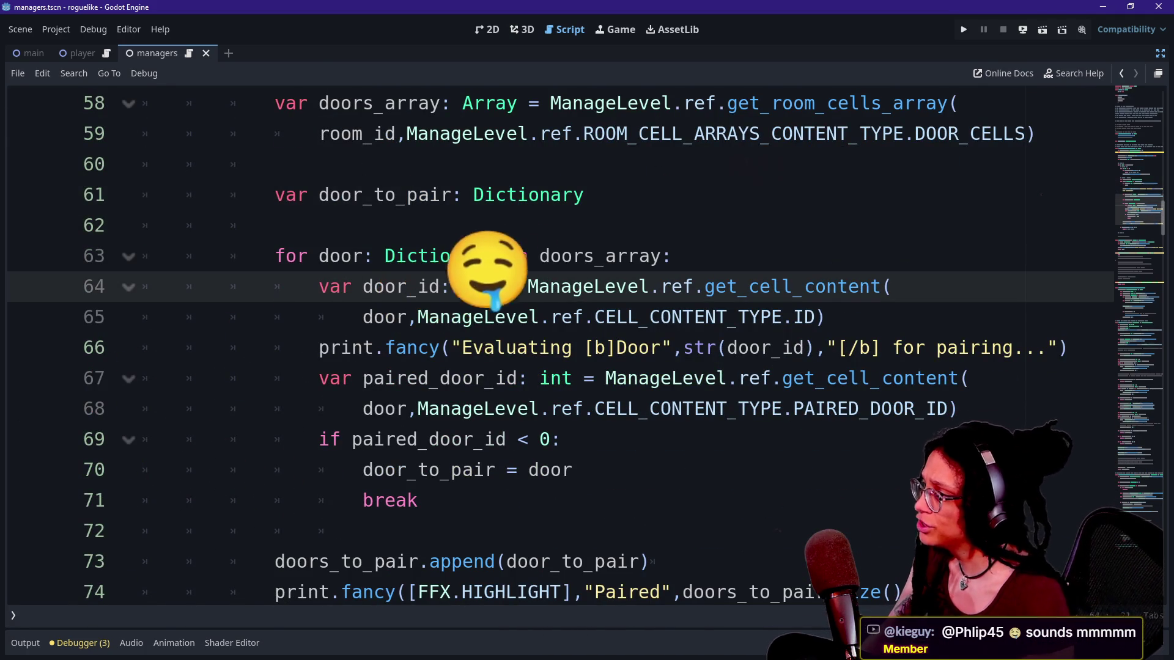
Insert a blank line after the doors_to_pair declaration on line 51
{"action": "left_click", "coordinate": [419, 194]}
{"action": "scroll", "coordinate": [489, 377], "scroll_direction": "up", "scroll_amount": 2}
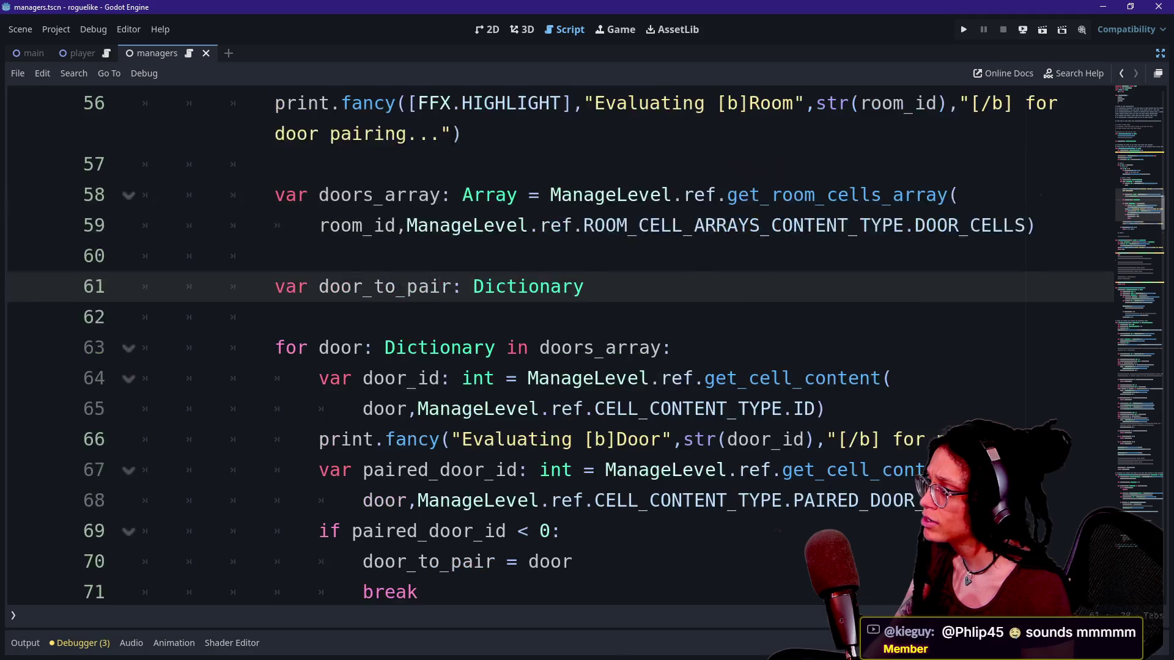
{"action": "mouse_move", "coordinate": [489, 378]}
{"action": "left_click", "coordinate": [274, 256]}
{"action": "scroll", "coordinate": [551, 343], "scroll_direction": "up", "scroll_amount": 1}
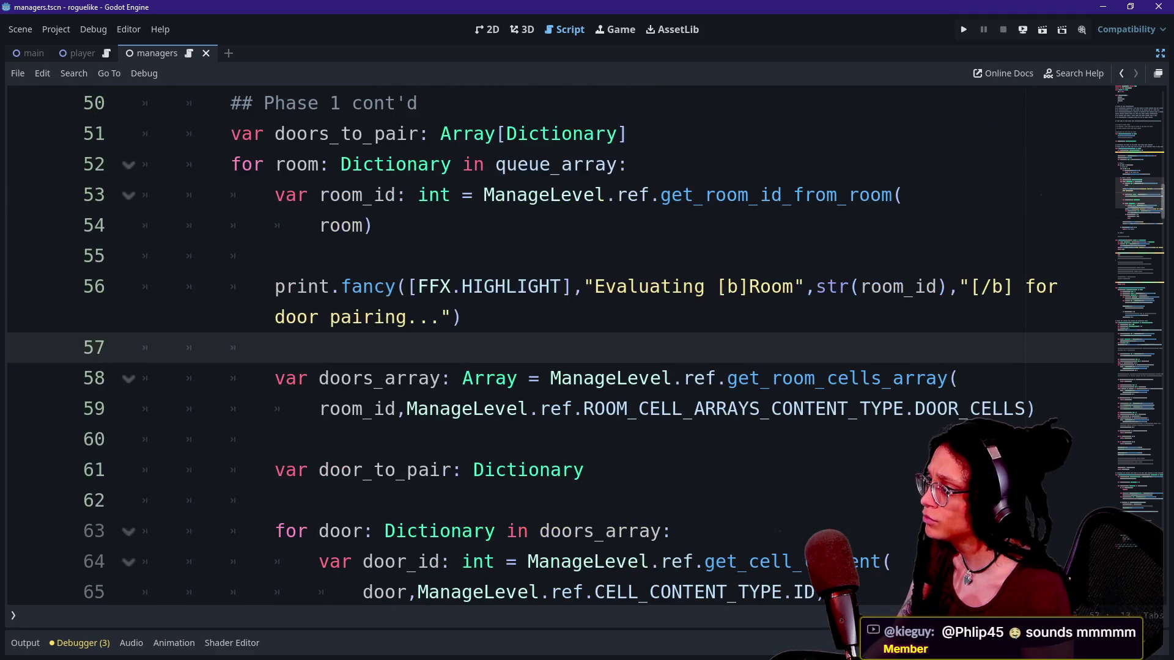
{"action": "scroll", "coordinate": [550, 342], "scroll_direction": "down", "scroll_amount": 5}
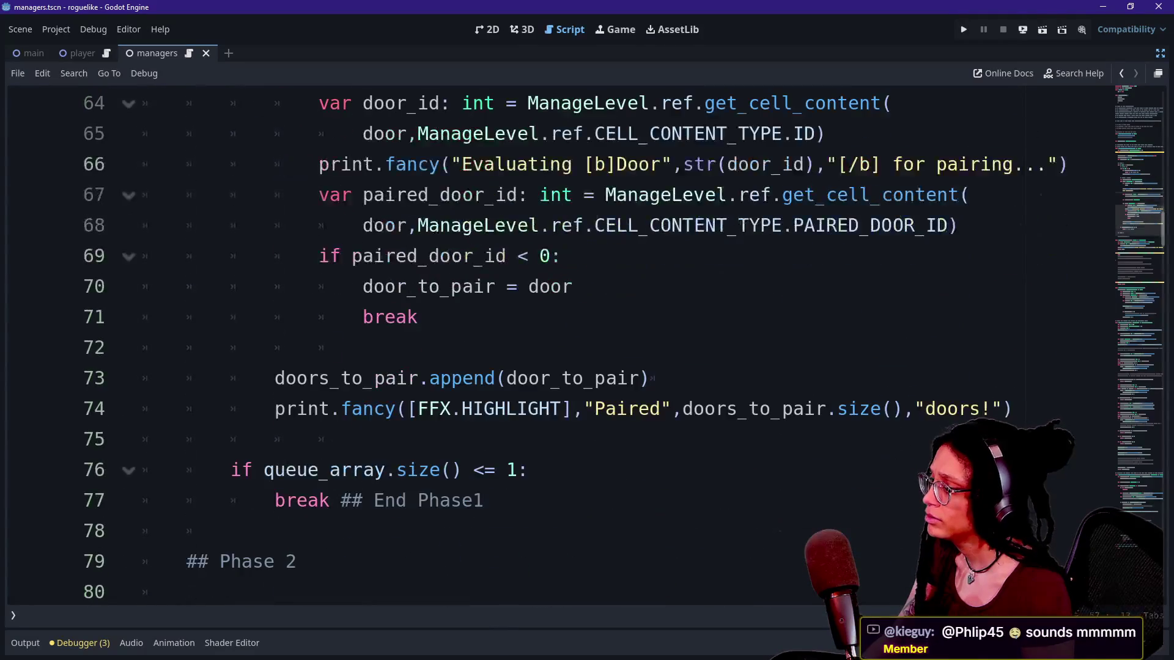
{"action": "scroll", "coordinate": [551, 343], "scroll_direction": "up", "scroll_amount": 7}
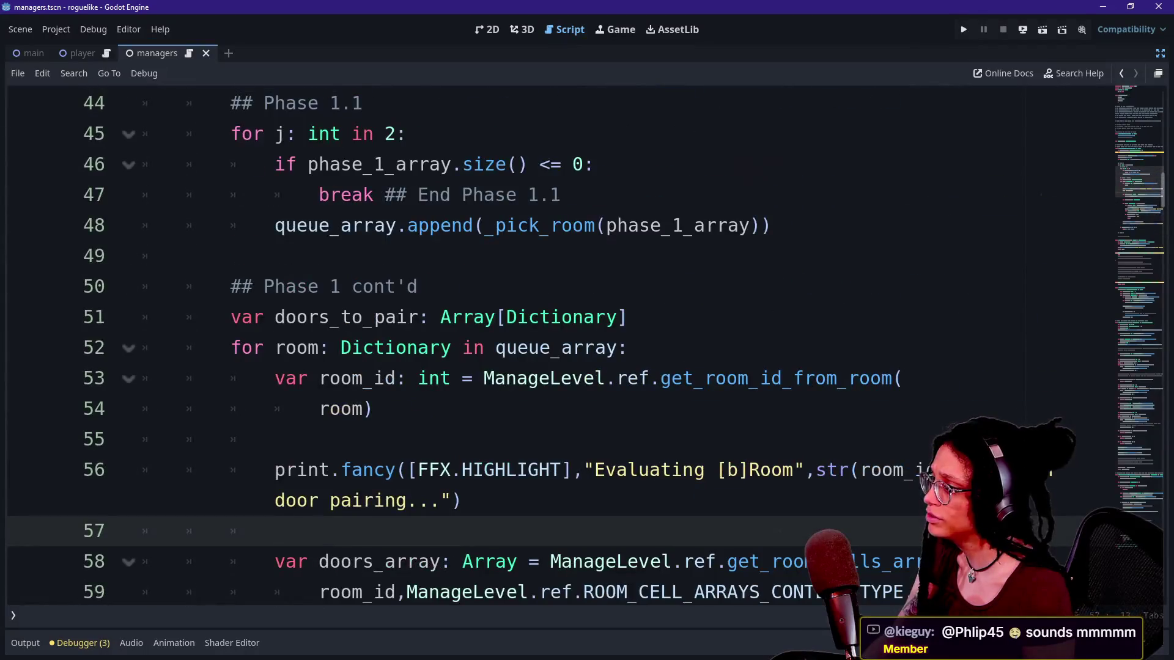
{"action": "left_click_drag", "start_coordinate": [398, 317], "coordinate": [440, 317]}
{"action": "key", "text": "End"}
{"action": "key", "text": "Return"}
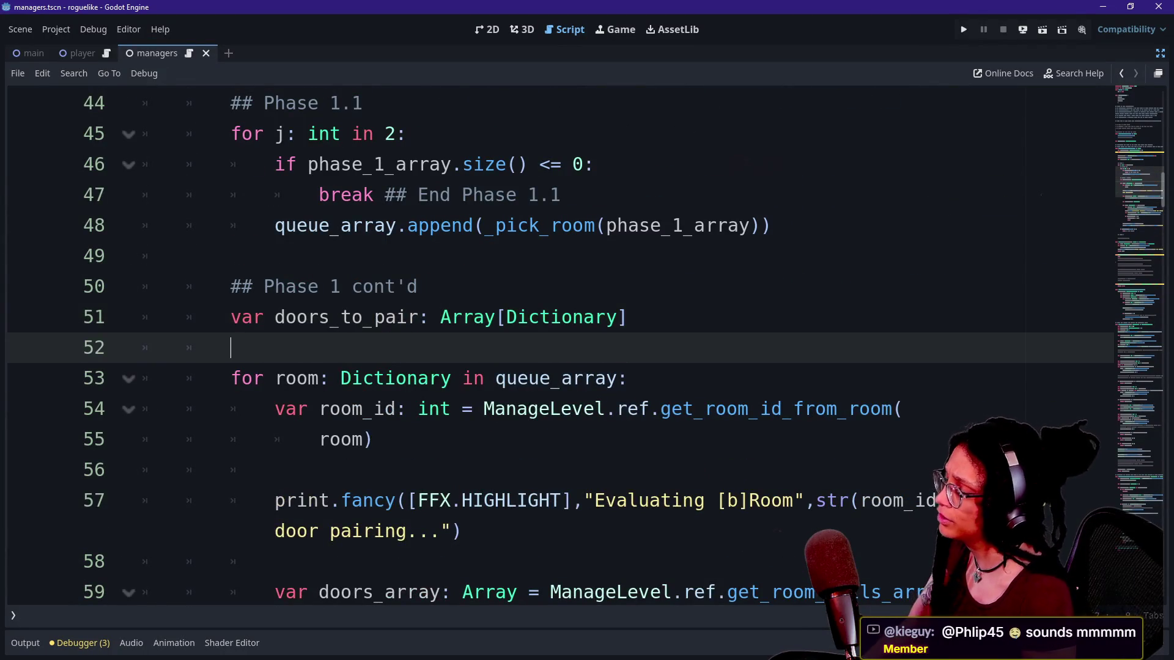
Look over lines 62 onward, including the Paired message line
{"action": "scroll", "coordinate": [550, 342], "scroll_direction": "down", "scroll_amount": 4}
{"action": "left_click_drag", "start_coordinate": [297, 316], "coordinate": [539, 317]}
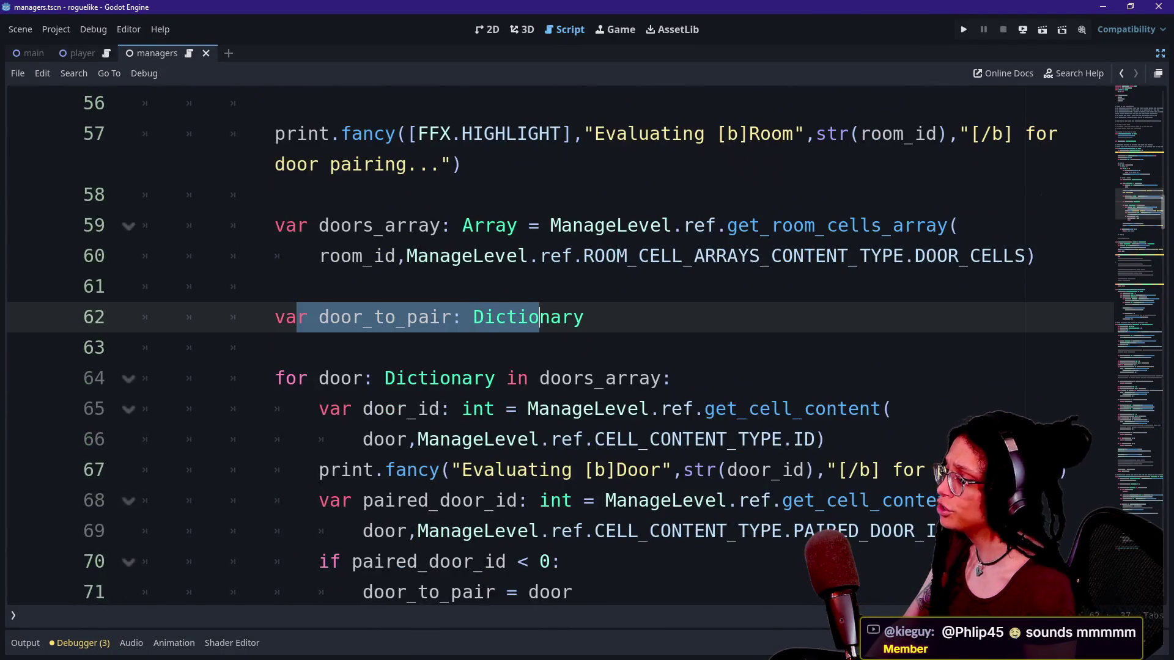
{"action": "scroll", "coordinate": [539, 317], "scroll_direction": "down", "scroll_amount": 2}
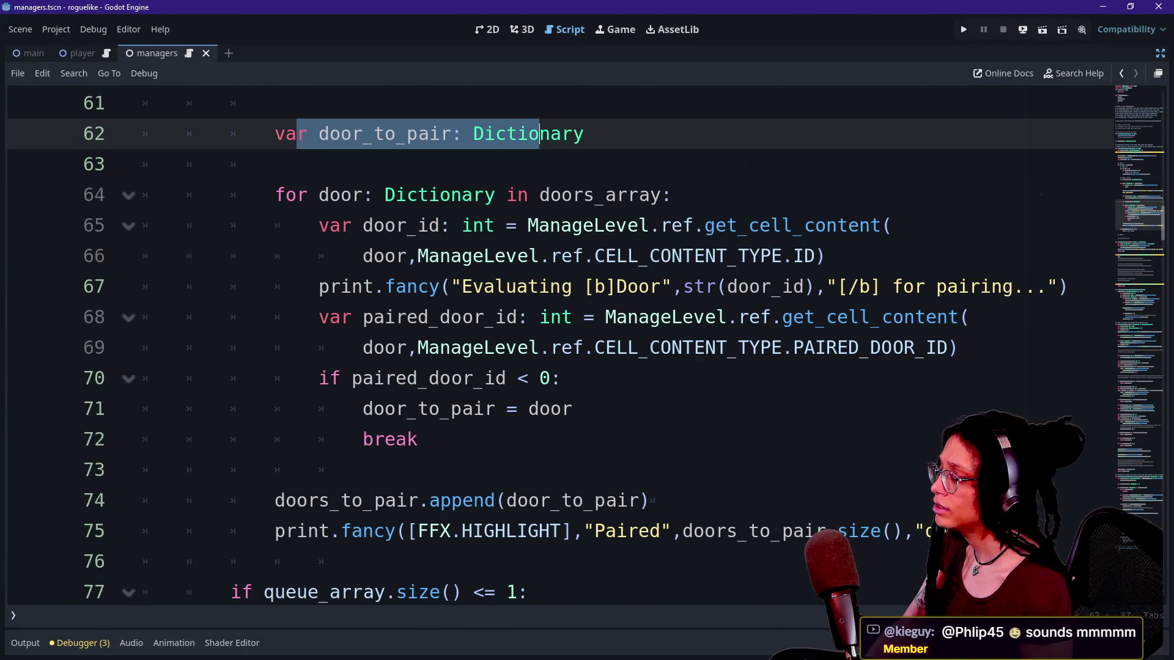
{"action": "mouse_move", "coordinate": [385, 348]}
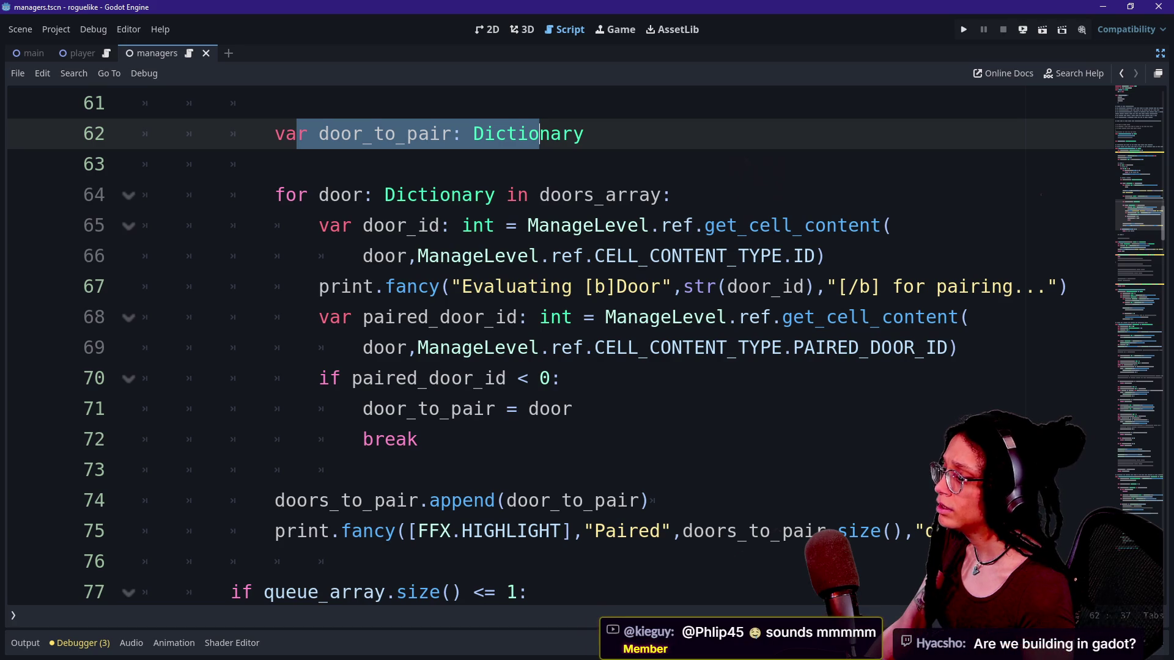
{"action": "left_click", "coordinate": [361, 530]}
{"action": "left_click", "coordinate": [759, 531]}
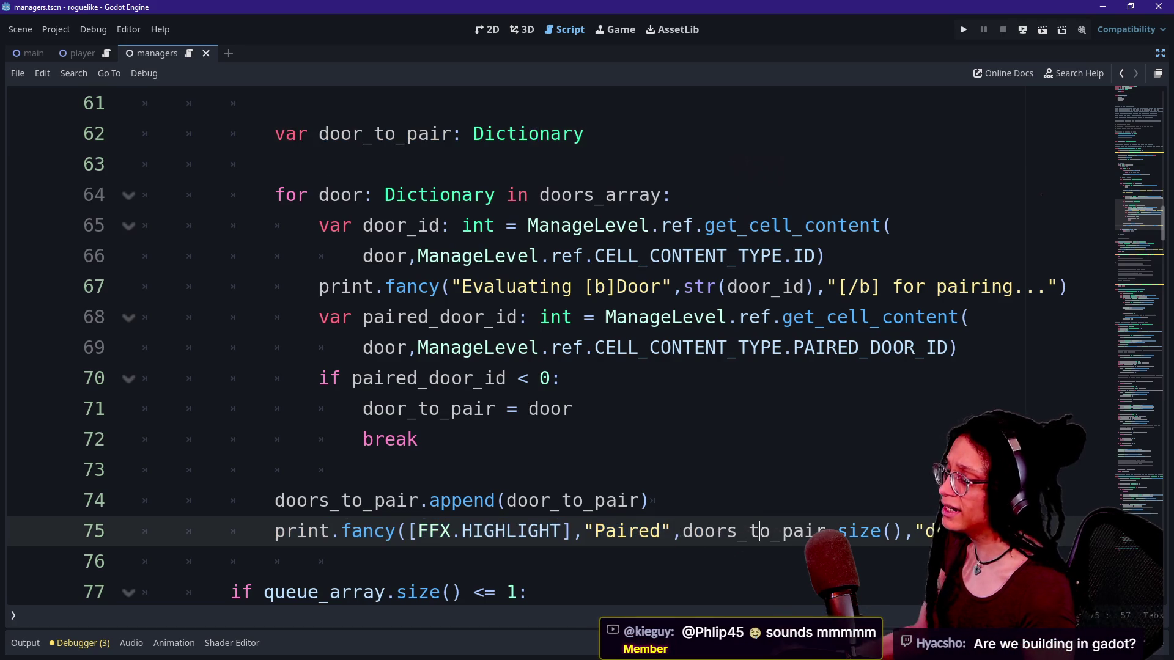
{"action": "scroll", "coordinate": [550, 342], "scroll_direction": "up", "scroll_amount": 1}
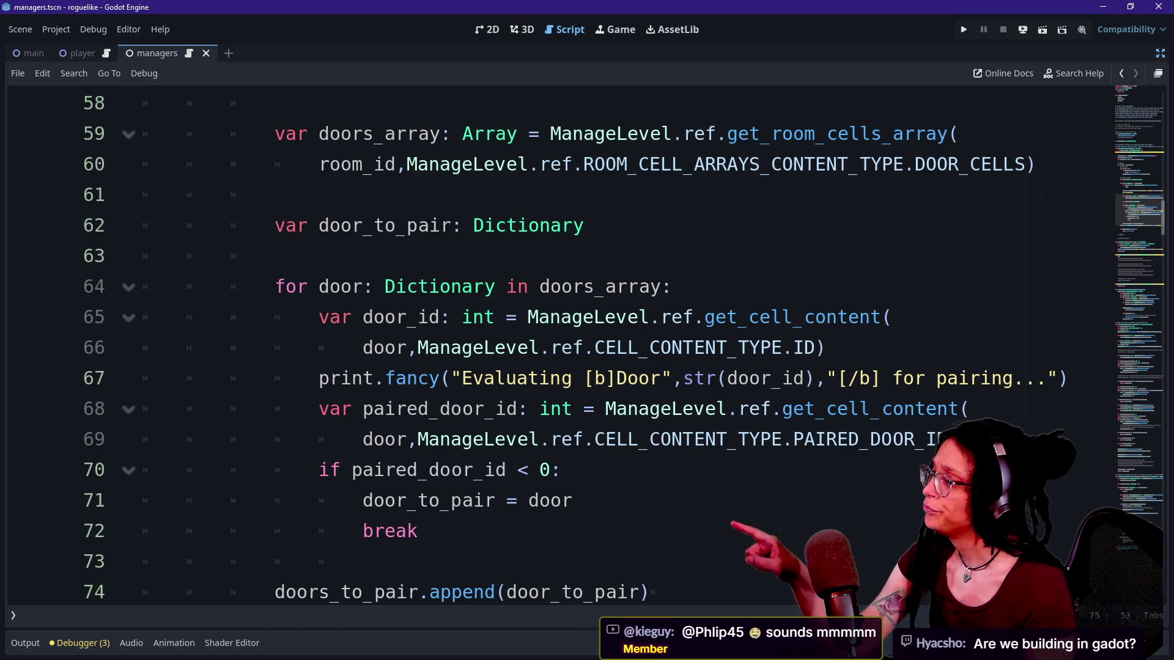
{"action": "scroll", "coordinate": [550, 342], "scroll_direction": "up", "scroll_amount": 3}
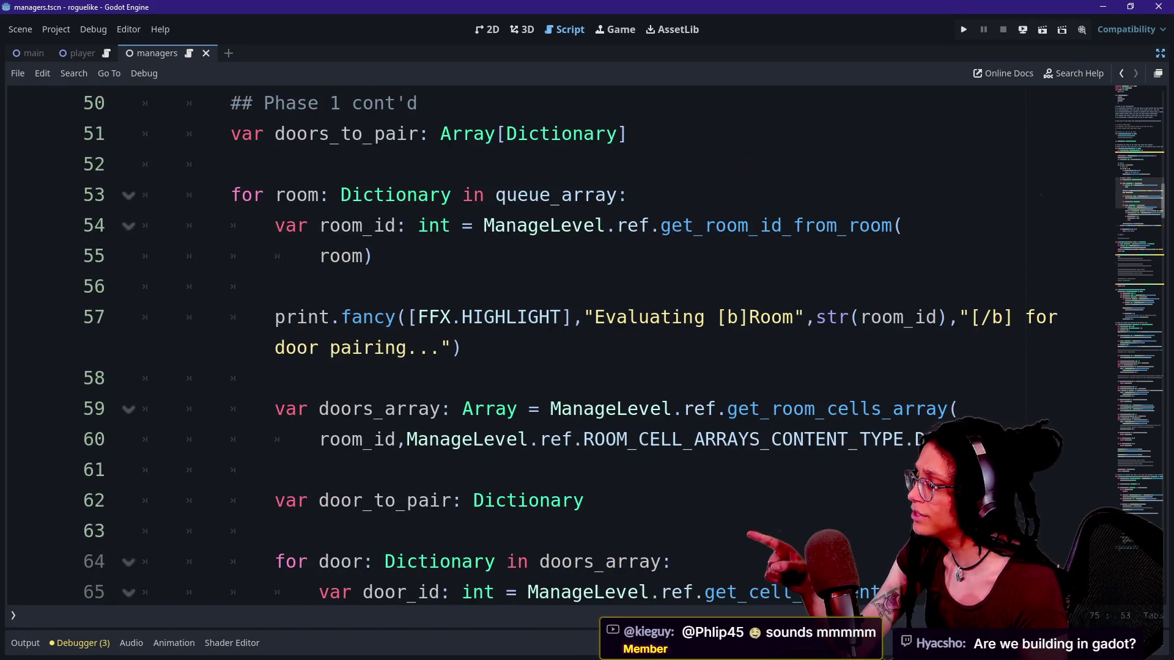
{"action": "scroll", "coordinate": [550, 343], "scroll_direction": "down", "scroll_amount": 6}
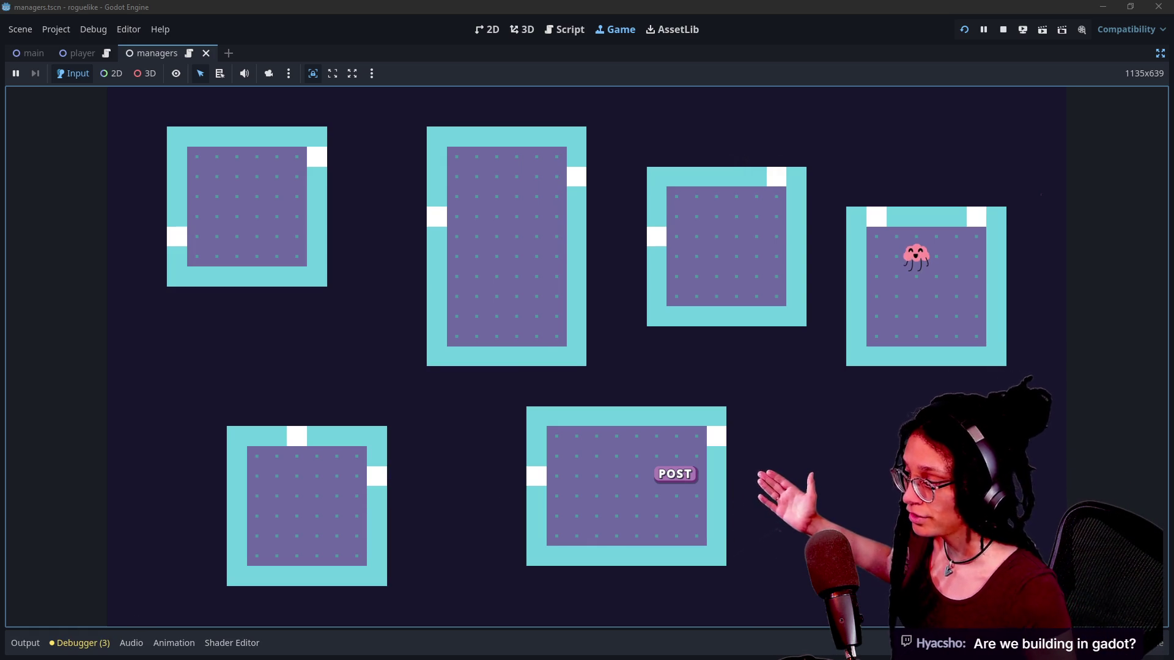
Show the Output log under the running game and select the two 'Chose Room 0' lines
{"action": "left_click", "coordinate": [23, 648]}
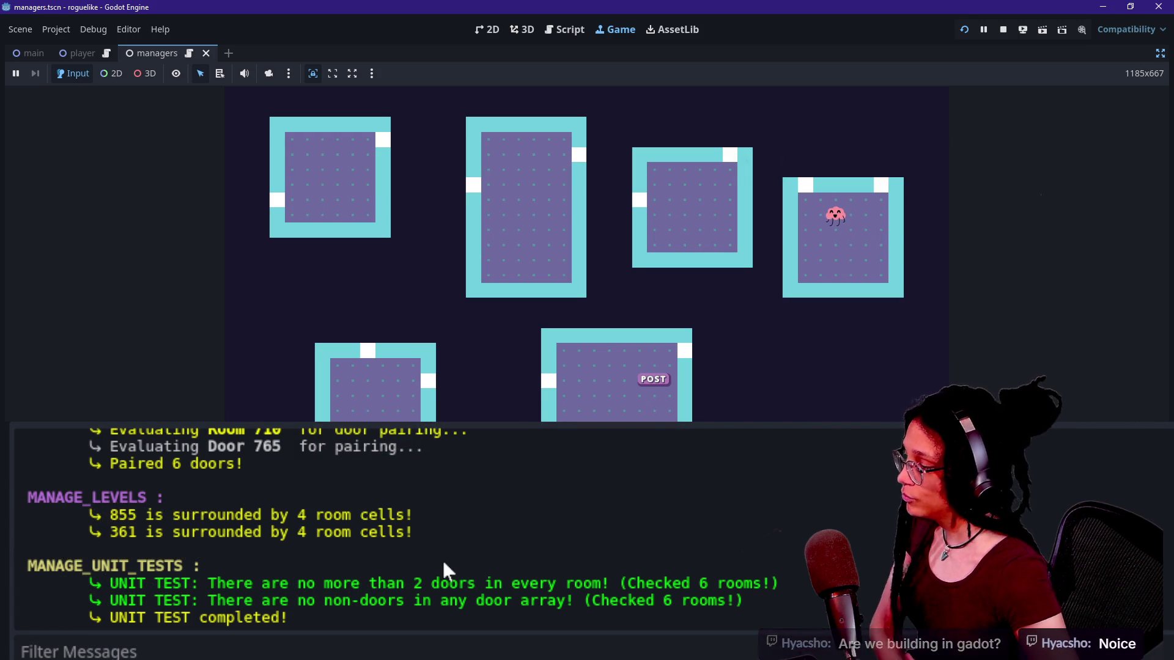
{"action": "scroll", "coordinate": [380, 548], "scroll_direction": "up", "scroll_amount": 3}
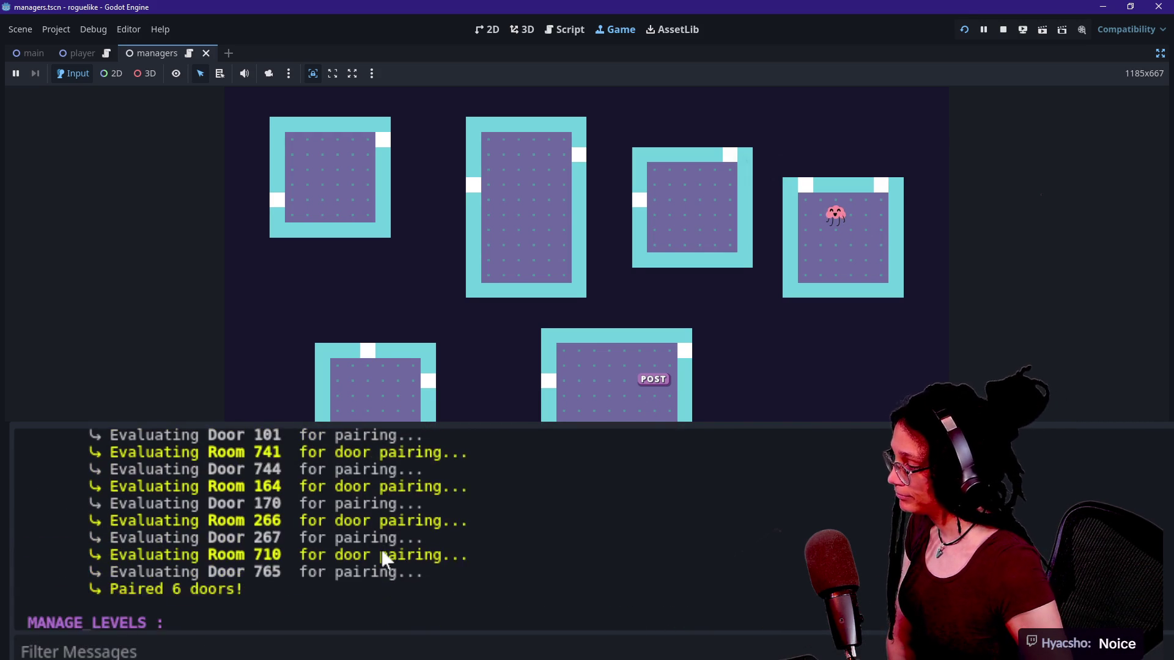
{"action": "scroll", "coordinate": [199, 590], "scroll_direction": "down", "scroll_amount": 3}
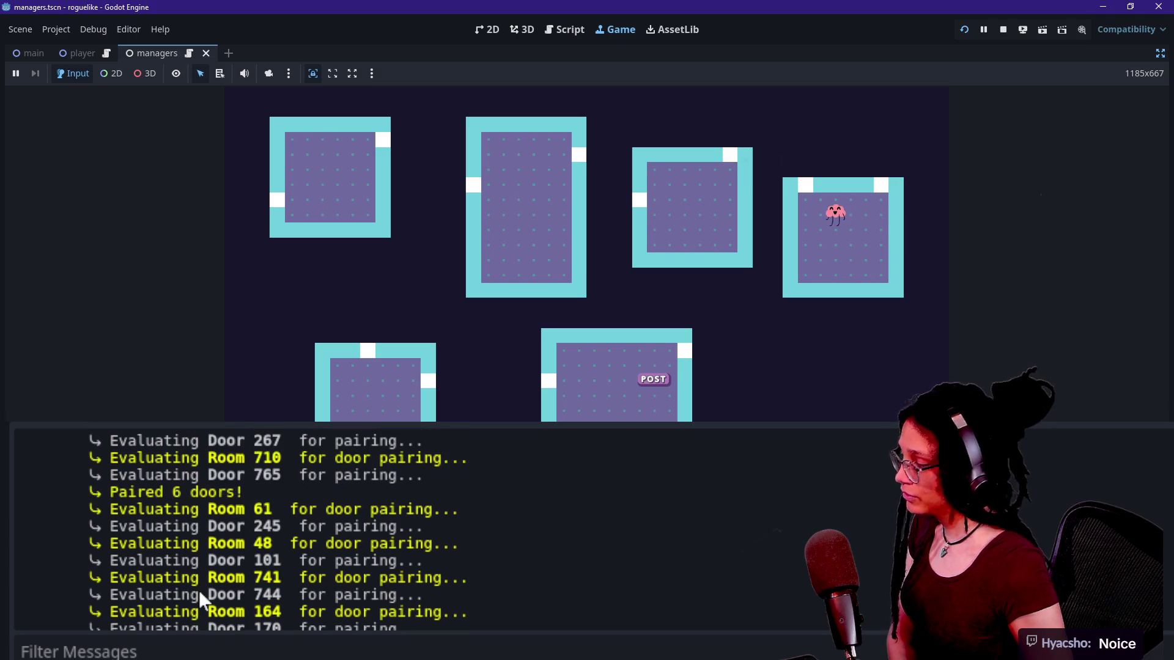
{"action": "scroll", "coordinate": [200, 590], "scroll_direction": "down", "scroll_amount": 5}
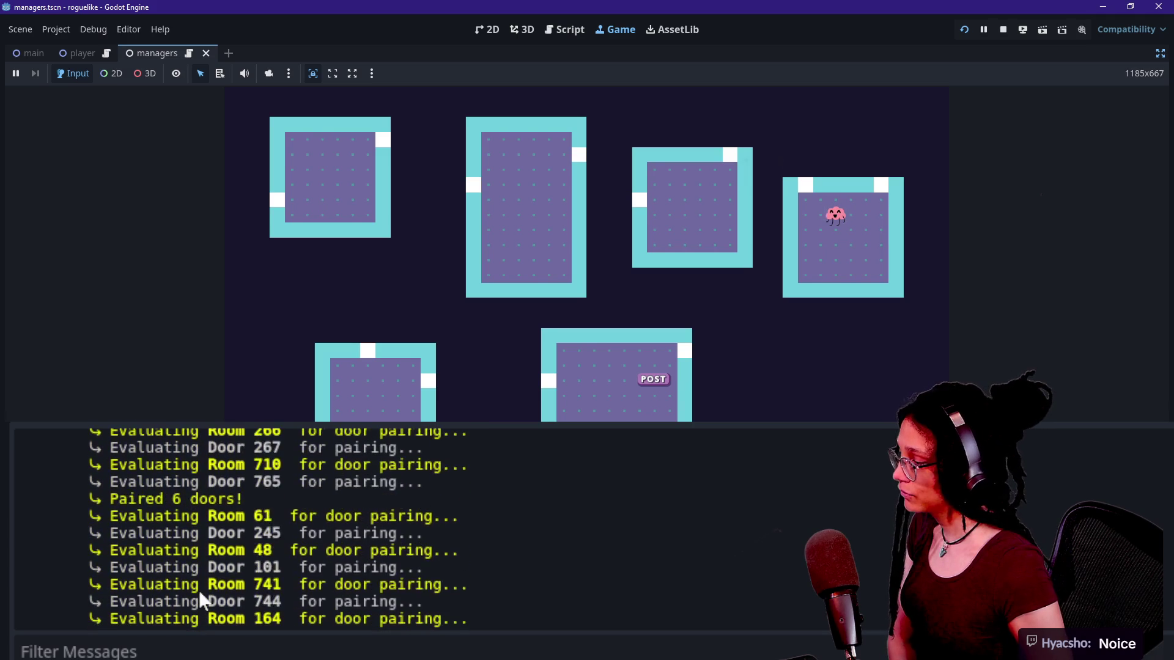
{"action": "scroll", "coordinate": [200, 593], "scroll_direction": "down", "scroll_amount": 3}
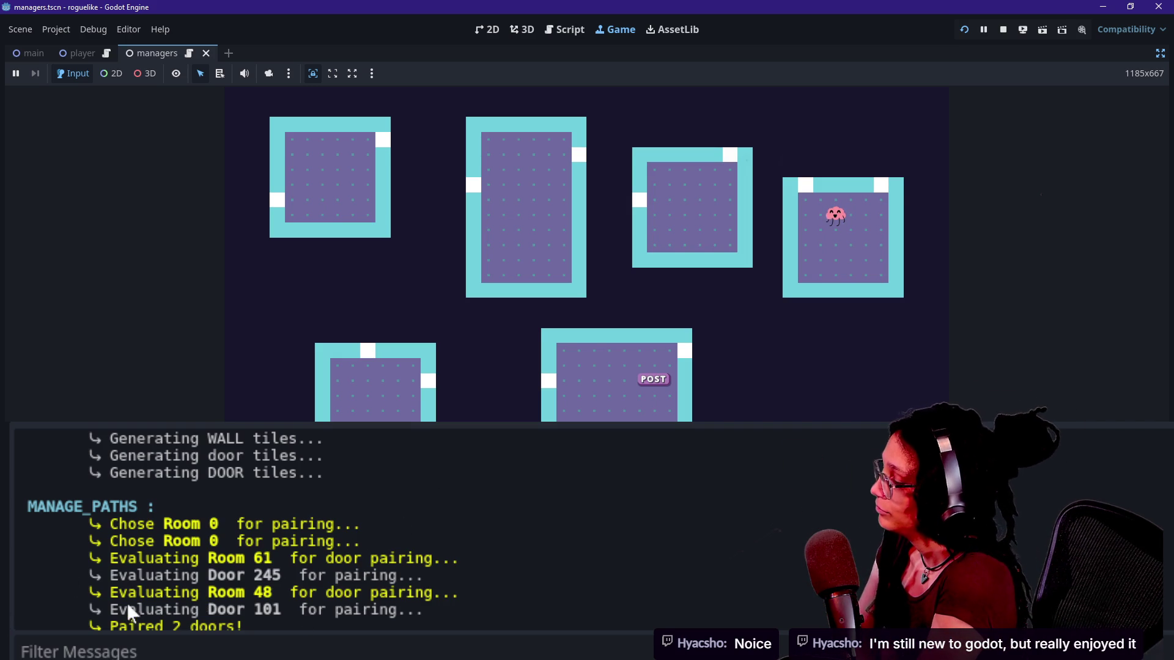
{"action": "left_click_drag", "start_coordinate": [98, 541], "coordinate": [205, 541]}
{"action": "left_click", "coordinate": [183, 524]}
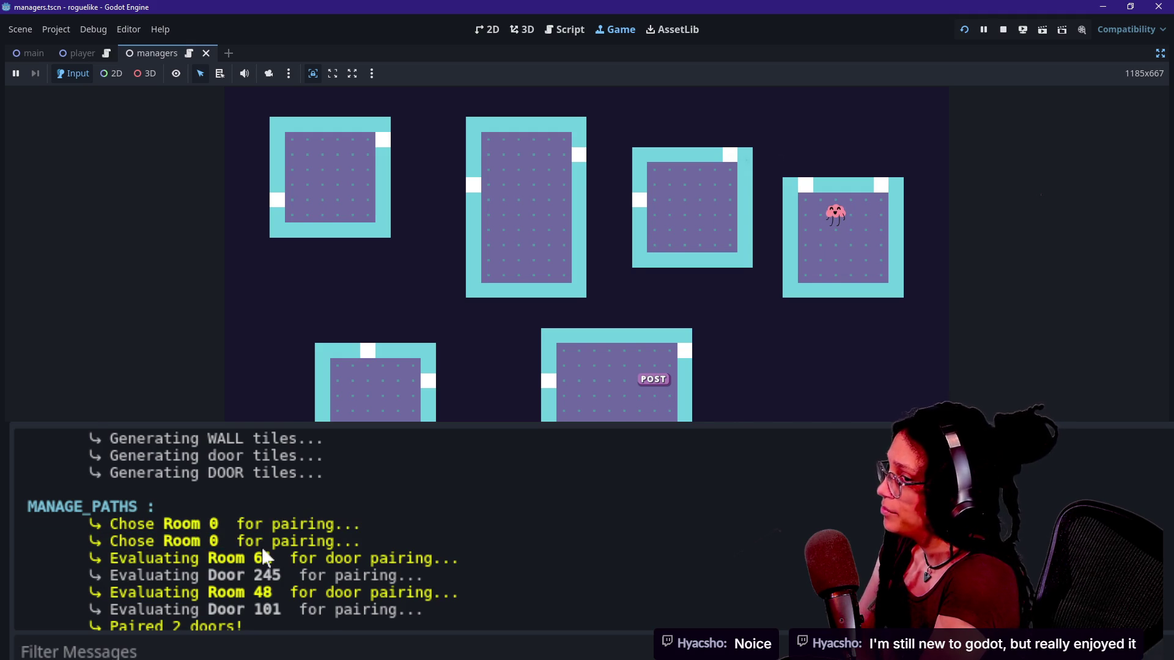
{"action": "left_click_drag", "start_coordinate": [136, 535], "coordinate": [428, 522]}
{"action": "left_click", "coordinate": [428, 522]}
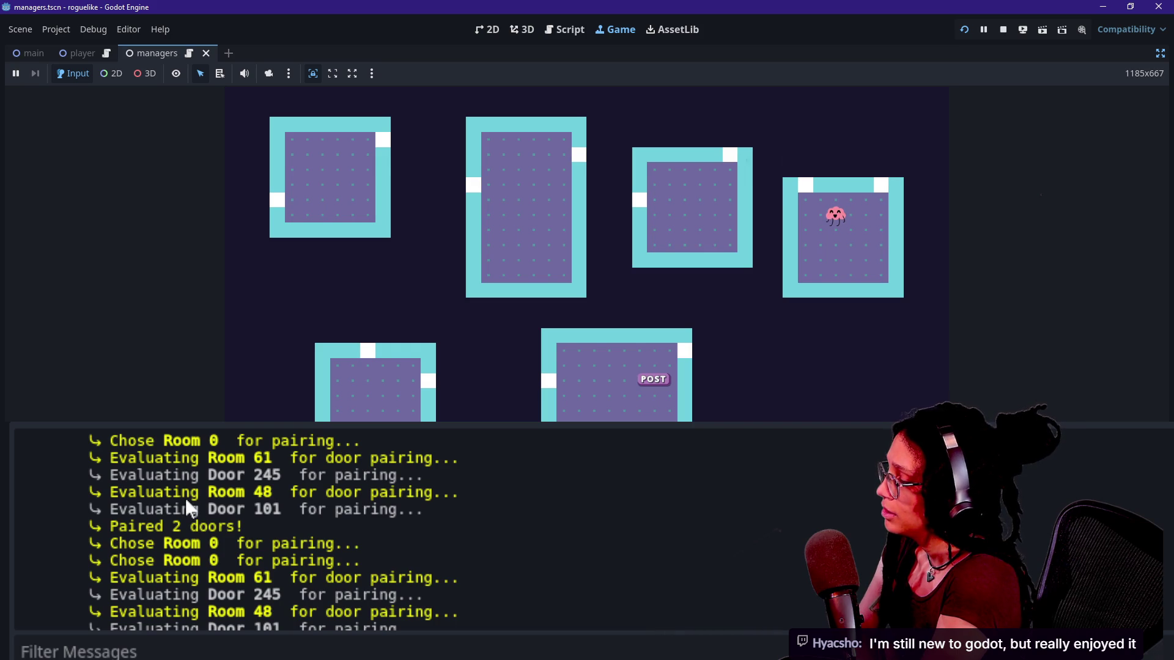
{"action": "scroll", "coordinate": [185, 506], "scroll_direction": "up", "scroll_amount": 1}
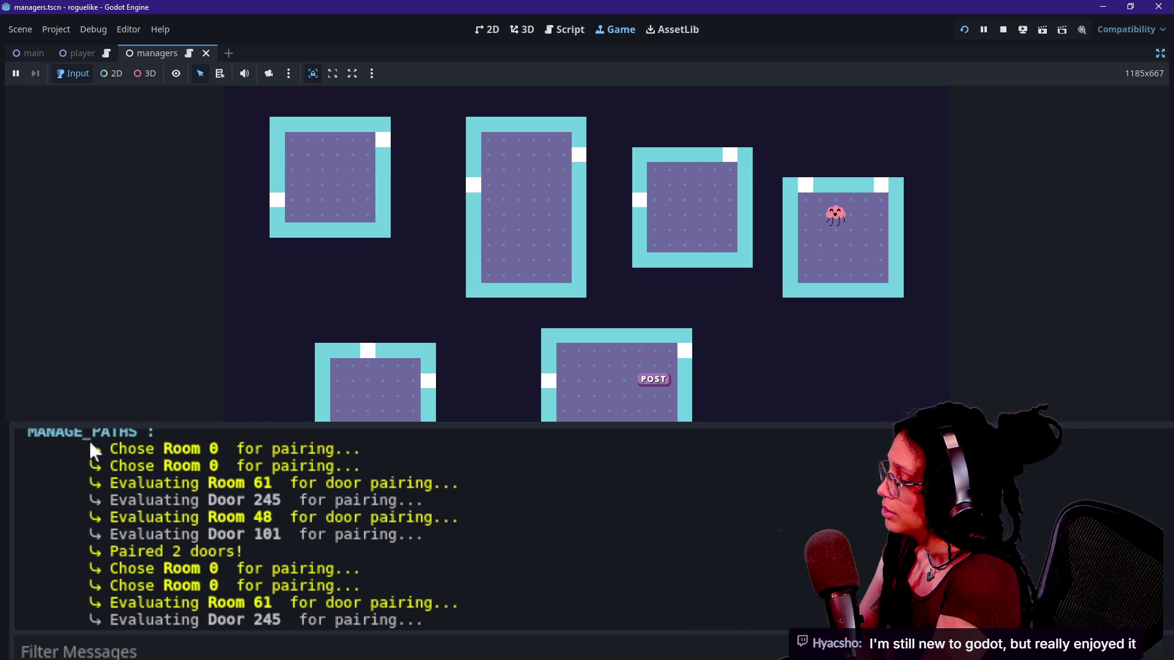
{"action": "left_click_drag", "start_coordinate": [98, 448], "coordinate": [362, 469]}
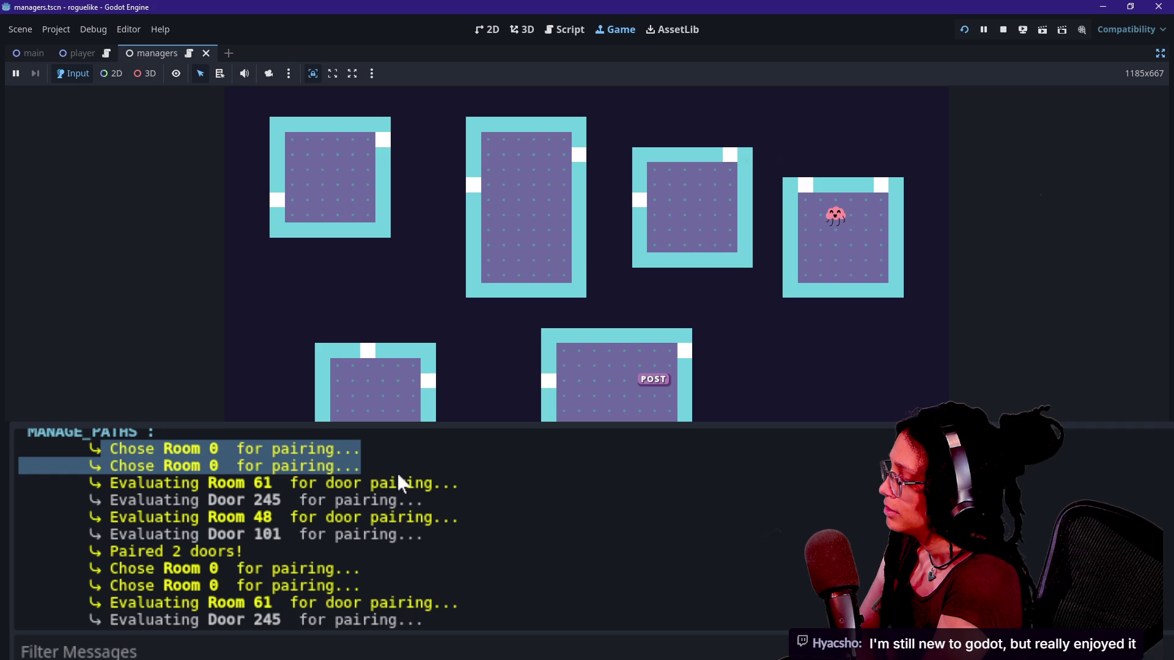
Return from the running game to the managers script code
{"action": "left_click", "coordinate": [508, 391]}
{"action": "left_click", "coordinate": [563, 45]}
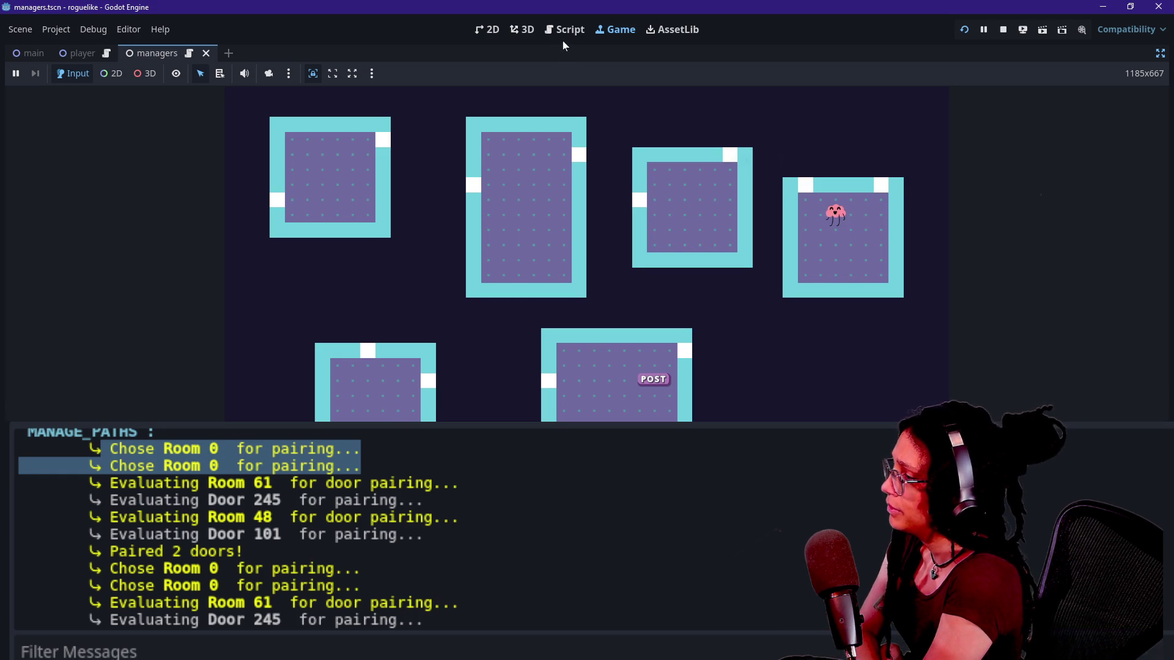
{"action": "left_click", "coordinate": [564, 30]}
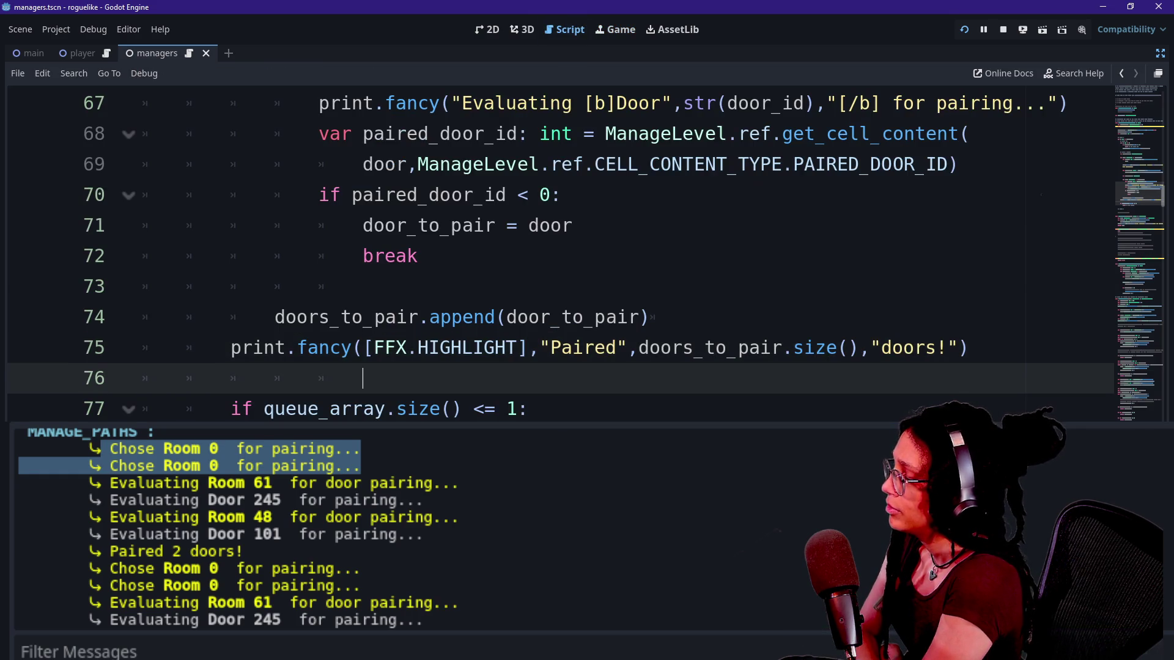
Retype the 'f' in the line 88 Chose Room message and check its bold tag
{"action": "scroll", "coordinate": [550, 257], "scroll_direction": "down", "scroll_amount": 3}
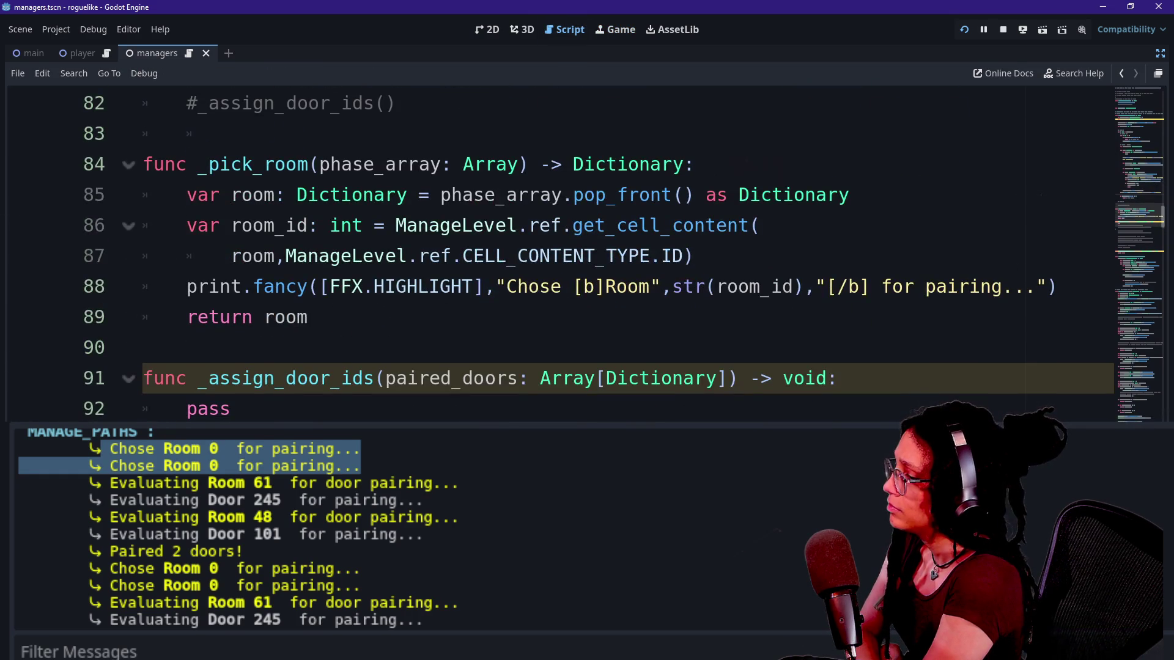
{"action": "left_click", "coordinate": [881, 287]}
{"action": "key", "text": "Delete"}
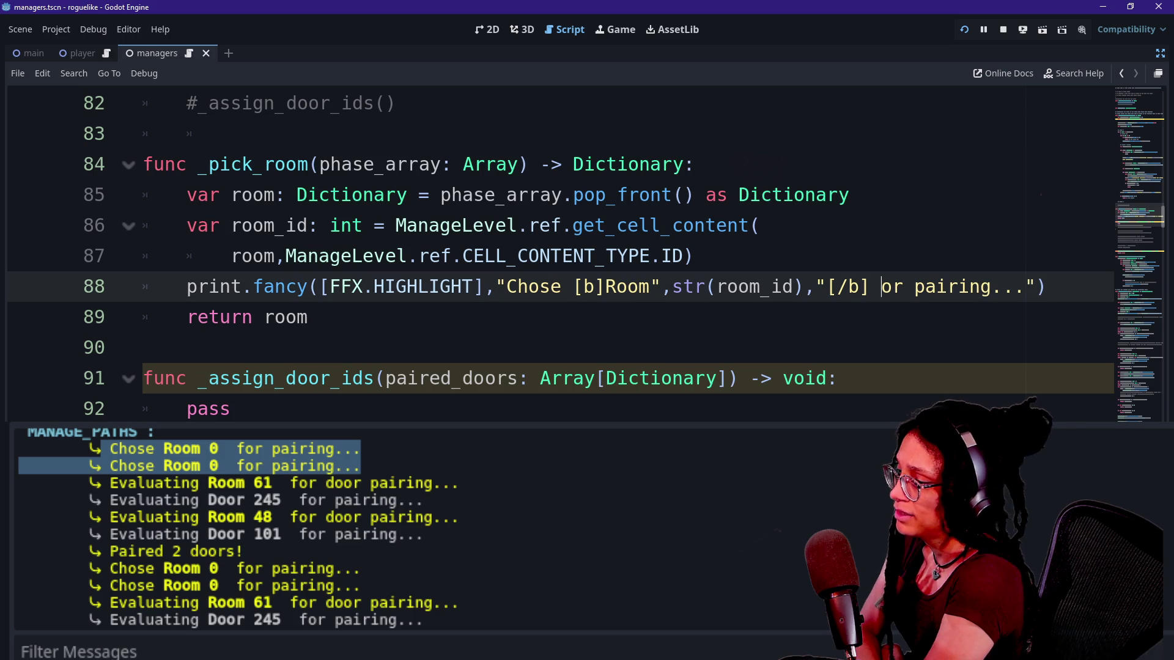
{"action": "type", "text": "f"}
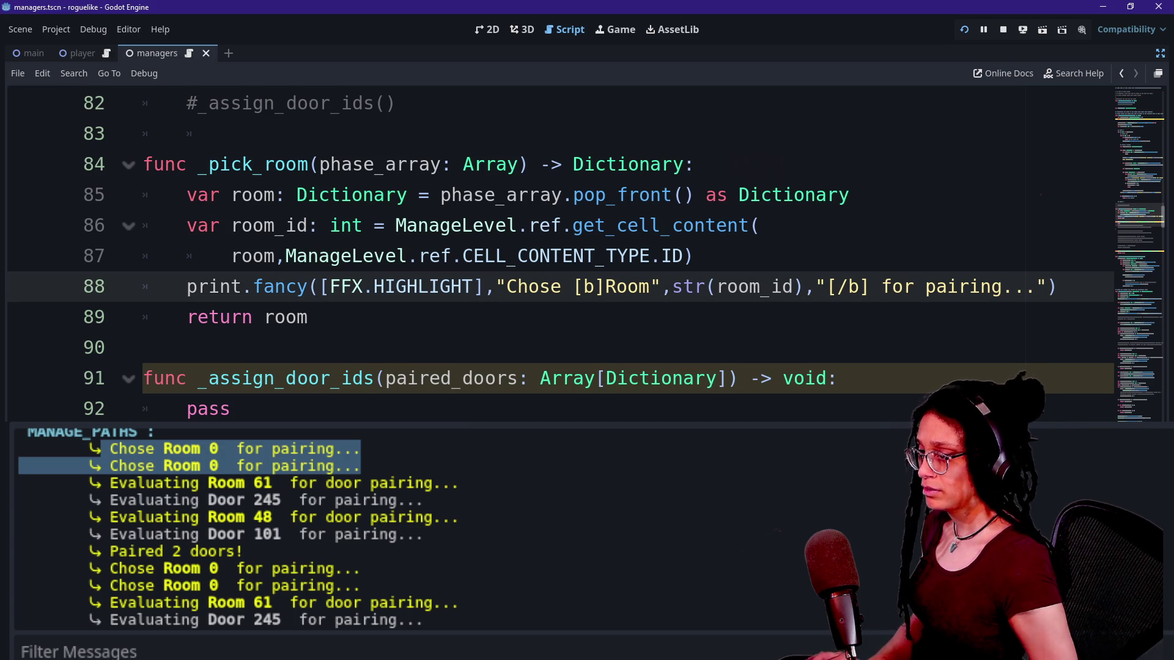
{"action": "key", "text": "shift+Right"}
{"action": "key", "text": "shift+Right"}
{"action": "key", "text": "shift+Right"}
{"action": "key", "text": "ctrl+d"}
{"action": "key", "text": "Escape"}
Save the managers script and restart the game
{"action": "left_click", "coordinate": [230, 286]}
{"action": "key", "text": "ctrl+s"}
{"action": "left_click", "coordinate": [960, 32]}
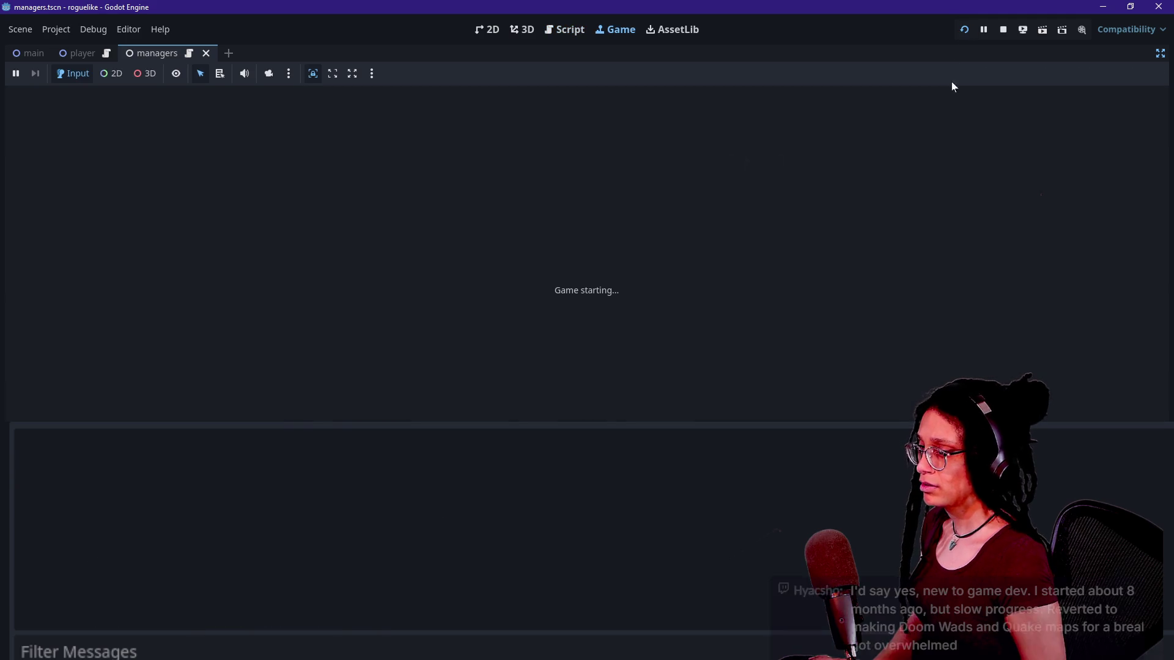
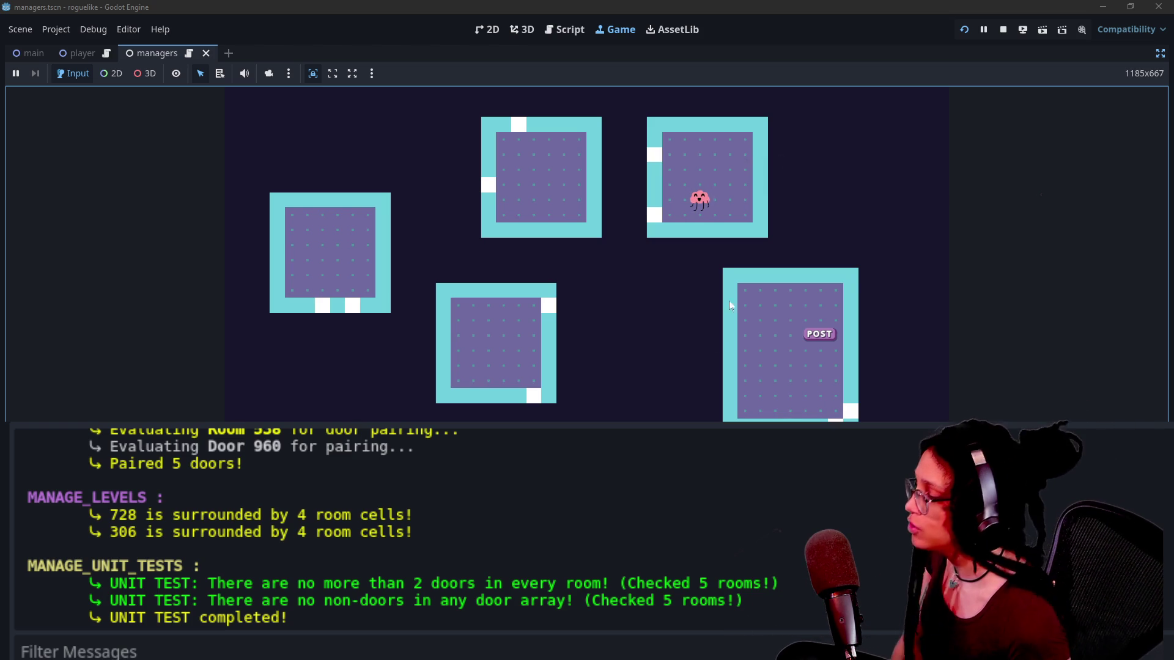
Return focus to the editor and scroll through the door-pairing lines in the Output log
{"action": "left_click", "coordinate": [412, 475]}
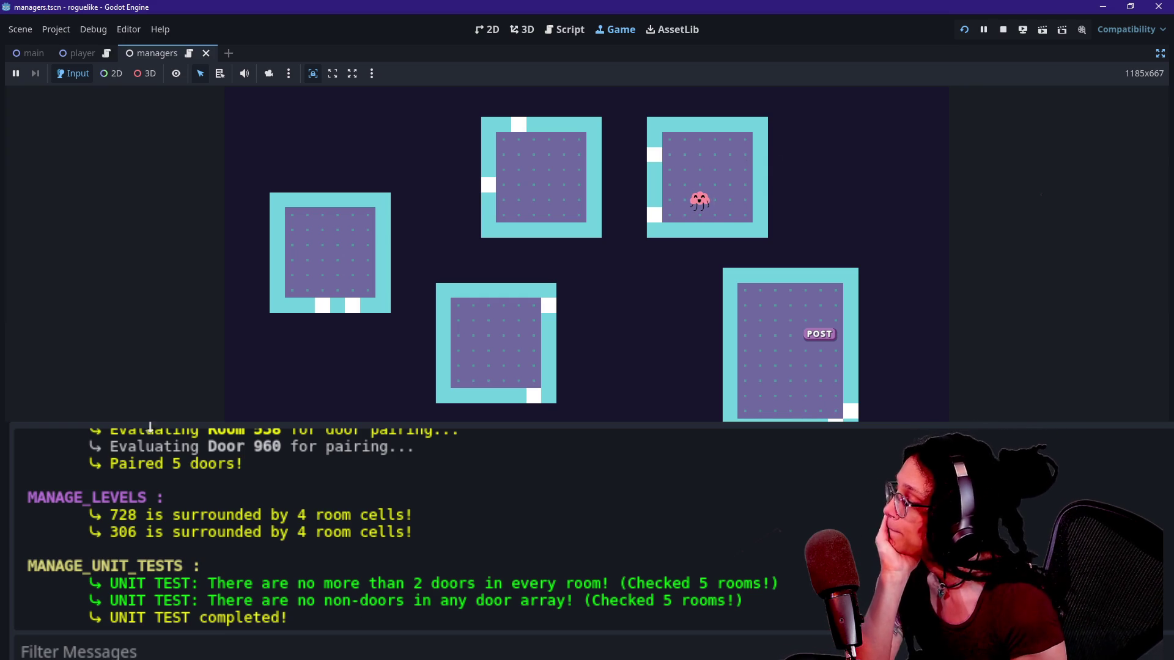
{"action": "scroll", "coordinate": [158, 428], "scroll_direction": "up", "scroll_amount": 3}
{"action": "scroll", "coordinate": [284, 607], "scroll_direction": "up", "scroll_amount": 3}
{"action": "scroll", "coordinate": [284, 607], "scroll_direction": "up", "scroll_amount": 10}
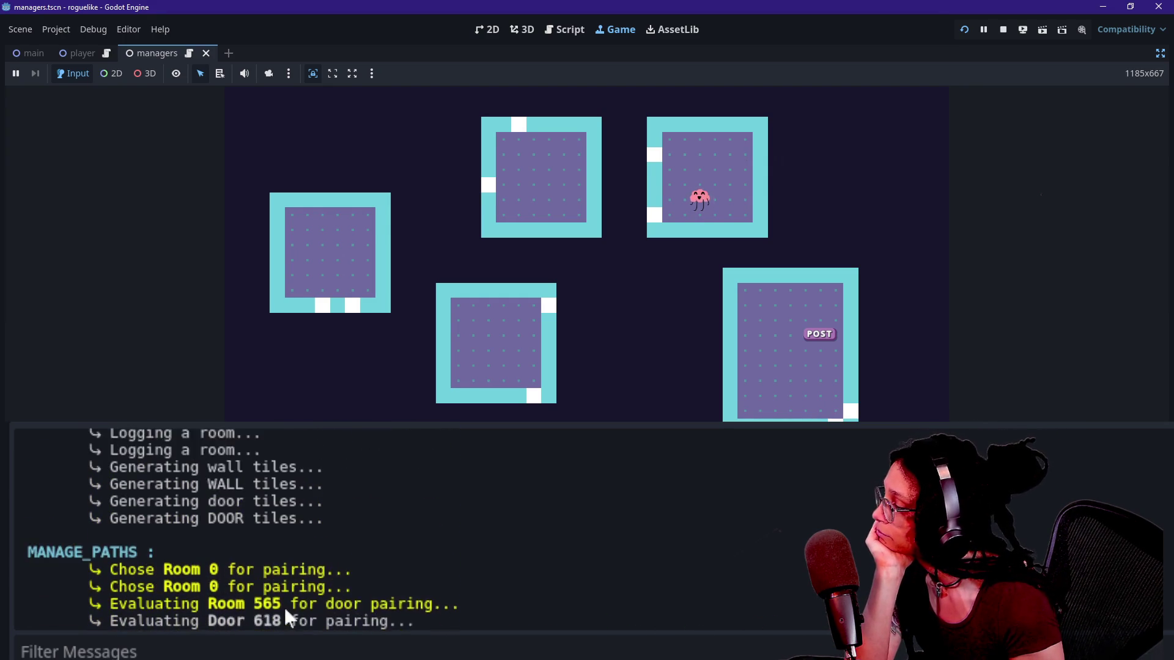
{"action": "scroll", "coordinate": [283, 605], "scroll_direction": "down", "scroll_amount": 3}
{"action": "left_click_drag", "start_coordinate": [119, 494], "coordinate": [136, 495]}
{"action": "left_click", "coordinate": [281, 523]}
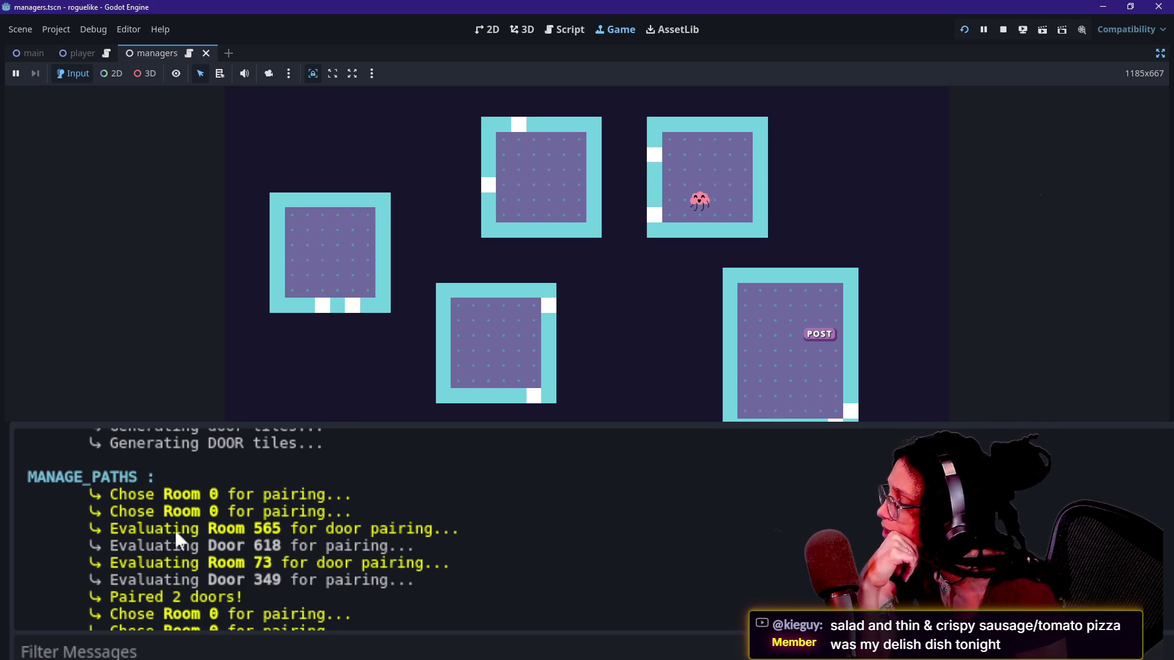
{"action": "scroll", "coordinate": [175, 533], "scroll_direction": "down", "scroll_amount": 1}
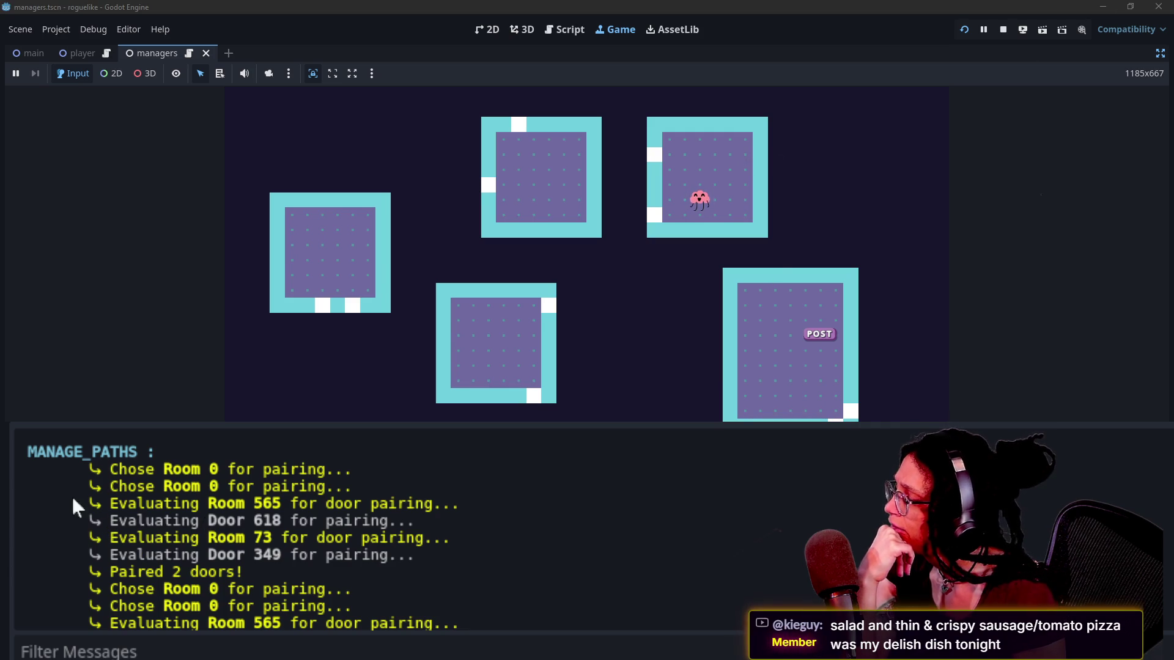
Dismiss the tile-info panel and examine the Chose Room 0 lines in the log
{"action": "mouse_move", "coordinate": [339, 290]}
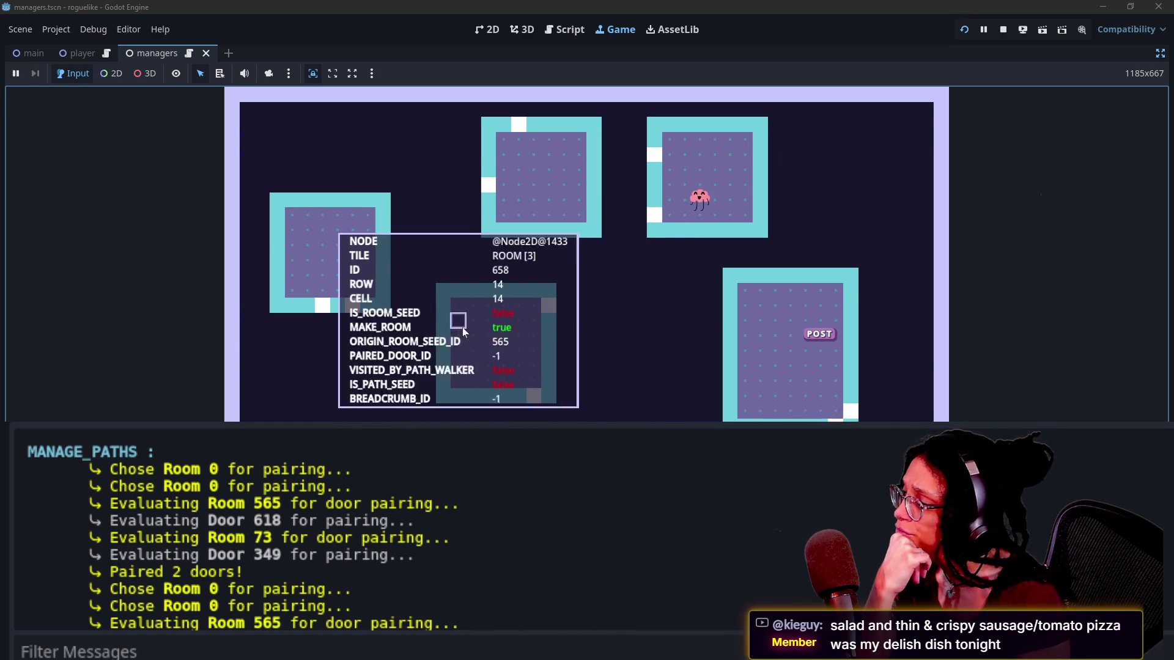
{"action": "left_click", "coordinate": [460, 338]}
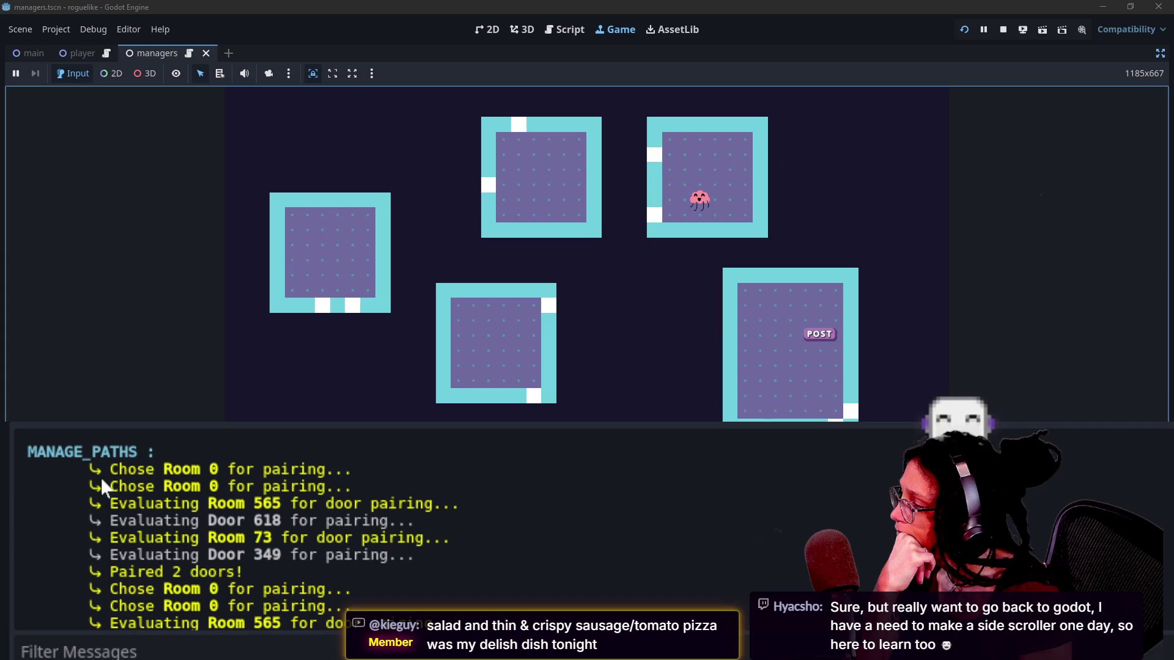
{"action": "left_click_drag", "start_coordinate": [111, 505], "coordinate": [179, 563]}
{"action": "left_click", "coordinate": [178, 563]}
{"action": "left_click_drag", "start_coordinate": [106, 478], "coordinate": [346, 478]}
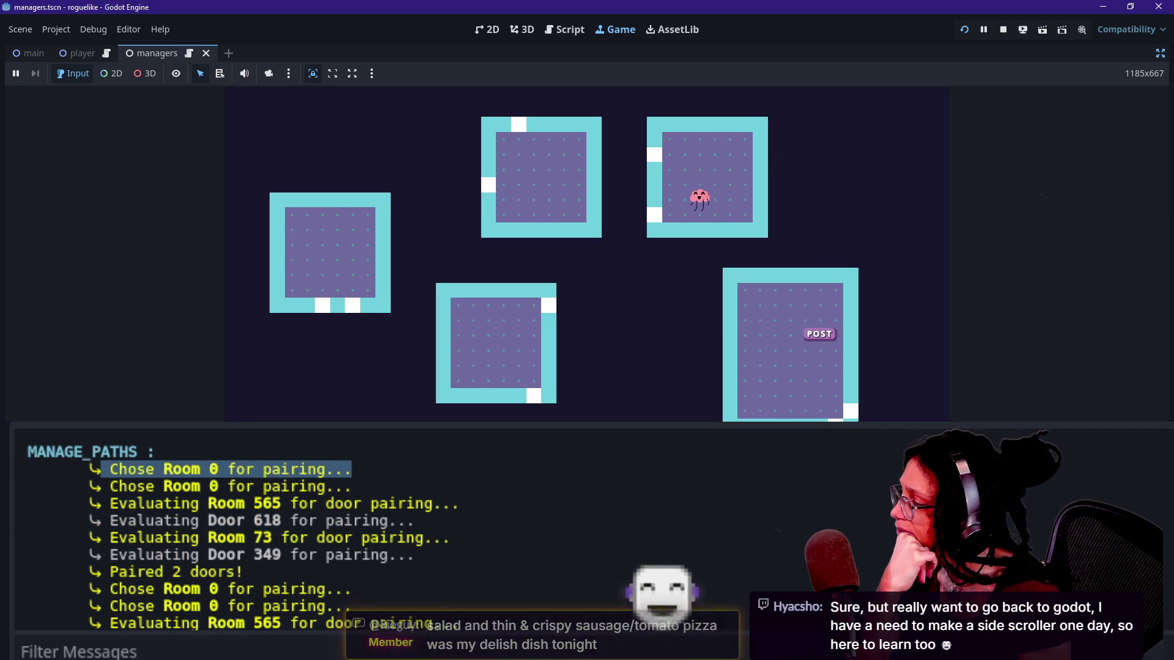
{"action": "left_click", "coordinate": [384, 482]}
{"action": "left_click_drag", "start_coordinate": [105, 470], "coordinate": [349, 470]}
{"action": "left_click", "coordinate": [105, 470]}
{"action": "mouse_move", "coordinate": [105, 470]}
{"action": "left_mouse_down"}
{"action": "mouse_move", "coordinate": [349, 483]}
{"action": "mouse_move", "coordinate": [22, 470]}
{"action": "left_mouse_up"}
{"action": "left_click", "coordinate": [350, 491]}
{"action": "left_click", "coordinate": [66, 468]}
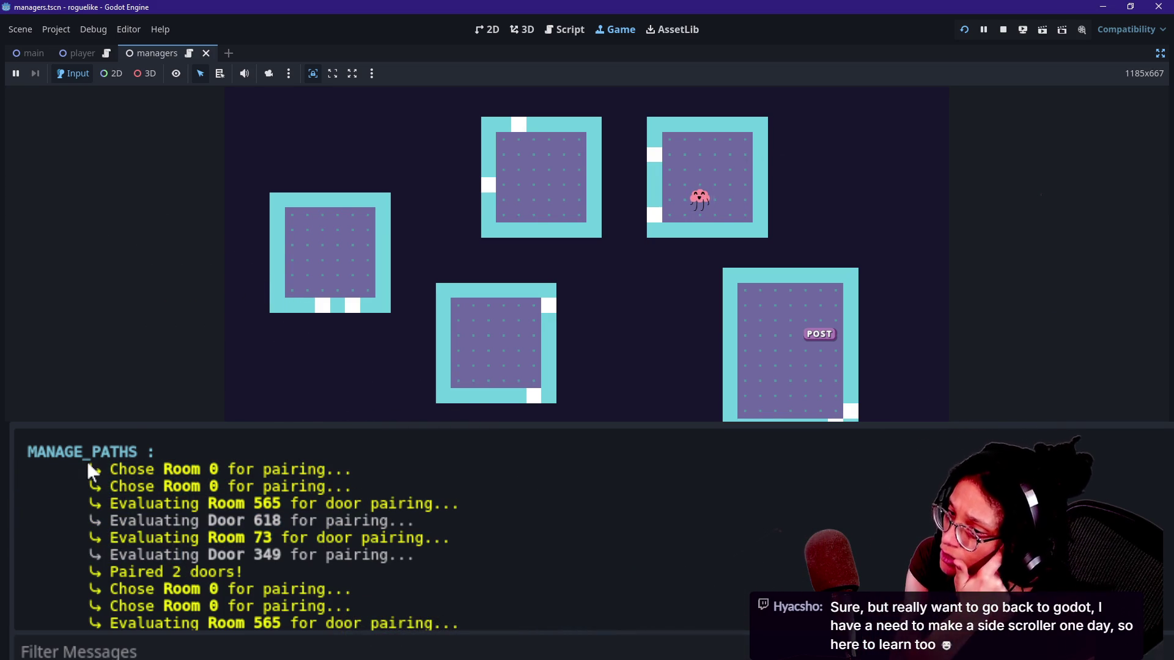
{"action": "scroll", "coordinate": [86, 461], "scroll_direction": "up", "scroll_amount": 1}
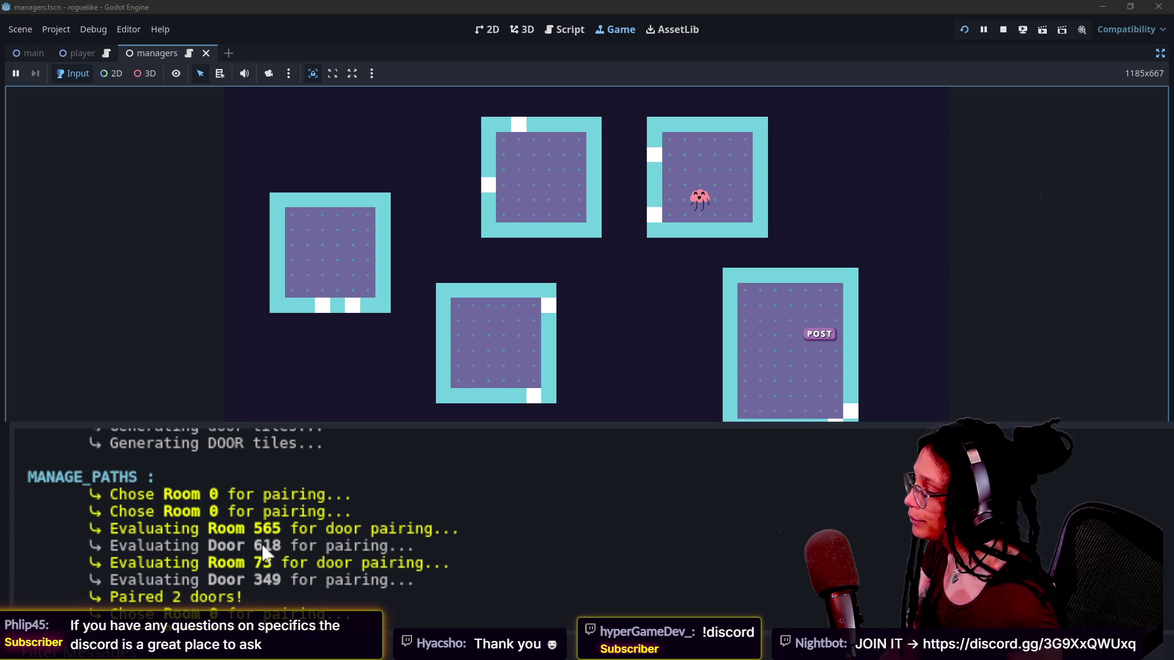
Highlight the log lines running from Room 565 to Door 618 and Room 73
{"action": "left_click_drag", "start_coordinate": [101, 526], "coordinate": [453, 566]}
{"action": "left_click", "coordinate": [478, 537]}
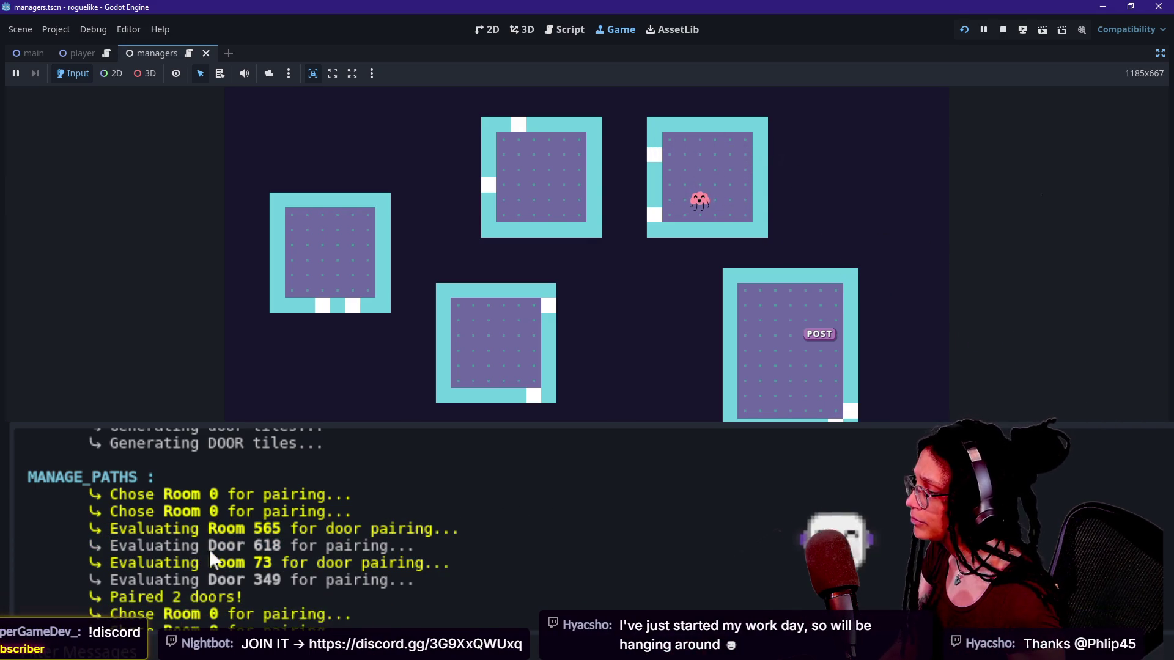
{"action": "scroll", "coordinate": [208, 549], "scroll_direction": "down", "scroll_amount": 1}
{"action": "mouse_move", "coordinate": [118, 503]}
{"action": "left_mouse_down"}
{"action": "mouse_move", "coordinate": [227, 503]}
{"action": "mouse_move", "coordinate": [218, 521]}
{"action": "mouse_move", "coordinate": [376, 540]}
{"action": "left_mouse_up"}
{"action": "left_click", "coordinate": [376, 541]}
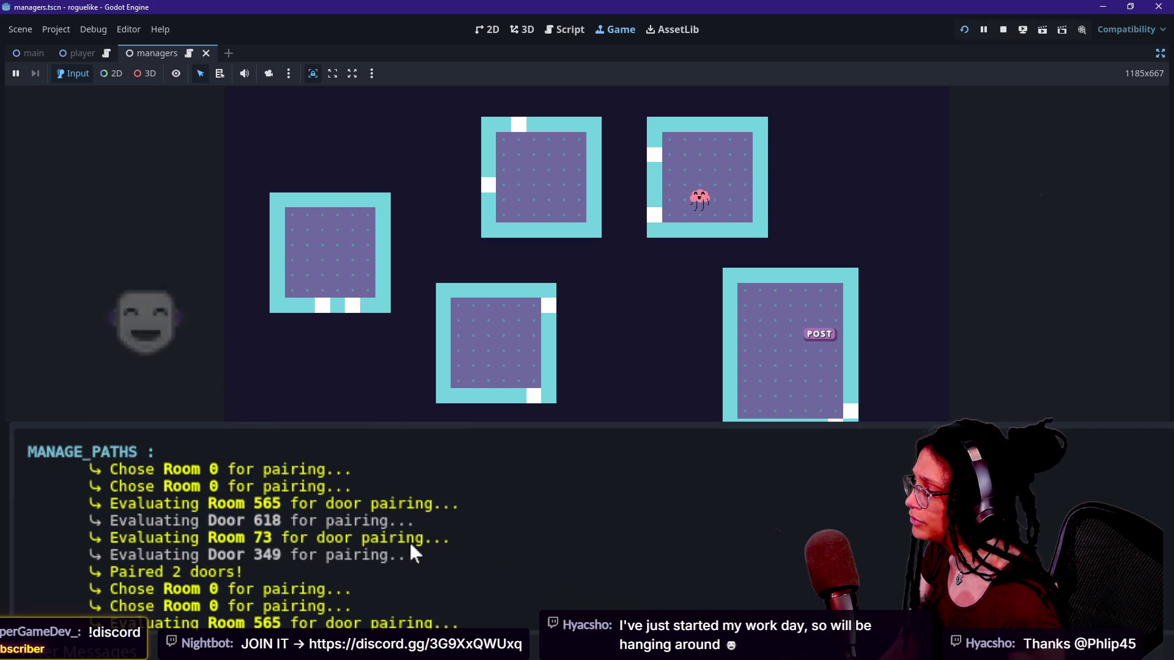
{"action": "left_click_drag", "start_coordinate": [107, 503], "coordinate": [247, 520]}
{"action": "left_click", "coordinate": [247, 520]}
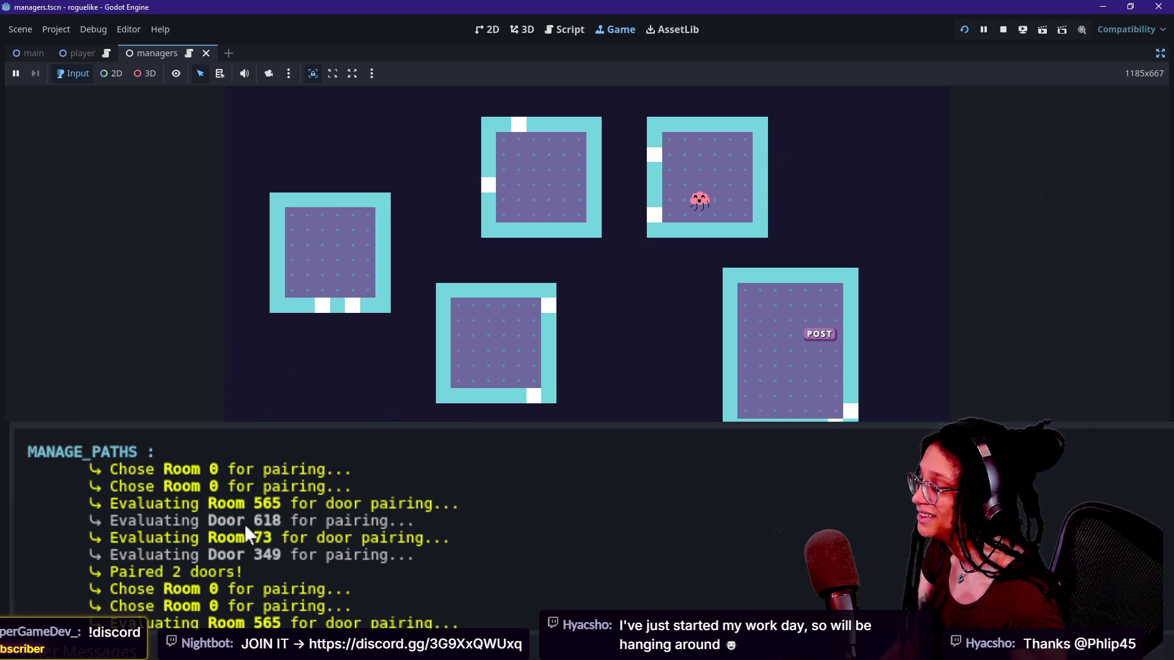
{"action": "scroll", "coordinate": [238, 531], "scroll_direction": "down", "scroll_amount": 1}
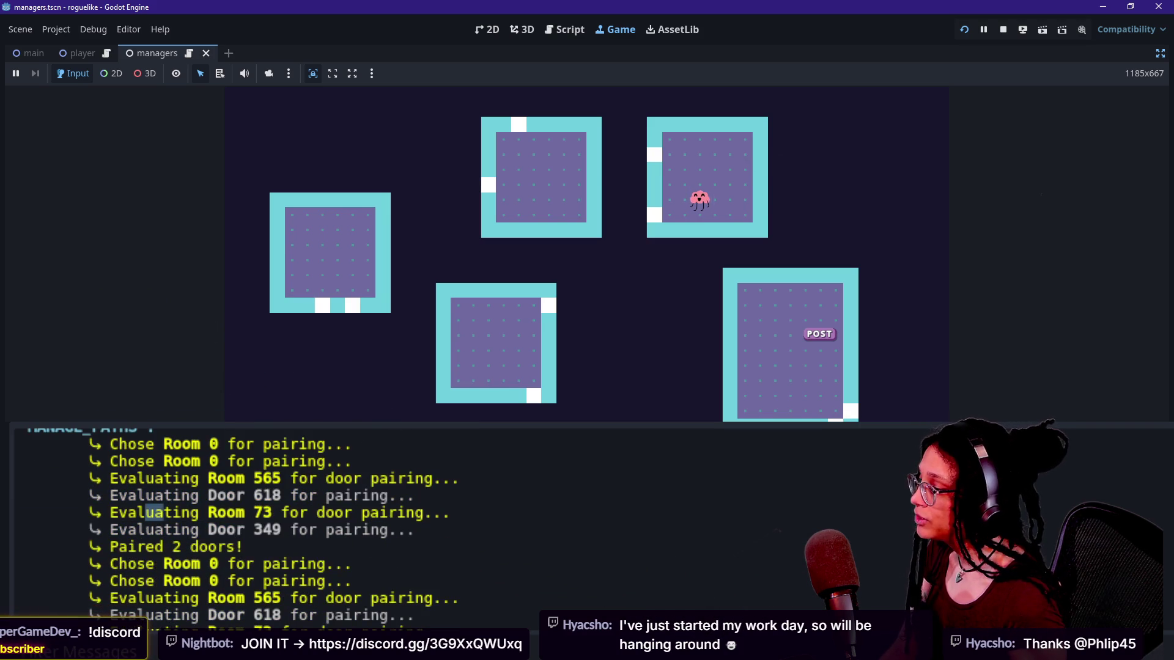
Inspect the Room 73 pairing line, the Paired 2 doors! entries and the Room 565 evaluation
{"action": "double_click", "coordinate": [392, 513]}
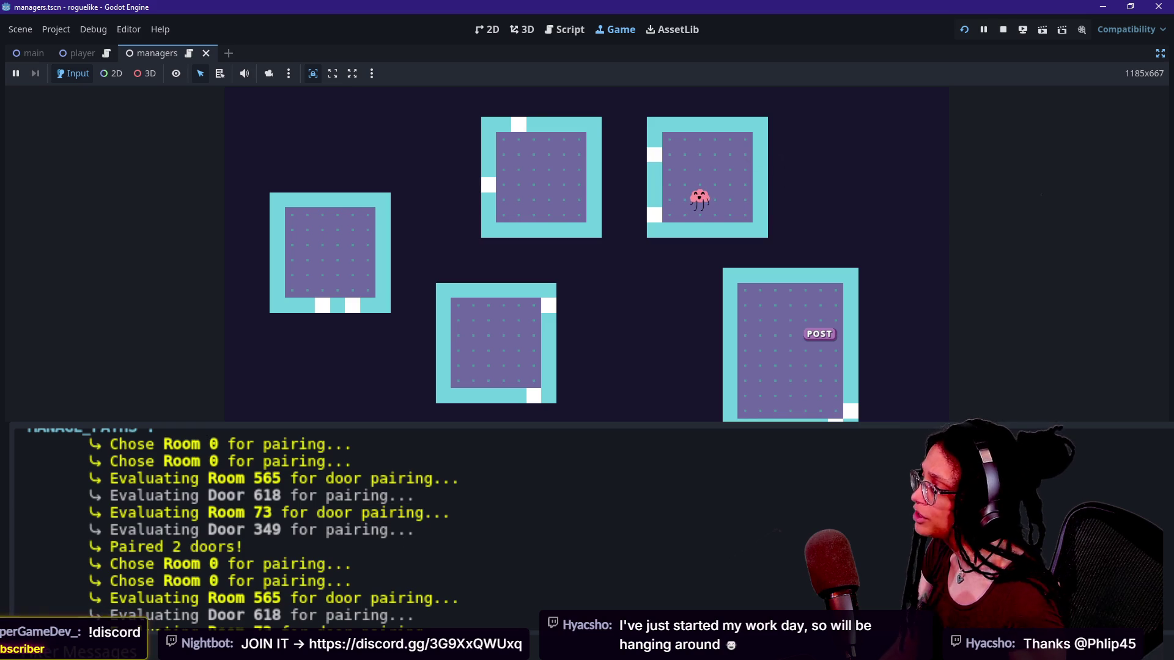
{"action": "left_click_drag", "start_coordinate": [200, 475], "coordinate": [236, 514]}
{"action": "left_click", "coordinate": [266, 532]}
{"action": "mouse_move", "coordinate": [491, 543]}
{"action": "left_mouse_down"}
{"action": "mouse_move", "coordinate": [15, 492]}
{"action": "mouse_move", "coordinate": [6, 472]}
{"action": "left_mouse_up"}
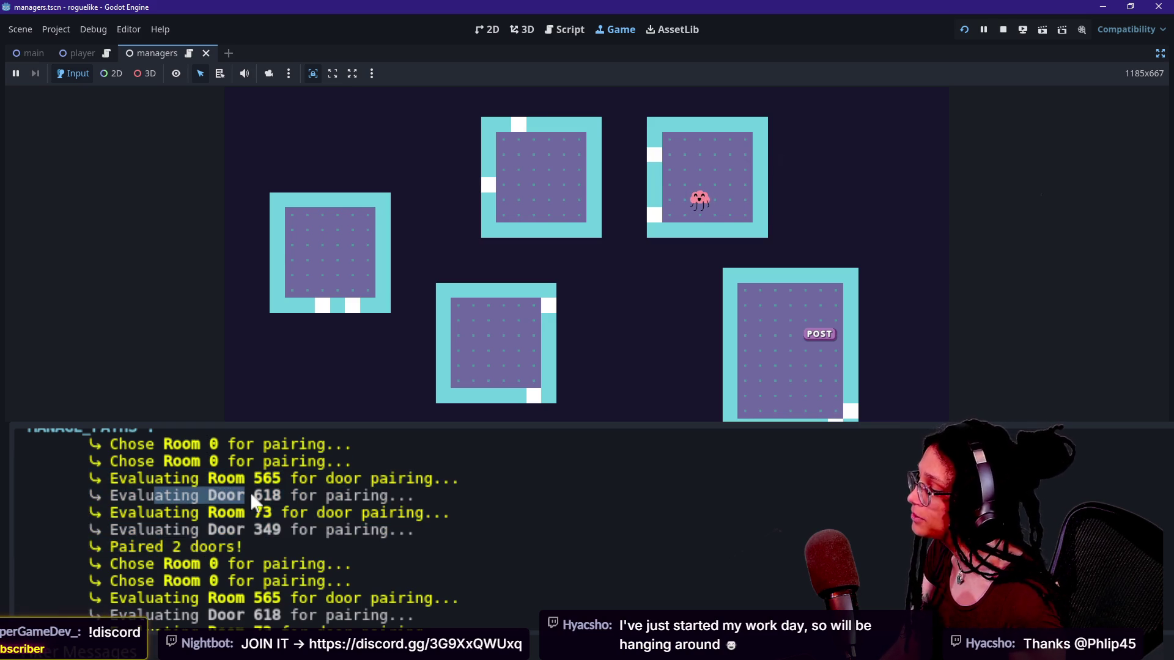
{"action": "mouse_move", "coordinate": [136, 478]}
{"action": "left_mouse_down"}
{"action": "mouse_move", "coordinate": [110, 478]}
{"action": "mouse_move", "coordinate": [472, 481]}
{"action": "left_mouse_up"}
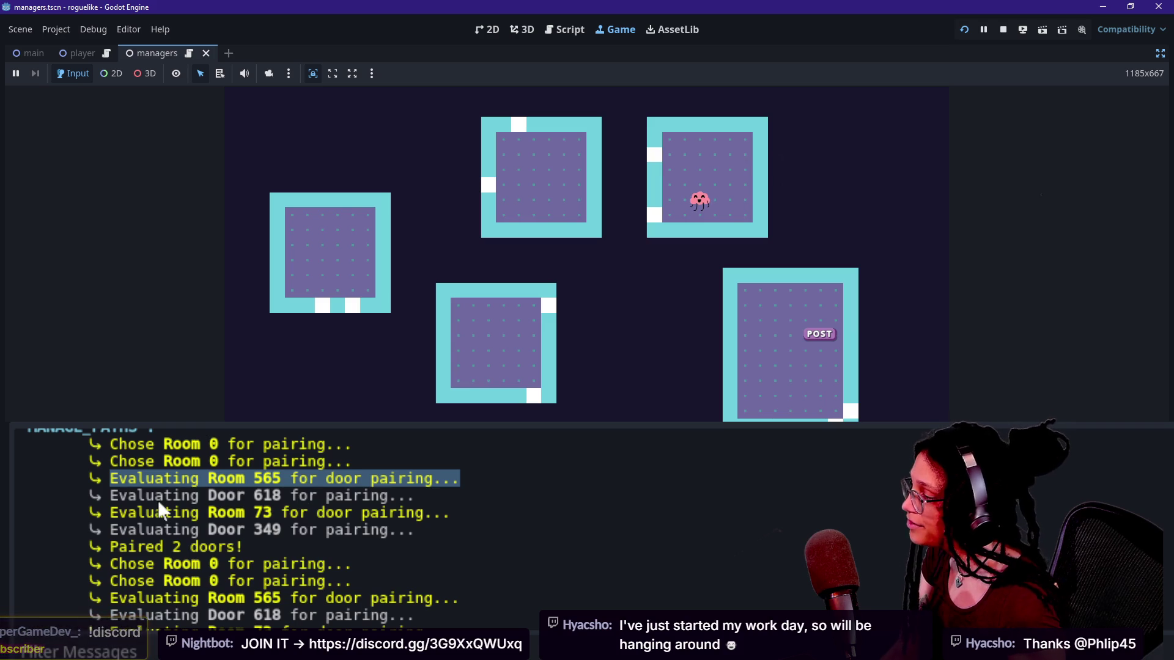
{"action": "left_click_drag", "start_coordinate": [173, 478], "coordinate": [365, 483]}
{"action": "left_click", "coordinate": [364, 483]}
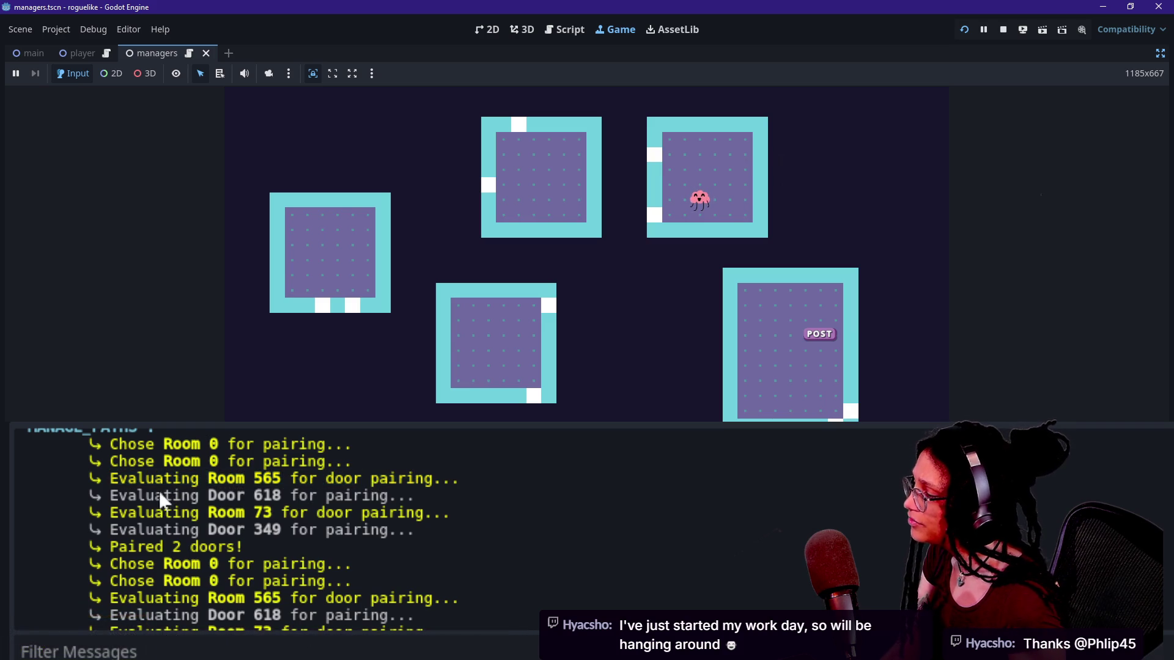
Select the log lines from Paired 2 doors! up to the Evaluating Door 618 line
{"action": "left_click", "coordinate": [860, 410]}
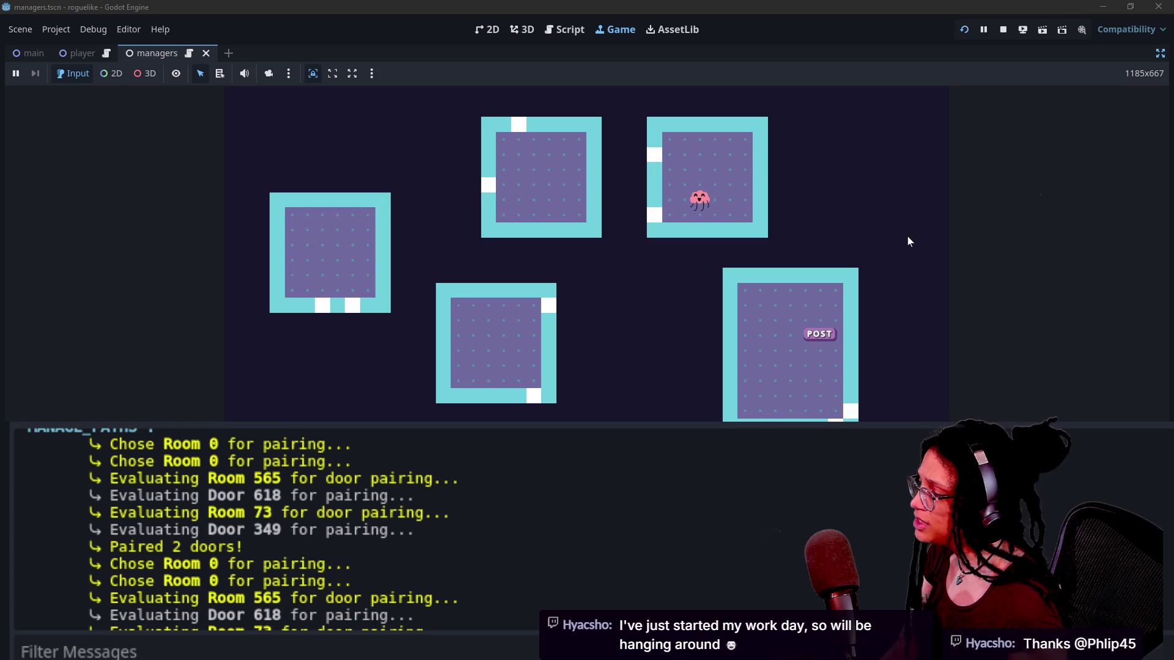
{"action": "mouse_move", "coordinate": [208, 530]}
{"action": "left_mouse_down"}
{"action": "mouse_move", "coordinate": [282, 512]}
{"action": "mouse_move", "coordinate": [446, 509]}
{"action": "left_mouse_up"}
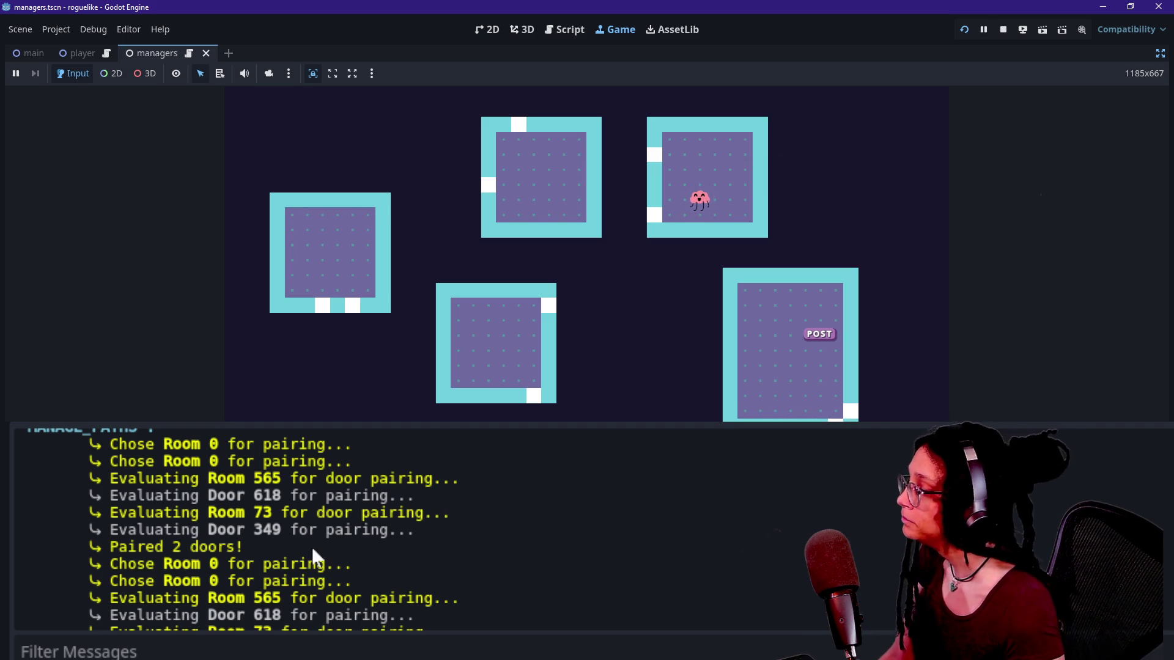
{"action": "scroll", "coordinate": [246, 555], "scroll_direction": "down", "scroll_amount": 1}
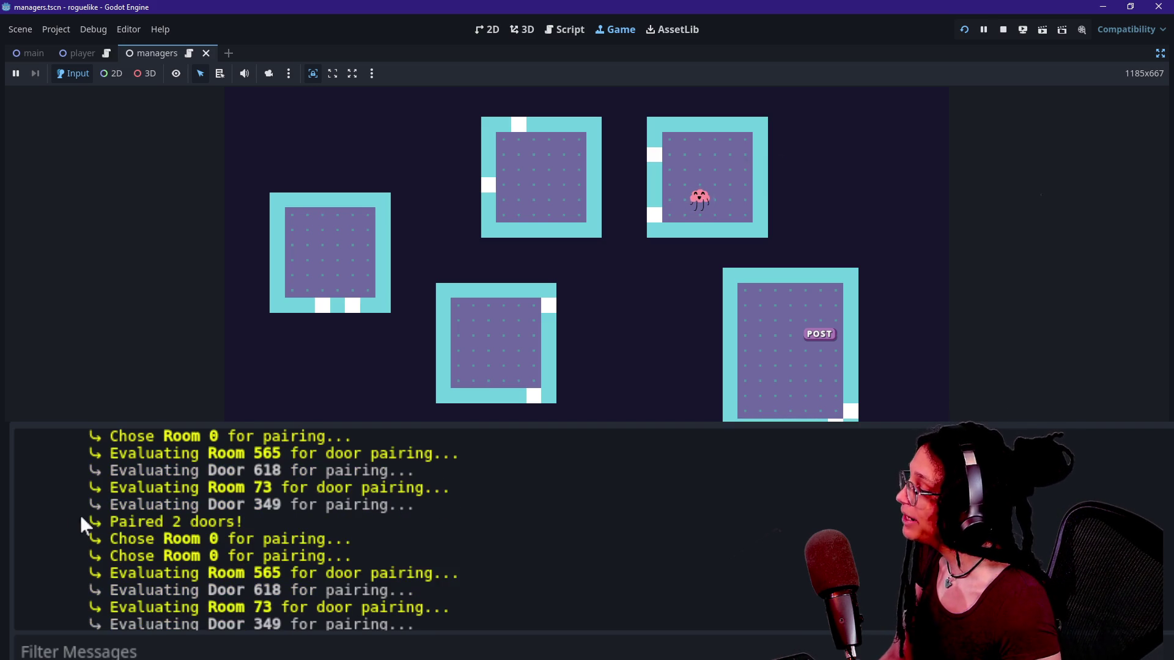
{"action": "mouse_move", "coordinate": [244, 522]}
{"action": "left_mouse_down"}
{"action": "mouse_move", "coordinate": [244, 508]}
{"action": "mouse_move", "coordinate": [115, 461]}
{"action": "left_mouse_up"}
{"action": "left_click", "coordinate": [114, 461]}
{"action": "mouse_move", "coordinate": [240, 521]}
{"action": "left_mouse_down"}
{"action": "mouse_move", "coordinate": [145, 505]}
{"action": "mouse_move", "coordinate": [145, 488]}
{"action": "mouse_move", "coordinate": [100, 521]}
{"action": "left_mouse_up"}
{"action": "left_click", "coordinate": [100, 521]}
{"action": "left_click_drag", "start_coordinate": [108, 471], "coordinate": [408, 472]}
Show tile info for door 618 and then for rooms in the running game
{"action": "left_click", "coordinate": [412, 369]}
{"action": "left_click", "coordinate": [412, 369]}
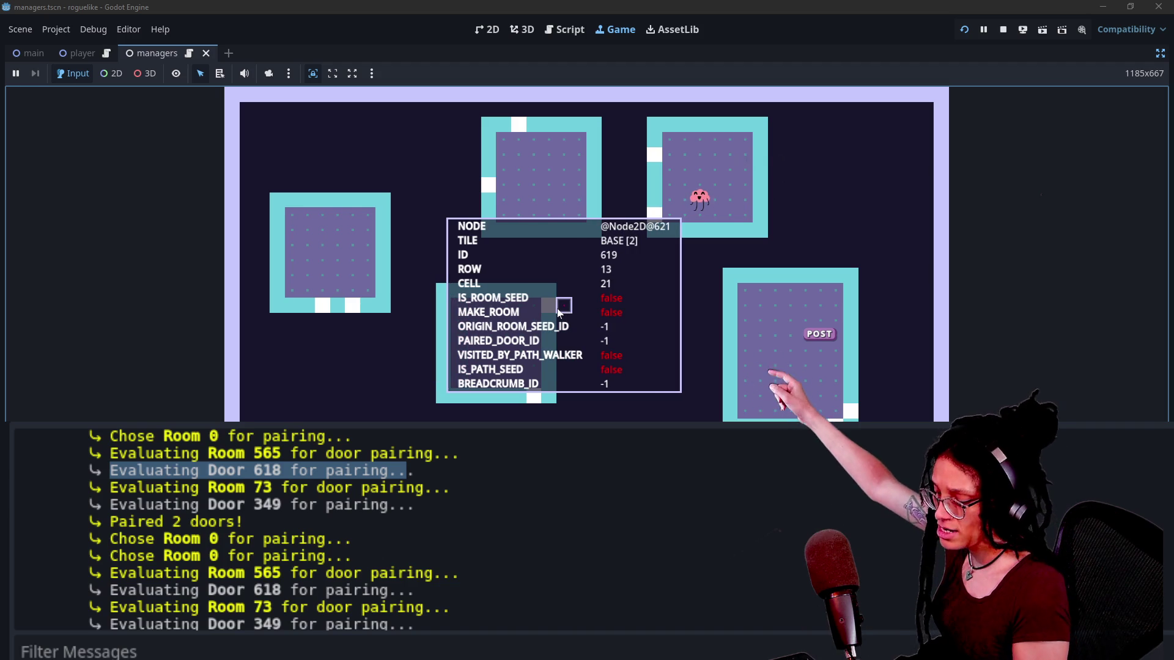
{"action": "key", "text": "Escape"}
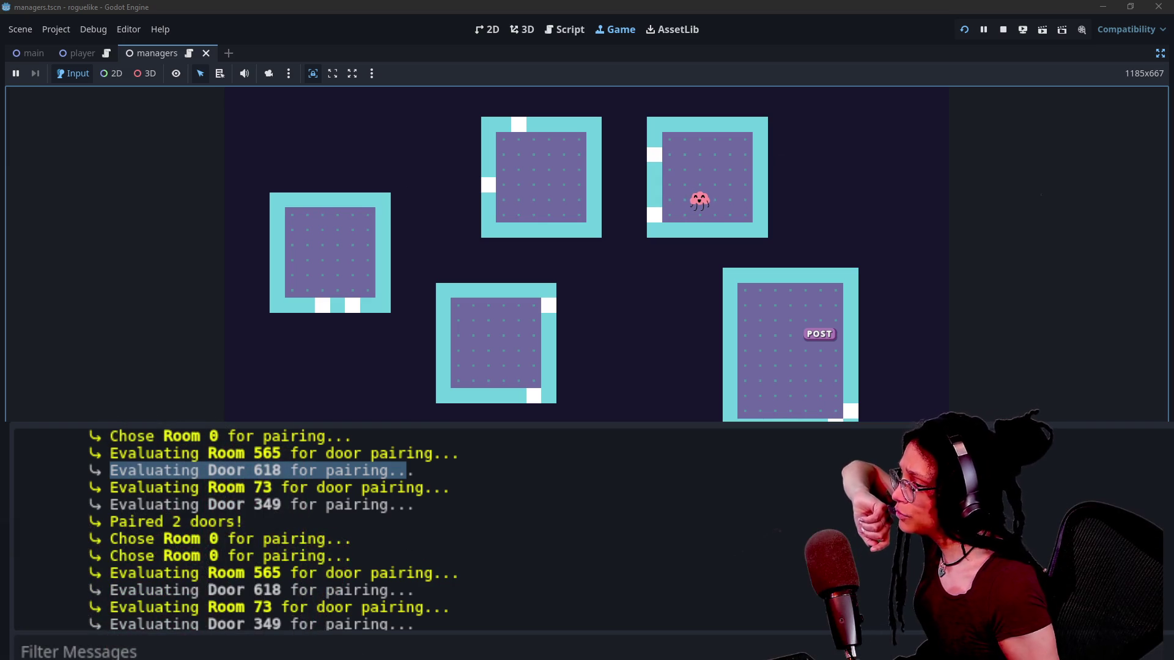
{"action": "left_click", "coordinate": [517, 363]}
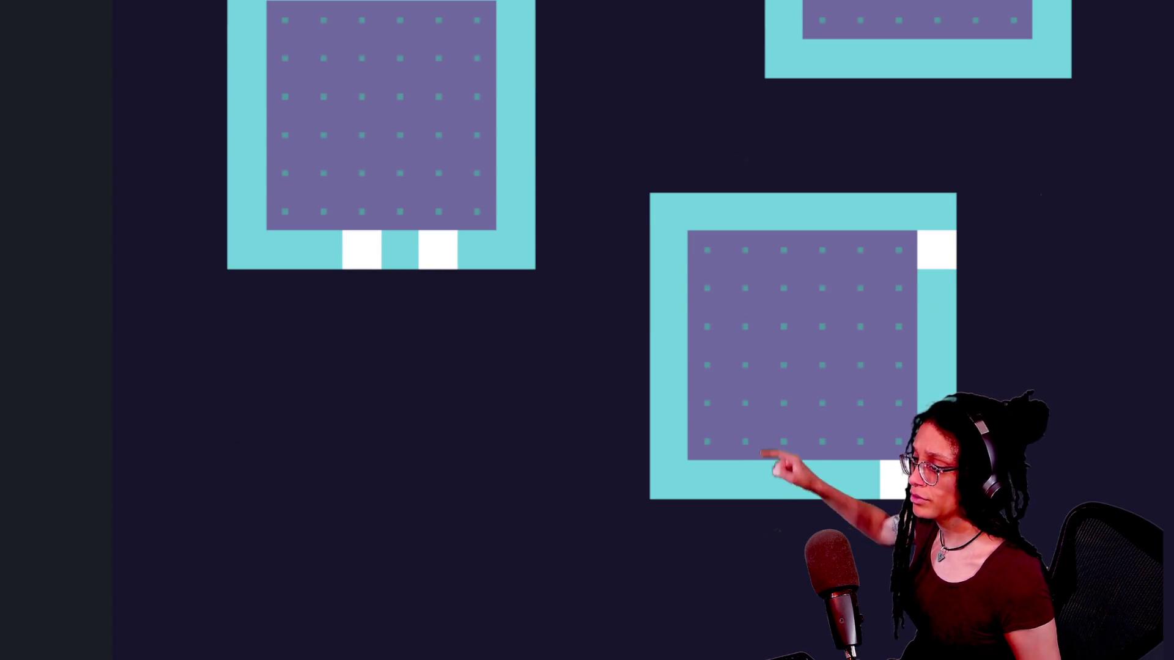
Review the Door 349 and Paired 2 doors! lines, then bring up the Script workspace
{"action": "mouse_move", "coordinate": [893, 480]}
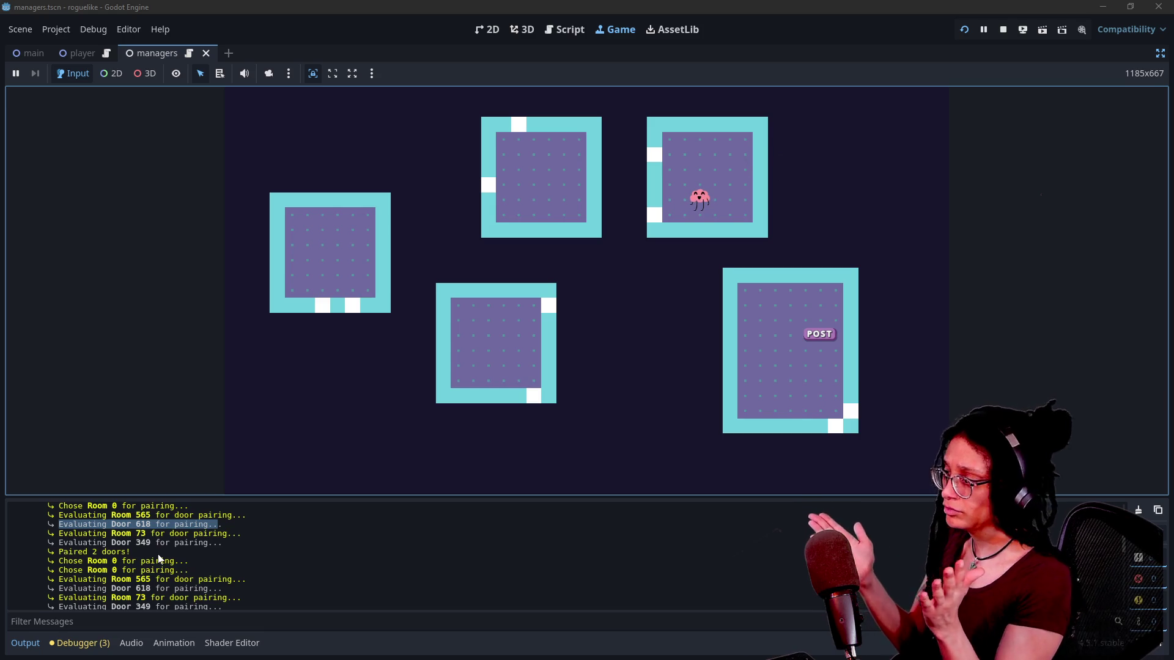
{"action": "left_click_drag", "start_coordinate": [159, 559], "coordinate": [184, 604]}
{"action": "left_click", "coordinate": [192, 570]}
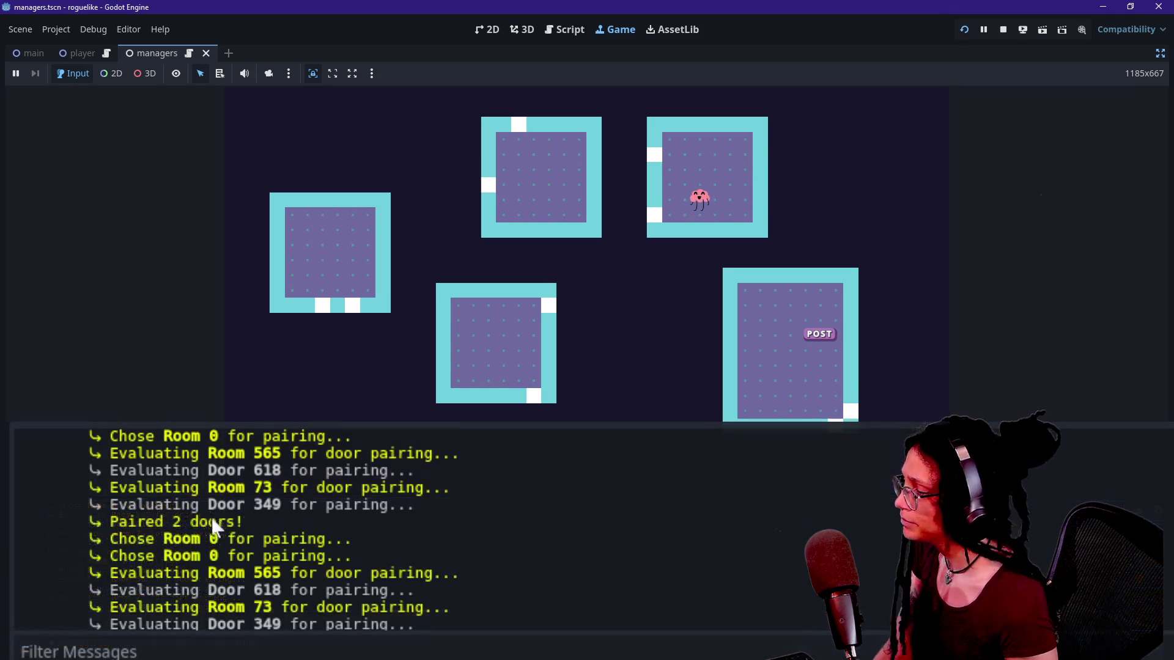
{"action": "mouse_move", "coordinate": [244, 522]}
{"action": "left_mouse_down"}
{"action": "mouse_move", "coordinate": [22, 505]}
{"action": "mouse_move", "coordinate": [56, 470]}
{"action": "left_mouse_up"}
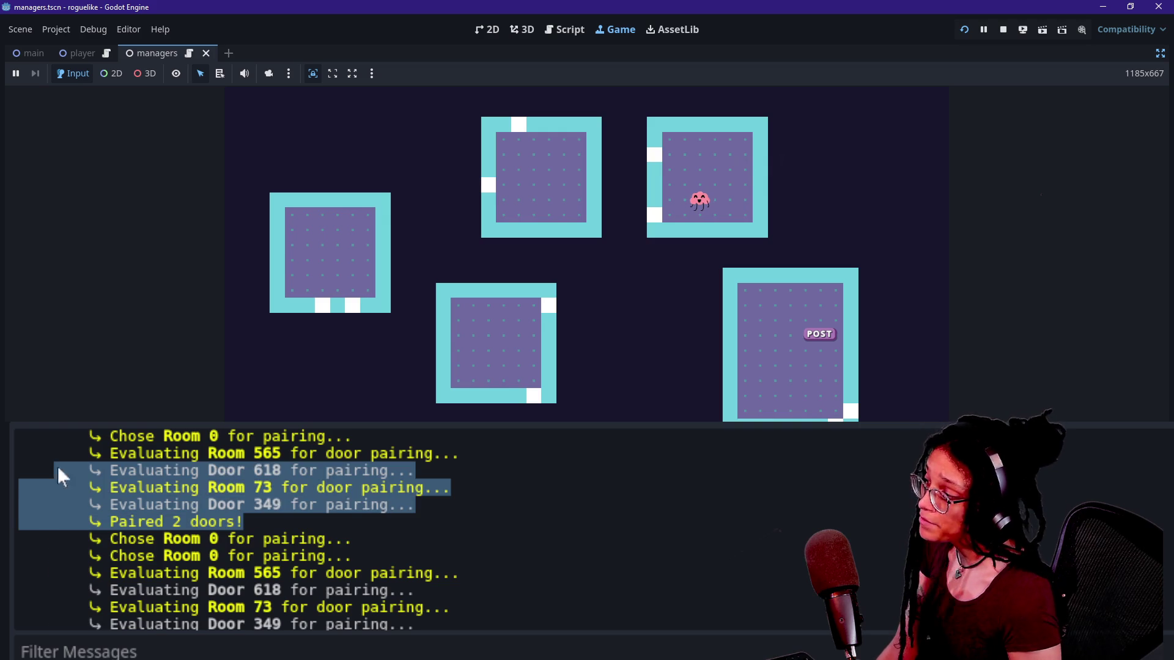
{"action": "left_click", "coordinate": [564, 30]}
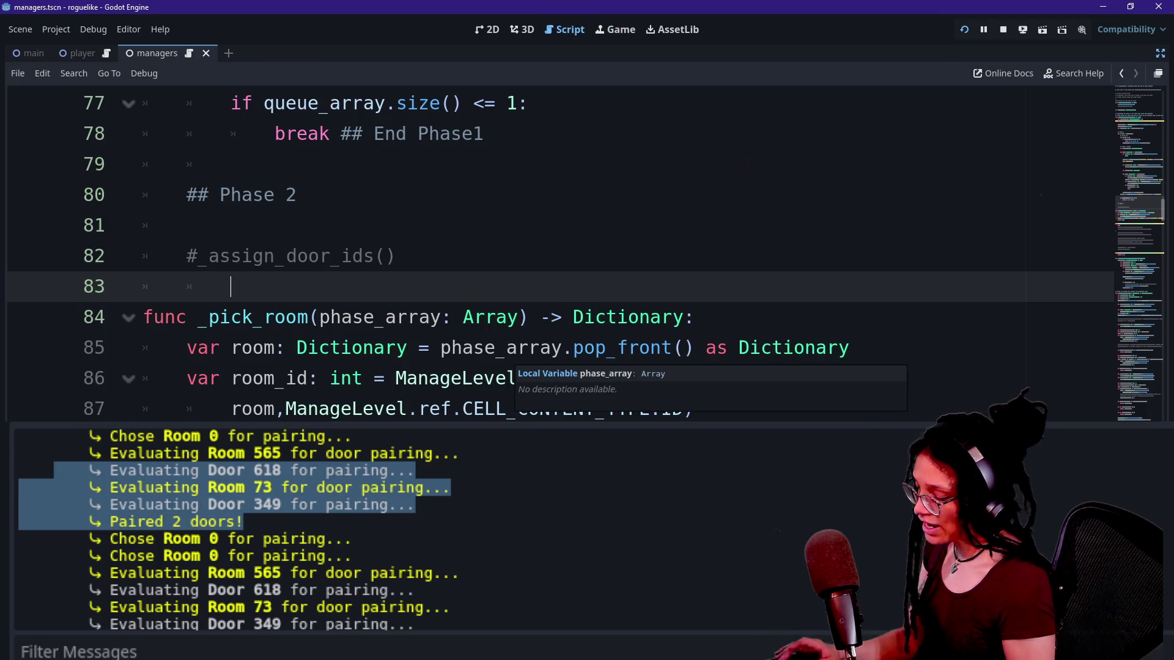
Insert an empty line above the paired_door_id < 0 check in the door-pairing loop
{"action": "scroll", "coordinate": [560, 254], "scroll_direction": "down", "scroll_amount": 2}
{"action": "scroll", "coordinate": [560, 254], "scroll_direction": "up", "scroll_amount": 2}
{"action": "scroll", "coordinate": [560, 254], "scroll_direction": "up", "scroll_amount": 5}
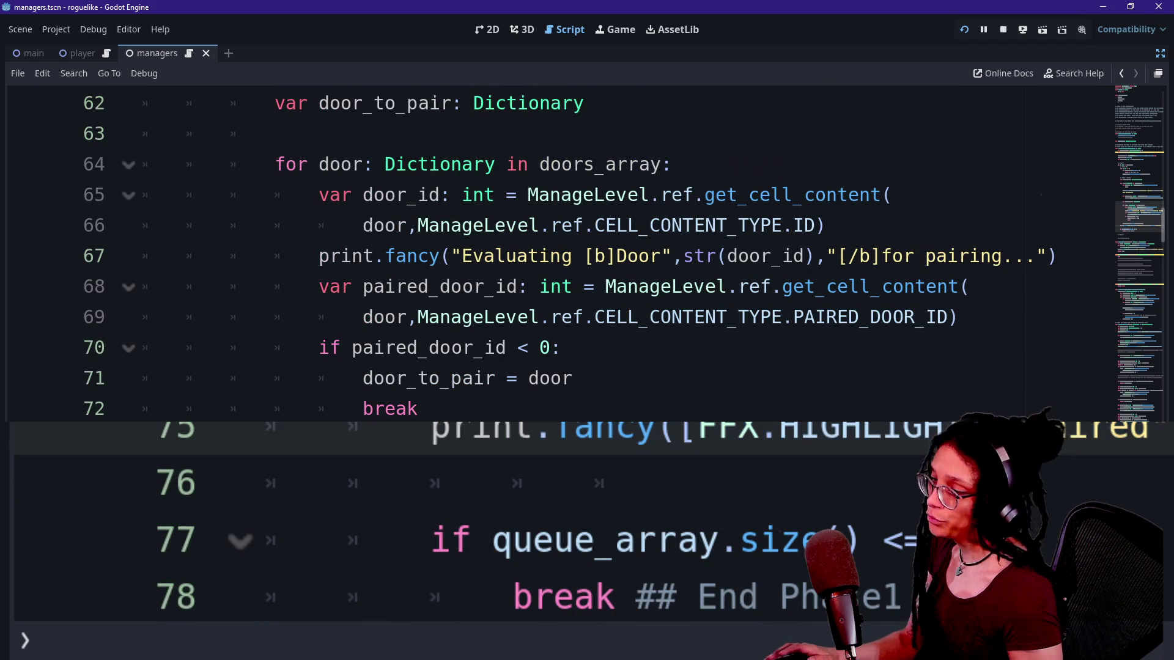
{"action": "left_click", "coordinate": [363, 531]}
{"action": "left_click", "coordinate": [592, 500]}
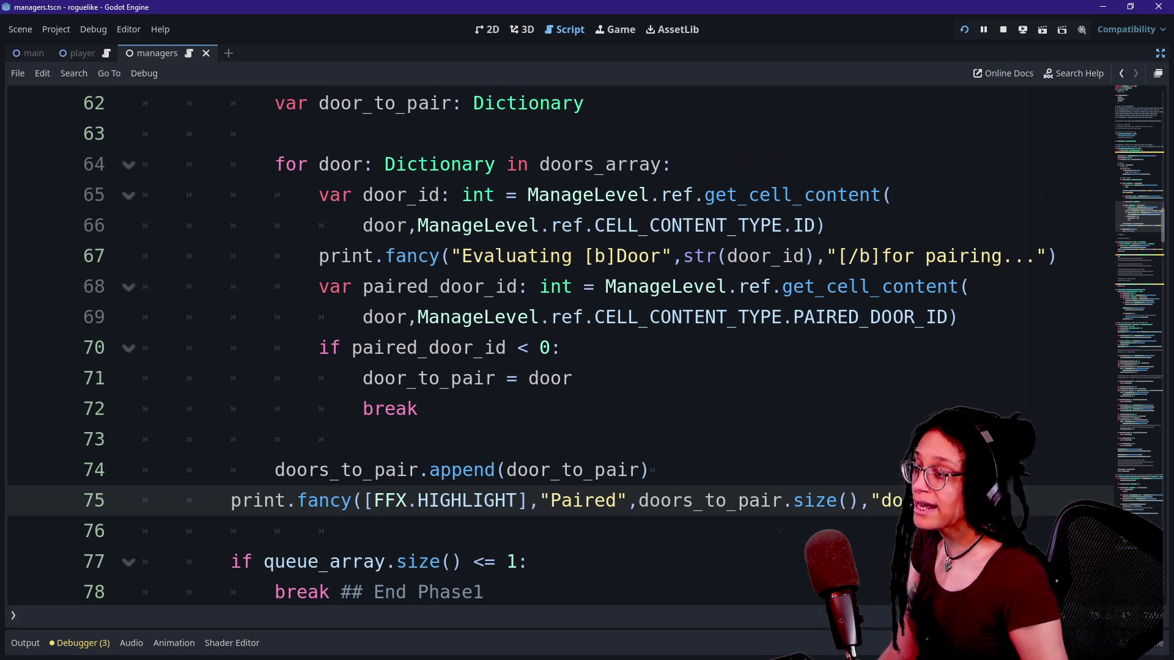
{"action": "mouse_move", "coordinate": [318, 348]}
{"action": "left_mouse_down"}
{"action": "mouse_move", "coordinate": [455, 347]}
{"action": "mouse_move", "coordinate": [574, 378]}
{"action": "left_mouse_up"}
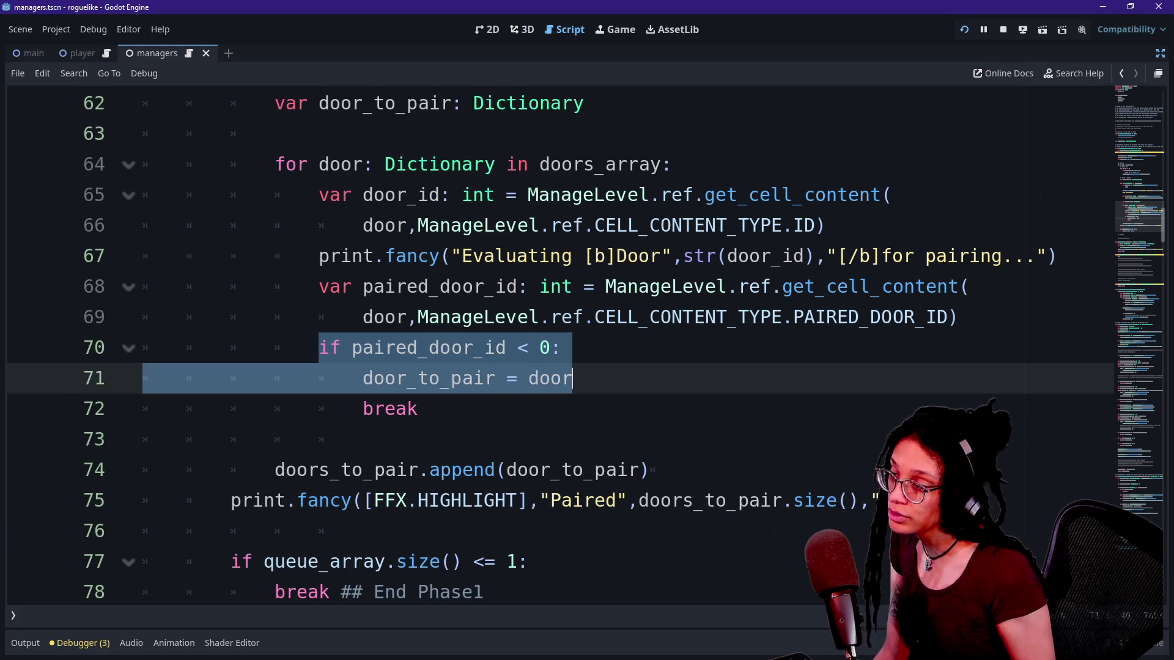
{"action": "key", "text": "ctrl+shift+Return"}
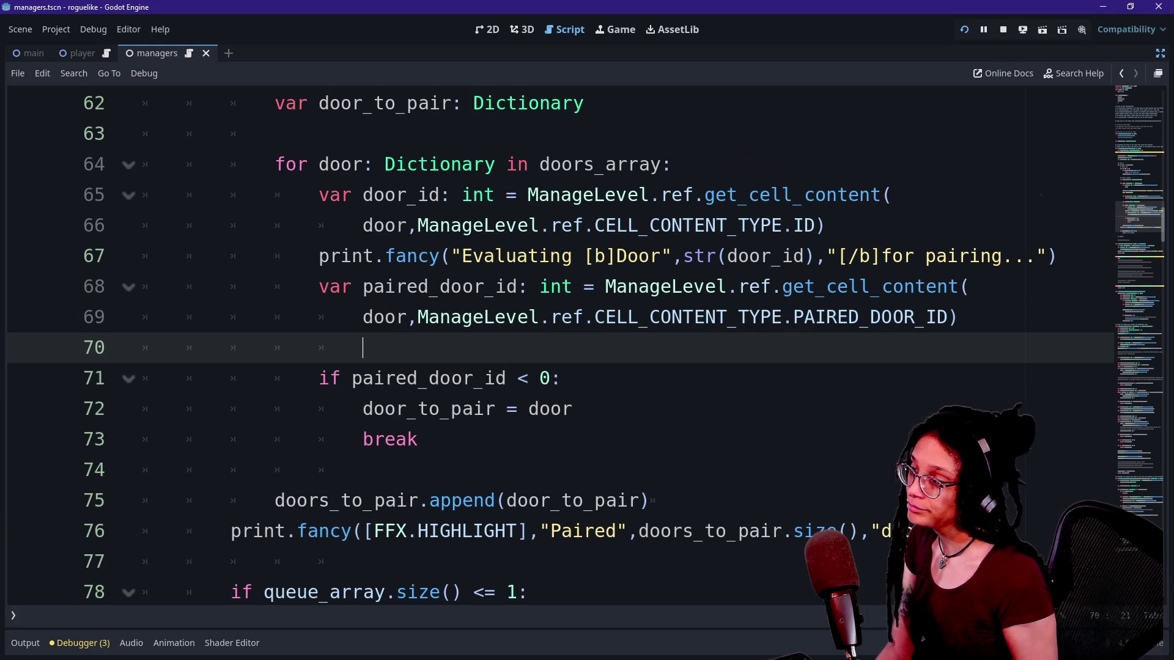
Remove the commented #_assign_door_ids() line from Phase 2 and place the caret after the append line
{"action": "scroll", "coordinate": [560, 346], "scroll_direction": "down", "scroll_amount": 1}
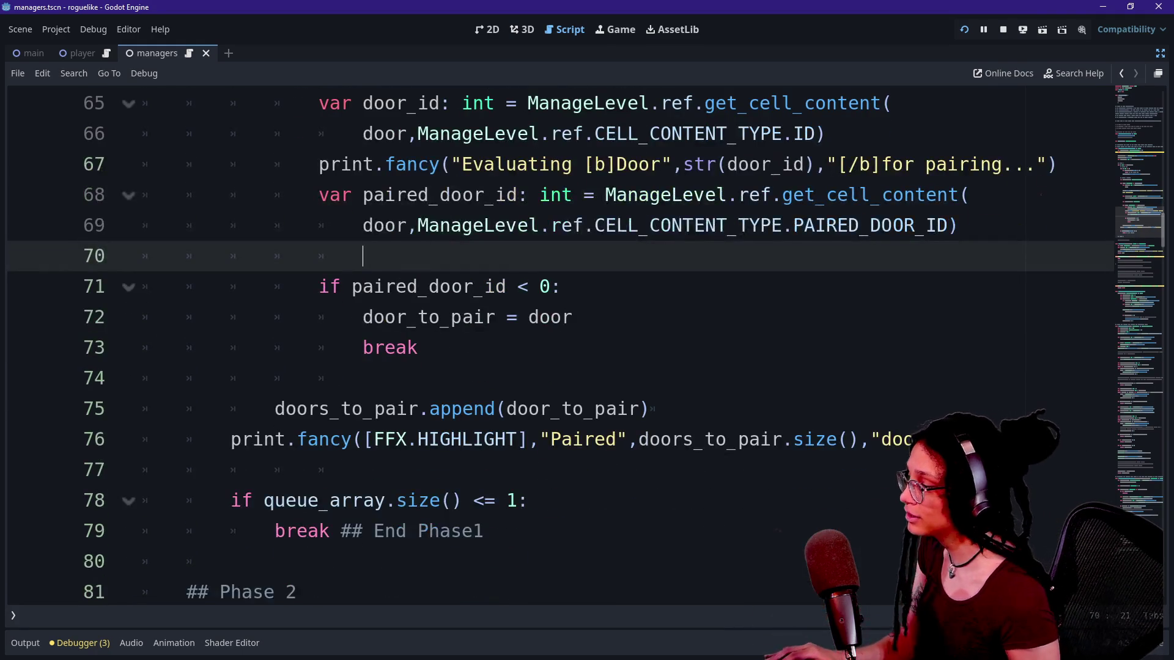
{"action": "scroll", "coordinate": [560, 345], "scroll_direction": "down", "scroll_amount": 2}
{"action": "scroll", "coordinate": [560, 346], "scroll_direction": "down", "scroll_amount": 1}
{"action": "left_click_drag", "start_coordinate": [187, 348], "coordinate": [186, 409]}
{"action": "key", "text": "ctrl+c"}
{"action": "key", "text": "BackSpace"}
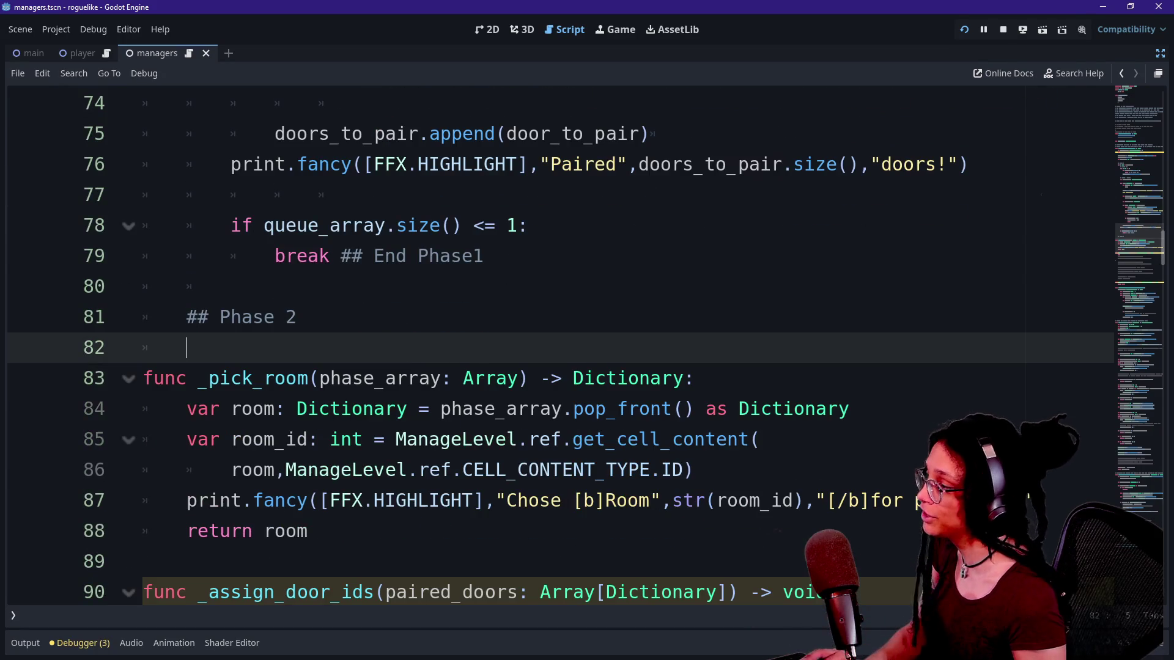
{"action": "right_click", "coordinate": [550, 350]}
{"action": "key", "text": "Escape"}
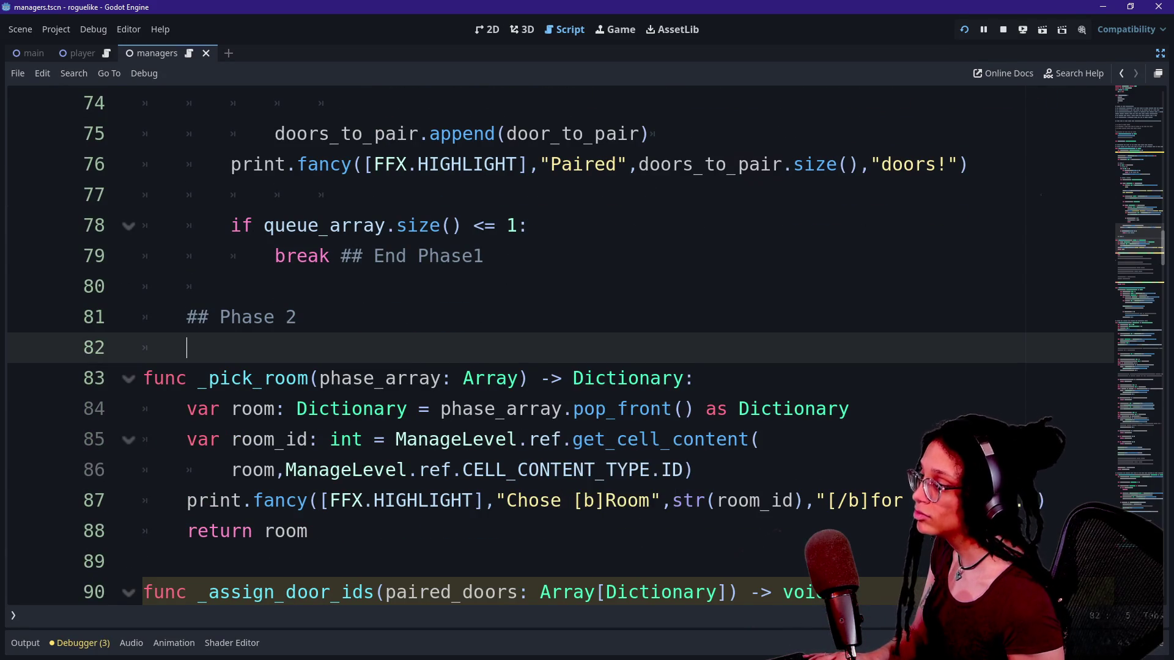
{"action": "scroll", "coordinate": [550, 350], "scroll_direction": "up", "scroll_amount": 3}
{"action": "left_click", "coordinate": [363, 377]}
{"action": "left_click", "coordinate": [673, 409]}
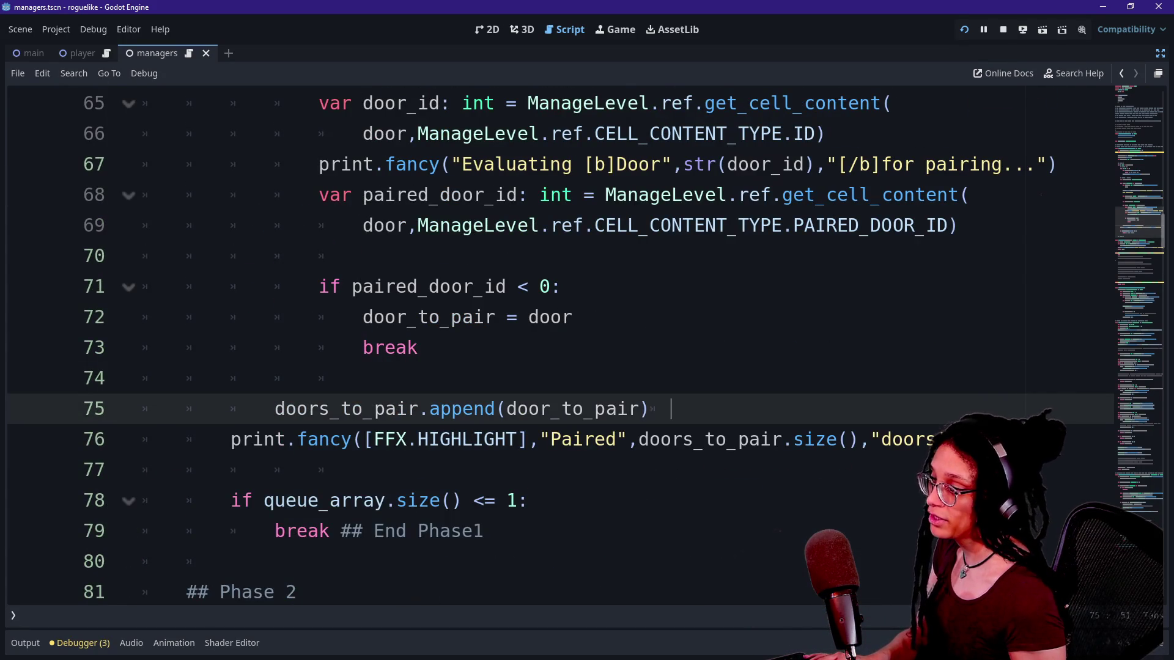
Add an indented, uncommented _assign_door_ids(doors_to_pair) call below the Paired print
{"action": "key", "text": "Return"}
{"action": "left_click", "coordinate": [363, 500]}
{"action": "key", "text": "ctrl+v"}
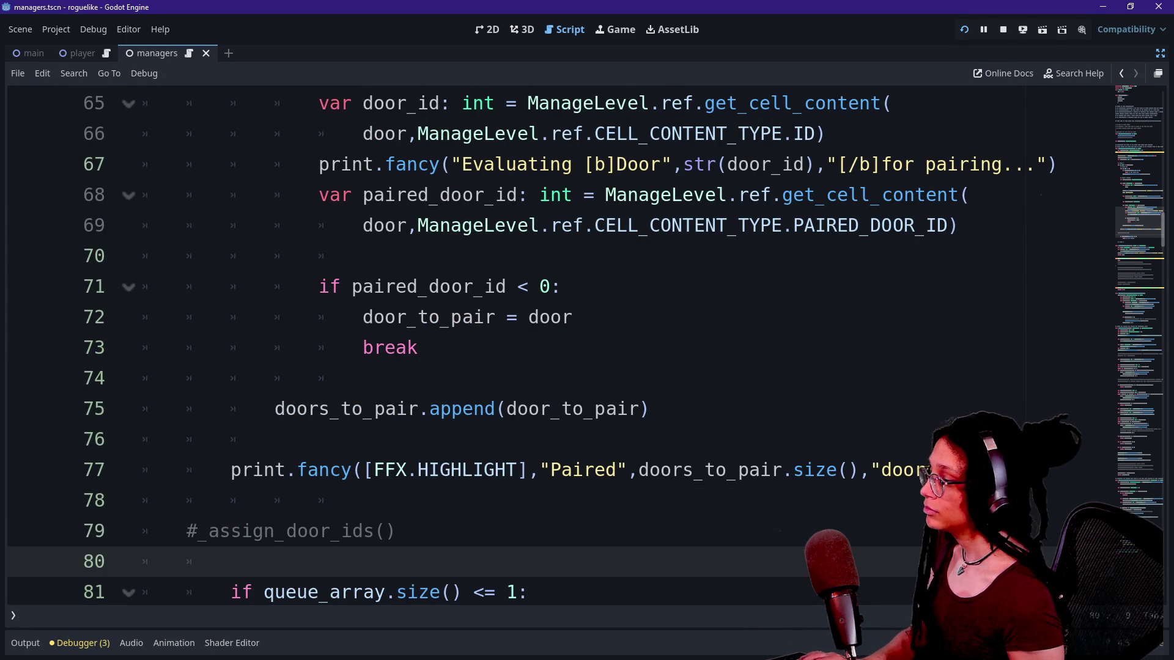
{"action": "scroll", "coordinate": [126, 521], "scroll_direction": "down", "scroll_amount": 1}
{"action": "left_click", "coordinate": [187, 439]}
{"action": "key", "text": "Tab"}
{"action": "left_click", "coordinate": [275, 408]}
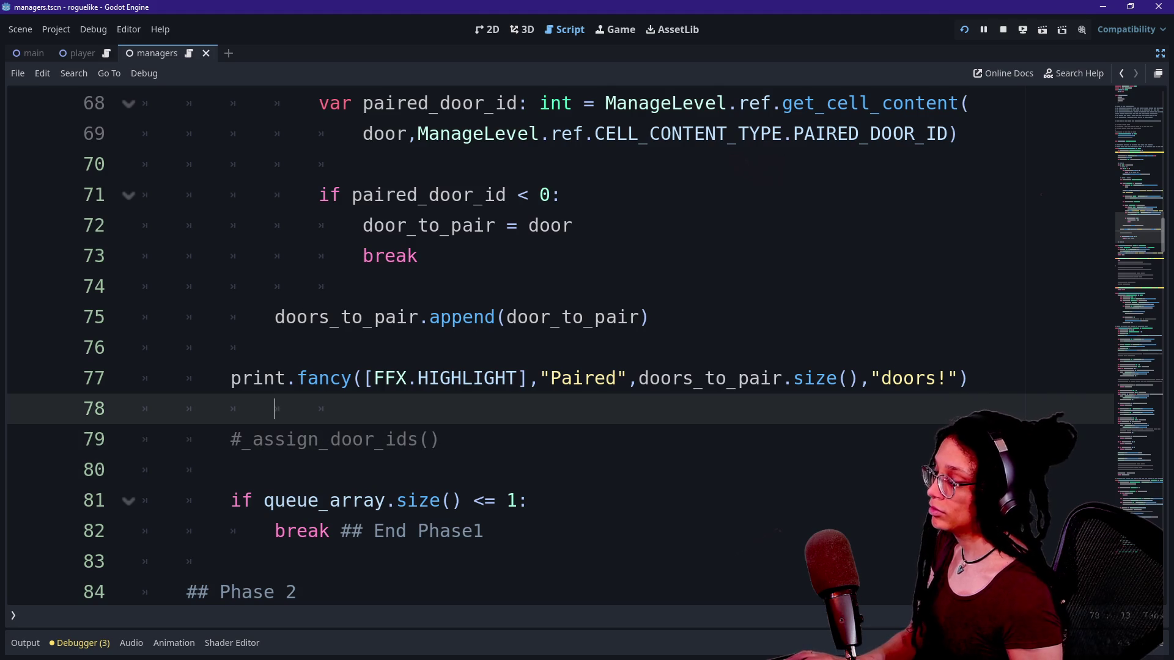
{"action": "left_click", "coordinate": [252, 439]}
{"action": "key", "text": "BackSpace"}
{"action": "key", "text": "BackSpace"}
{"action": "type", "text": "_"}
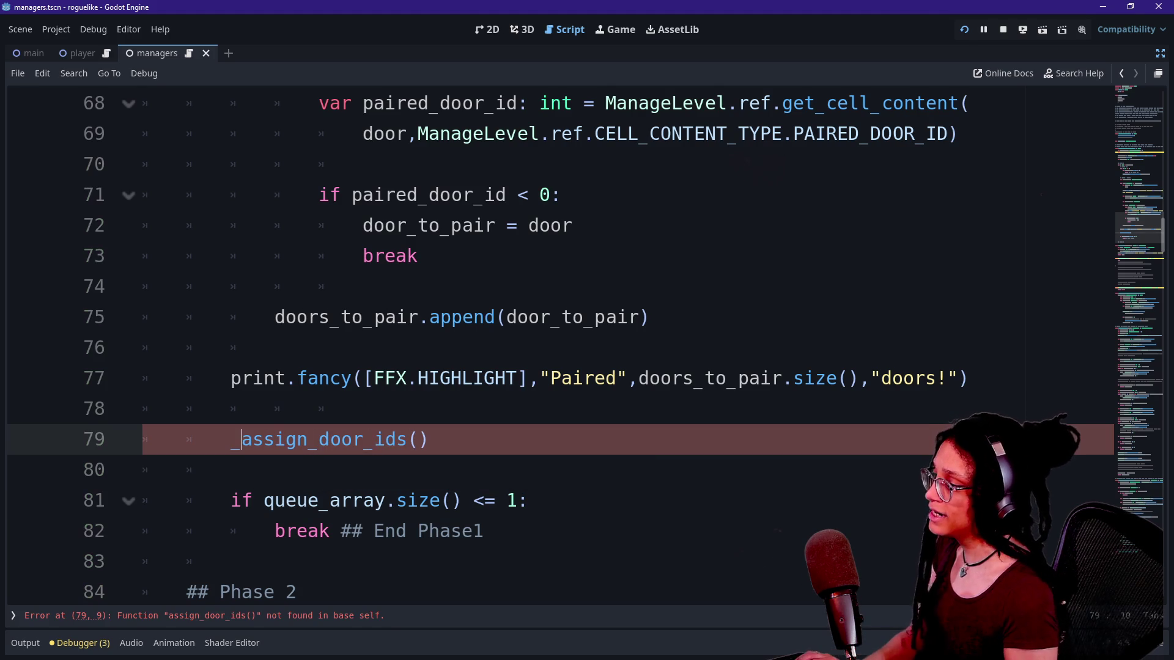
{"action": "left_click", "coordinate": [430, 439]}
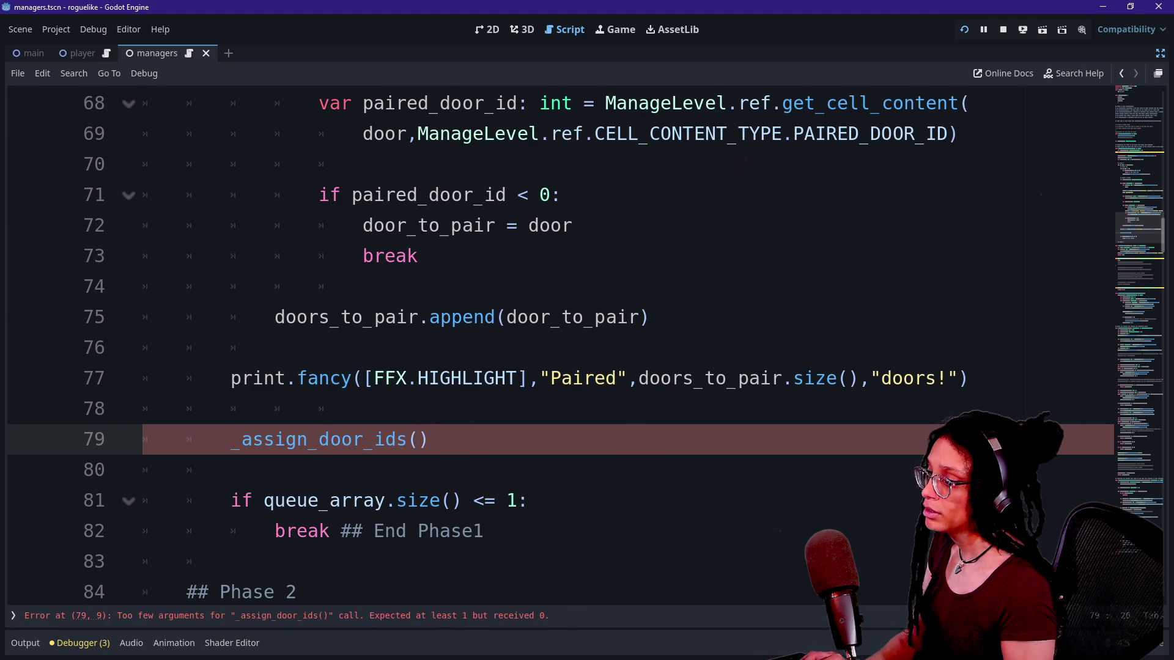
{"action": "key", "text": "Return"}
{"action": "key", "text": "Up"}
{"action": "key", "text": "Up"}
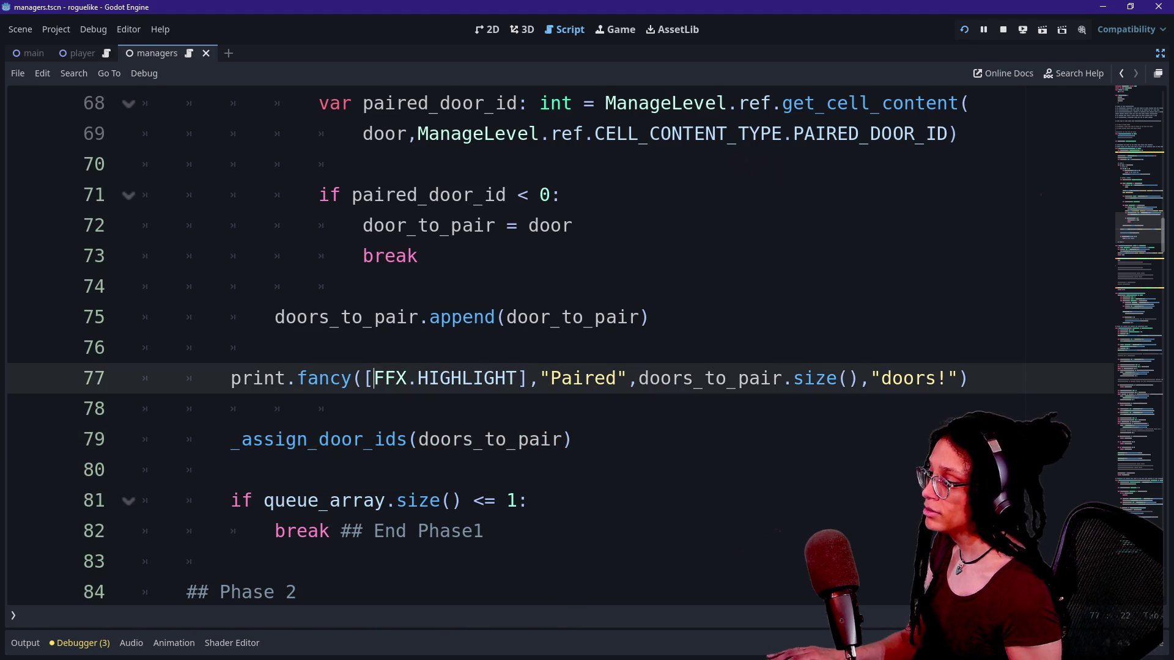
{"action": "key", "text": "Down"}
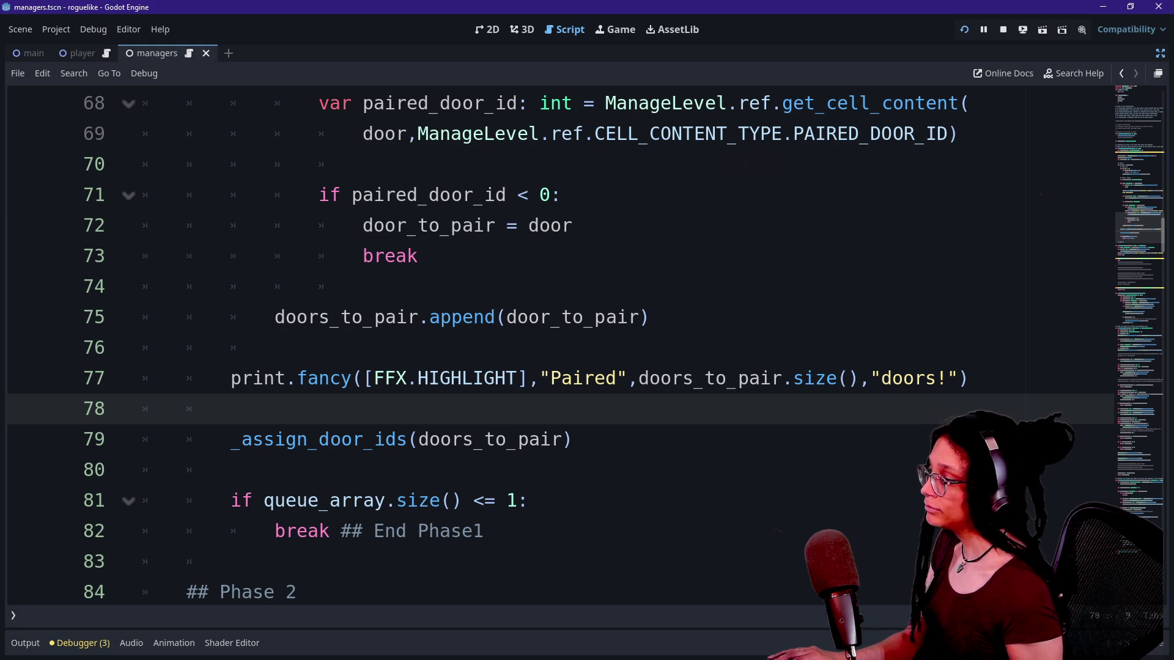
Replace pass in _assign_door_ids with its uncommented _set_cell_content lines
{"action": "scroll", "coordinate": [550, 343], "scroll_direction": "down", "scroll_amount": 4}
{"action": "scroll", "coordinate": [550, 342], "scroll_direction": "down", "scroll_amount": 2}
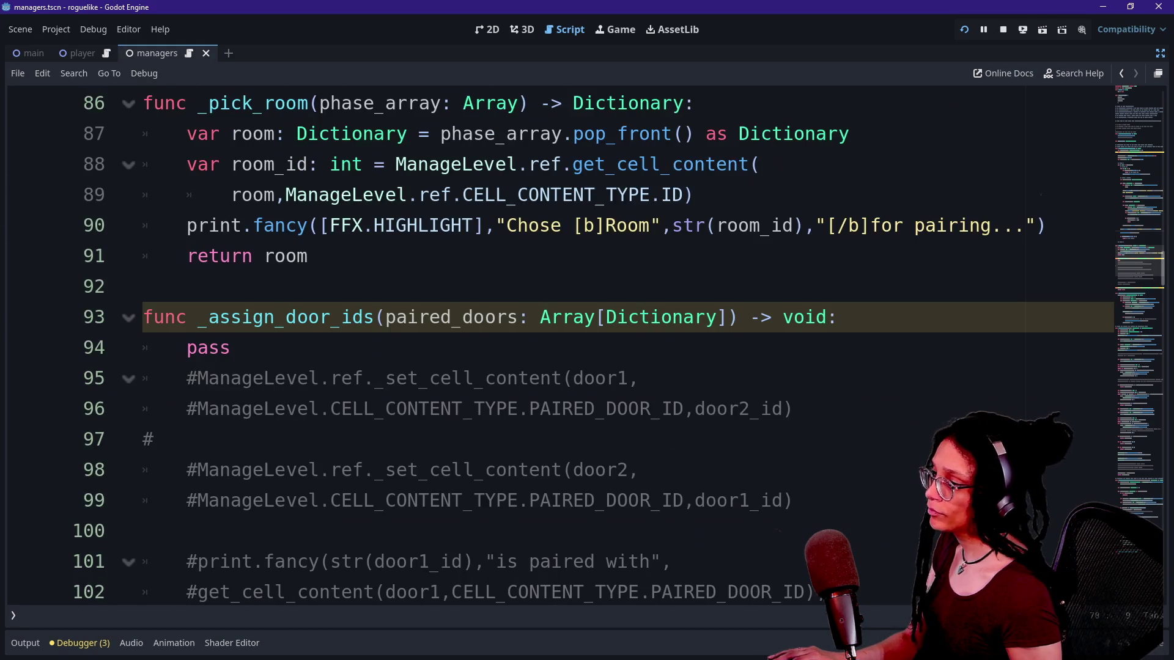
{"action": "left_click", "coordinate": [231, 347]}
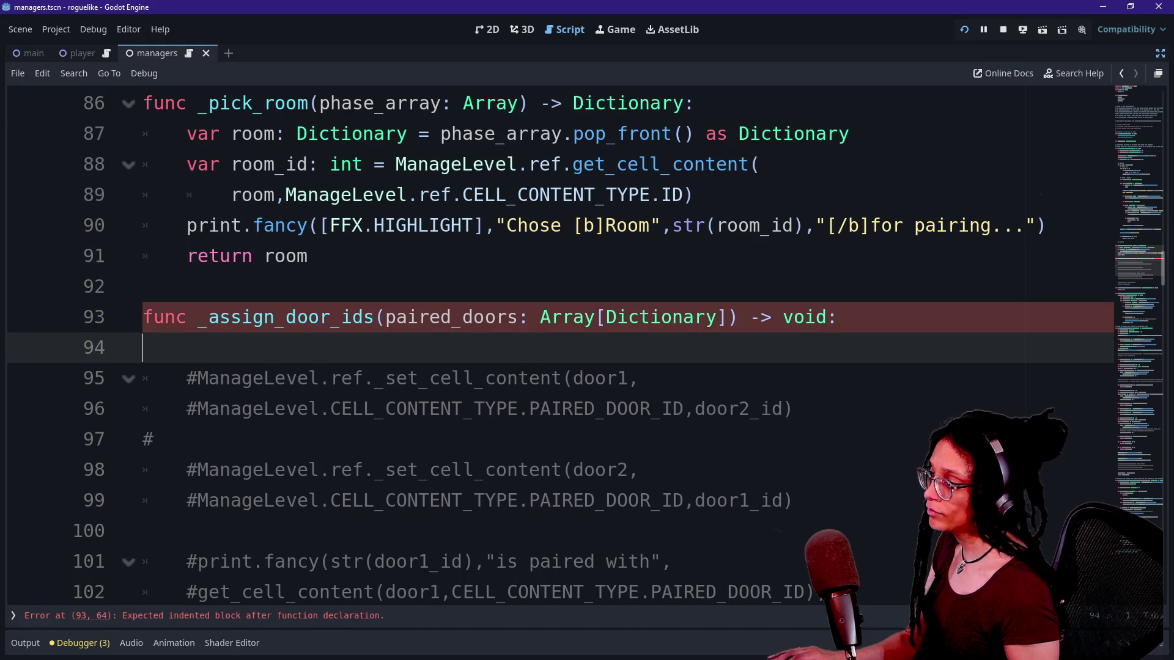
{"action": "key", "text": "BackSpace"}
{"action": "mouse_move", "coordinate": [308, 347]}
{"action": "left_mouse_down"}
{"action": "mouse_move", "coordinate": [152, 408]}
{"action": "mouse_move", "coordinate": [430, 470]}
{"action": "left_mouse_up"}
{"action": "key", "text": "ctrl+k"}
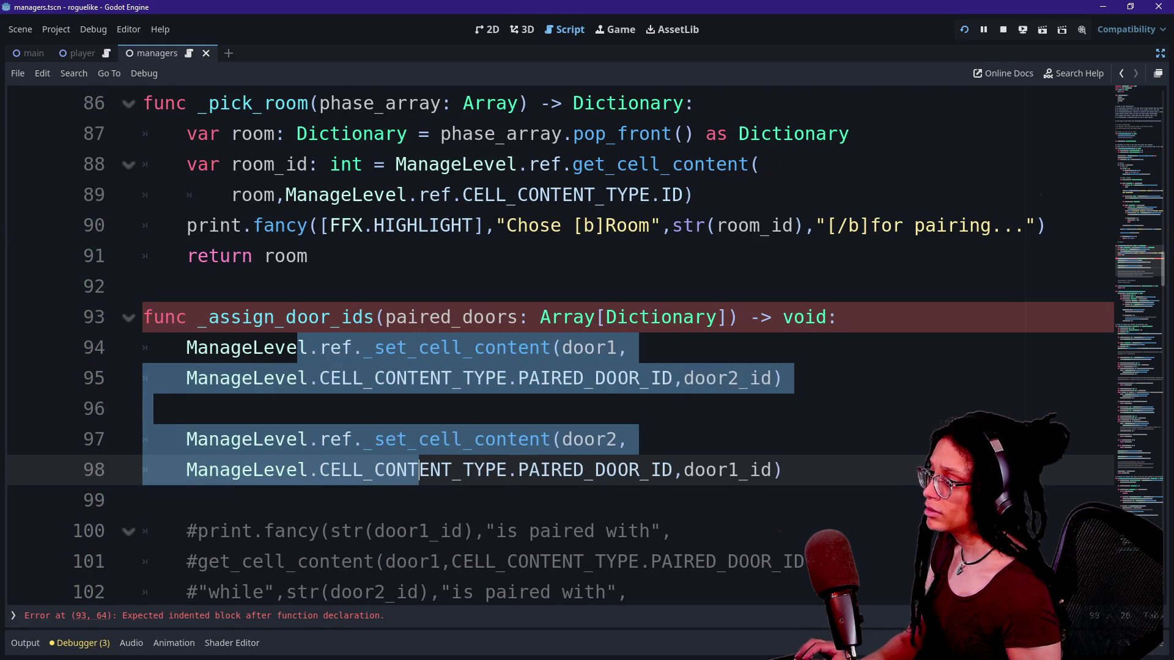
{"action": "left_click", "coordinate": [143, 409]}
{"action": "mouse_move", "coordinate": [540, 378]}
{"action": "left_mouse_down"}
{"action": "mouse_move", "coordinate": [550, 379]}
{"action": "mouse_move", "coordinate": [142, 408]}
{"action": "left_mouse_up"}
{"action": "left_click", "coordinate": [142, 409]}
Add an empty first line to the function body, abandoning a started variable declaration
{"action": "left_click", "coordinate": [838, 317]}
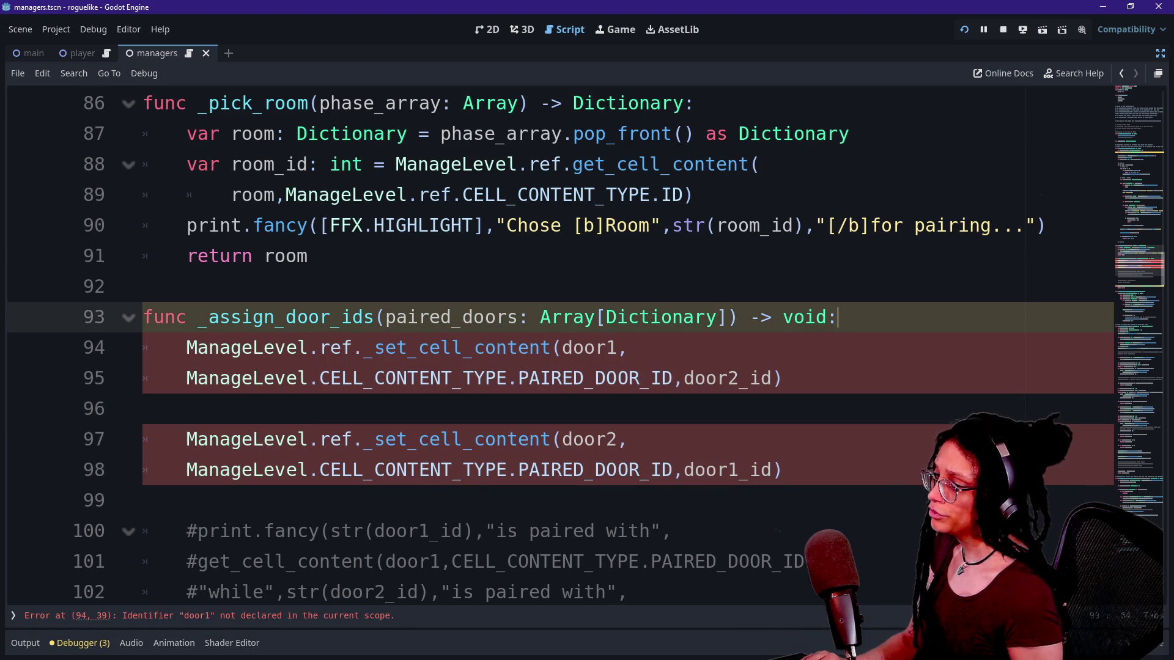
{"action": "key", "text": "Return"}
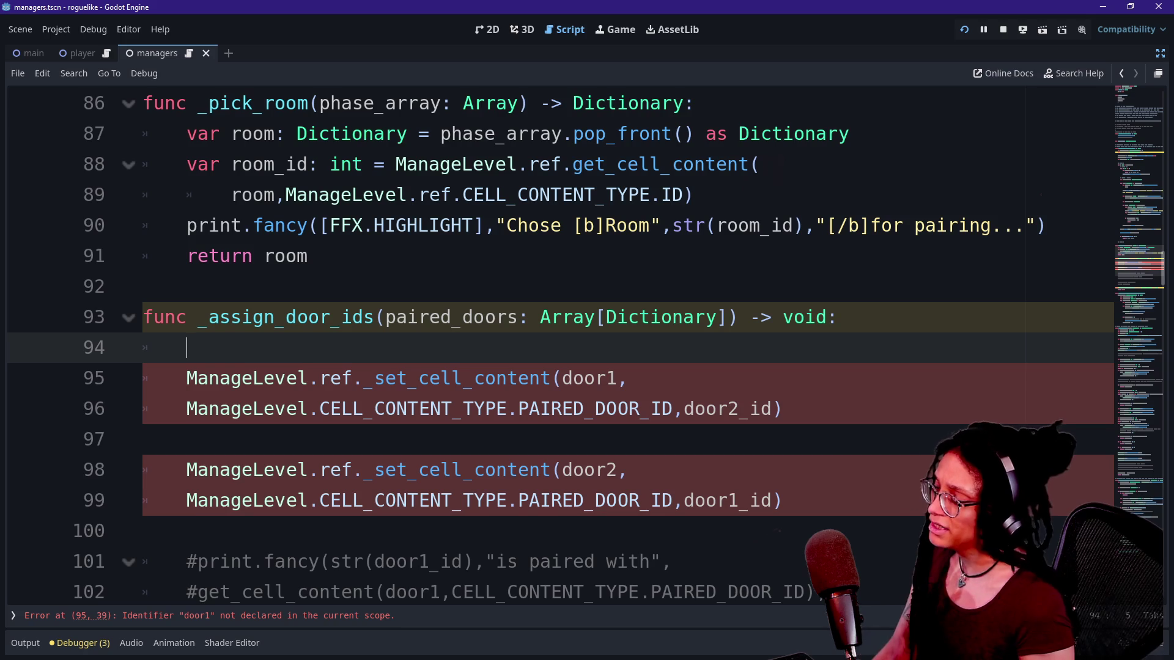
{"action": "left_click_drag", "start_coordinate": [685, 409], "coordinate": [784, 408]}
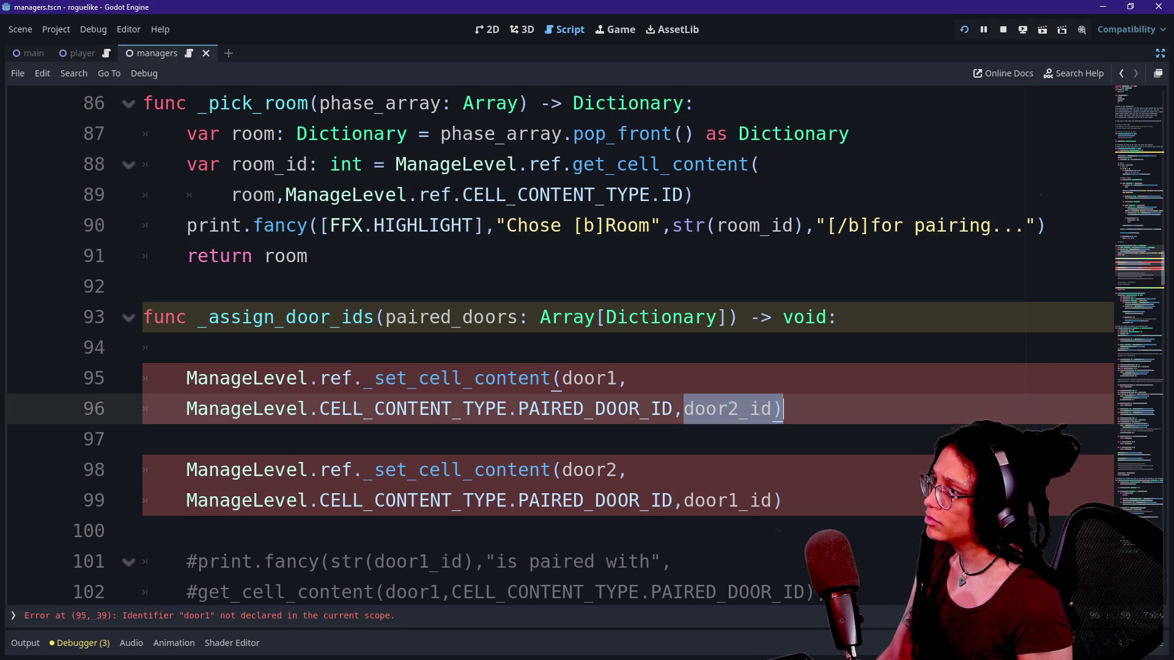
{"action": "scroll", "coordinate": [784, 408], "scroll_direction": "up", "scroll_amount": 3}
{"action": "scroll", "coordinate": [612, 347], "scroll_direction": "up", "scroll_amount": 2}
{"action": "scroll", "coordinate": [612, 347], "scroll_direction": "down", "scroll_amount": 5}
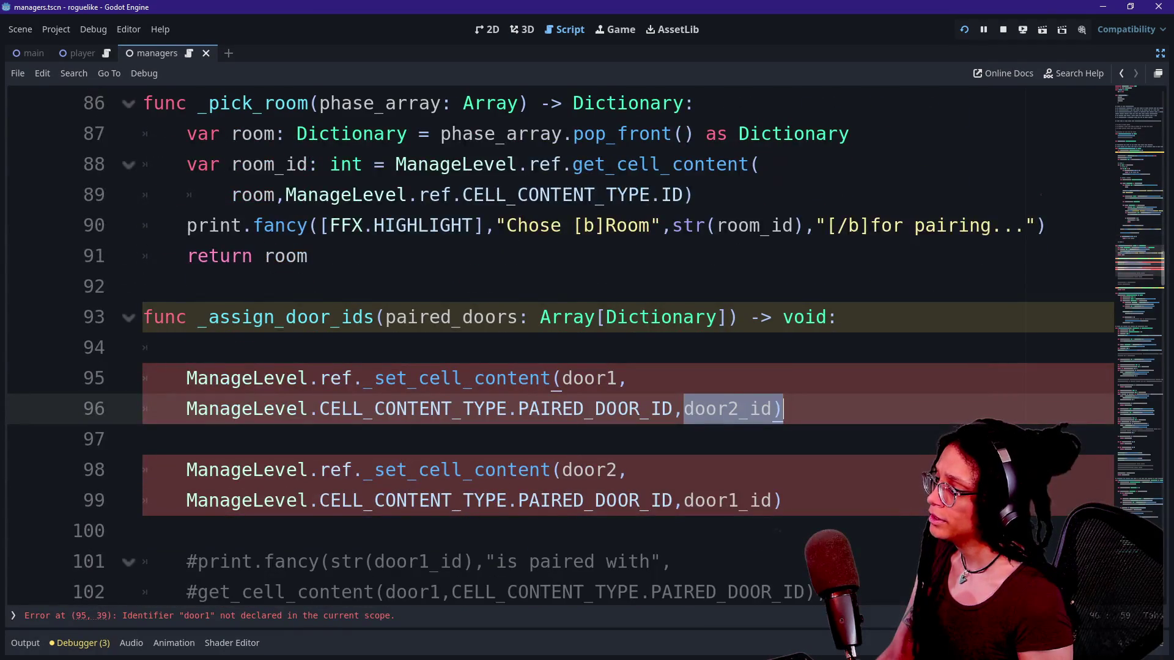
{"action": "left_click", "coordinate": [428, 317]}
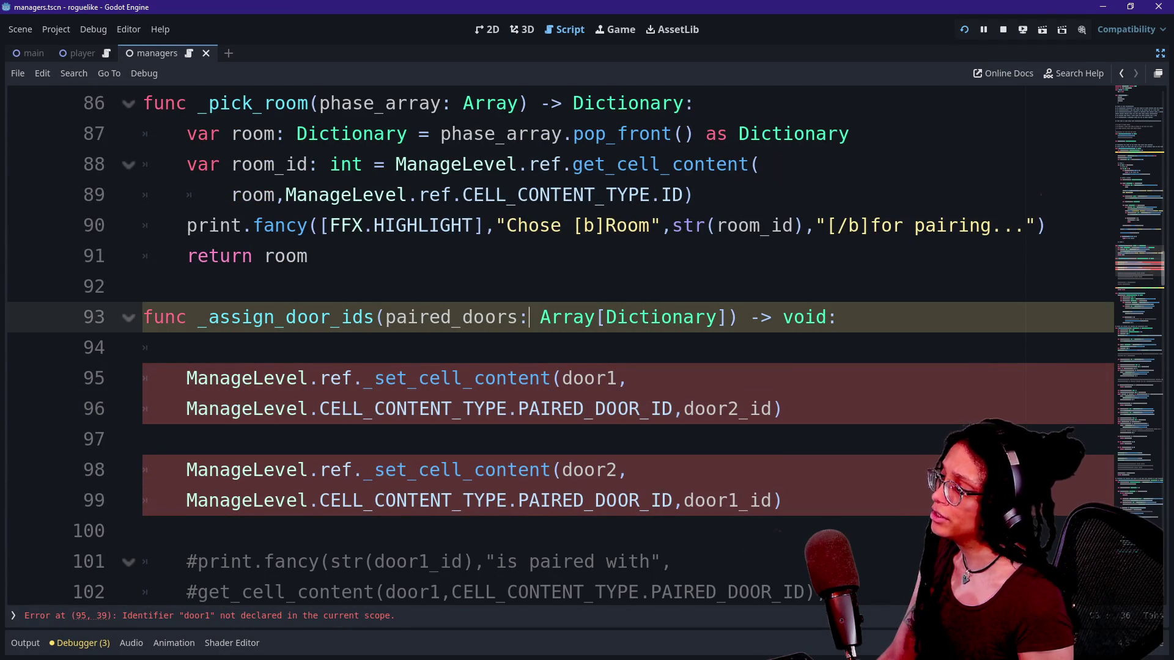
{"action": "left_click", "coordinate": [186, 347]}
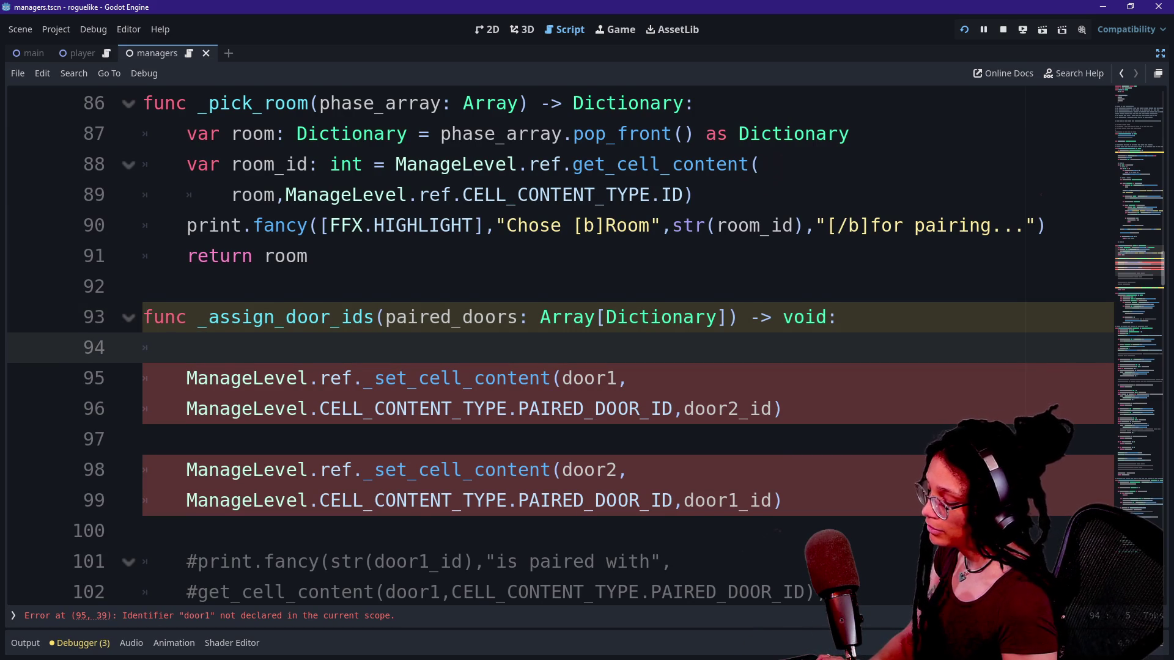
{"action": "type", "text": "ar door1:"}
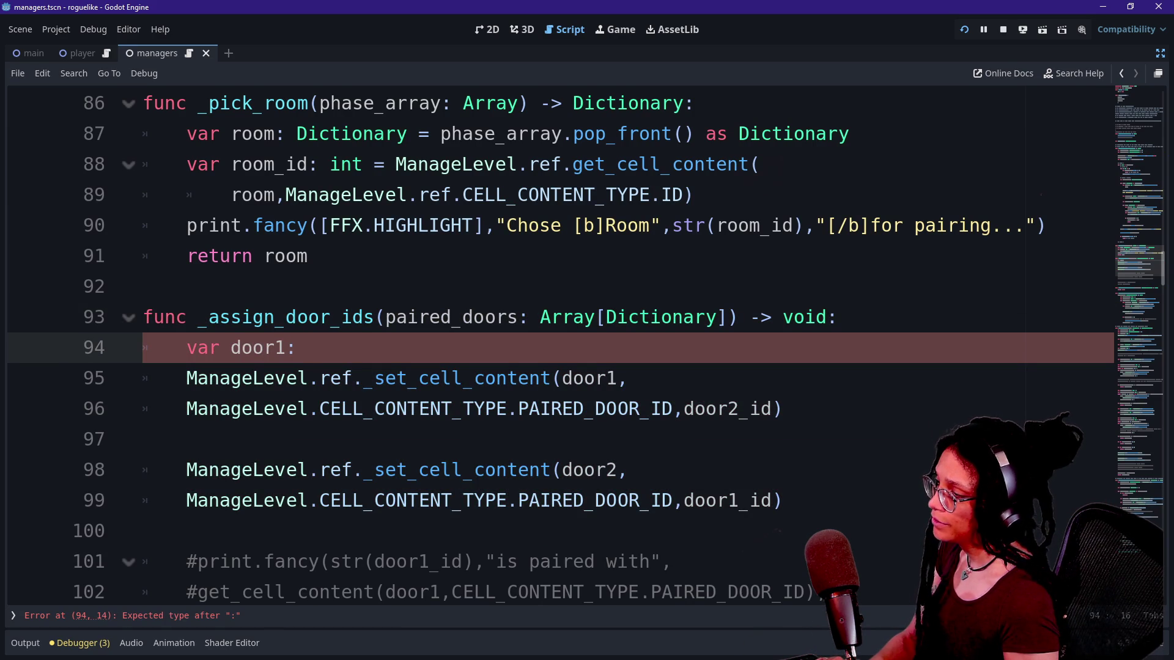
{"action": "type", "text": "paired"}
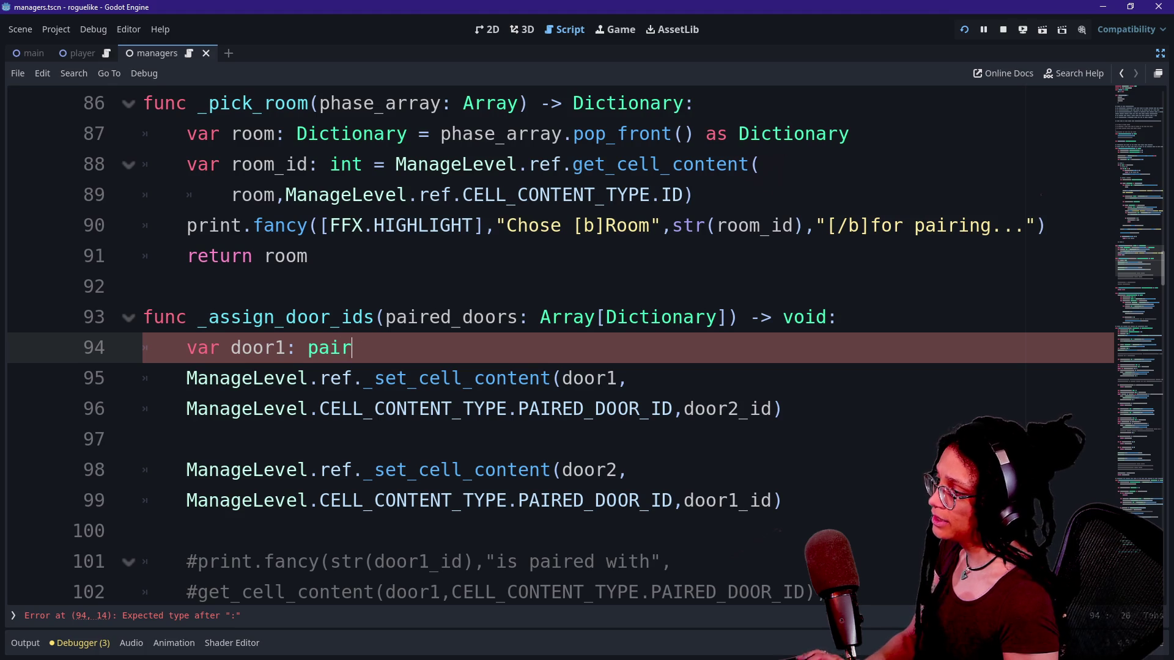
{"action": "key", "text": "BackSpace"}
{"action": "key", "text": "BackSpace"}
{"action": "key", "text": "BackSpace"}
{"action": "key", "text": "BackSpace"}
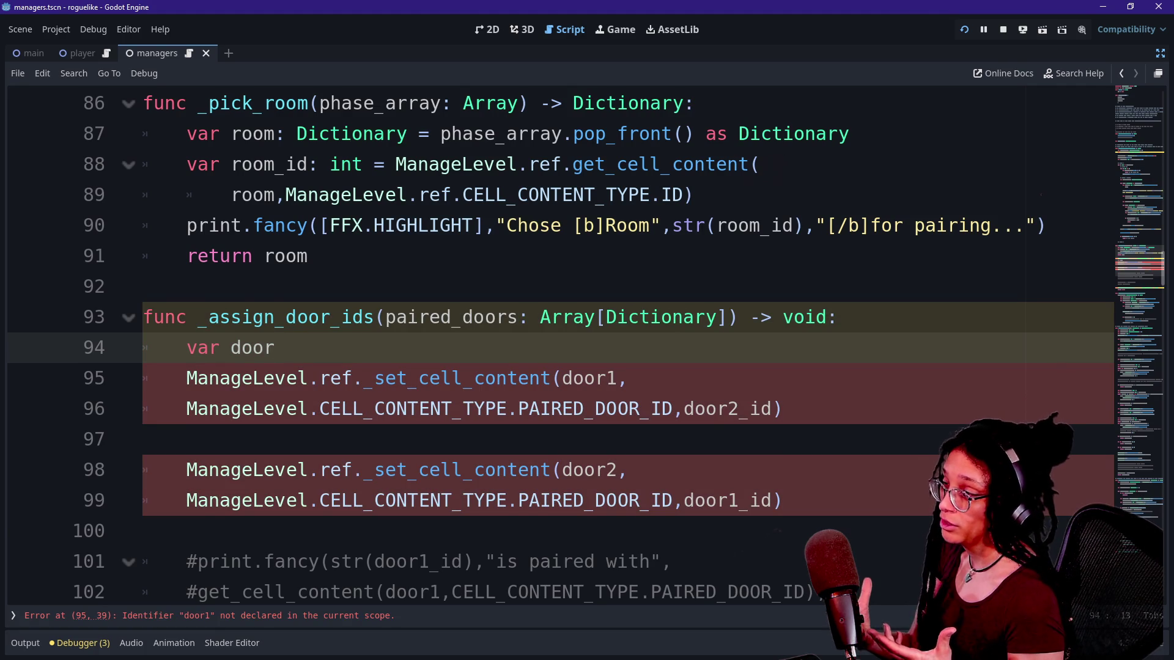
{"action": "key", "text": "BackSpace"}
{"action": "key", "text": "BackSpace"}
{"action": "key", "text": "BackSpace"}
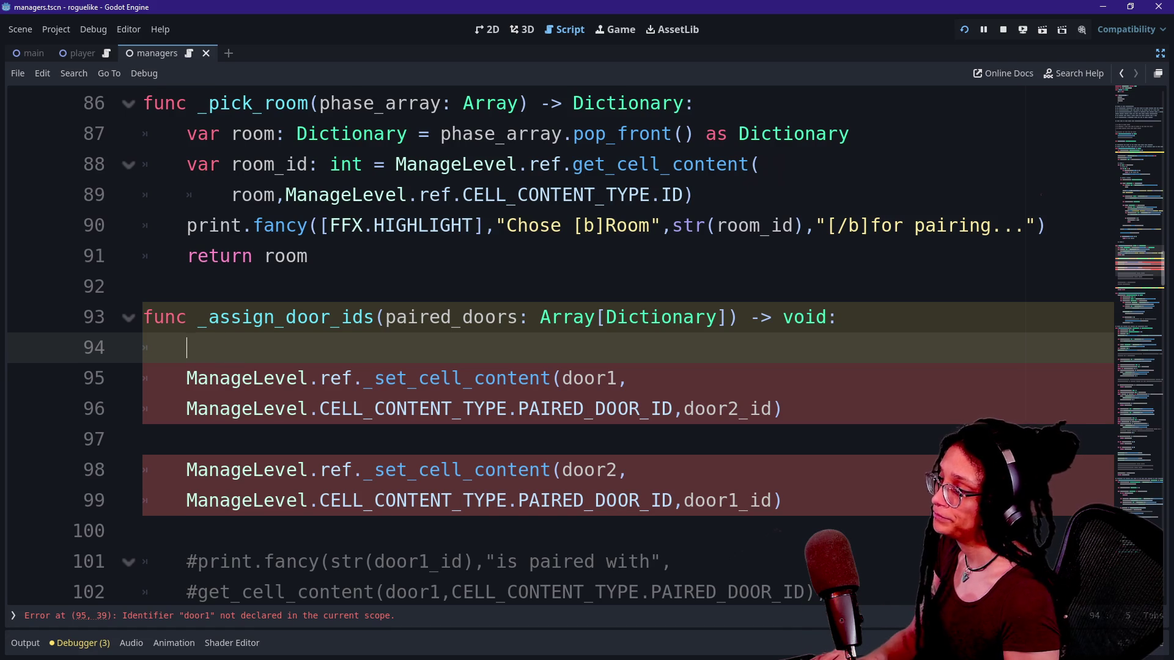
Write a for i: int in paired_doors.size() loop header with an indented empty body line
{"action": "type", "text": "i: int in paire"}
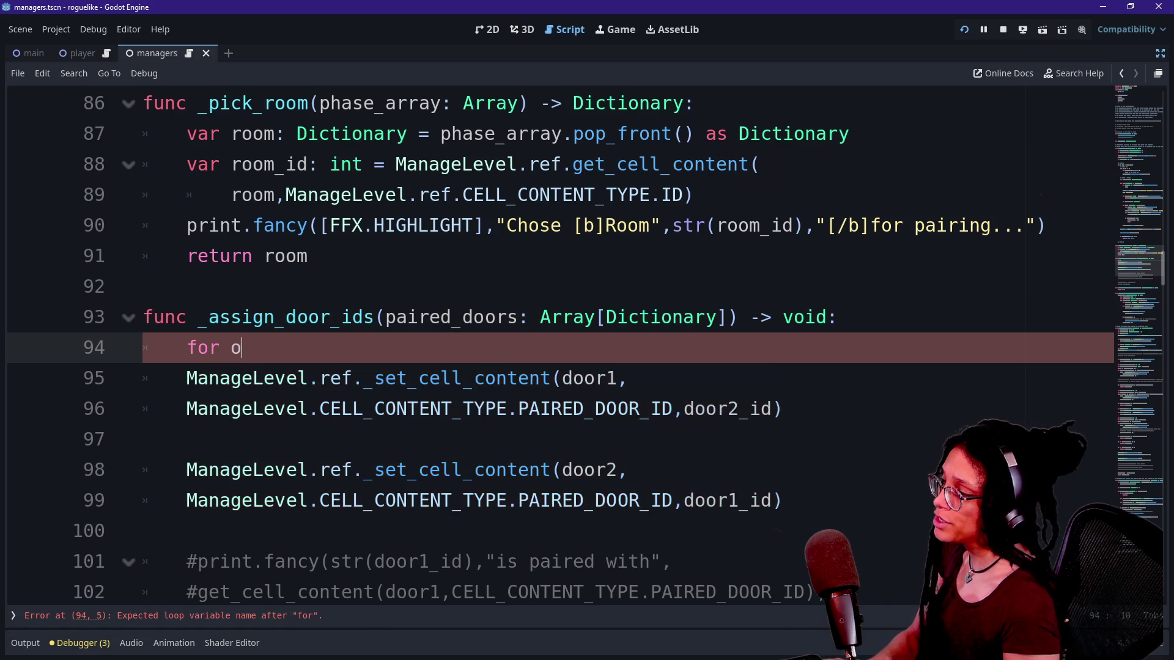
{"action": "type", "text": "d_doors.size():"}
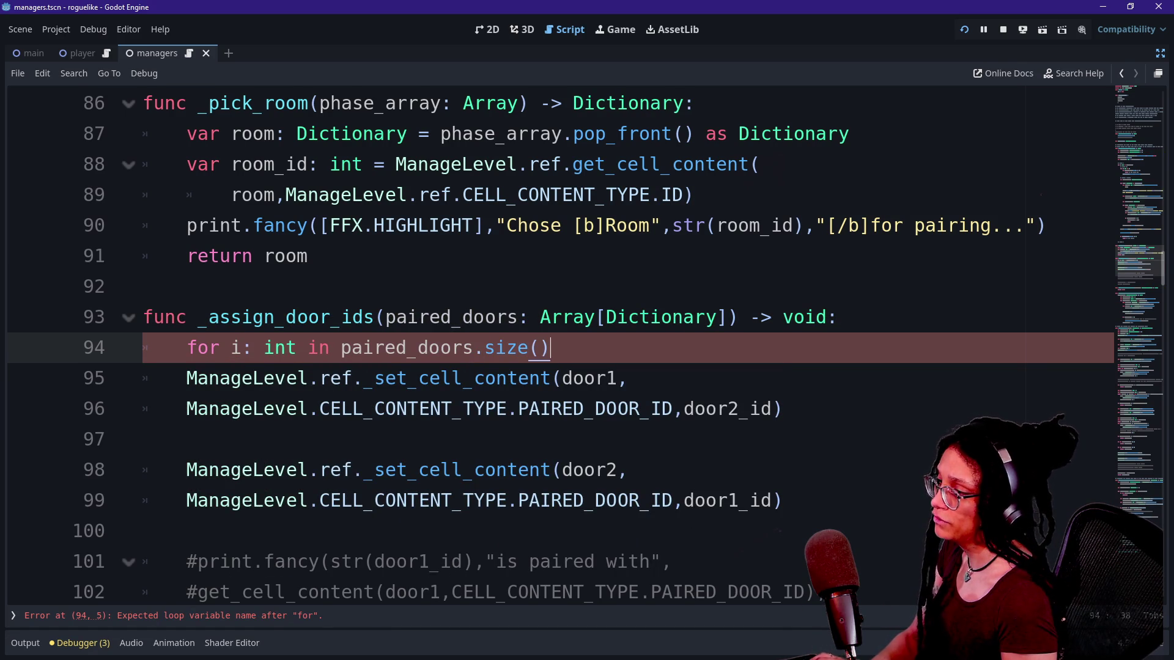
{"action": "key", "text": "Return"}
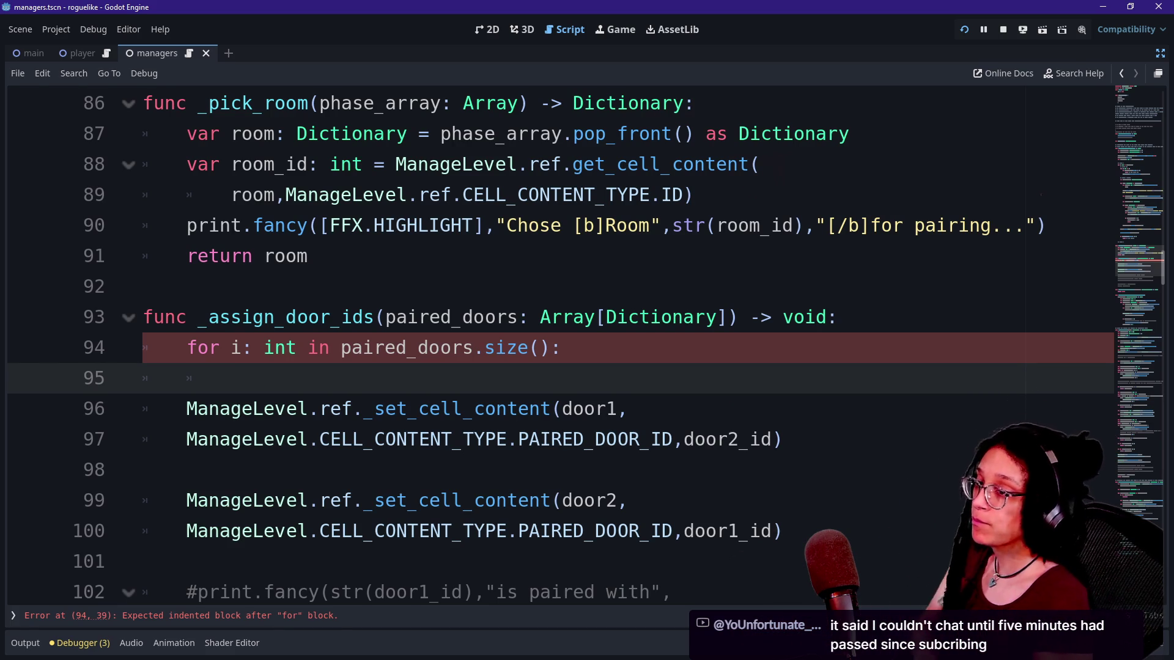
{"action": "key", "text": "Down"}
{"action": "key", "text": "Up"}
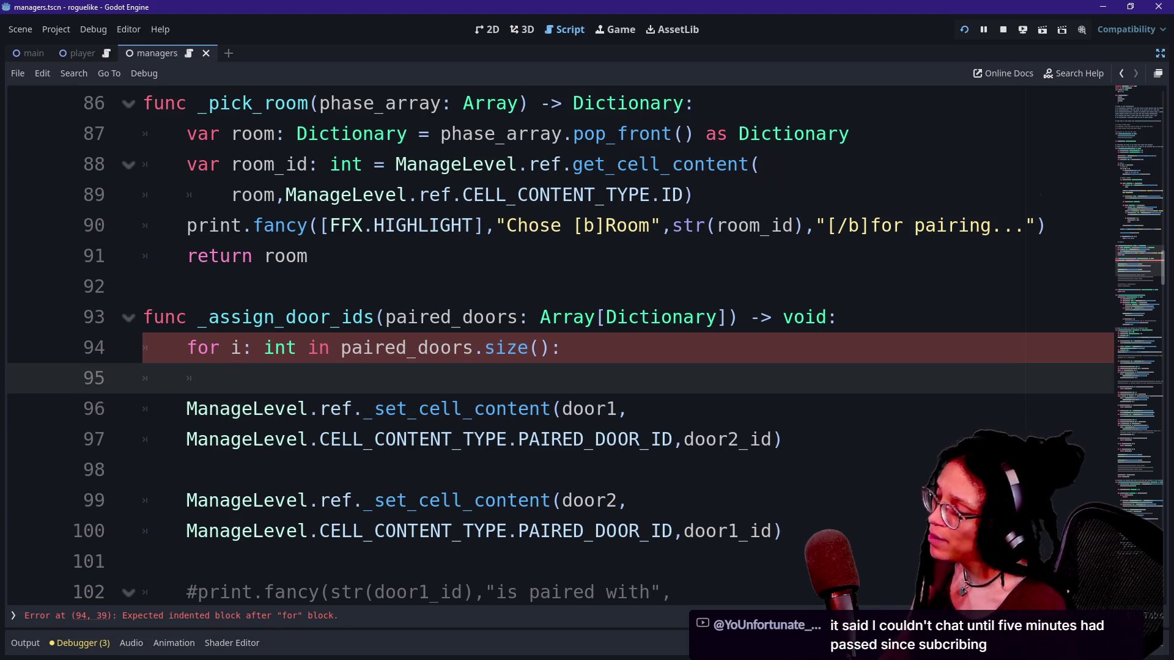
{"action": "key", "text": "Down"}
{"action": "key", "text": "Up"}
{"action": "key", "text": "Up"}
{"action": "key", "text": "Down"}
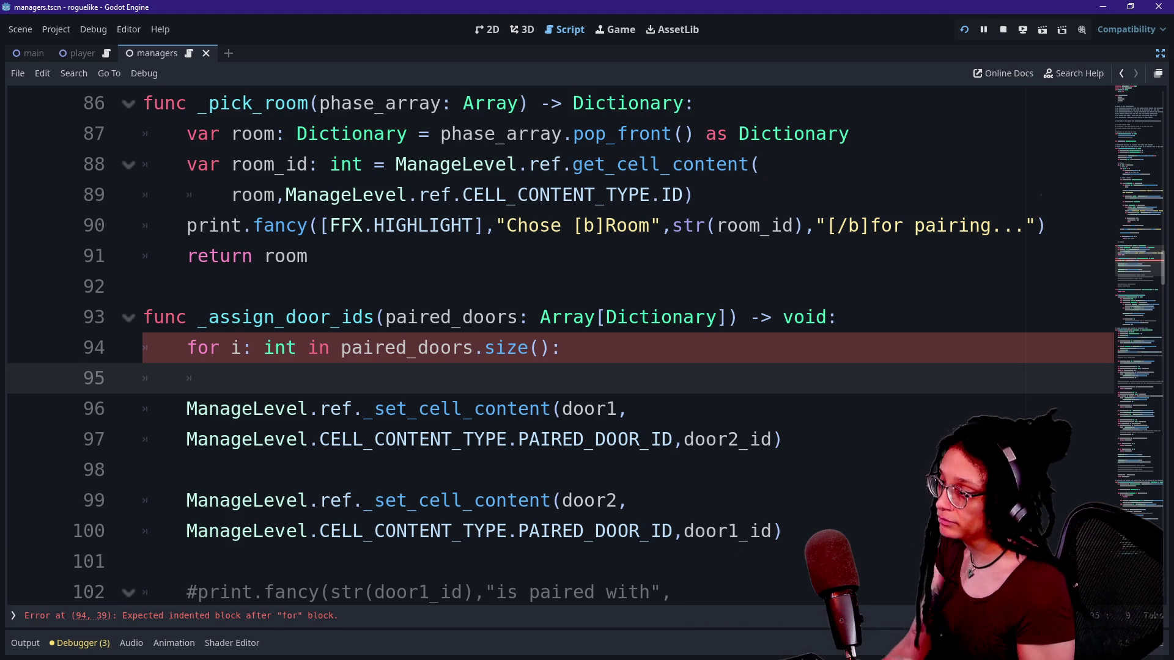
{"action": "key", "text": "Tab"}
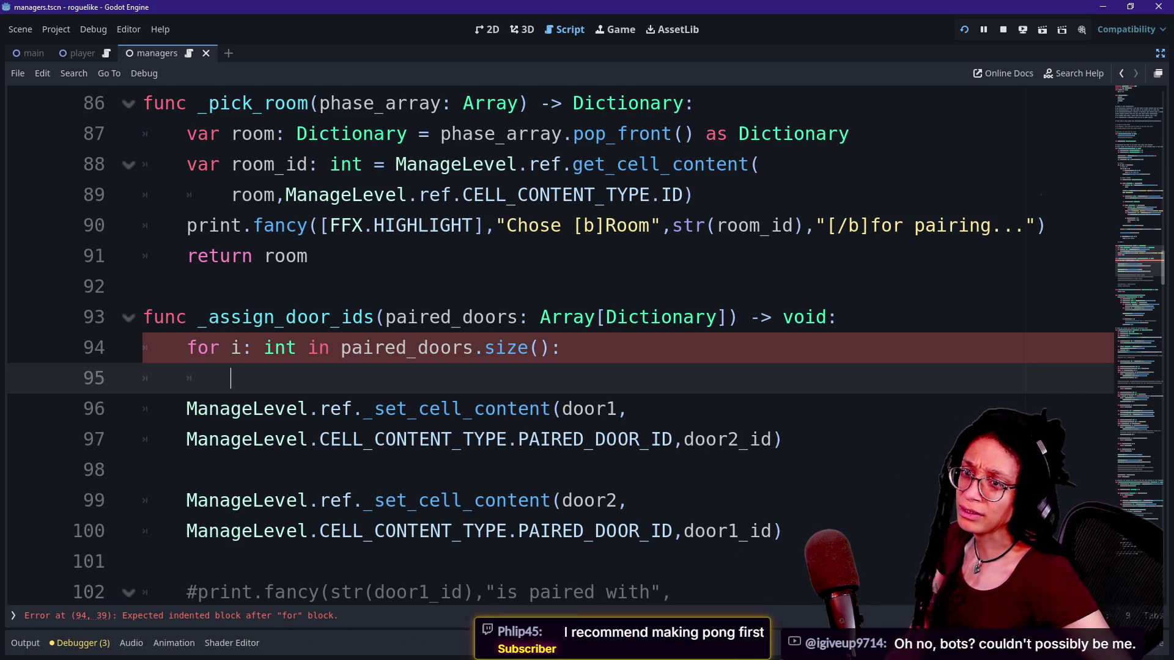
Delete the empty loop body line and the paired_doors.size() range from the header
{"action": "left_click", "coordinate": [144, 286]}
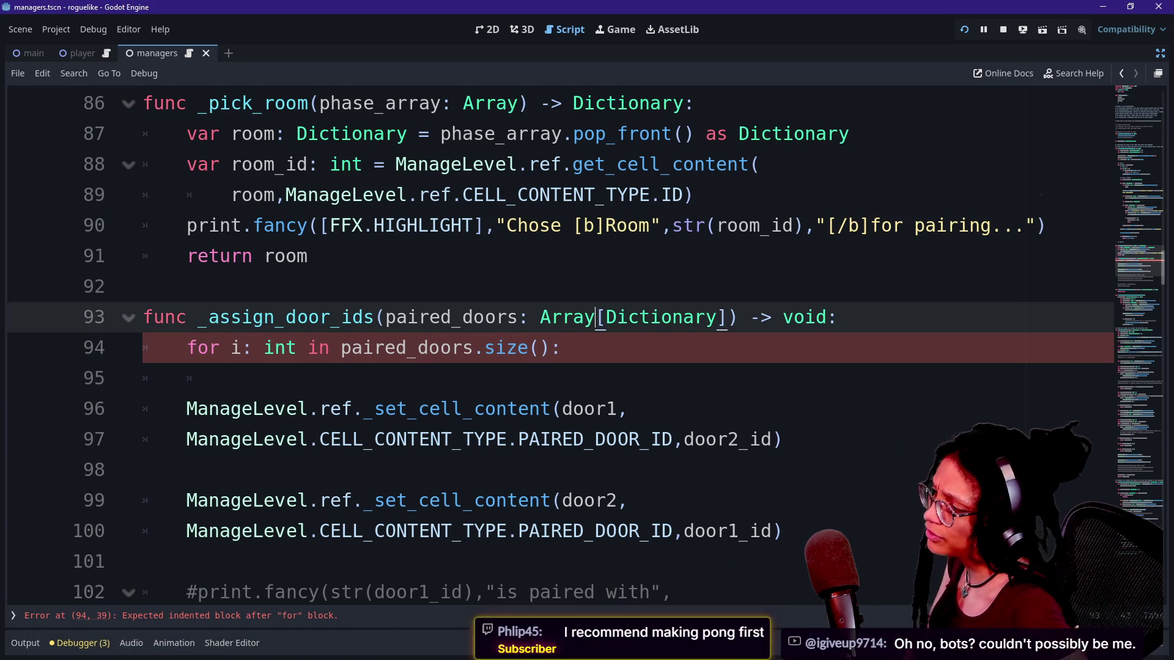
{"action": "left_click", "coordinate": [232, 377]}
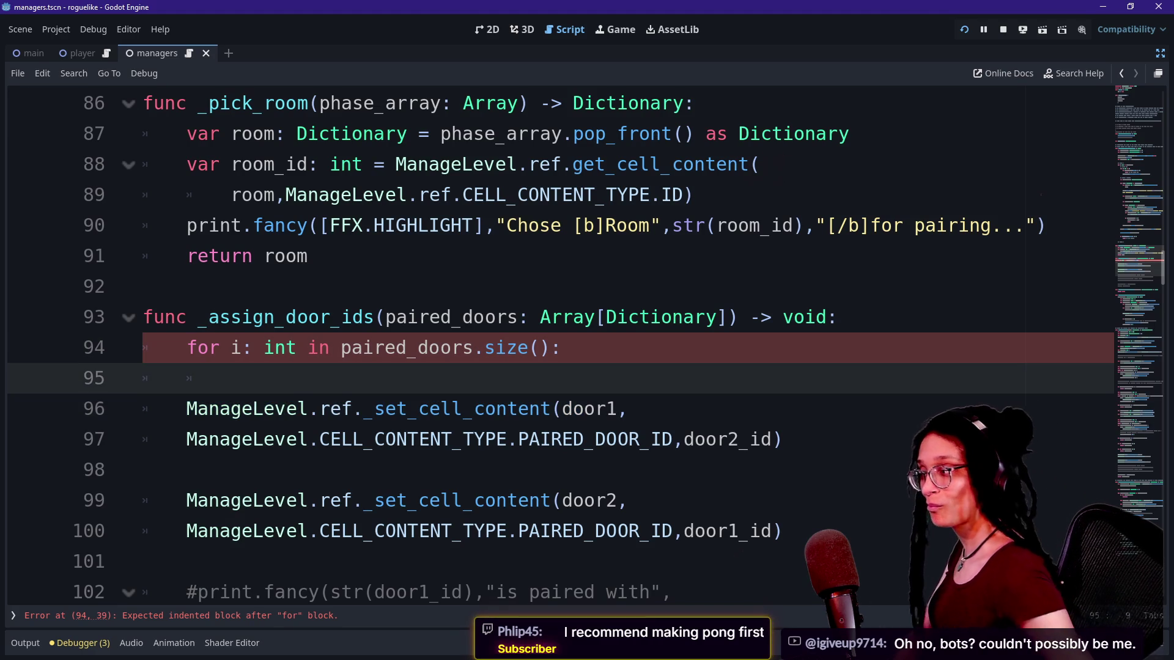
{"action": "left_click", "coordinate": [561, 347]}
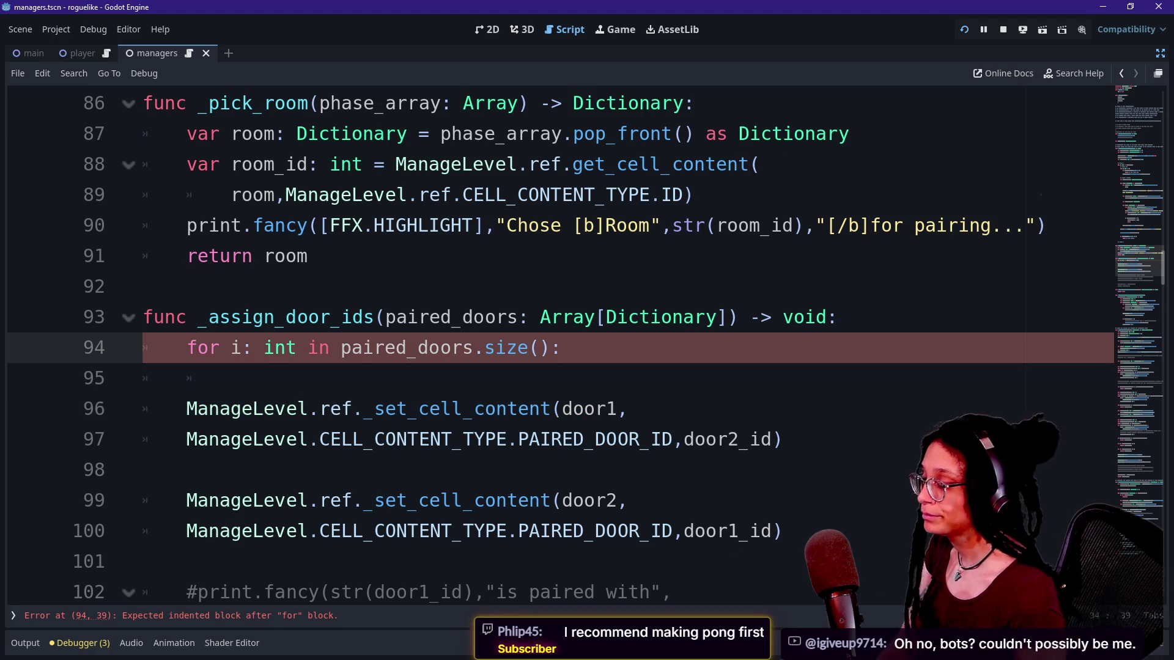
{"action": "left_click", "coordinate": [231, 378]}
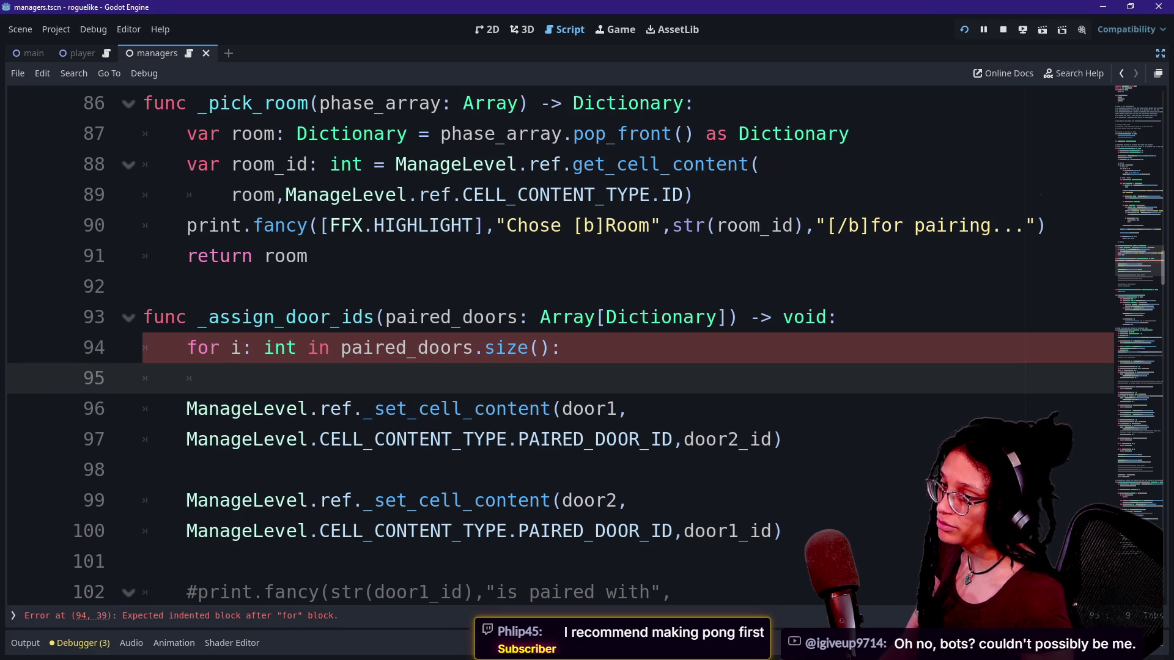
{"action": "left_click", "coordinate": [551, 317]}
{"action": "left_click", "coordinate": [559, 348]}
{"action": "left_click", "coordinate": [231, 378]}
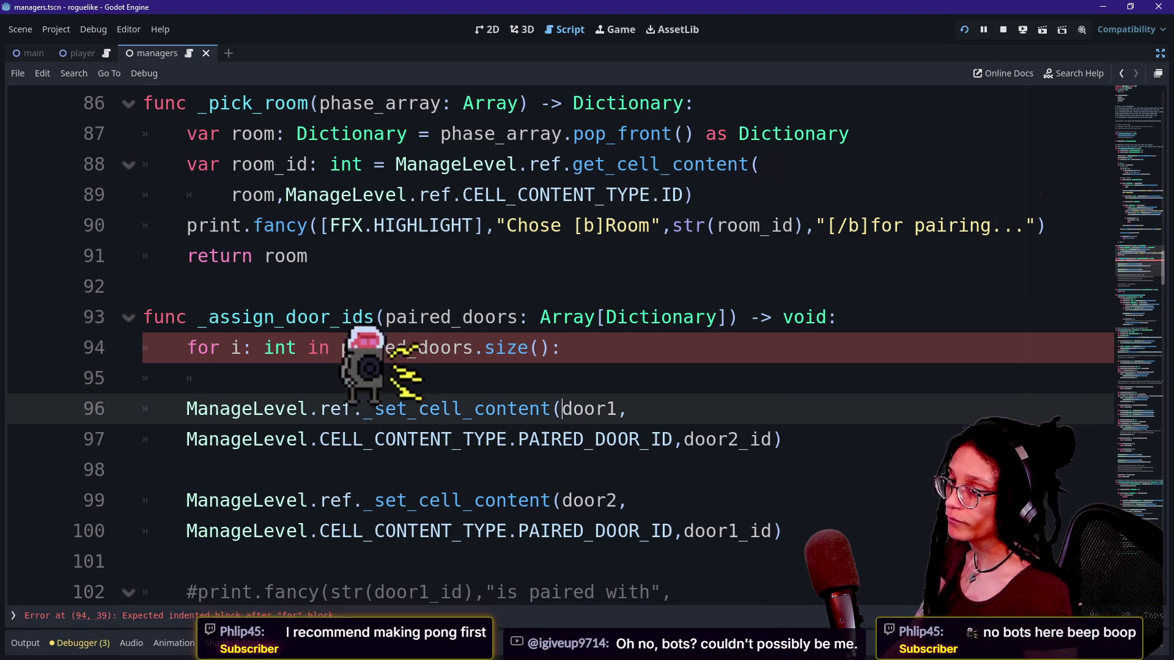
{"action": "left_click", "coordinate": [561, 317]}
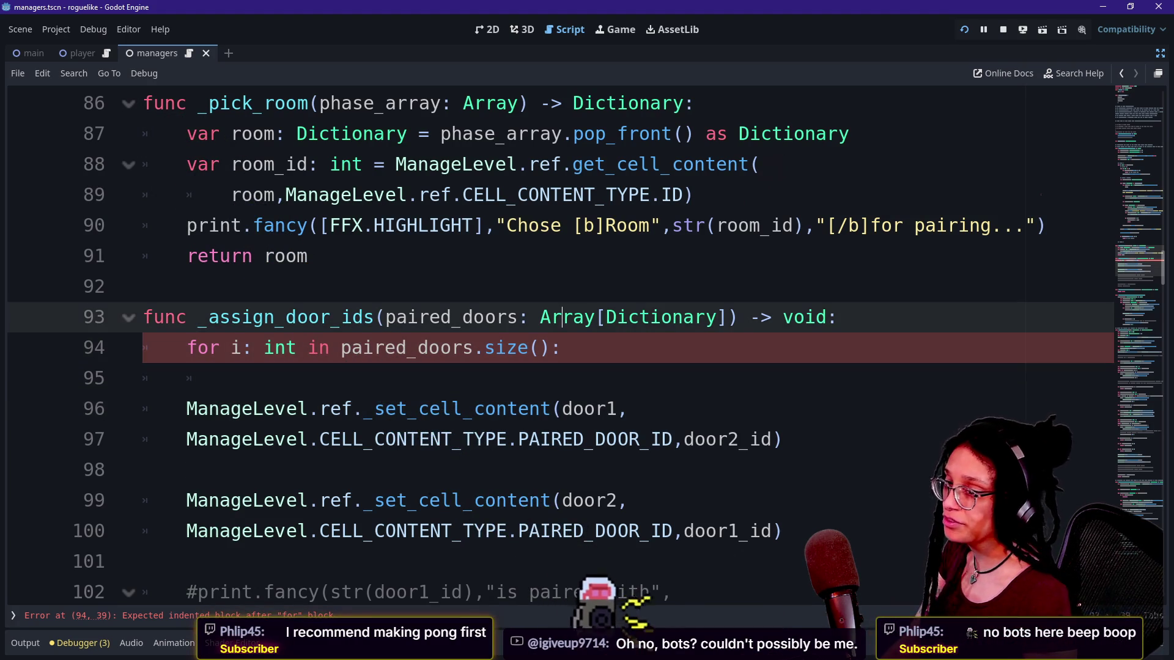
{"action": "left_click", "coordinate": [231, 378]}
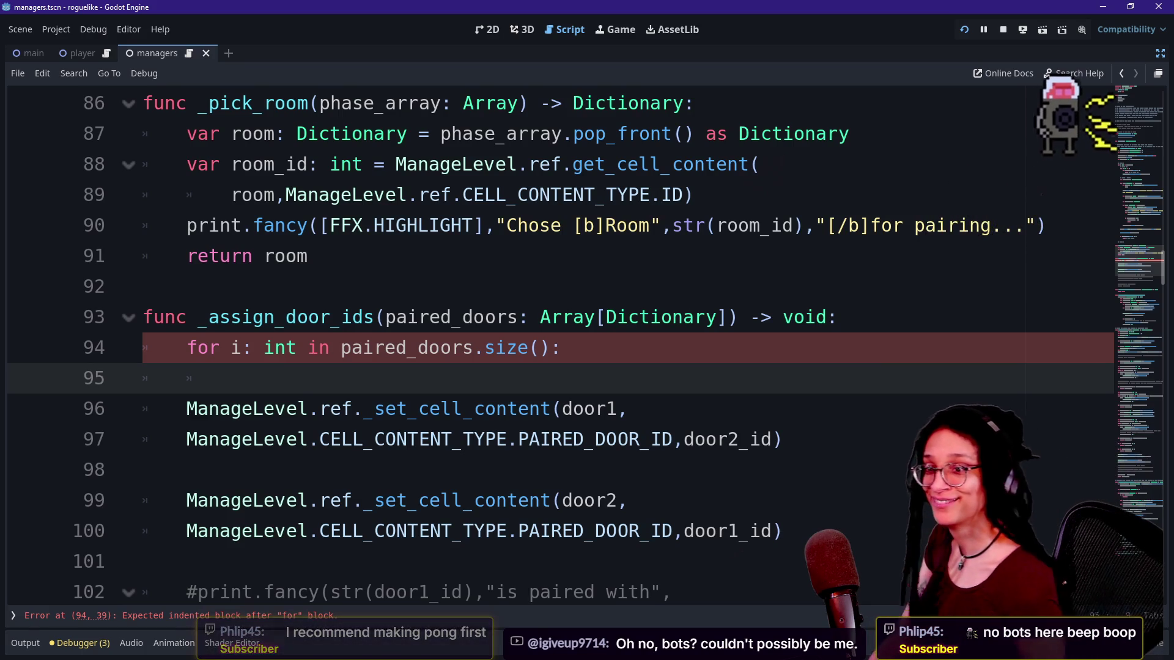
{"action": "key", "text": "Up"}
{"action": "key", "text": "Down"}
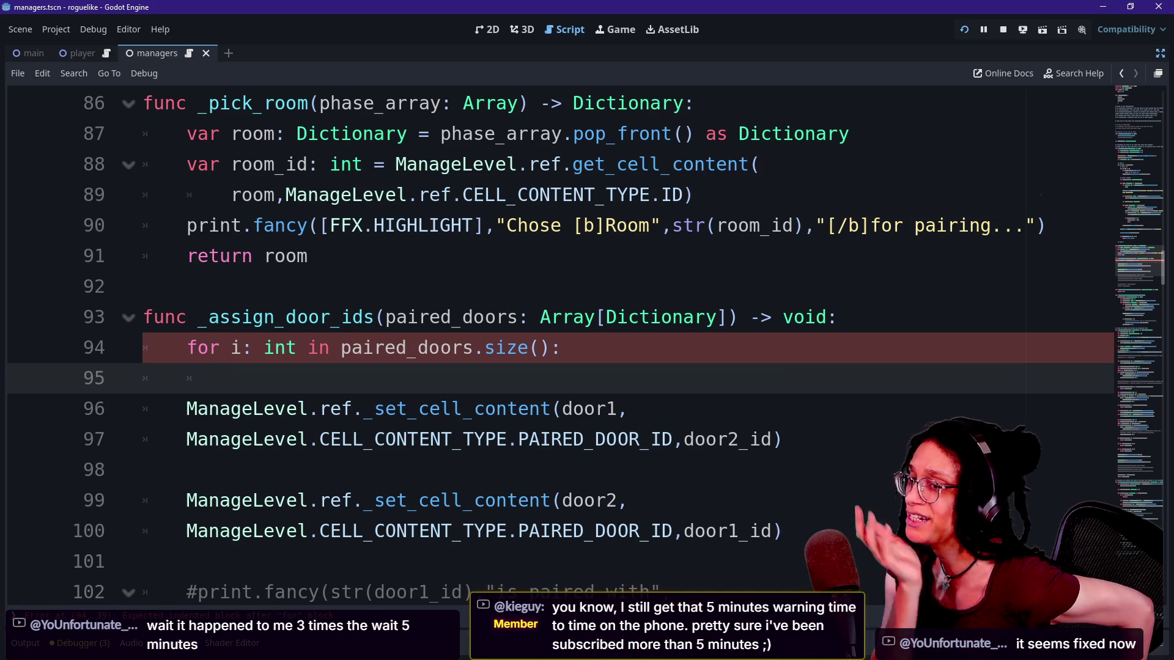
{"action": "key", "text": "BackSpace"}
{"action": "key", "text": "BackSpace"}
{"action": "key", "text": "BackSpace"}
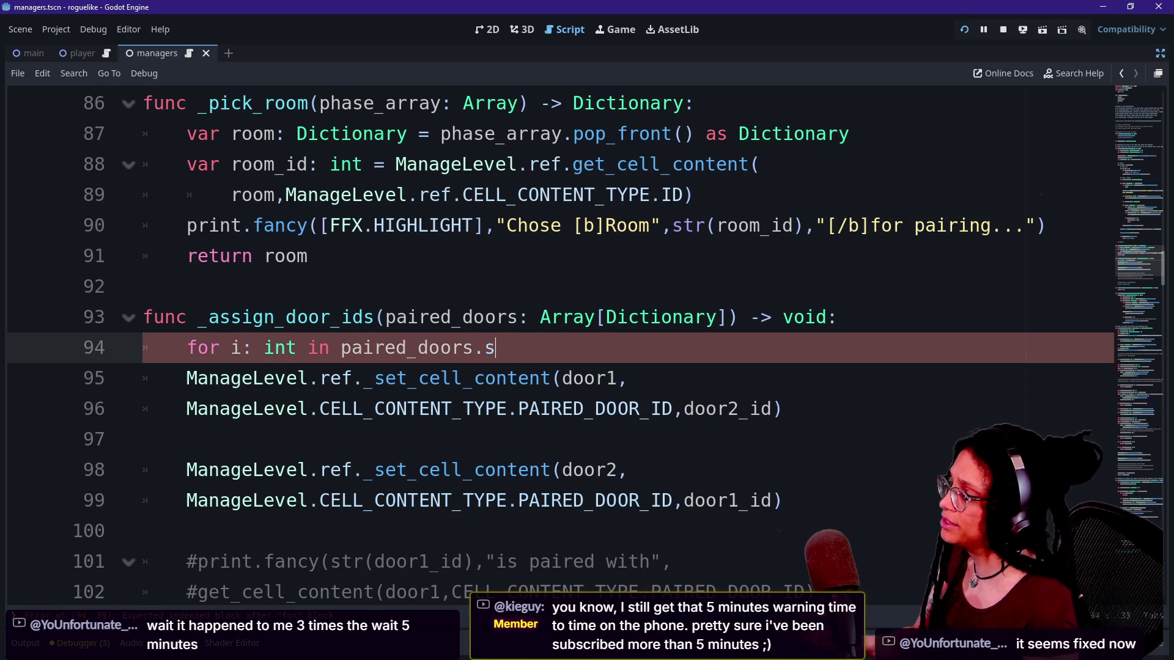
{"action": "key", "text": "BackSpace"}
{"action": "key", "text": "BackSpace"}
{"action": "key", "text": "BackSpace"}
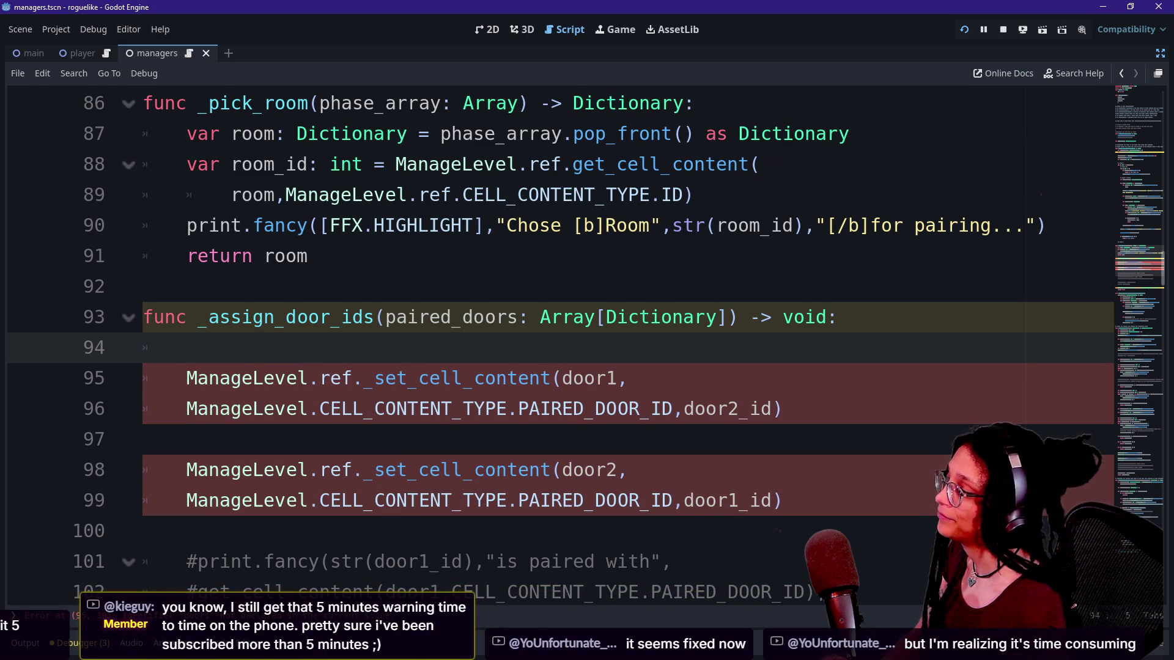
Declare var door1: Dictionary = paired_doors.pop_front()
{"action": "type", "text": "var door1: "}
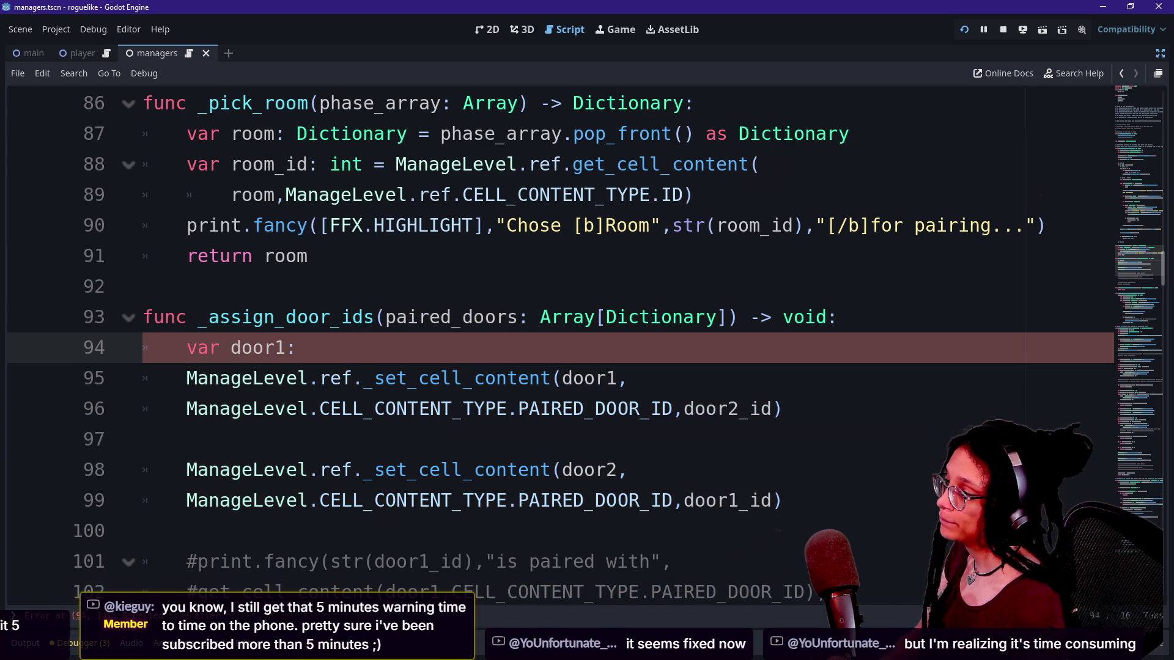
{"action": "type", "text": "Dictio"}
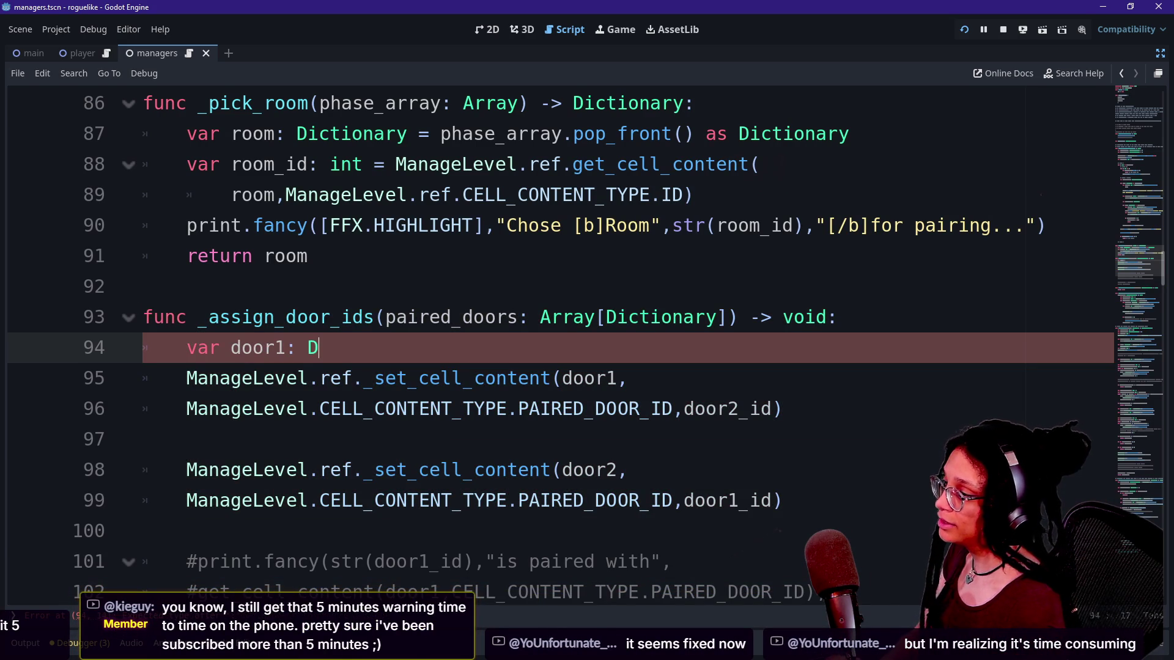
{"action": "key", "text": "BackSpace"}
{"action": "key", "text": "BackSpace"}
{"action": "key", "text": "BackSpace"}
{"action": "type", "text": "tionary = pair"}
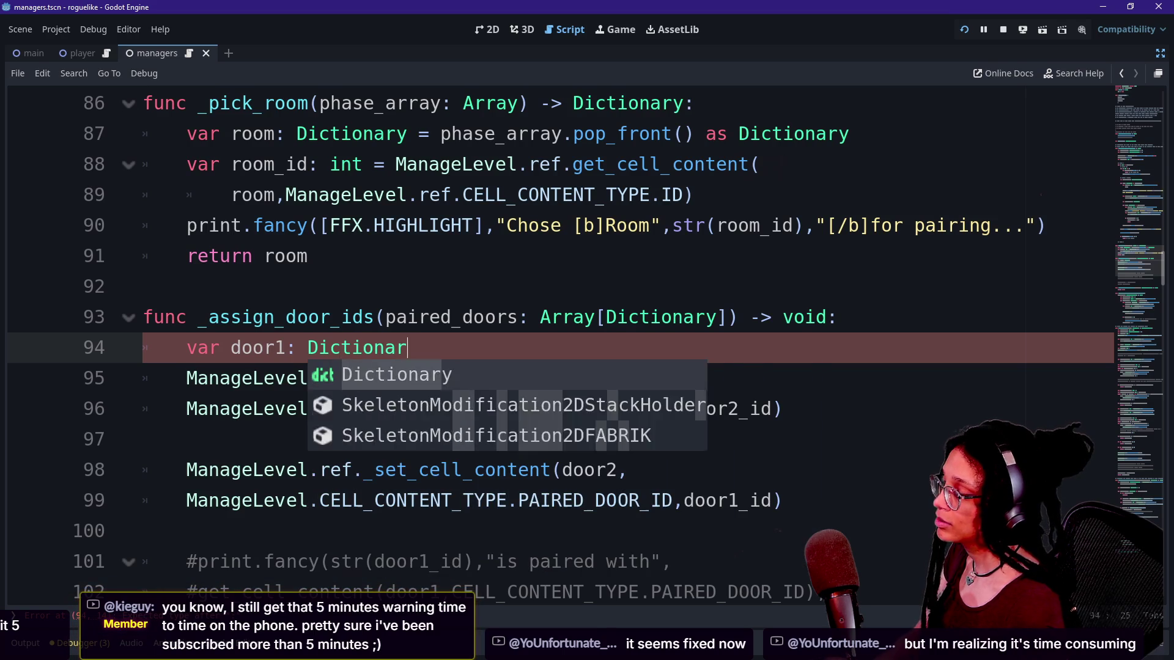
{"action": "type", "text": "ed_doors.pop"}
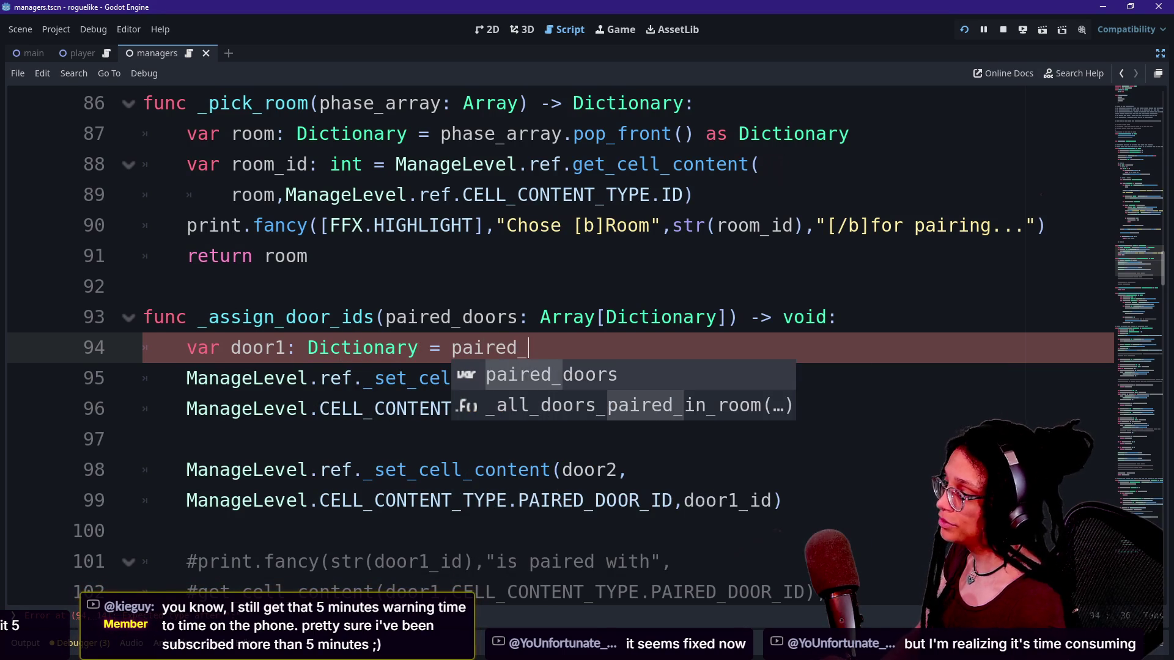
{"action": "key", "text": "Down"}
{"action": "key", "text": "Down"}
{"action": "key", "text": "Return"}
{"action": "key", "text": "Return"}
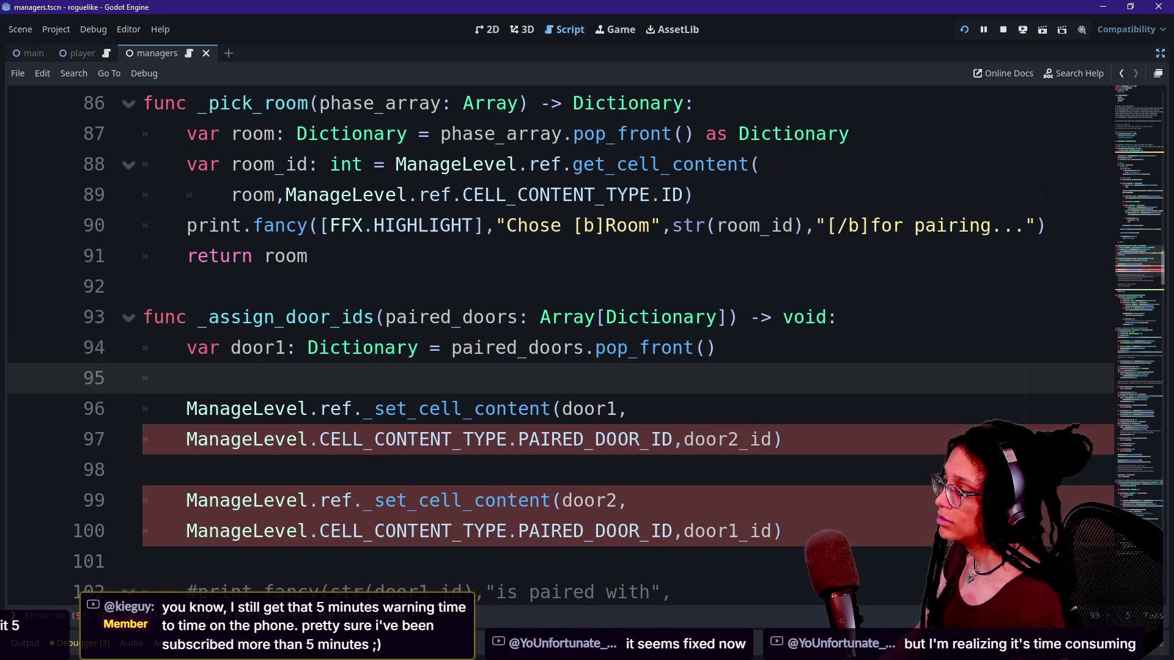
Declare var door2: Dictionary = paired_doors.pop_front() with autocomplete, then switch to the browser
{"action": "type", "text": "var door2"}
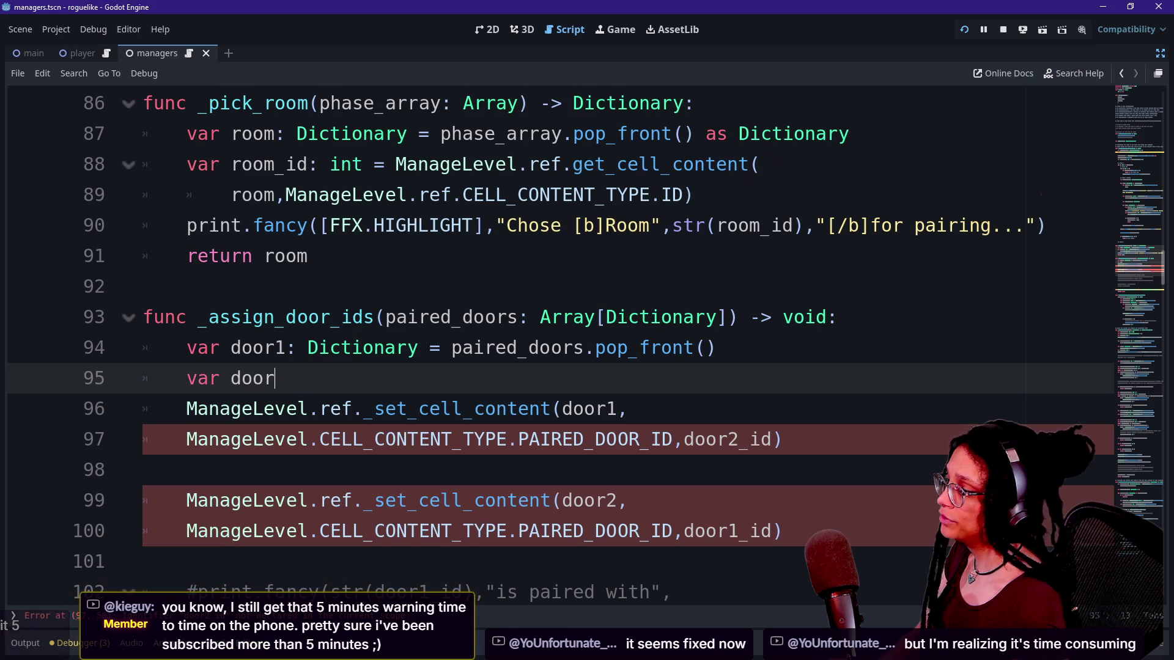
{"action": "type", "text": ": Dictionary = p"}
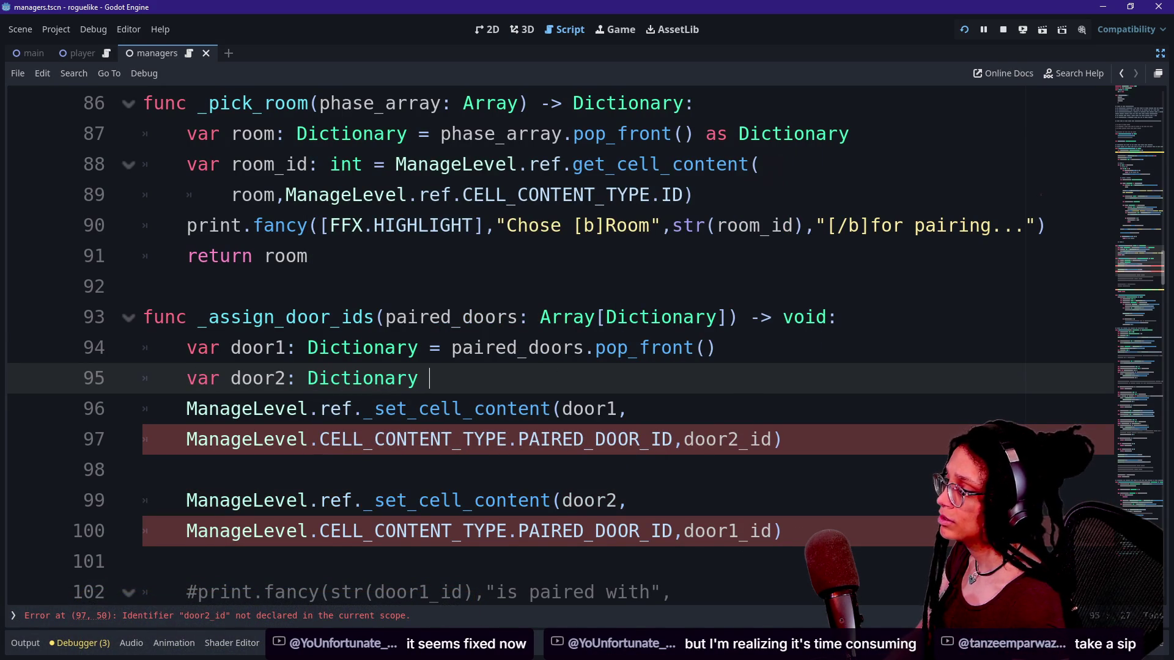
{"action": "type", "text": "aired"}
{"action": "key", "text": "Return"}
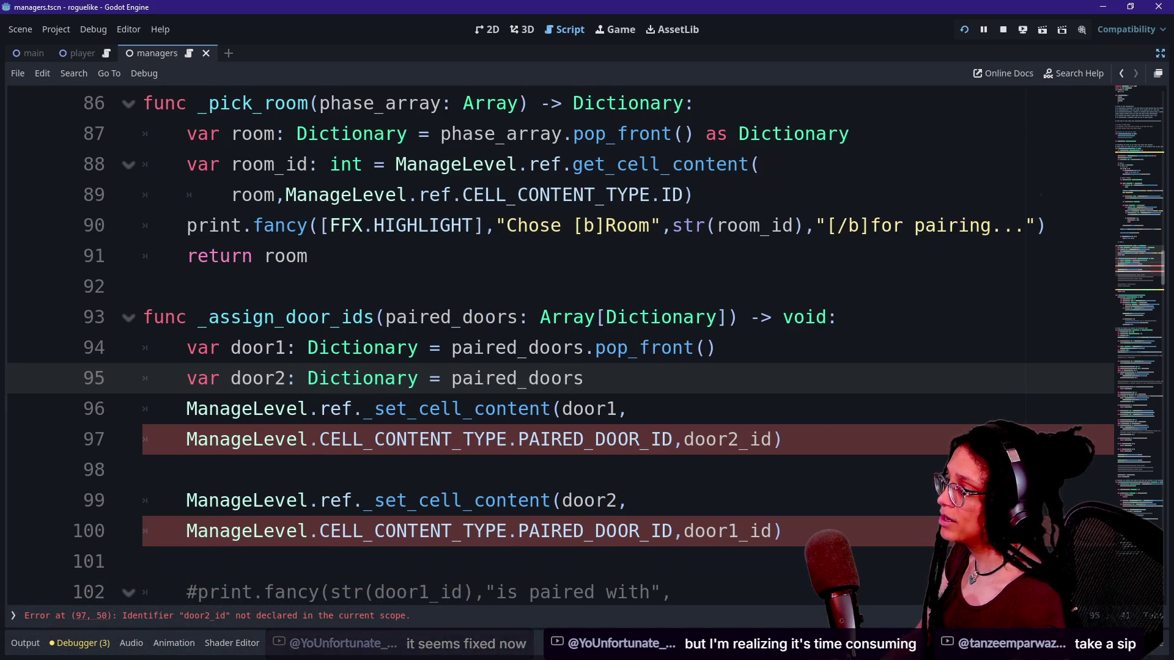
{"action": "type", "text": ".pop_fro"}
{"action": "key", "text": "BackSpace"}
{"action": "type", "text": "r"}
{"action": "key", "text": "Return"}
{"action": "type", "text": ")"}
{"action": "key", "text": "Up"}
{"action": "key", "text": "Down"}
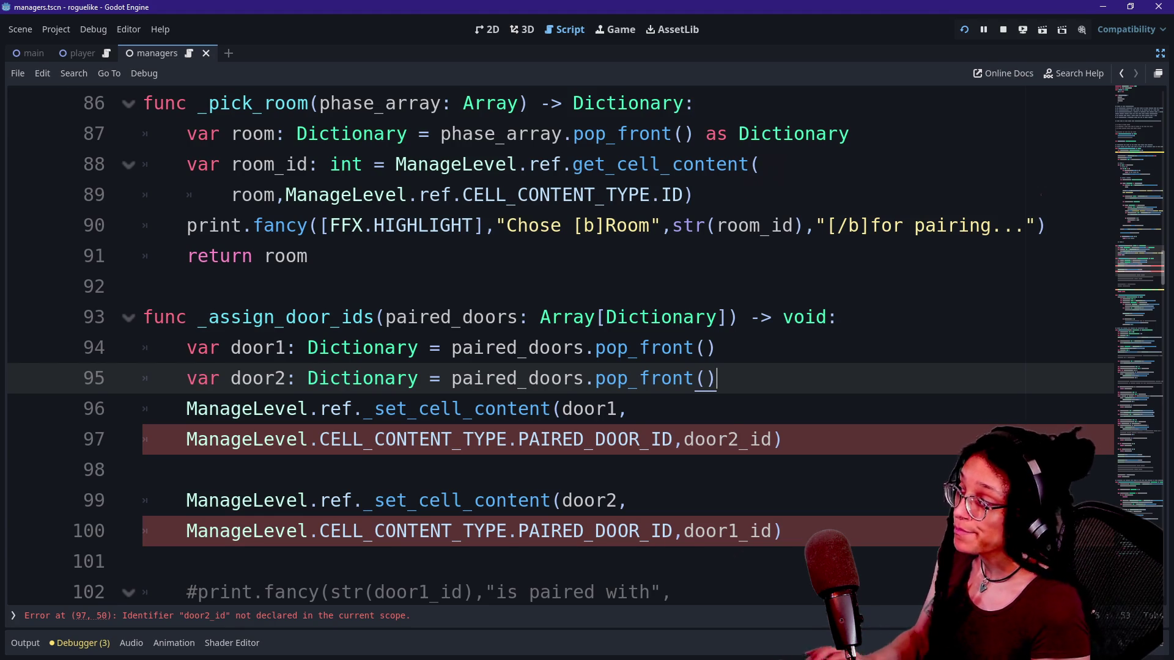
{"action": "key", "text": "alt+Tab"}
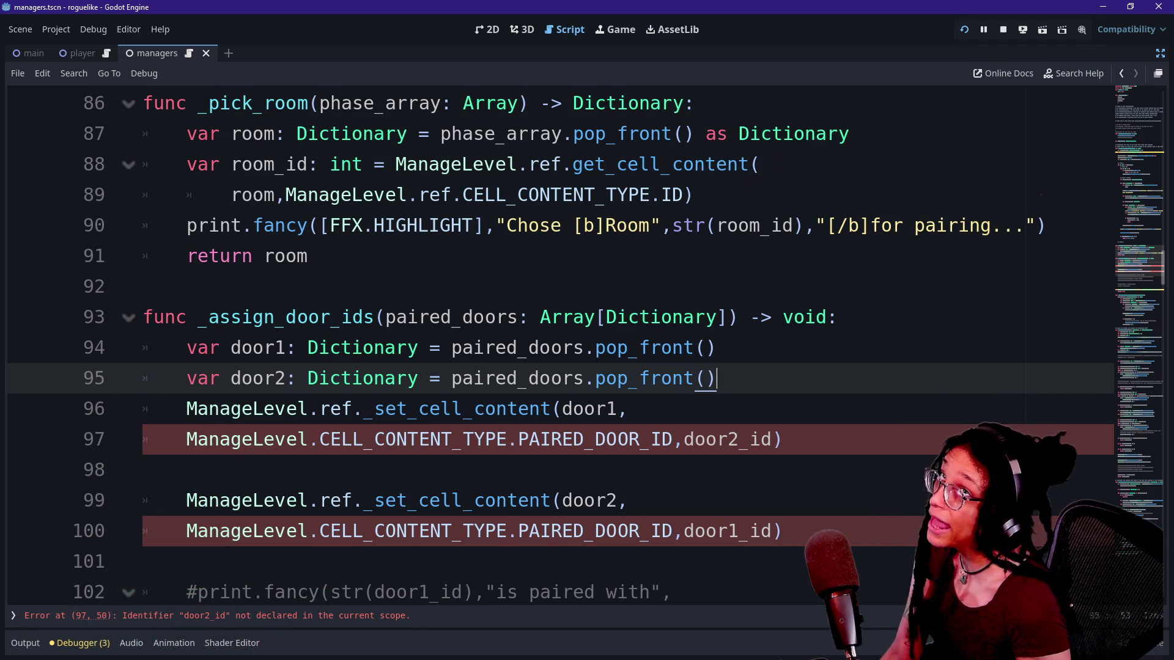
Dismiss the pop_front tooltip and add a blank line after the door2 declaration on line 95
{"action": "mouse_move", "coordinate": [623, 380]}
{"action": "left_click", "coordinate": [408, 500]}
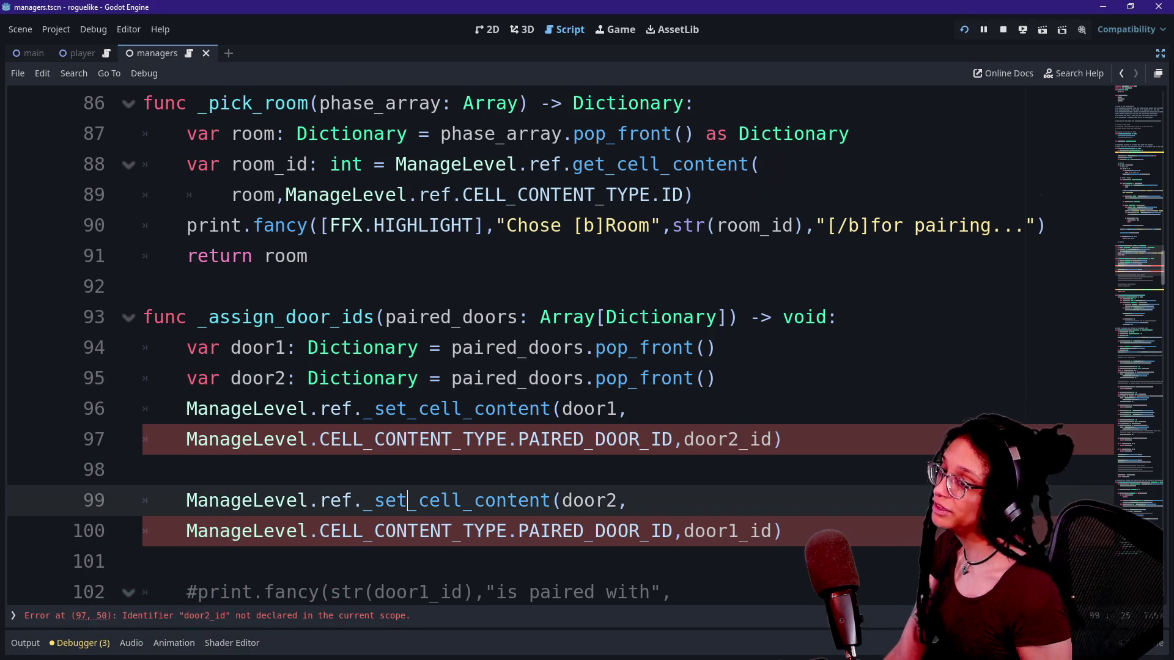
{"action": "left_click", "coordinate": [143, 469]}
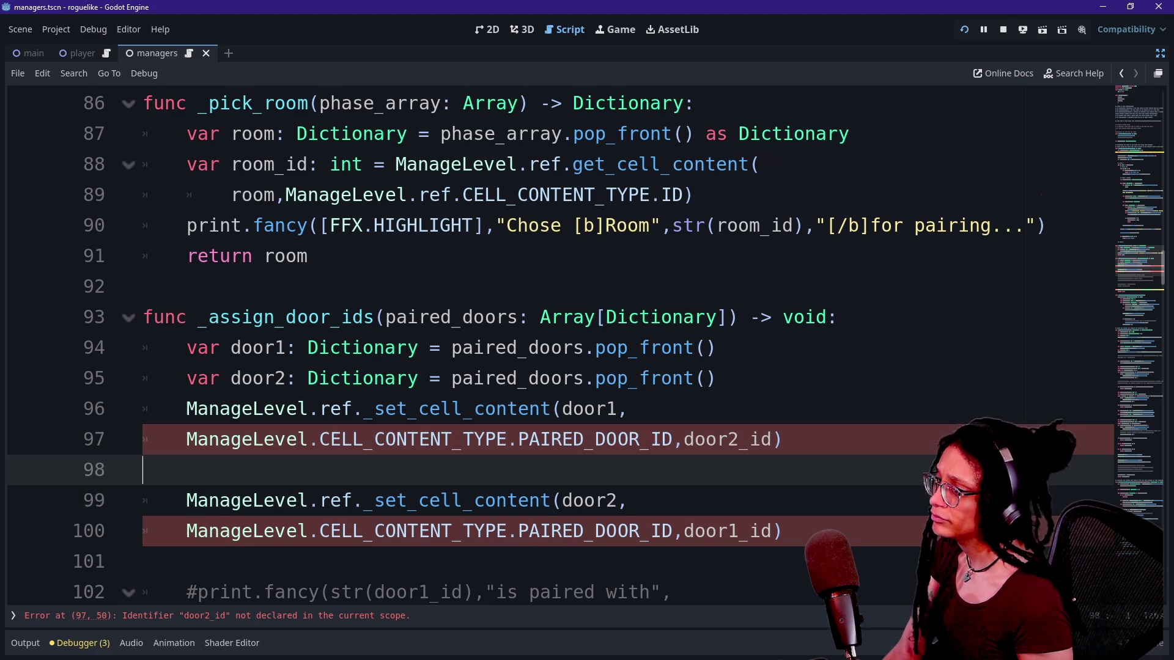
{"action": "left_click", "coordinate": [365, 500]}
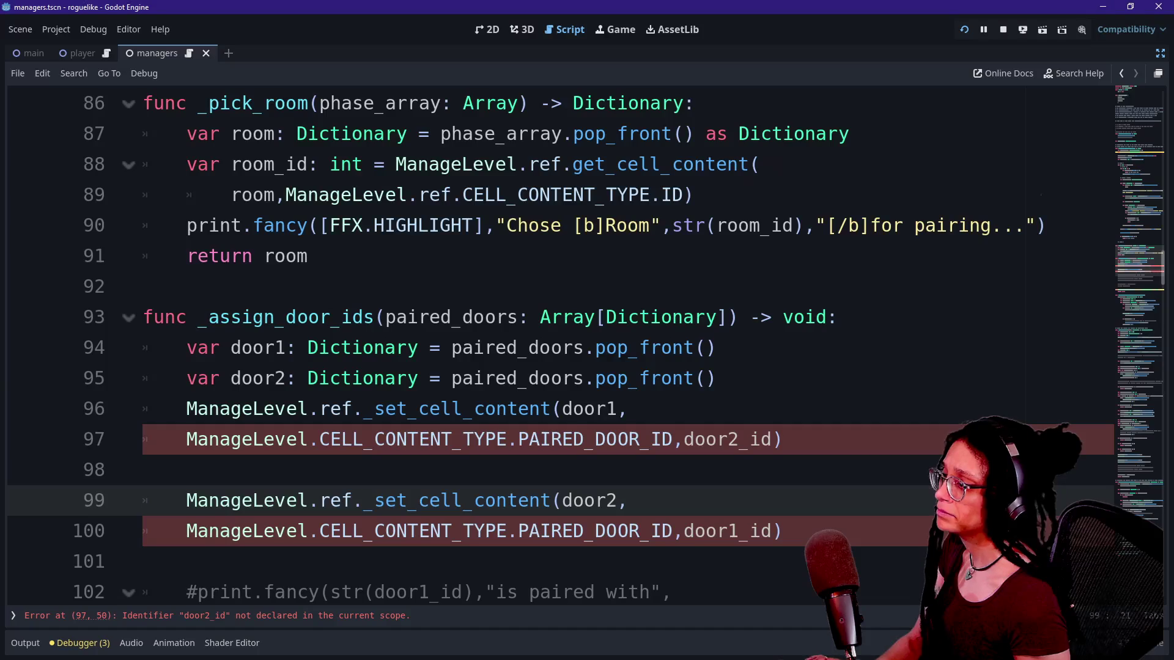
{"action": "left_click", "coordinate": [143, 469]}
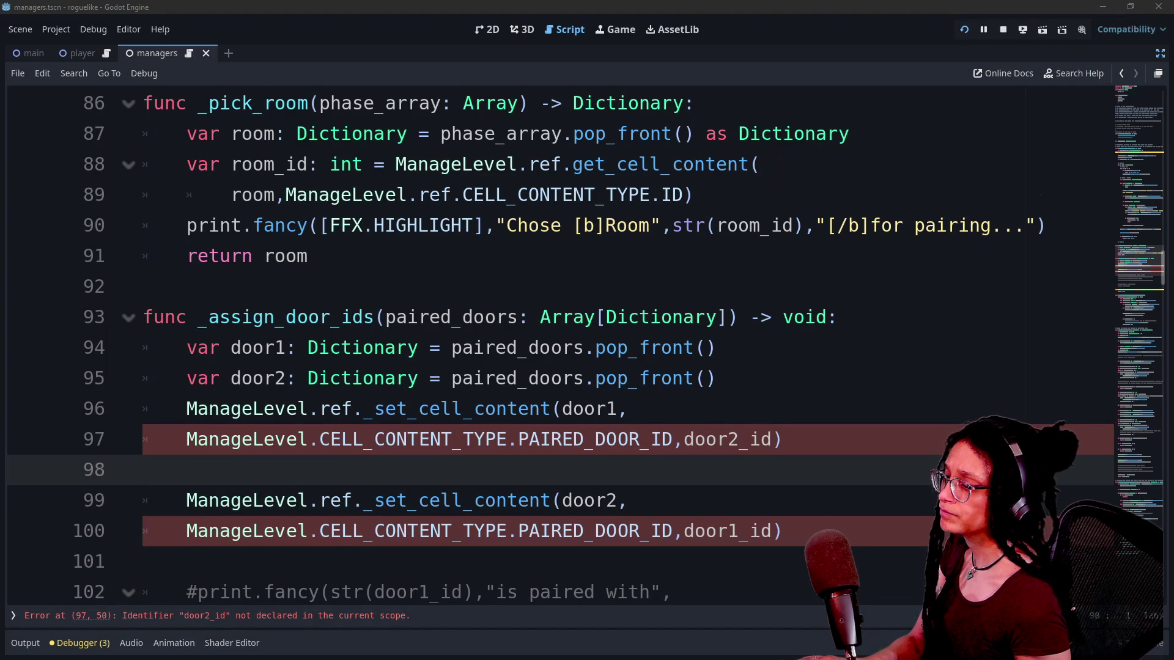
{"action": "key", "text": "alt+Tab"}
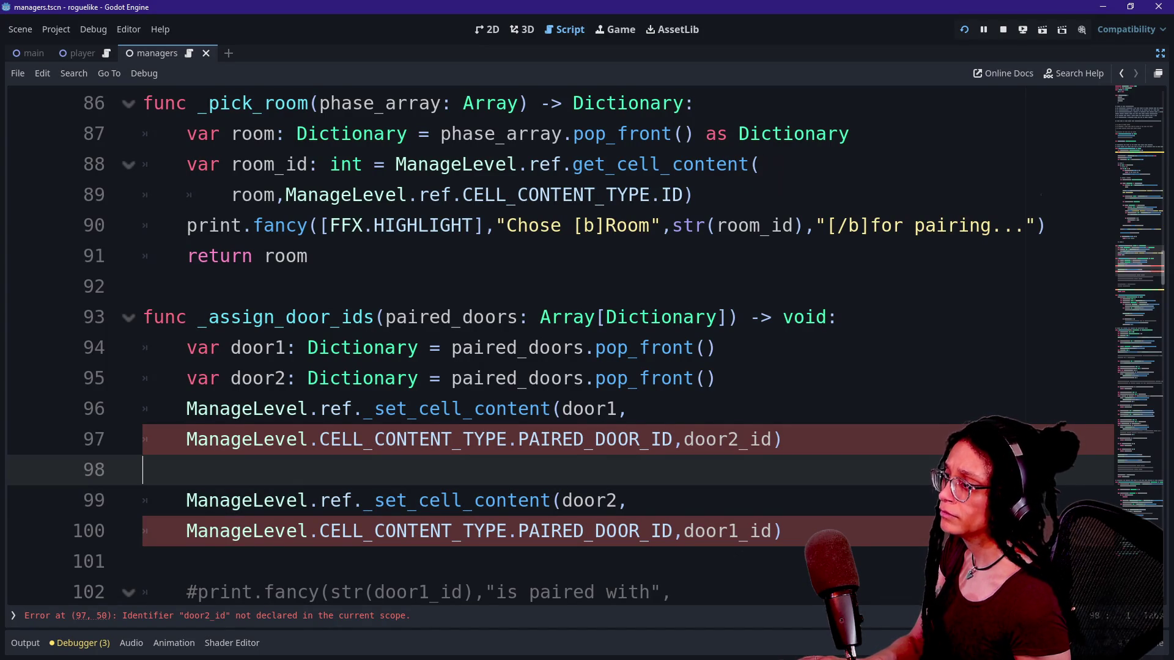
{"action": "left_click", "coordinate": [721, 378]}
{"action": "key", "text": "Return"}
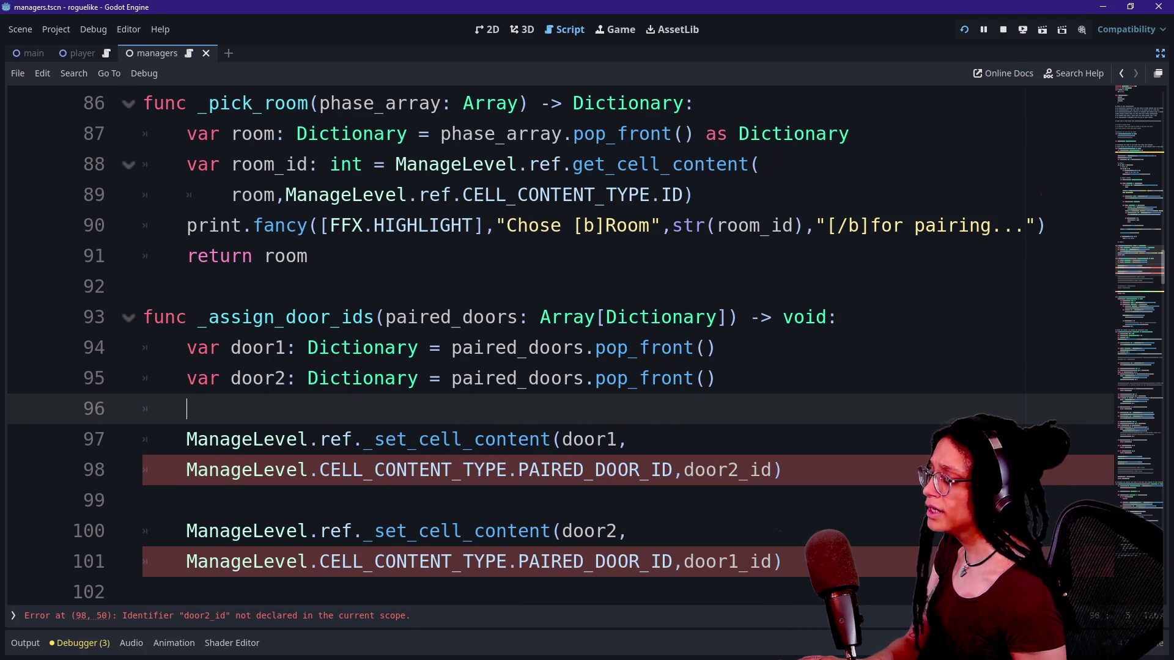
Insert another blank line between the door1 and door2 declarations
{"action": "key", "text": "Up"}
{"action": "key", "text": "Up"}
{"action": "key", "text": "Return"}
{"action": "key", "text": "Return"}
{"action": "key", "text": "Up"}
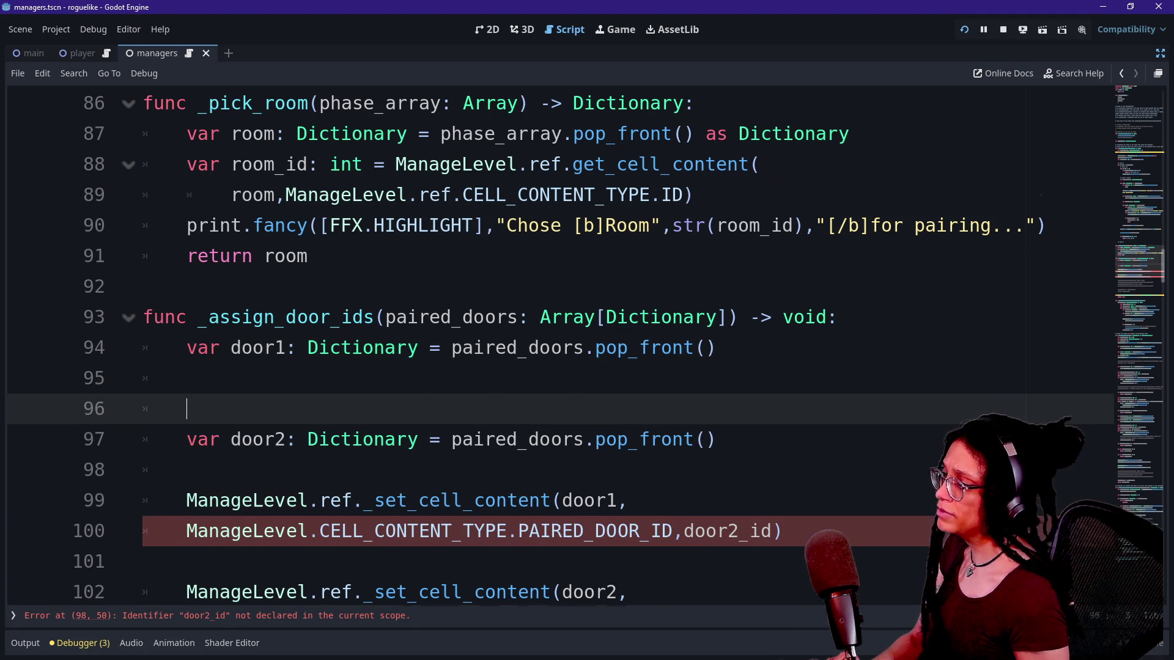
In _pick_room, select 'cell_content(' in the room_id lookup on line 88
{"action": "scroll", "coordinate": [526, 355], "scroll_direction": "up", "scroll_amount": 1}
{"action": "left_click", "coordinate": [695, 286]}
{"action": "left_click_drag", "start_coordinate": [695, 286], "coordinate": [396, 255]}
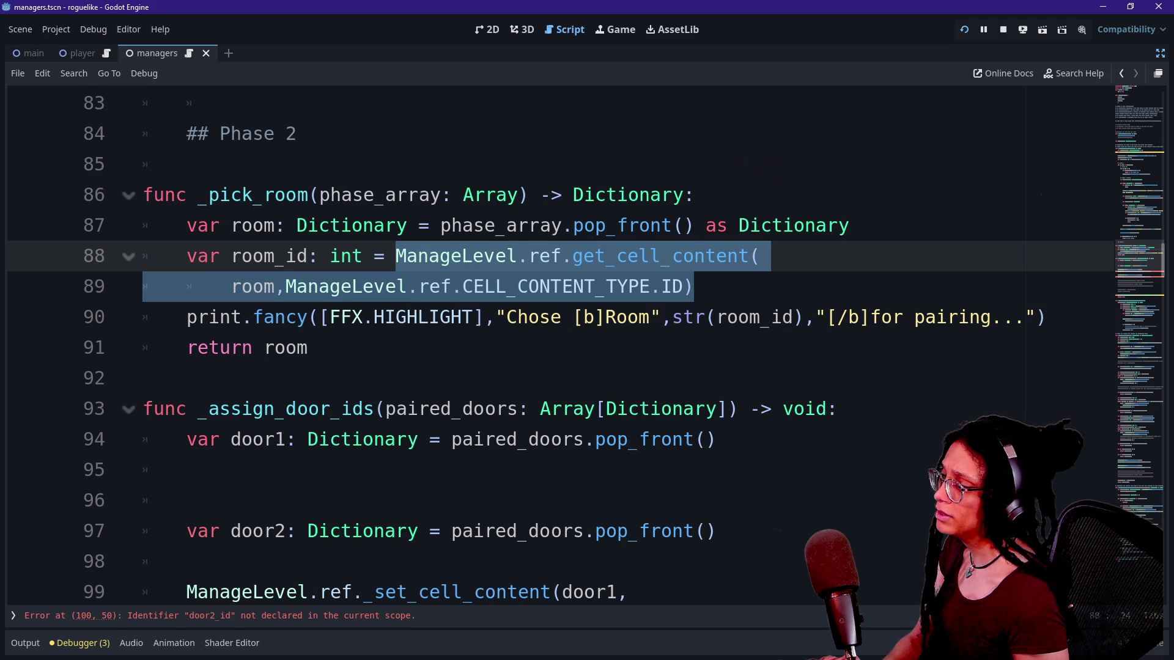
{"action": "mouse_move", "coordinate": [612, 286]}
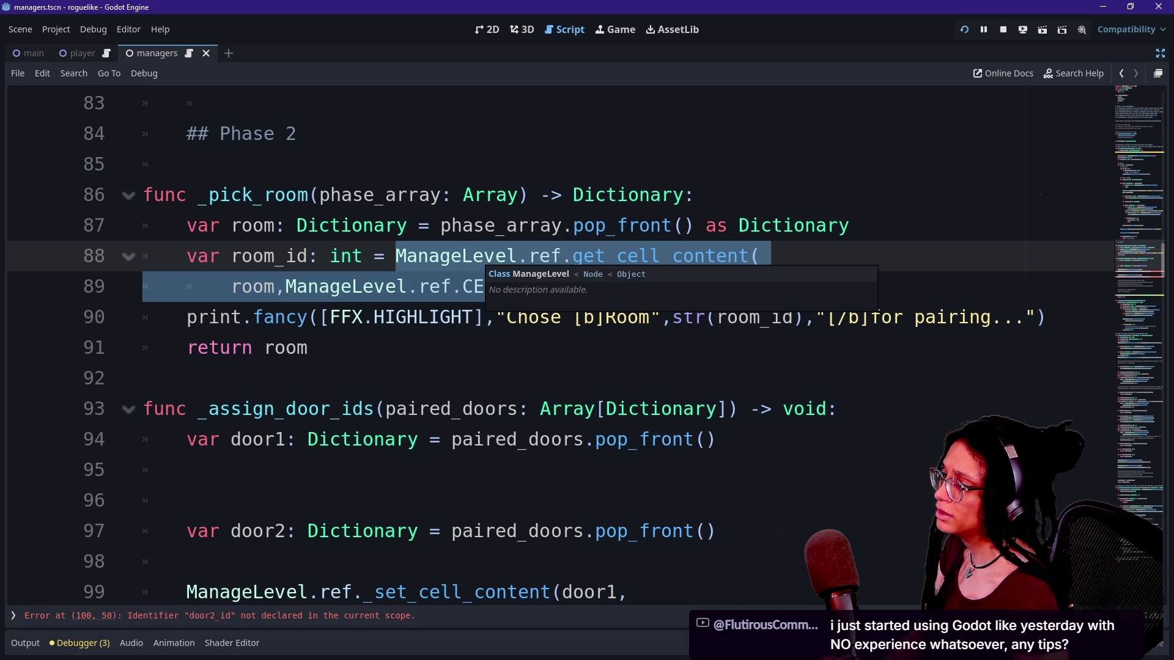
{"action": "left_click", "coordinate": [407, 255]}
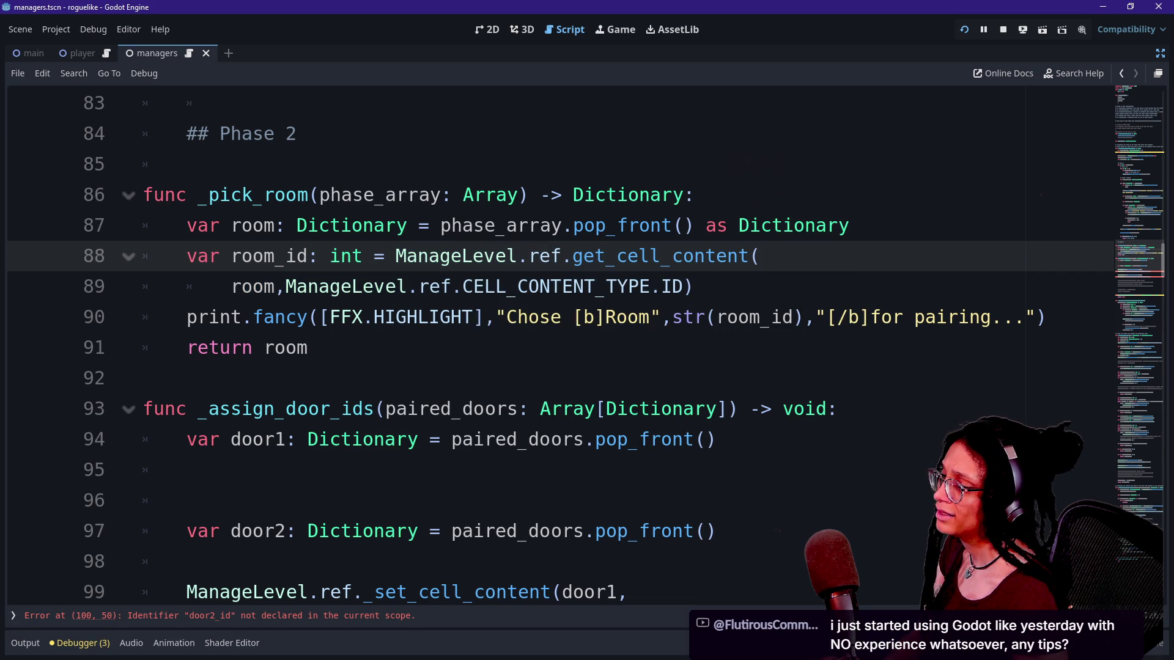
{"action": "left_click_drag", "start_coordinate": [462, 286], "coordinate": [683, 287]}
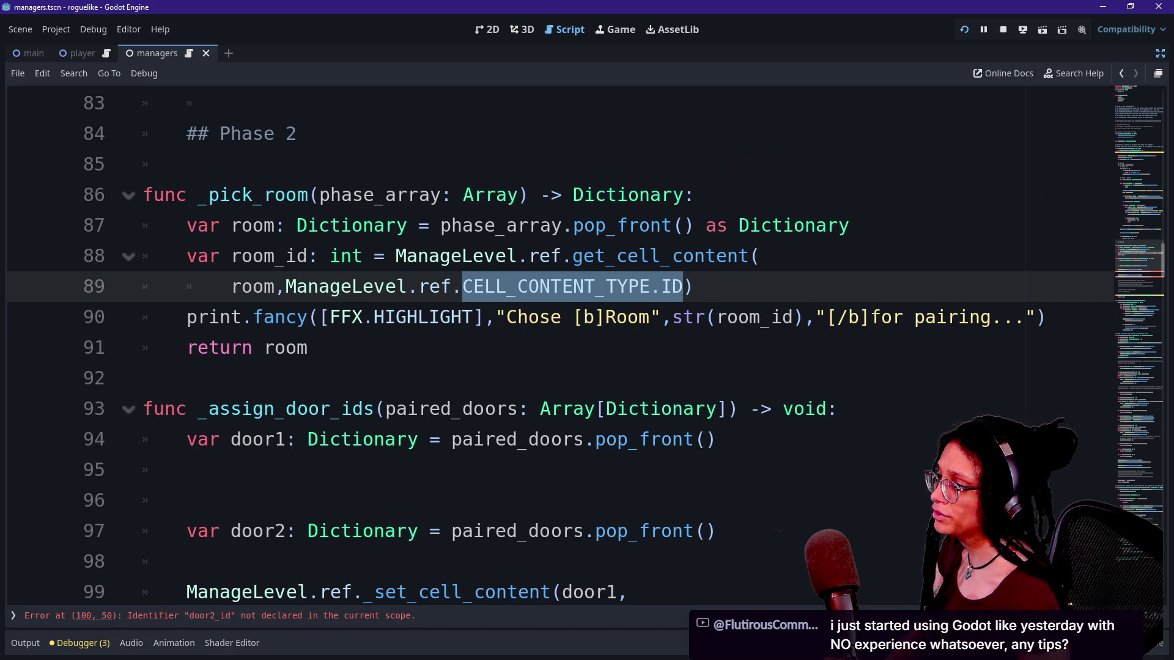
{"action": "left_click", "coordinate": [649, 256]}
{"action": "left_click_drag", "start_coordinate": [617, 255], "coordinate": [759, 256]}
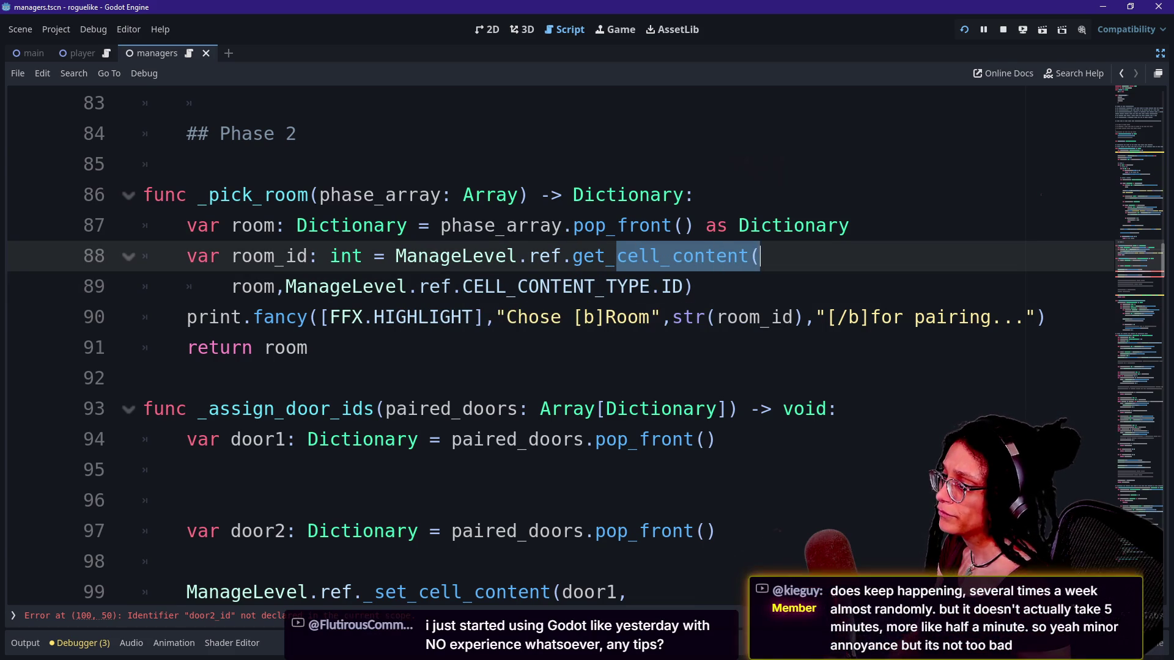
Autocomplete get_room_content on line 88 and add a trial line below line 87
{"action": "type", "text": "room_"}
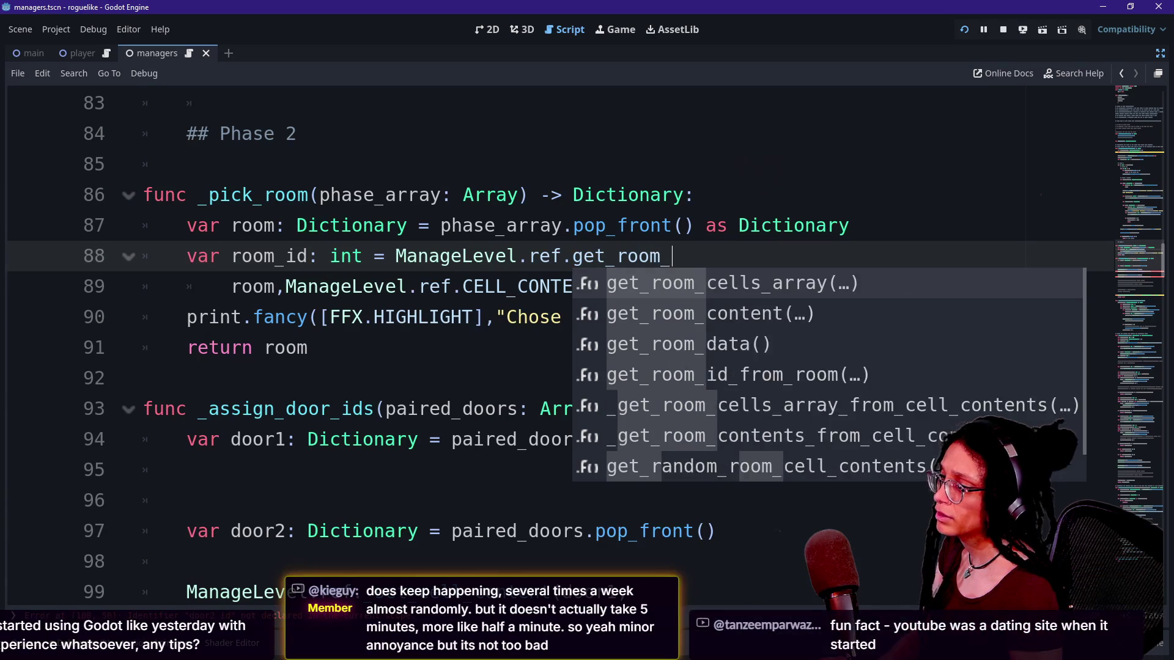
{"action": "type", "text": "cont"}
{"action": "key", "text": "Return"}
{"action": "key", "text": "Escape"}
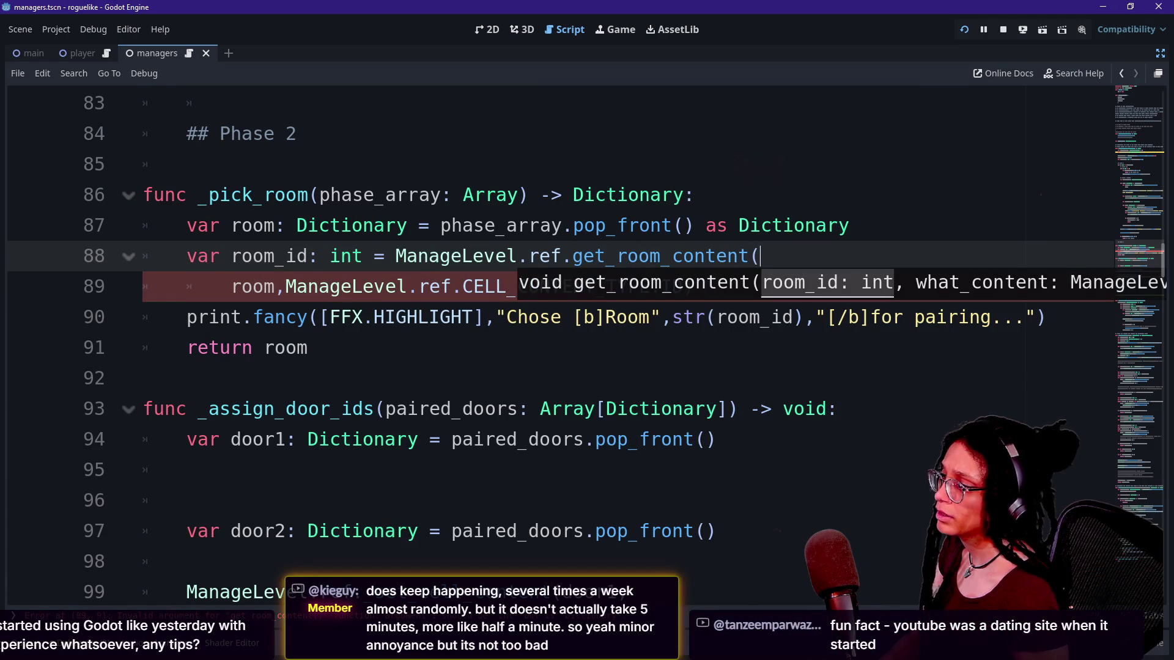
{"action": "key", "text": "Escape"}
{"action": "left_click", "coordinate": [850, 225]}
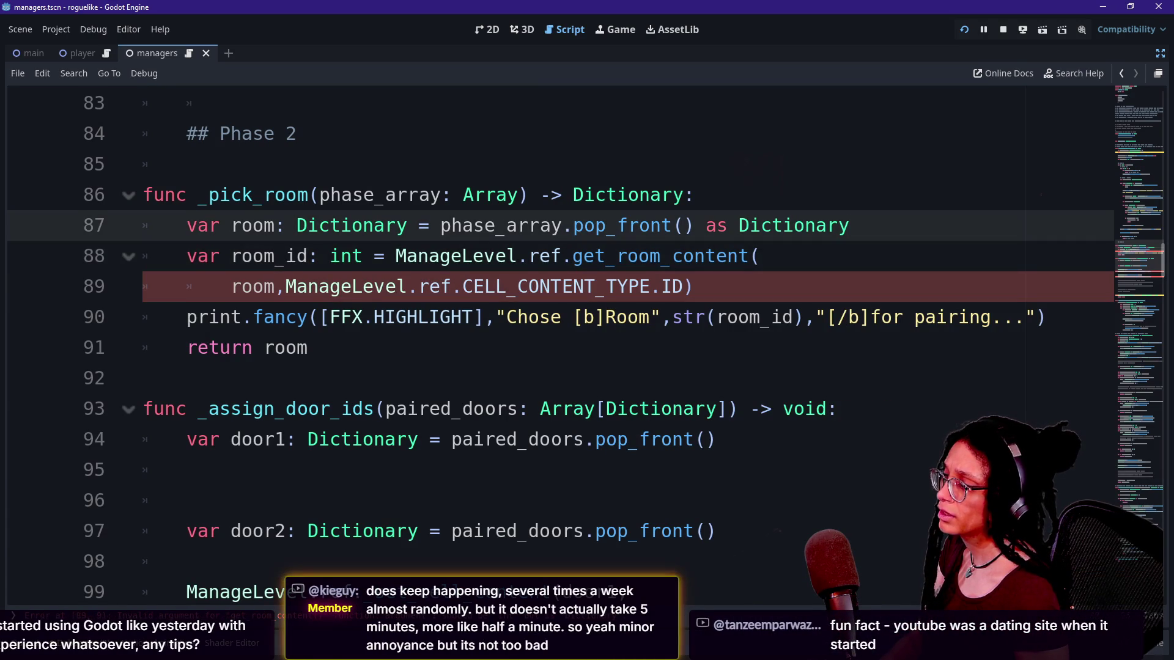
{"action": "key", "text": "Return"}
{"action": "type", "text": "var g"}
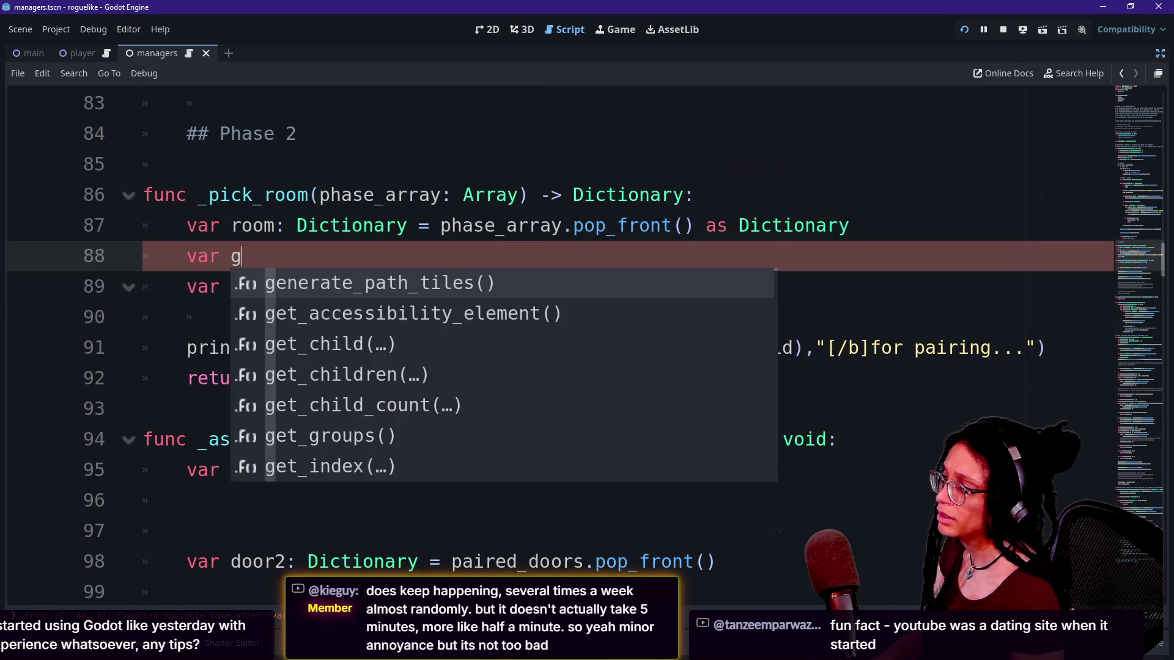
{"action": "key", "text": "BackSpace"}
Replace the content lookup with get_room_id_from_room(room) via autocomplete
{"action": "key", "text": "BackSpace"}
{"action": "key", "text": "BackSpace"}
{"action": "key", "text": "BackSpace"}
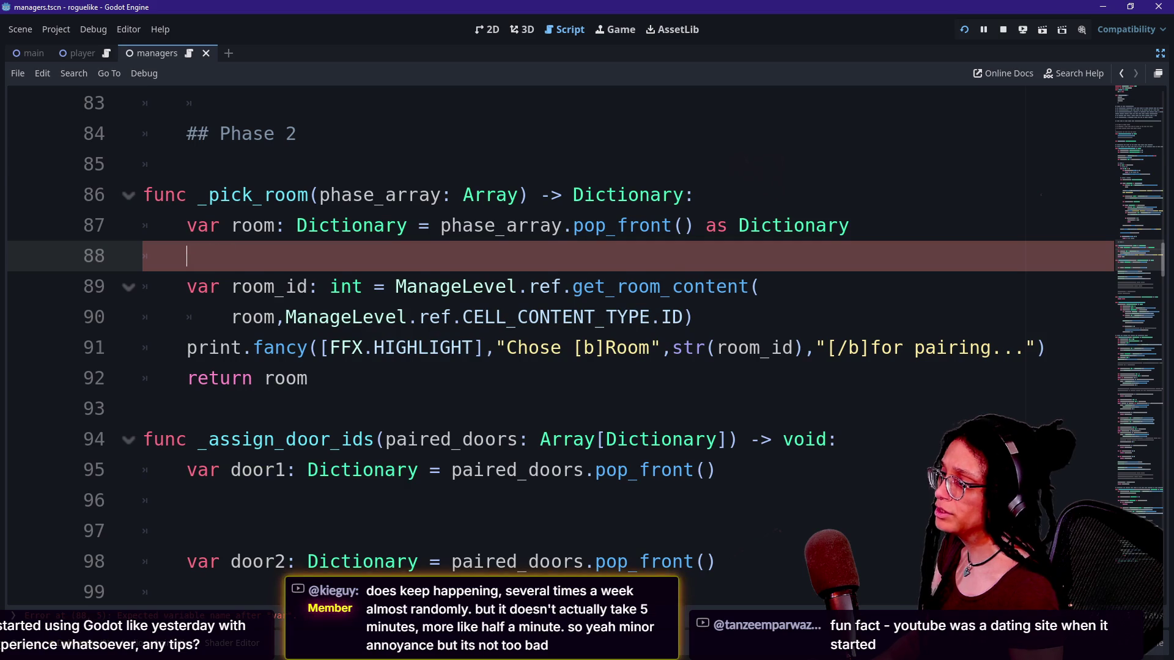
{"action": "left_click_drag", "start_coordinate": [661, 256], "coordinate": [692, 286]}
{"action": "key", "text": "BackSpace"}
{"action": "key", "text": "BackSpace"}
{"action": "type", "text": "m_id"}
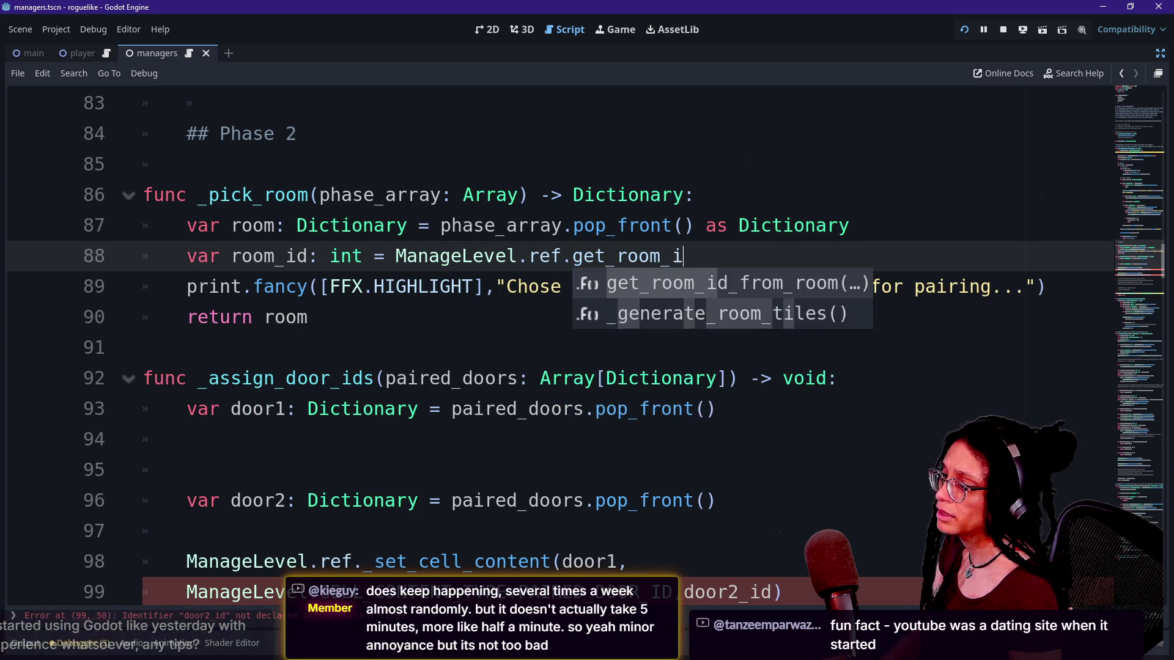
{"action": "key", "text": "Return"}
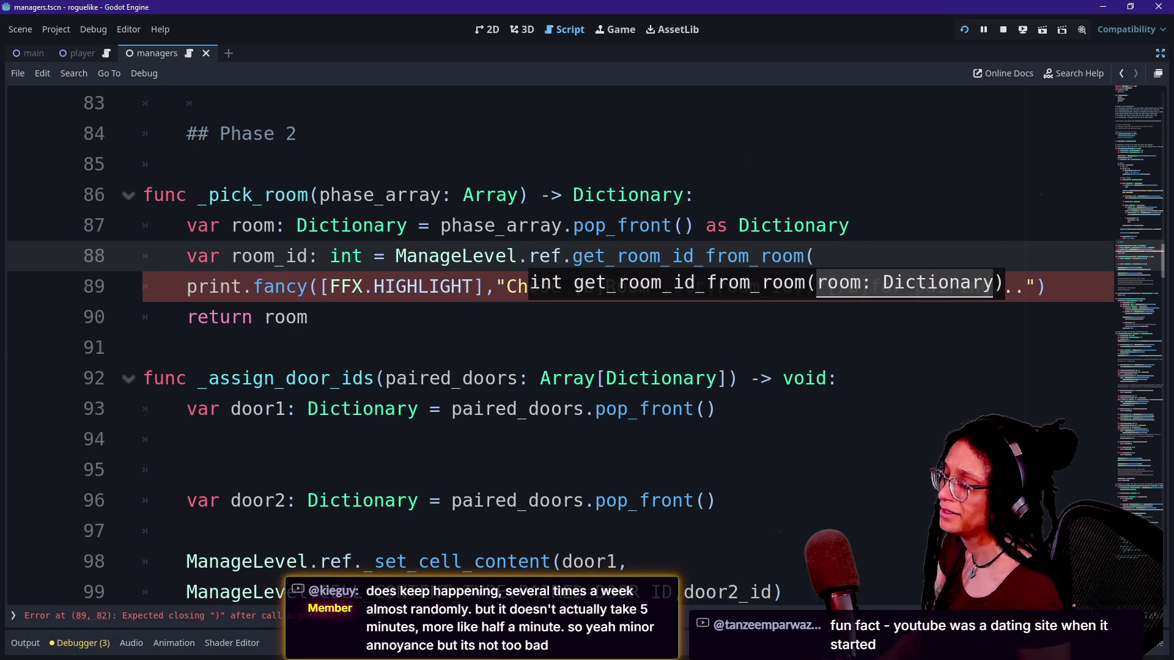
{"action": "key", "text": "Return"}
{"action": "type", "text": "room,"}
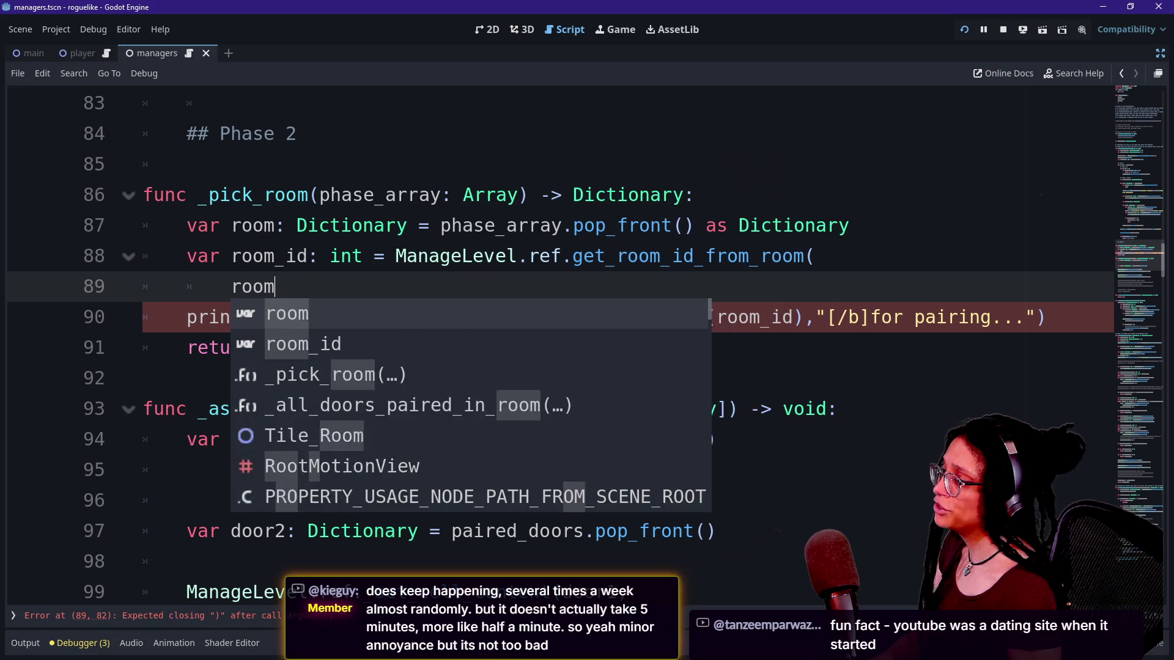
{"action": "key", "text": "BackSpace"}
{"action": "type", "text": ")"}
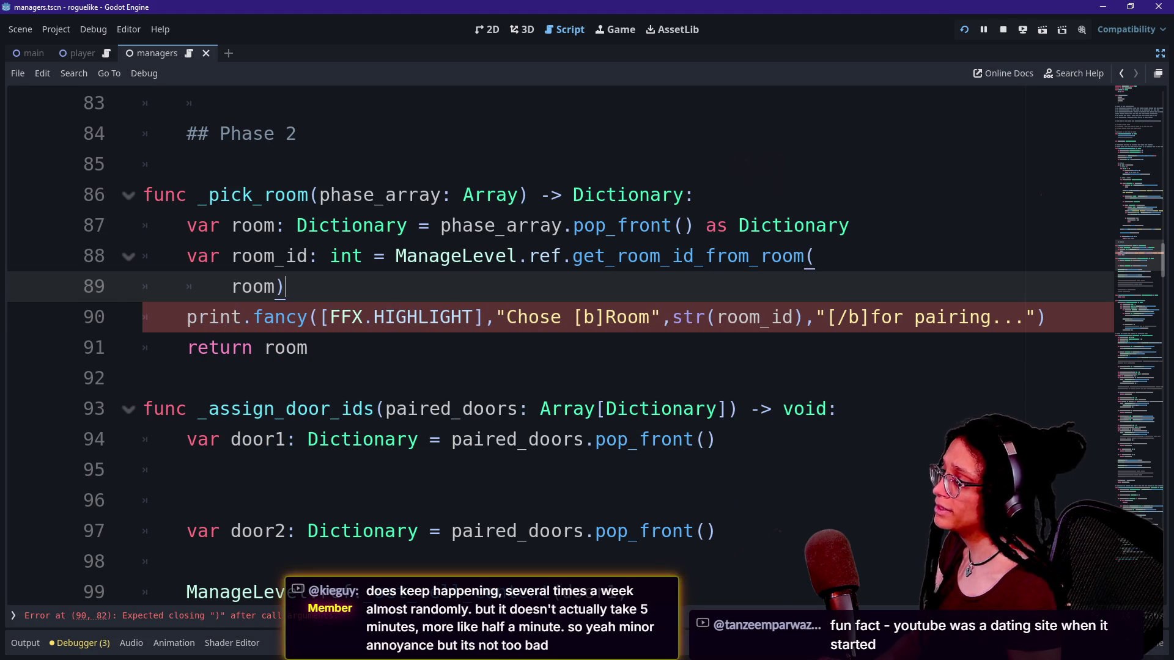
{"action": "key", "text": "BackSpace"}
{"action": "key", "text": "BackSpace"}
{"action": "type", "text": "m"}
{"action": "key", "text": "BackSpace"}
{"action": "type", "text": "m)"}
{"action": "left_click", "coordinate": [486, 226]}
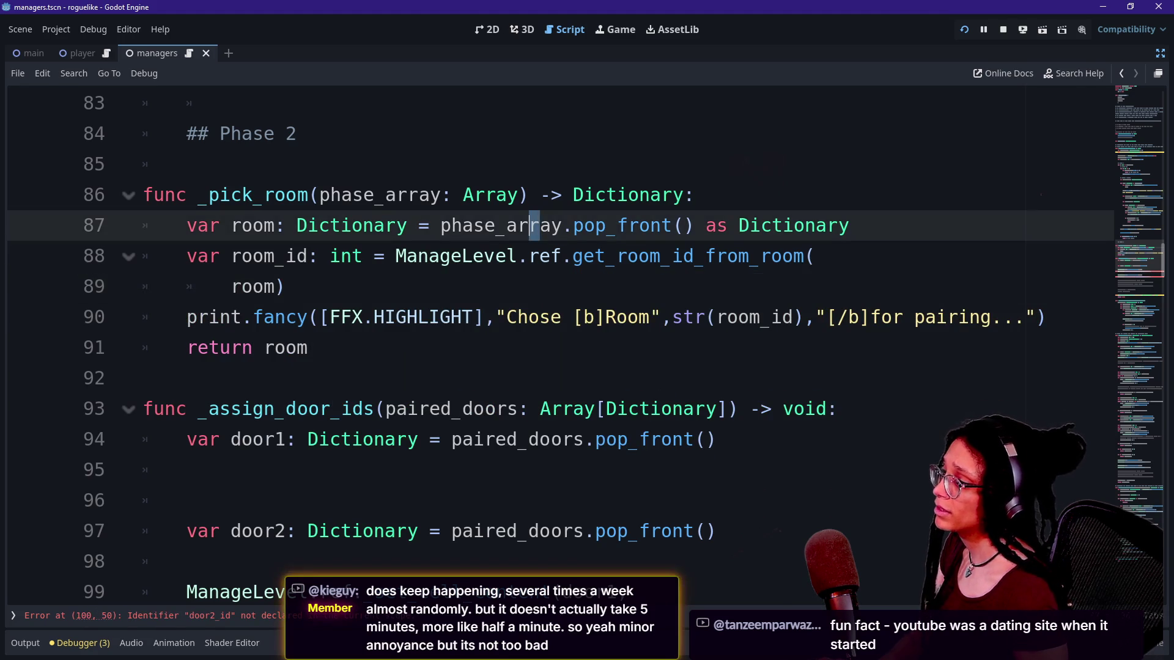
Review the get_cell_content ID lookup in the door-pairing loop, then return to lines 90–99
{"action": "scroll", "coordinate": [486, 226], "scroll_direction": "up", "scroll_amount": 6}
{"action": "scroll", "coordinate": [550, 245], "scroll_direction": "up", "scroll_amount": 1}
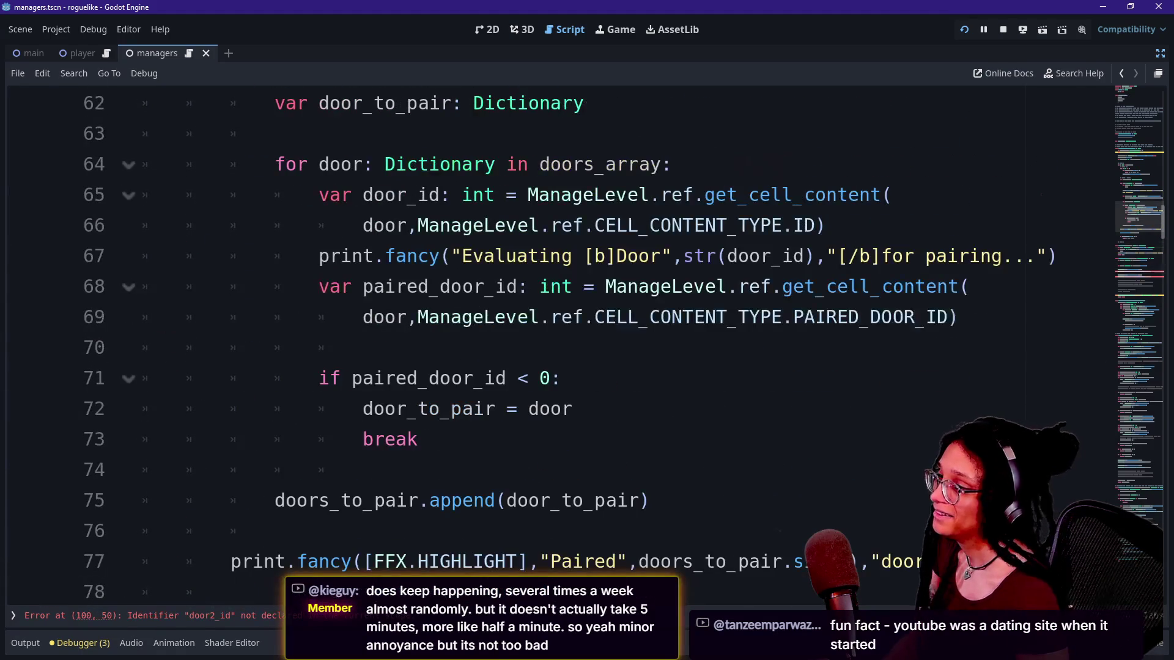
{"action": "left_click_drag", "start_coordinate": [826, 226], "coordinate": [528, 194]}
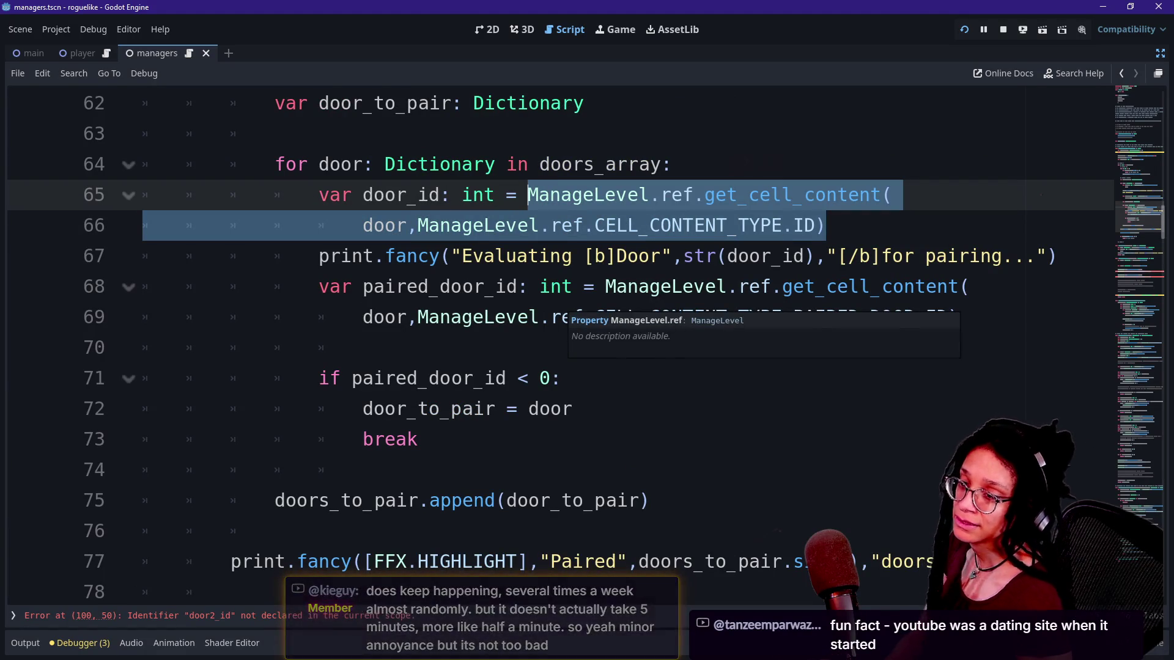
{"action": "scroll", "coordinate": [419, 408], "scroll_direction": "down", "scroll_amount": 6}
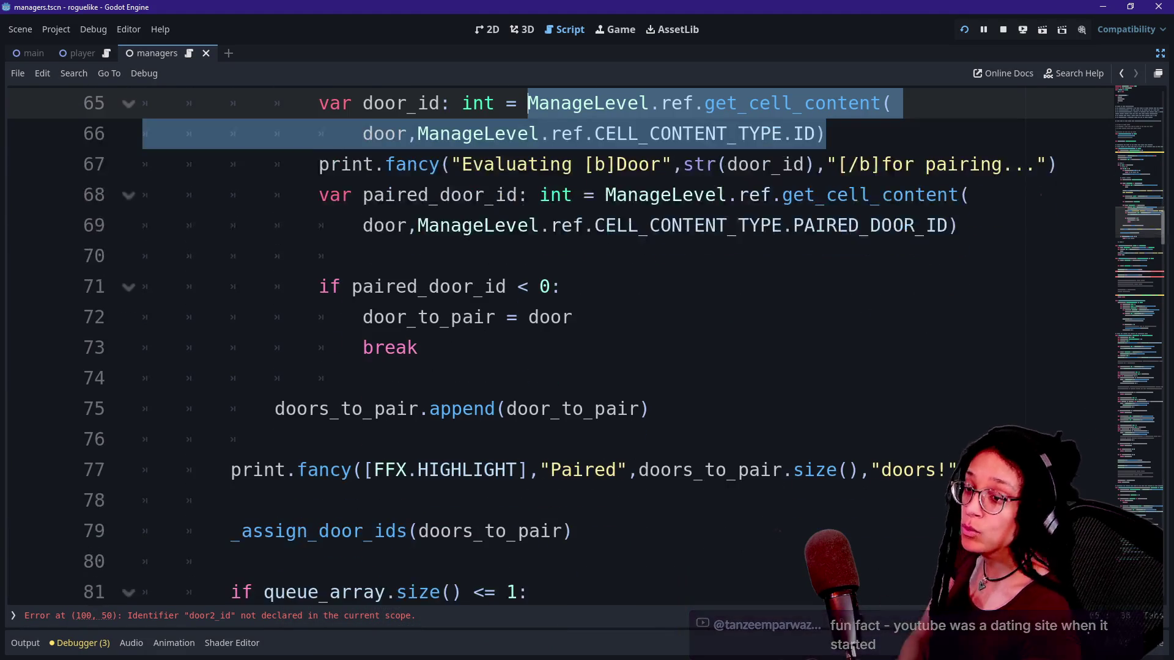
{"action": "left_click", "coordinate": [419, 409]}
{"action": "scroll", "coordinate": [419, 408], "scroll_direction": "down", "scroll_amount": 3}
{"action": "left_click", "coordinate": [418, 408]}
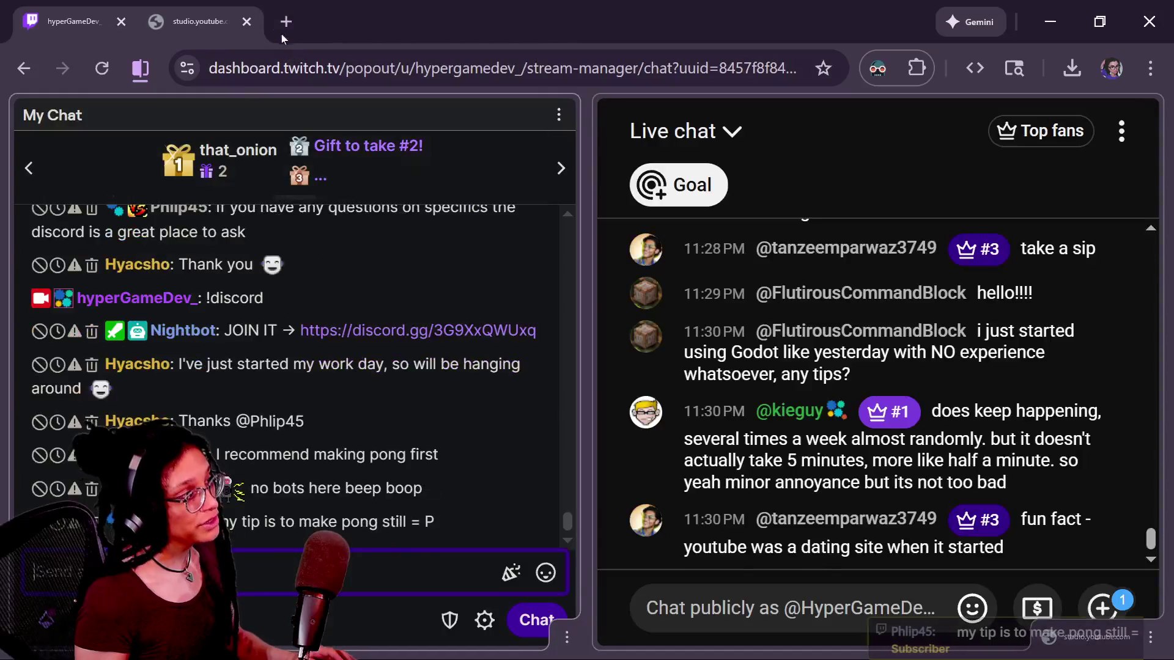
{"action": "left_click", "coordinate": [285, 25]}
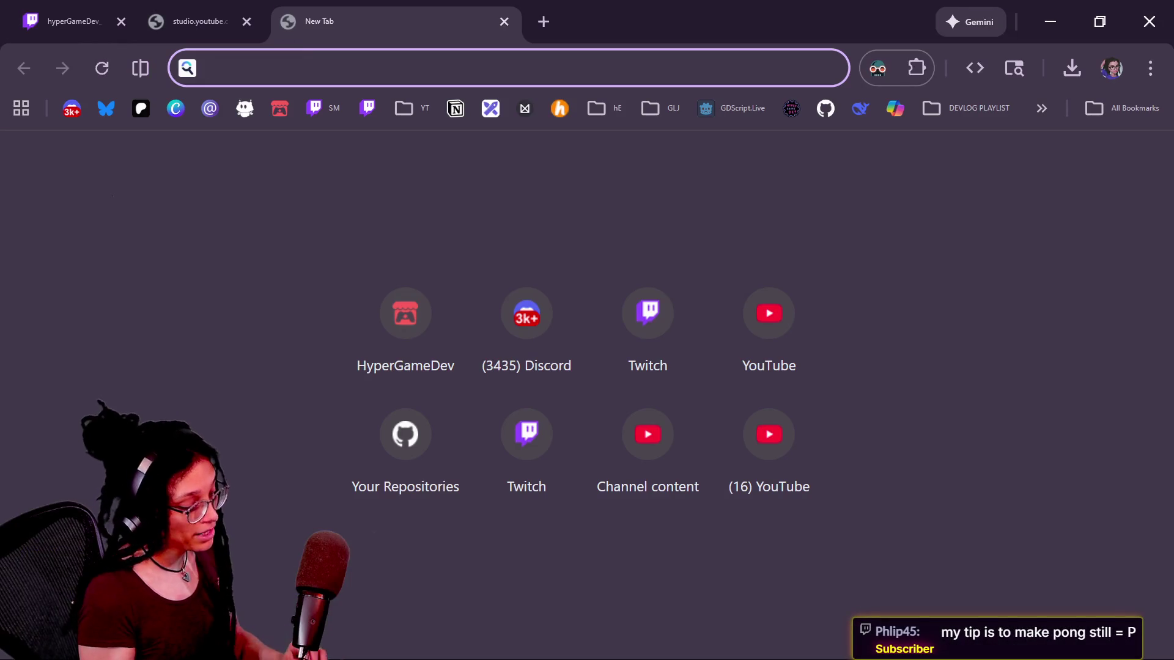
{"action": "type", "text": "first"}
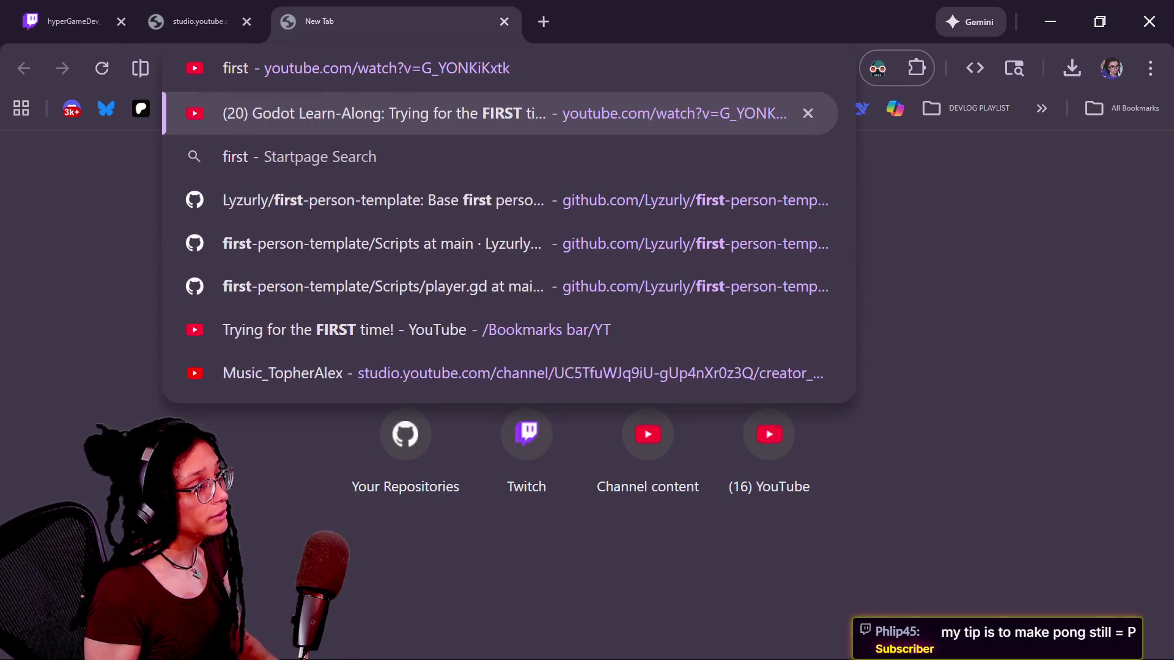
{"action": "left_click", "coordinate": [616, 112]}
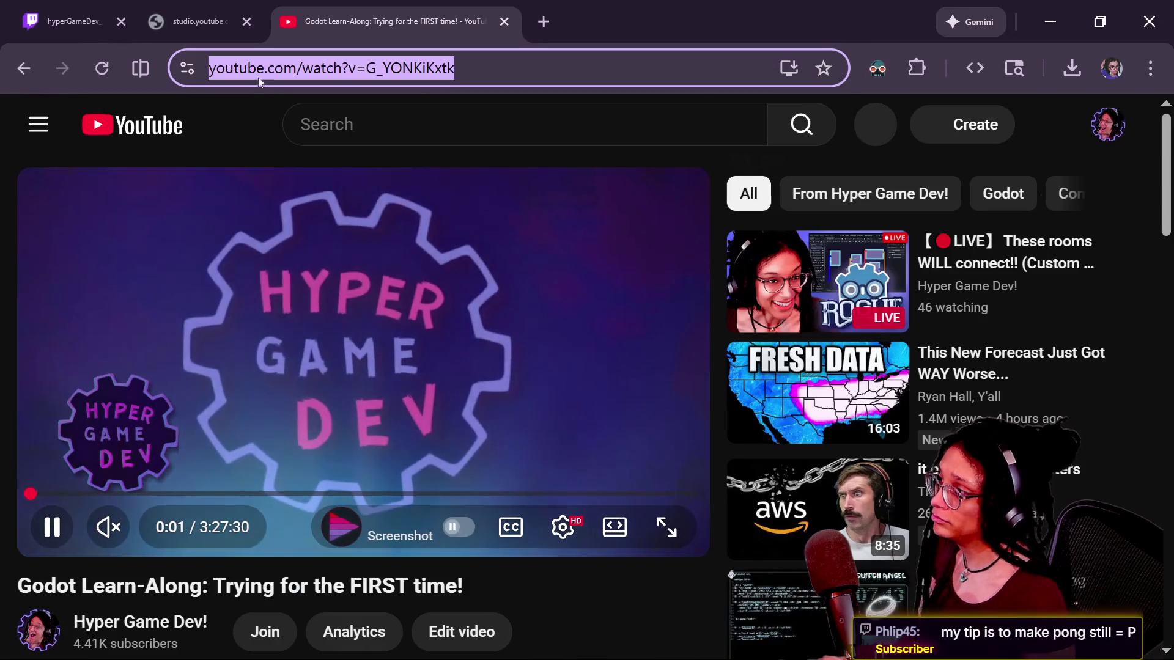
{"action": "key", "text": "ctrl+l"}
{"action": "left_click", "coordinate": [154, 494]}
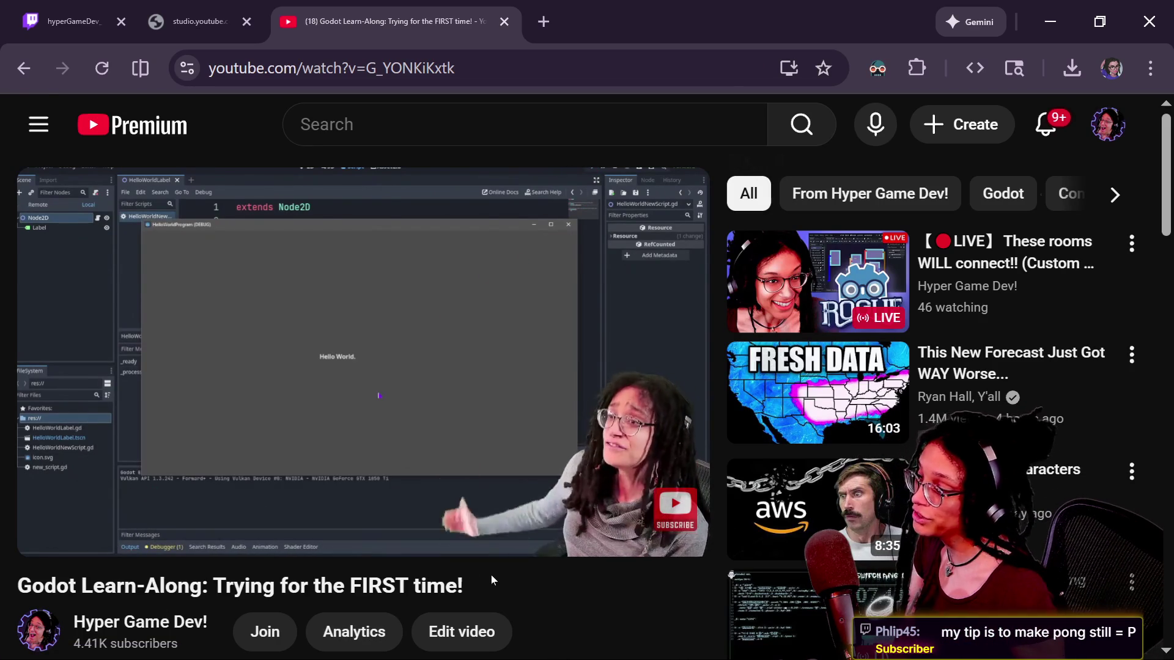
{"action": "left_click_drag", "start_coordinate": [116, 585], "coordinate": [471, 587]}
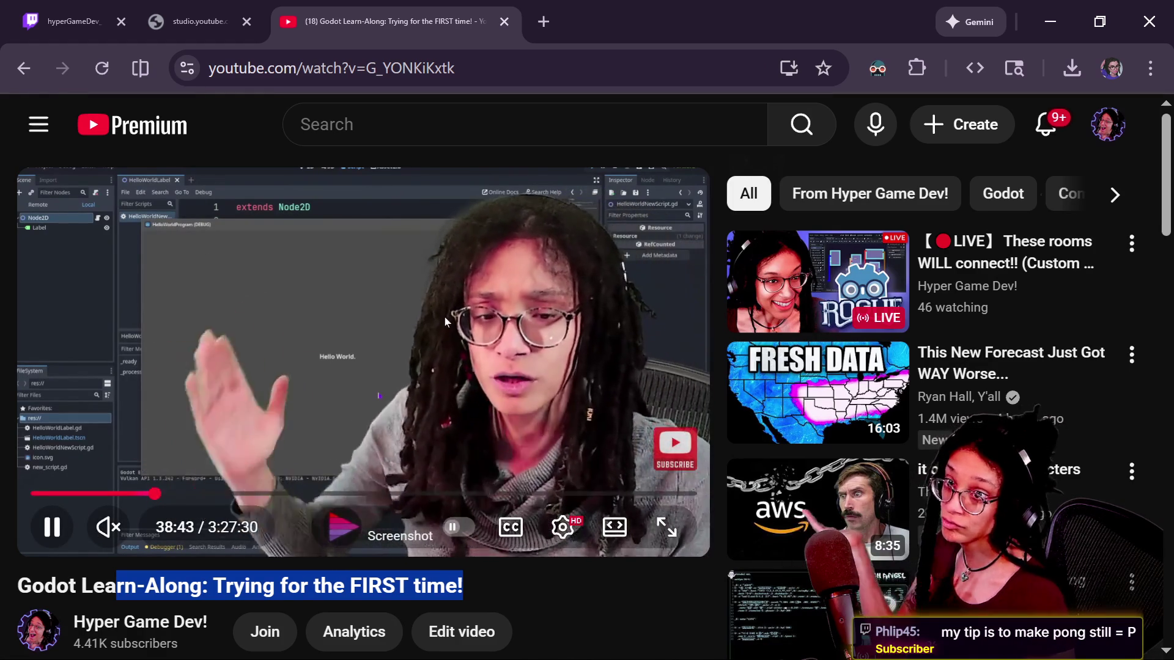
{"action": "left_click", "coordinate": [247, 494]}
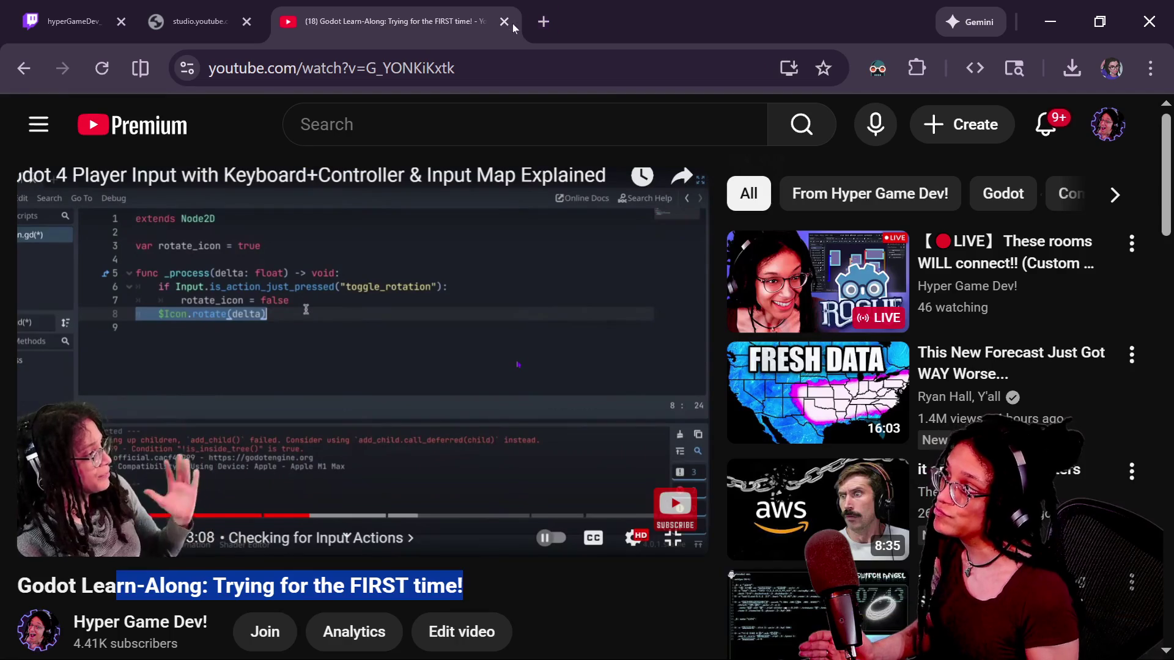
{"action": "left_click", "coordinate": [505, 22]}
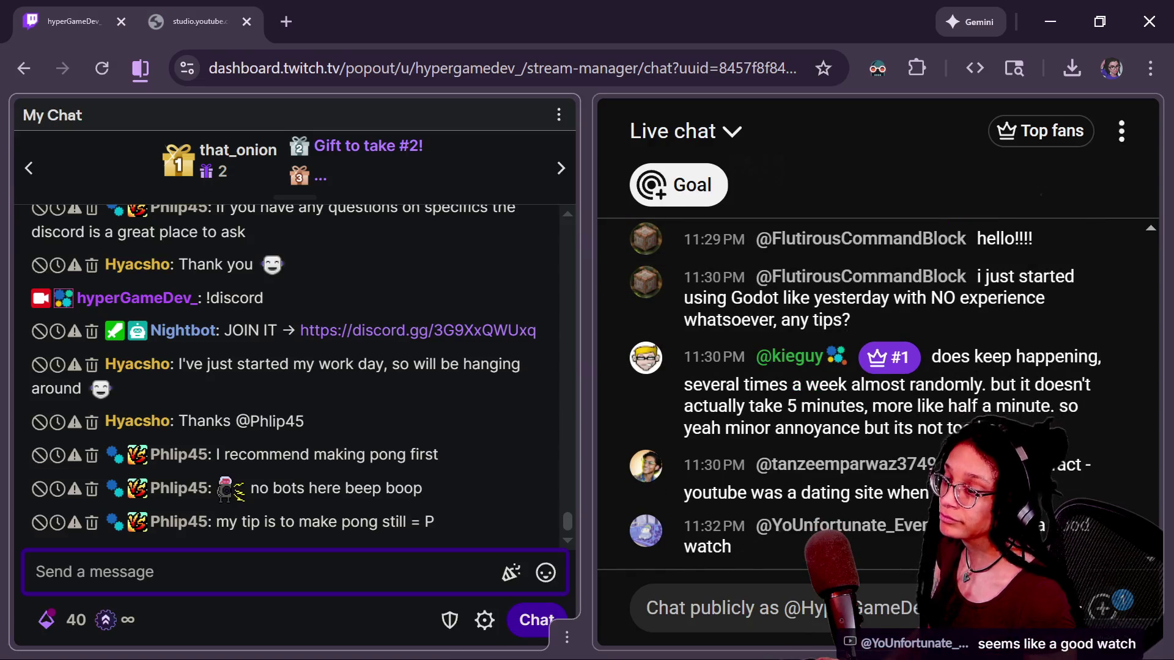
Paste and send the Learn-Along video link in the Twitch chat, then return to Godot
{"action": "left_click", "coordinate": [703, 608]}
{"action": "left_click", "coordinate": [147, 572]}
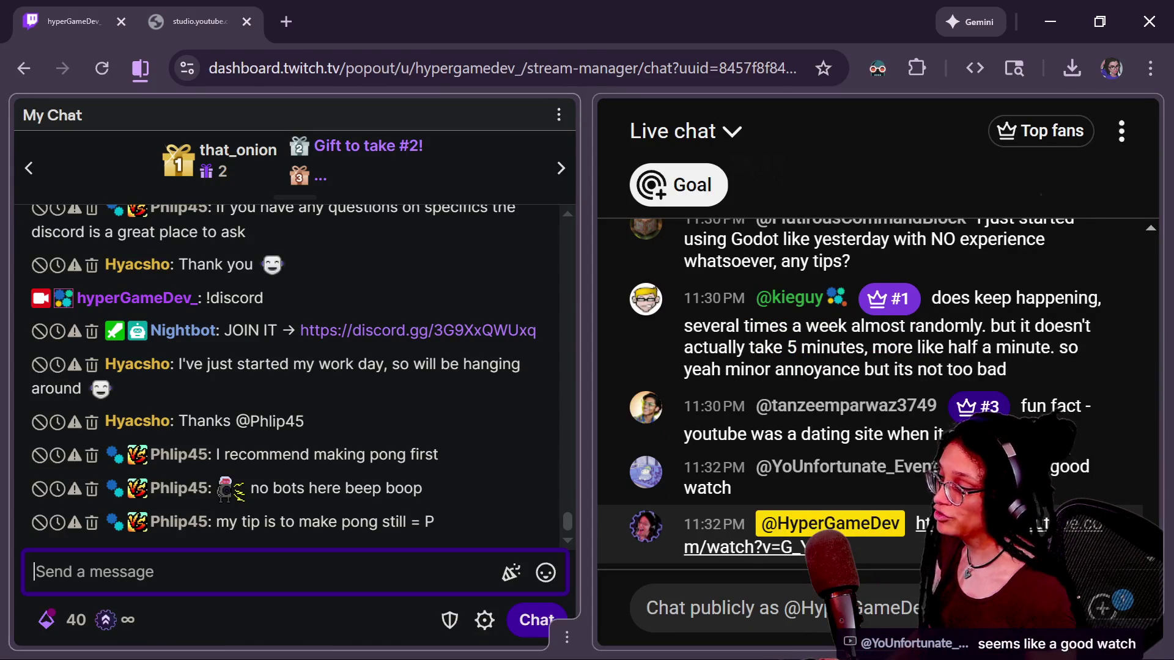
{"action": "type", "text": "https://www.youtube.com/watch?v=G_YONKiKxtk"}
{"action": "key", "text": "Return"}
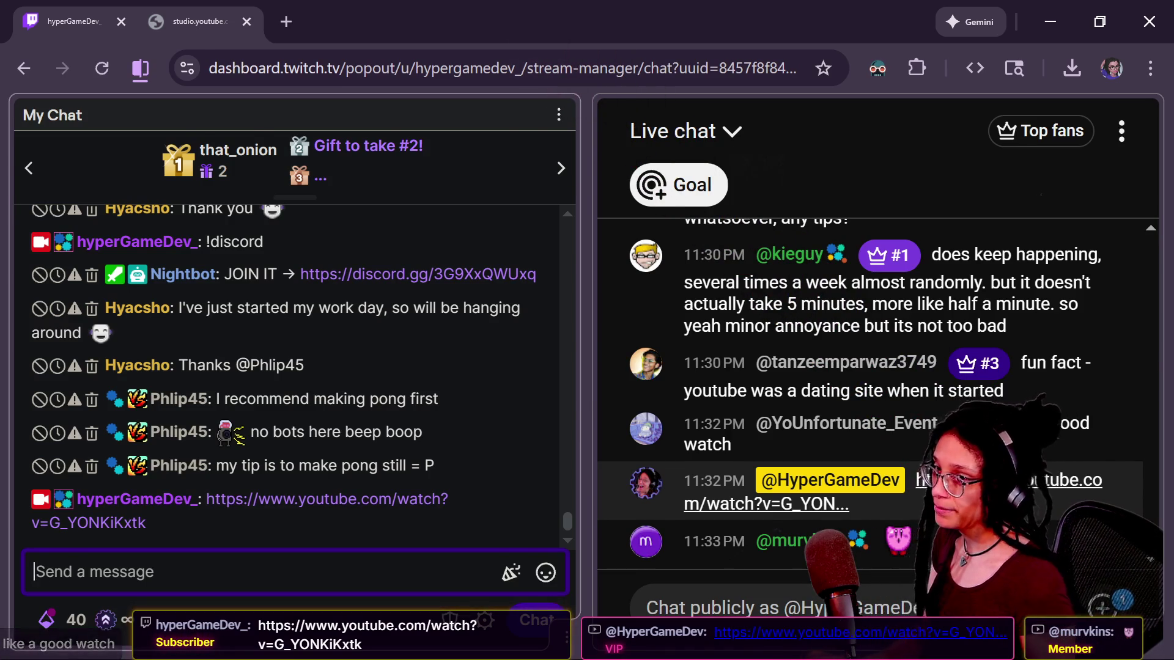
{"action": "key", "text": "alt+Tab"}
{"action": "left_click", "coordinate": [303, 260]}
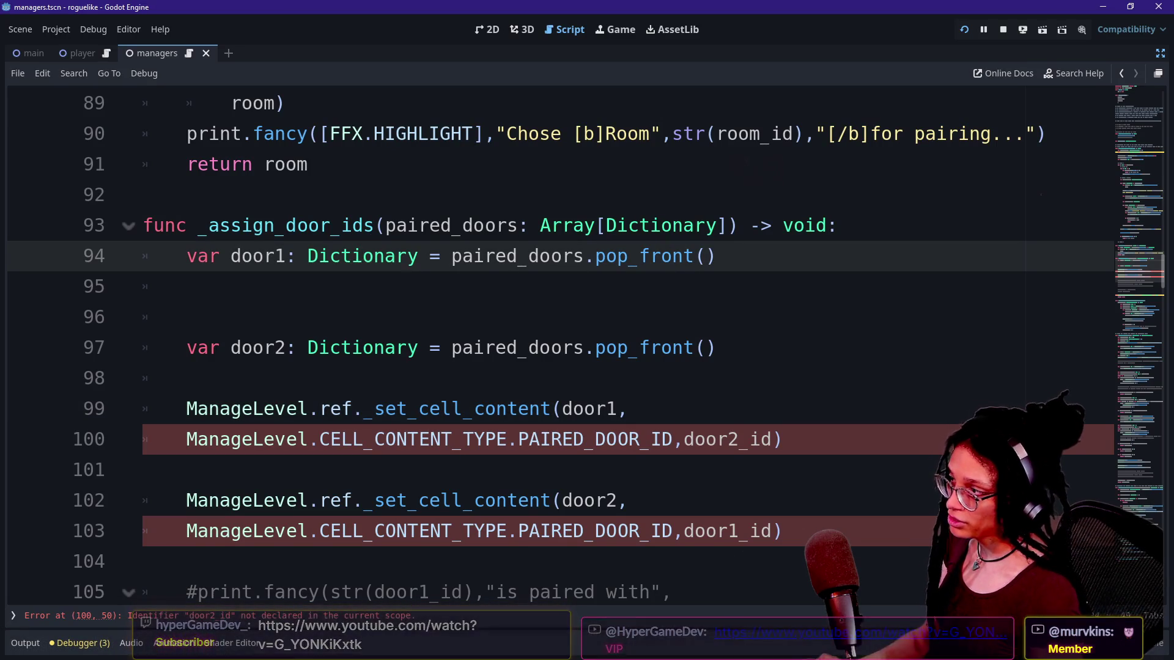
{"action": "left_click", "coordinate": [340, 263], "text": "ctrl"}
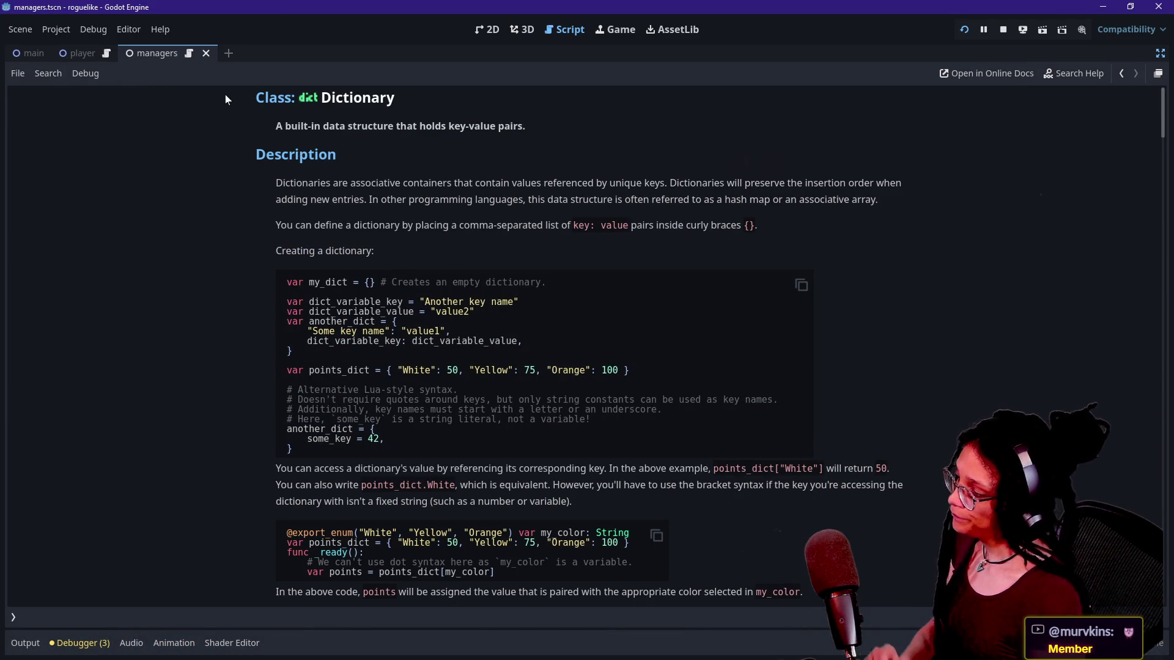
{"action": "key", "text": "F1"}
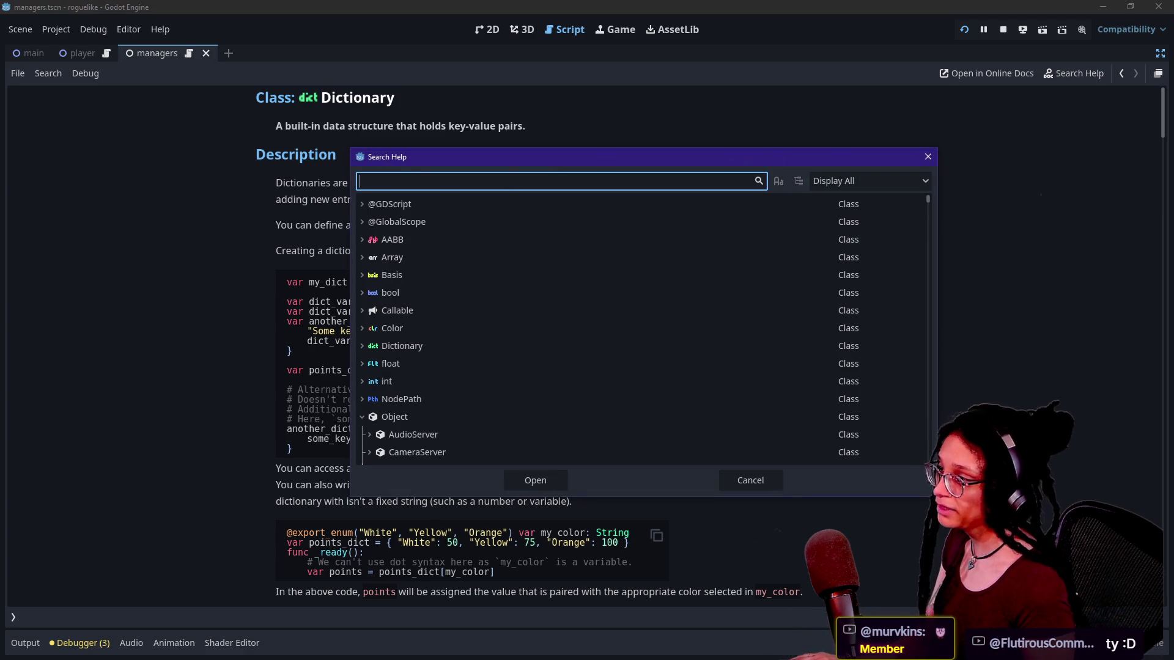
{"action": "left_click", "coordinate": [928, 156]}
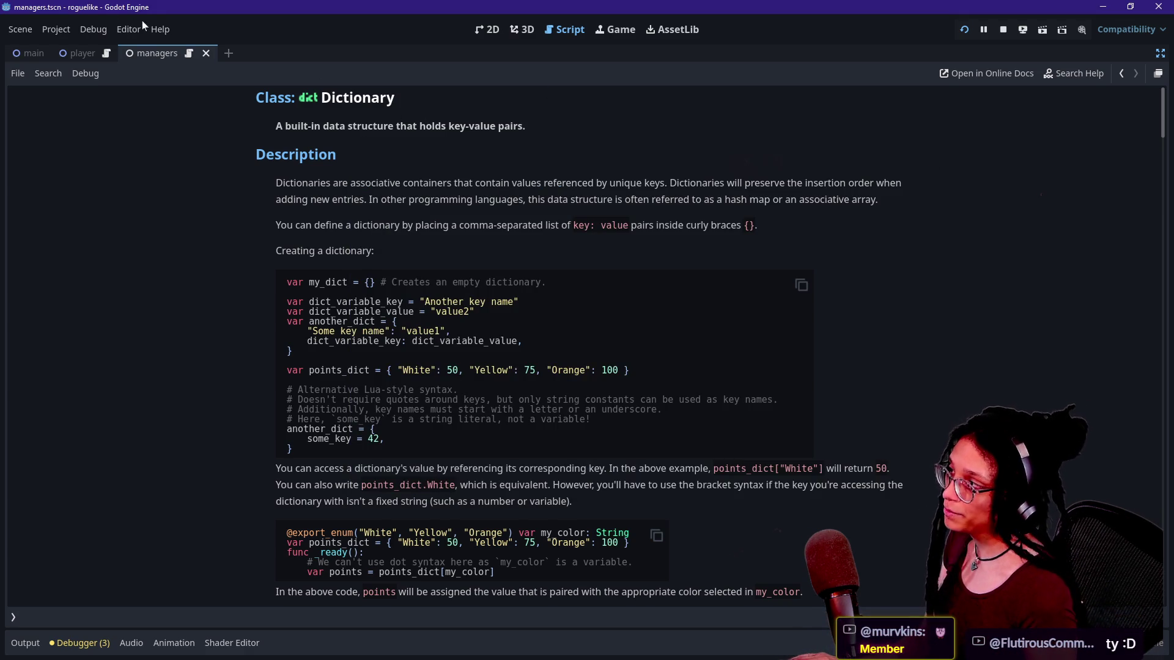
{"action": "left_click", "coordinate": [160, 29]}
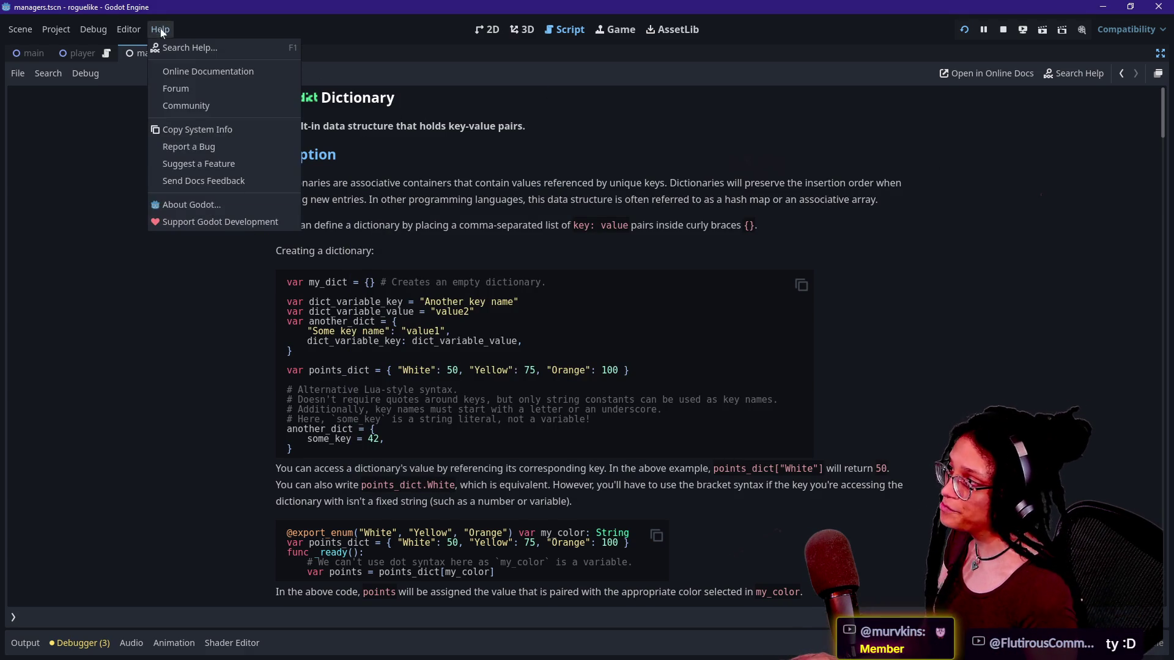
{"action": "left_click", "coordinate": [435, 132]}
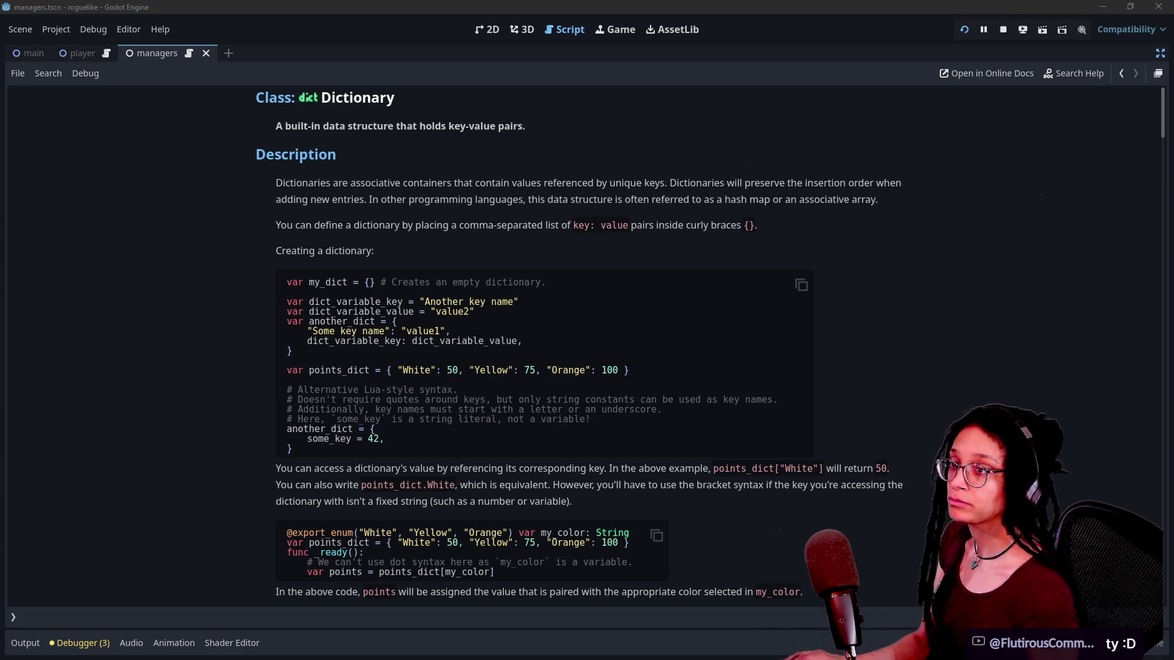
{"action": "left_click", "coordinate": [1122, 73]}
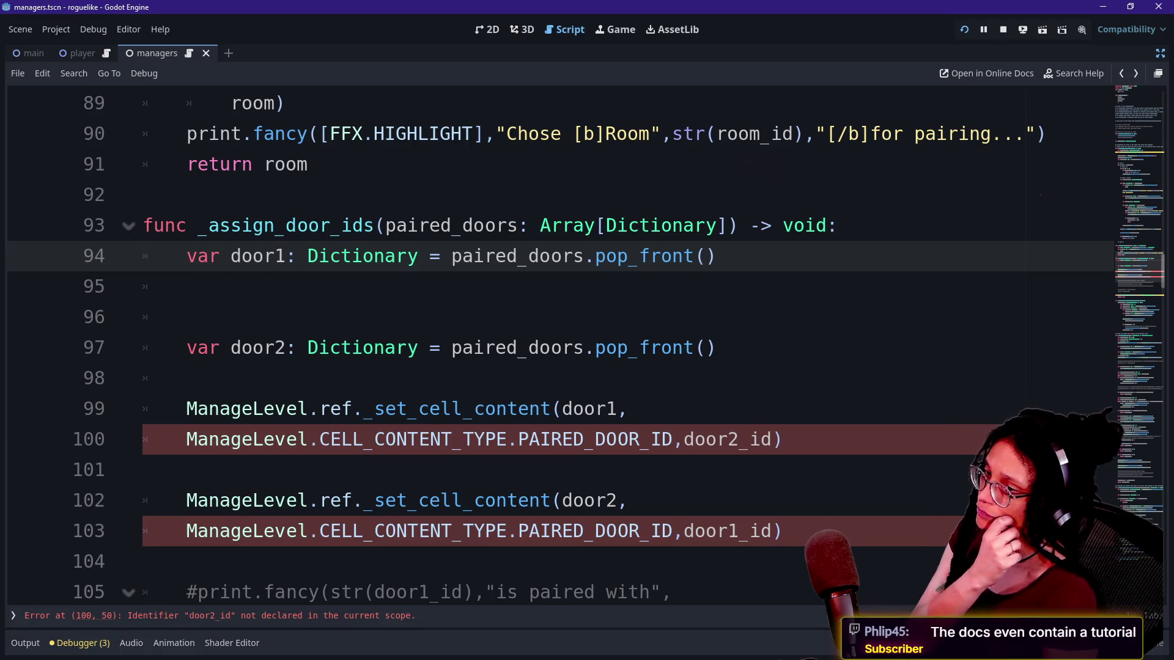
{"action": "key", "text": "Up"}
{"action": "key", "text": "Down"}
{"action": "key", "text": "End"}
{"action": "key", "text": "Down"}
{"action": "key", "text": "Down"}
{"action": "key", "text": "Down"}
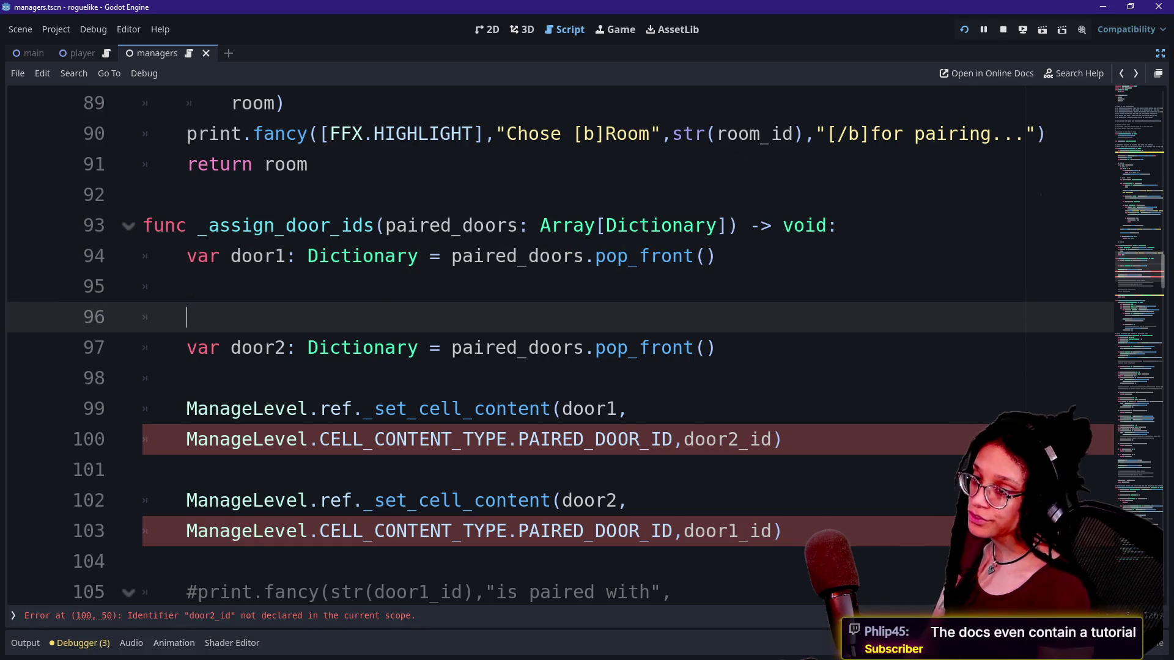
{"action": "key", "text": "Down"}
{"action": "key", "text": "Down"}
{"action": "key", "text": "Down"}
{"action": "key", "text": "End"}
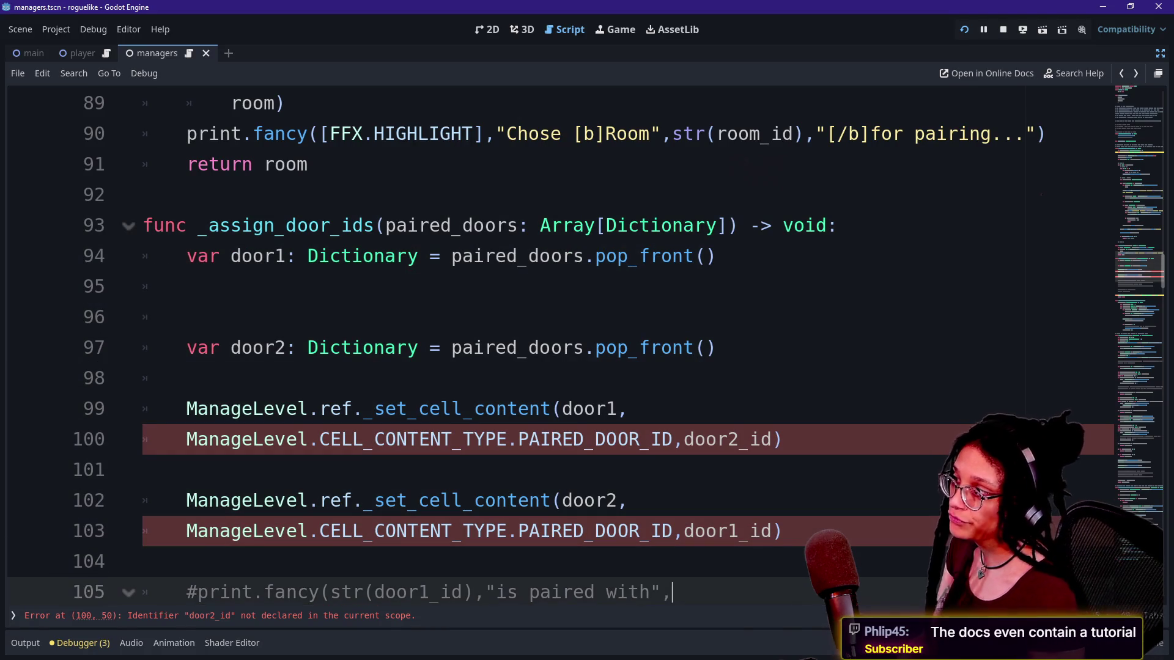
{"action": "key", "text": "alt+Tab"}
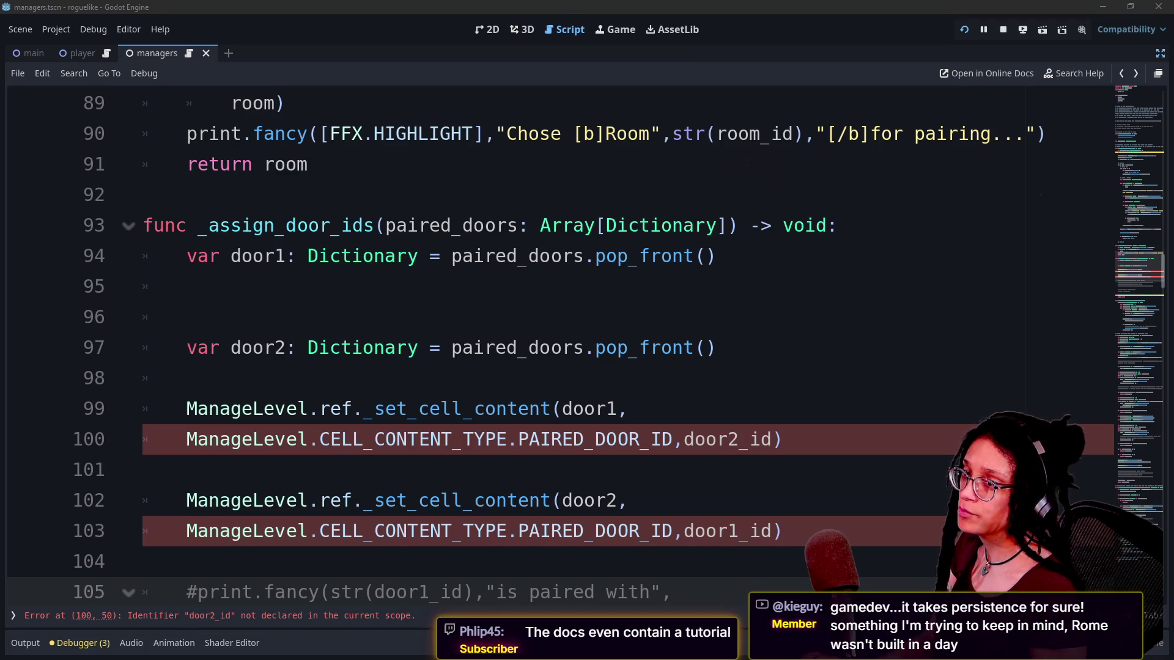
{"action": "key", "text": "alt+Tab"}
{"action": "left_click", "coordinate": [295, 14]}
Search 'godot docs', open the GDScript reference page and copy the docs home address
{"action": "type", "text": "godot docs"}
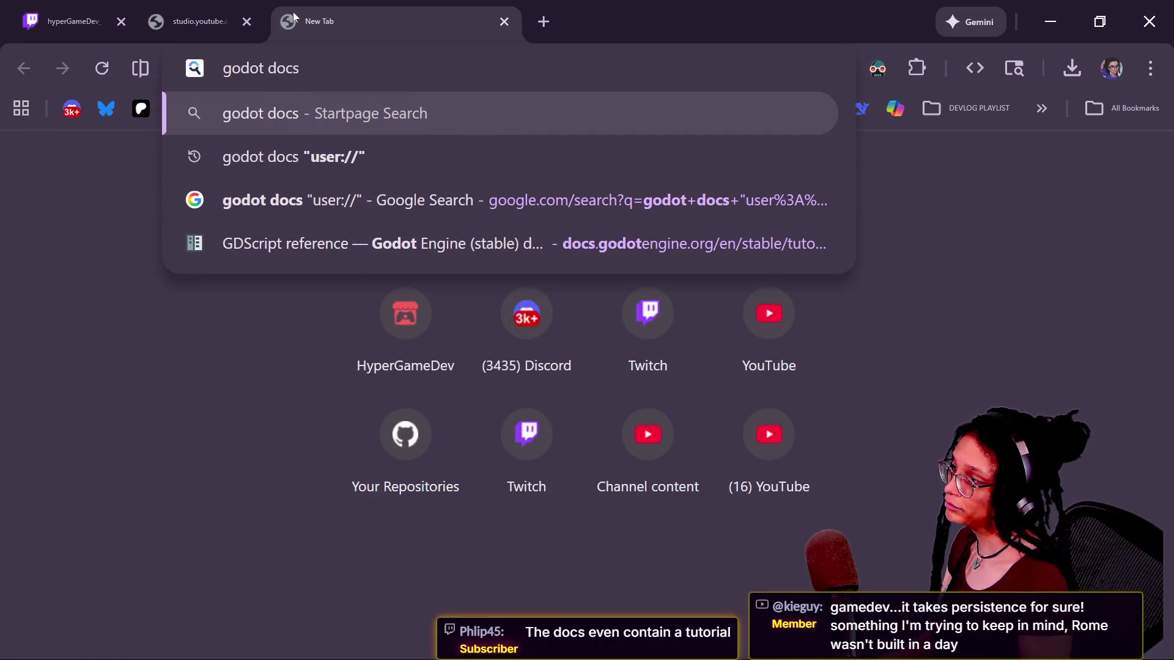
{"action": "key", "text": "Down"}
{"action": "key", "text": "Down"}
{"action": "key", "text": "Down"}
{"action": "key", "text": "Return"}
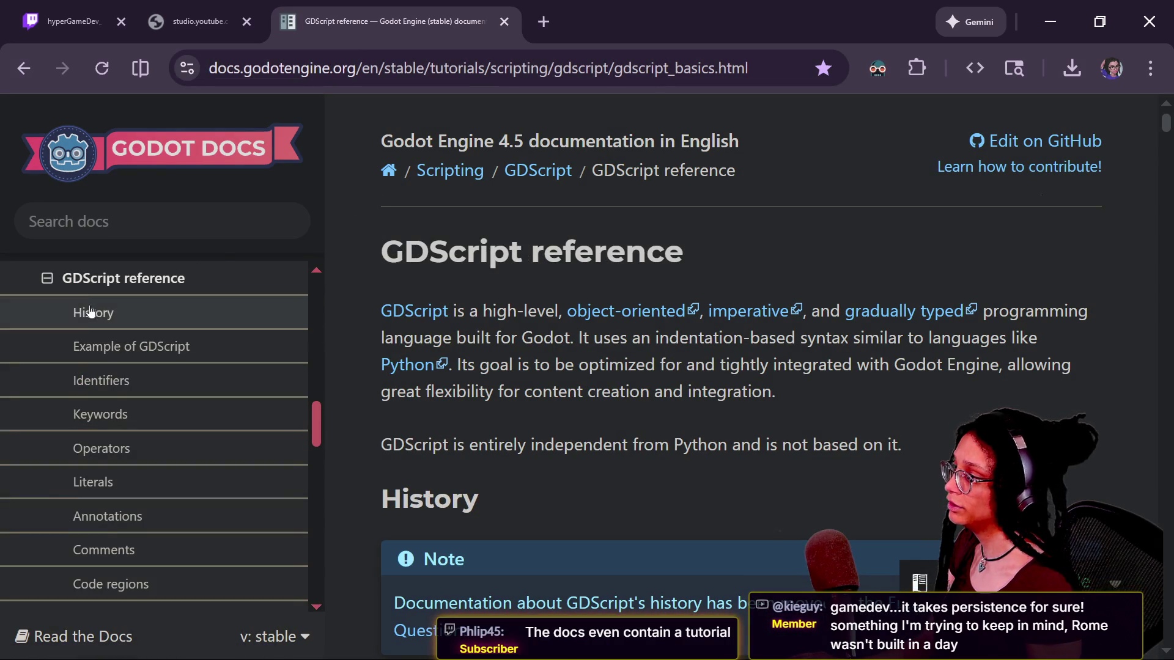
{"action": "scroll", "coordinate": [147, 288], "scroll_direction": "up", "scroll_amount": 15}
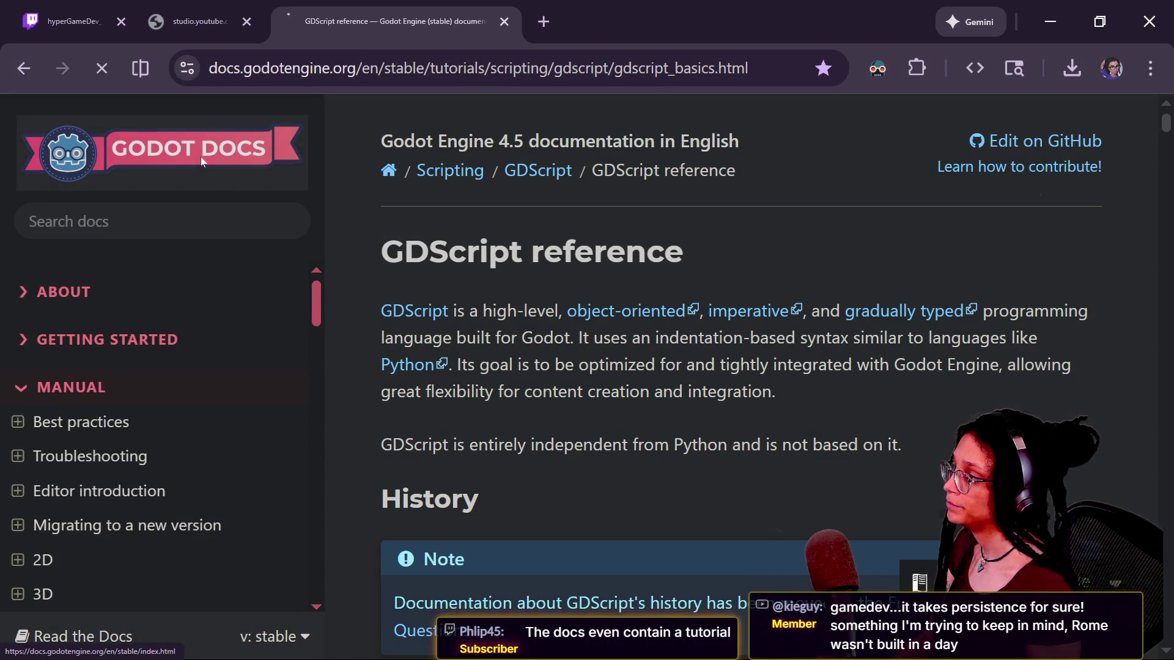
{"action": "key", "text": "ctrl+l"}
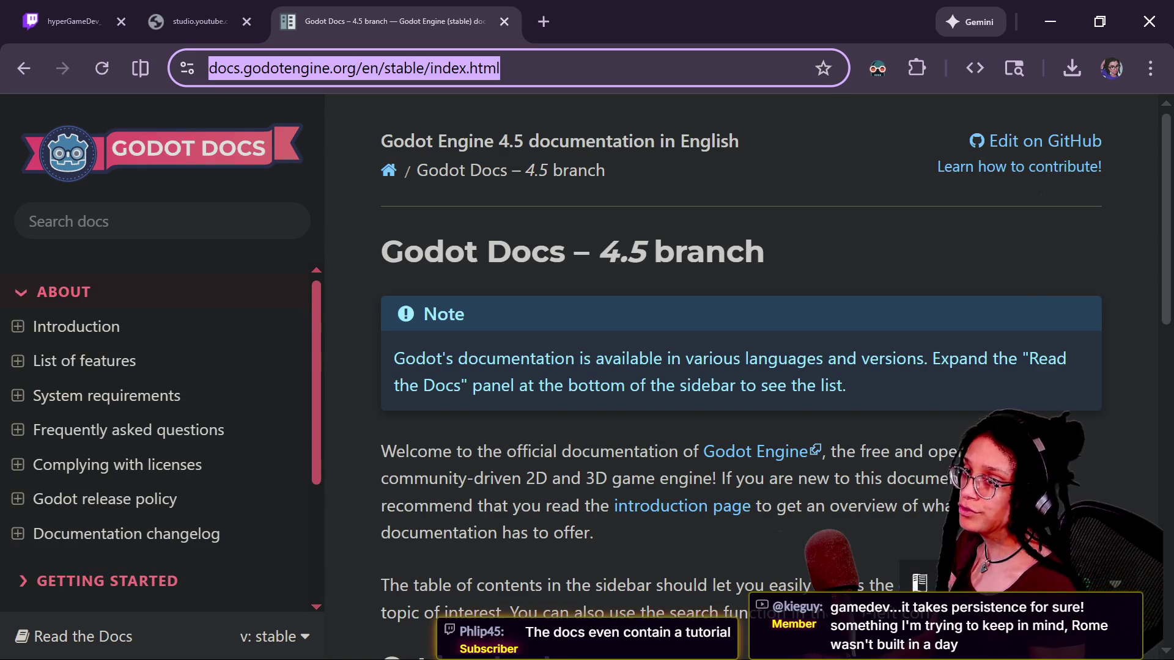
{"action": "key", "text": "ctrl+c"}
{"action": "left_click", "coordinate": [504, 21]}
Send the docs.godotengine.org home link in the Twitch and YouTube chats, then hide the browser
{"action": "key", "text": "ctrl+v"}
{"action": "key", "text": "Return"}
{"action": "left_click", "coordinate": [673, 607]}
{"action": "key", "text": "ctrl+v"}
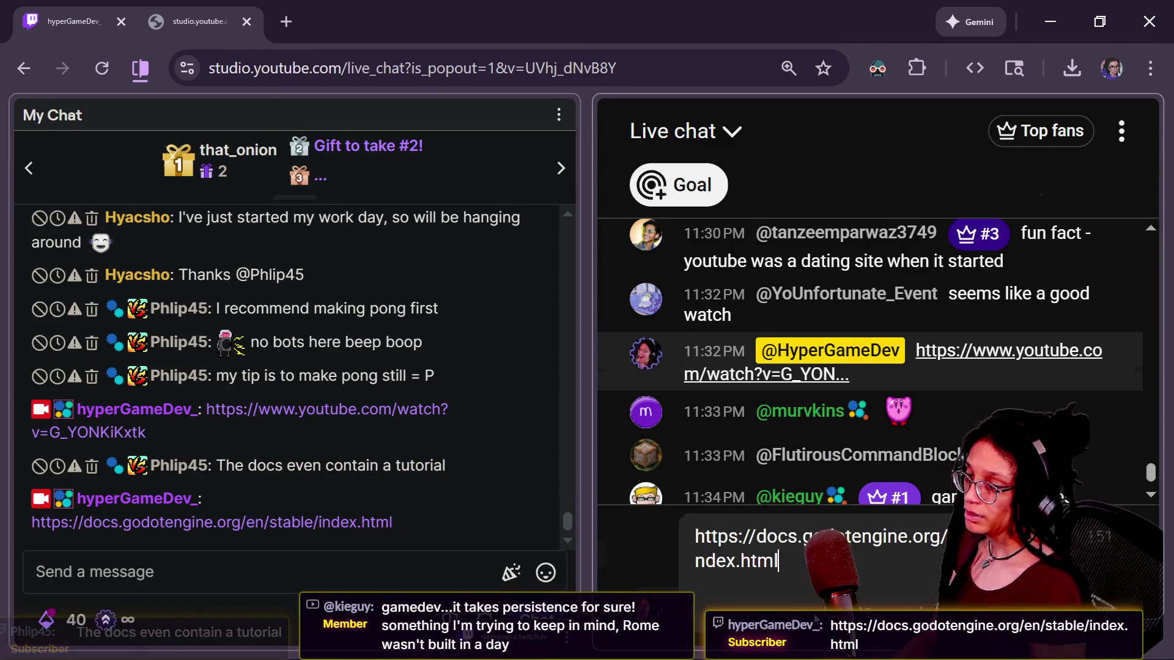
{"action": "key", "text": "Return"}
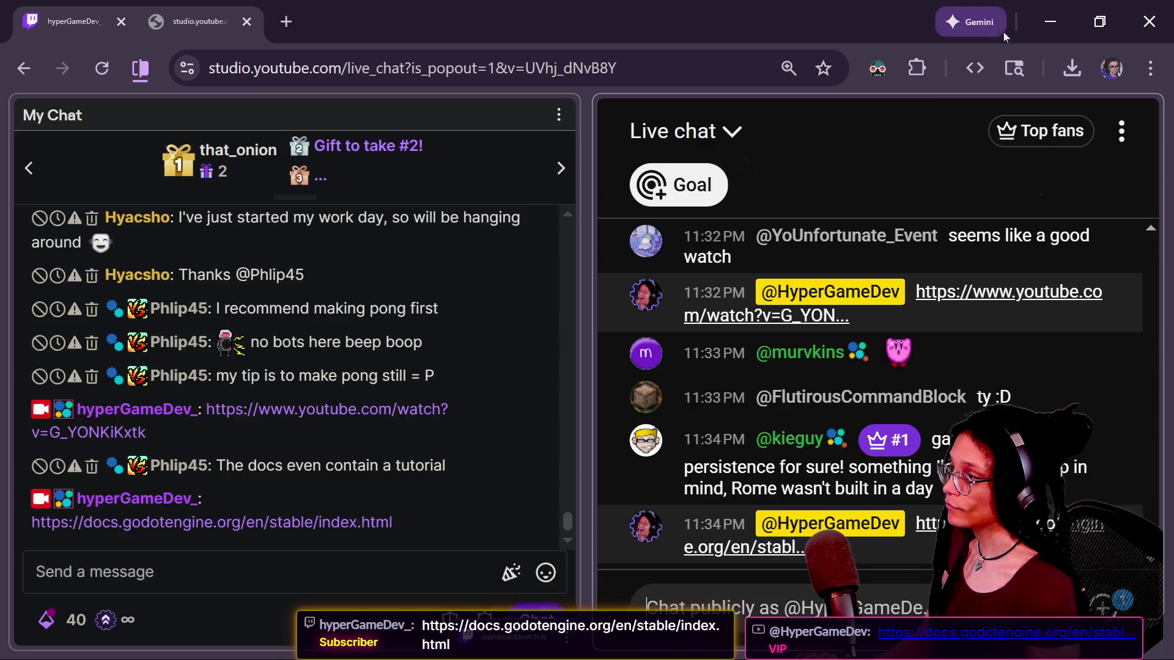
{"action": "left_click", "coordinate": [1039, 26]}
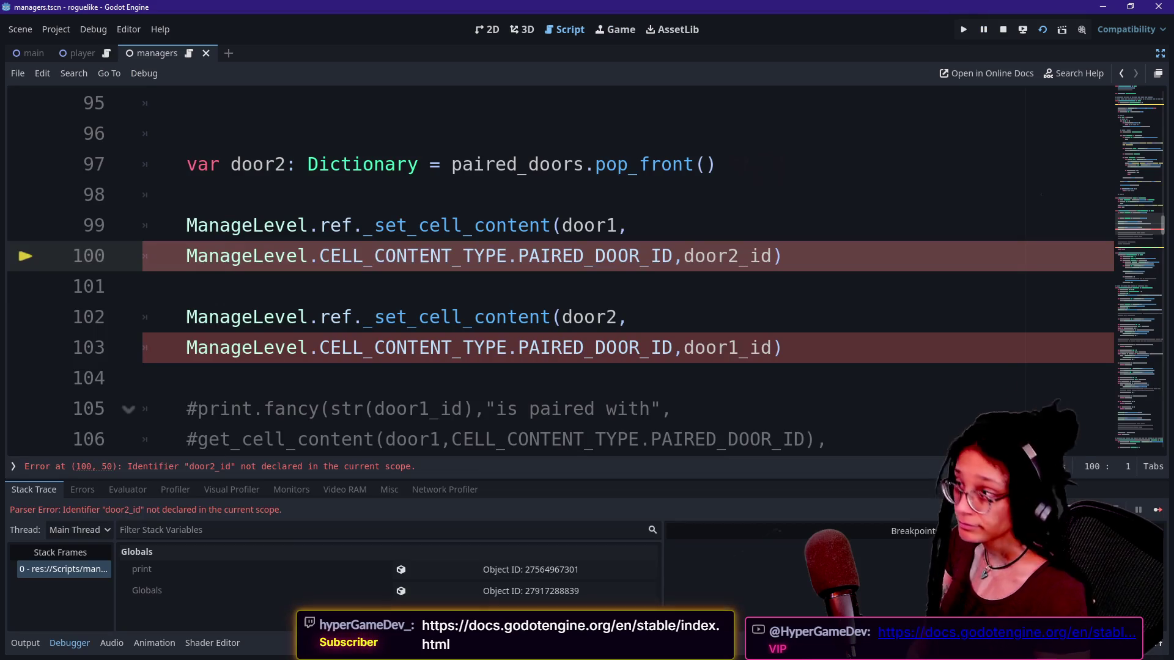
Stop the running game and go to the erroring line 100
{"action": "left_click", "coordinate": [453, 317]}
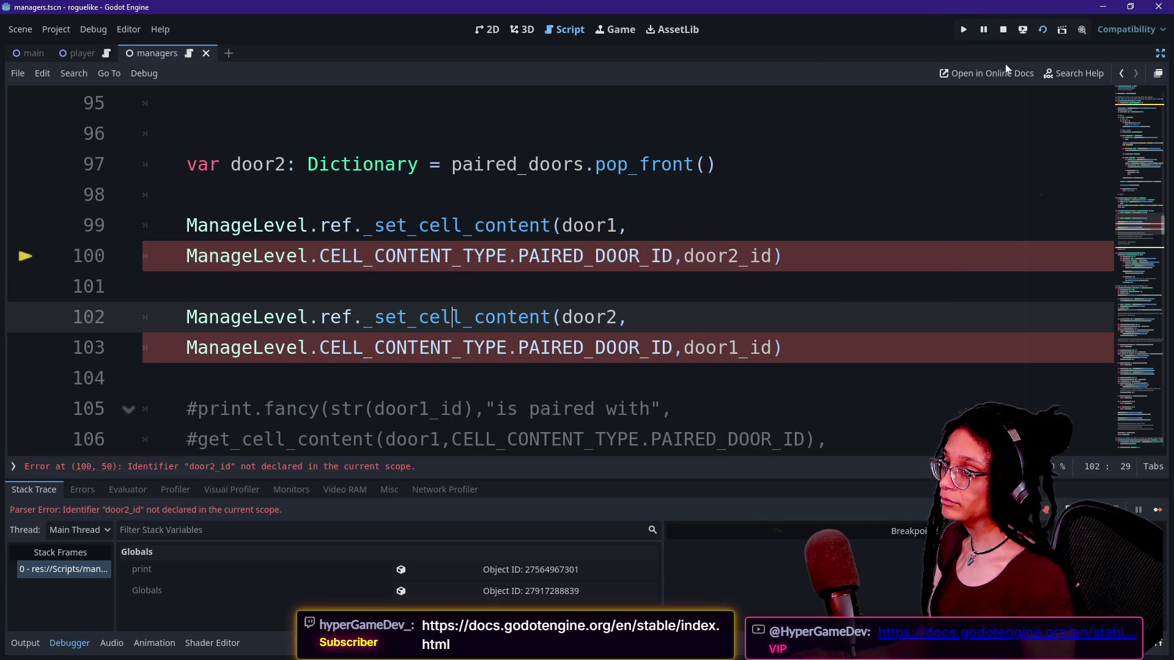
{"action": "left_click", "coordinate": [1005, 30]}
{"action": "left_click", "coordinate": [551, 256]}
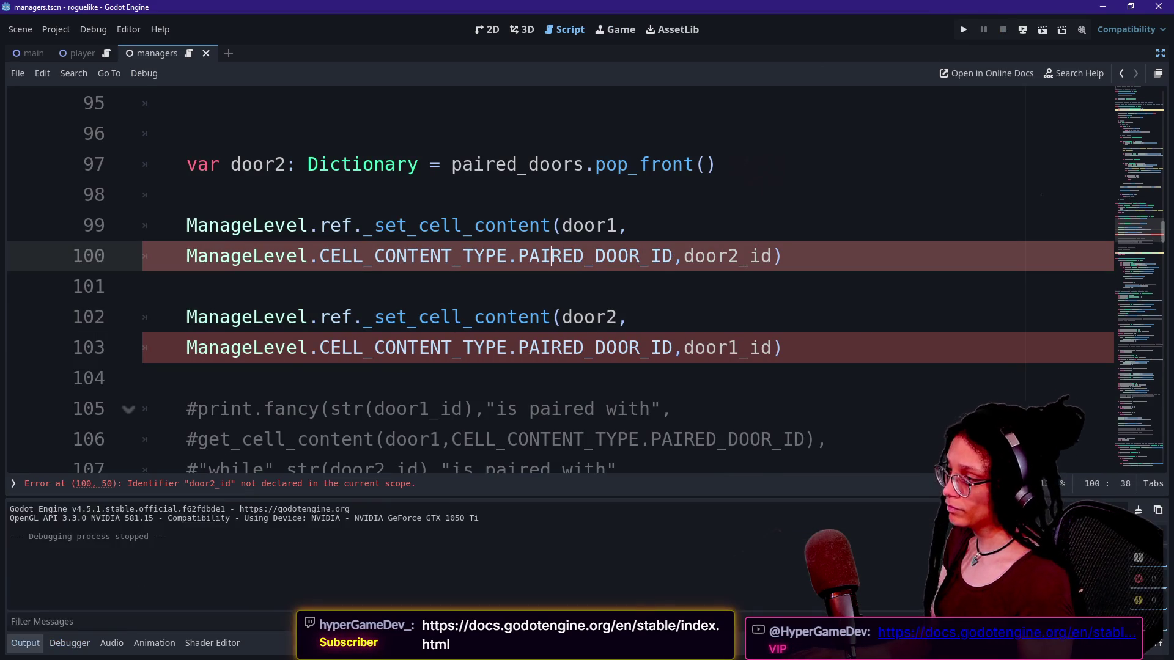
{"action": "scroll", "coordinate": [550, 343], "scroll_direction": "up", "scroll_amount": 4}
{"action": "scroll", "coordinate": [550, 343], "scroll_direction": "down", "scroll_amount": 2}
Retrieve the saved get_cell_content call from clipboard history into the door declarations
{"action": "left_click", "coordinate": [188, 317]}
{"action": "key", "text": "ctrl+v"}
{"action": "key", "text": "ctrl+z"}
{"action": "key", "text": "super+v"}
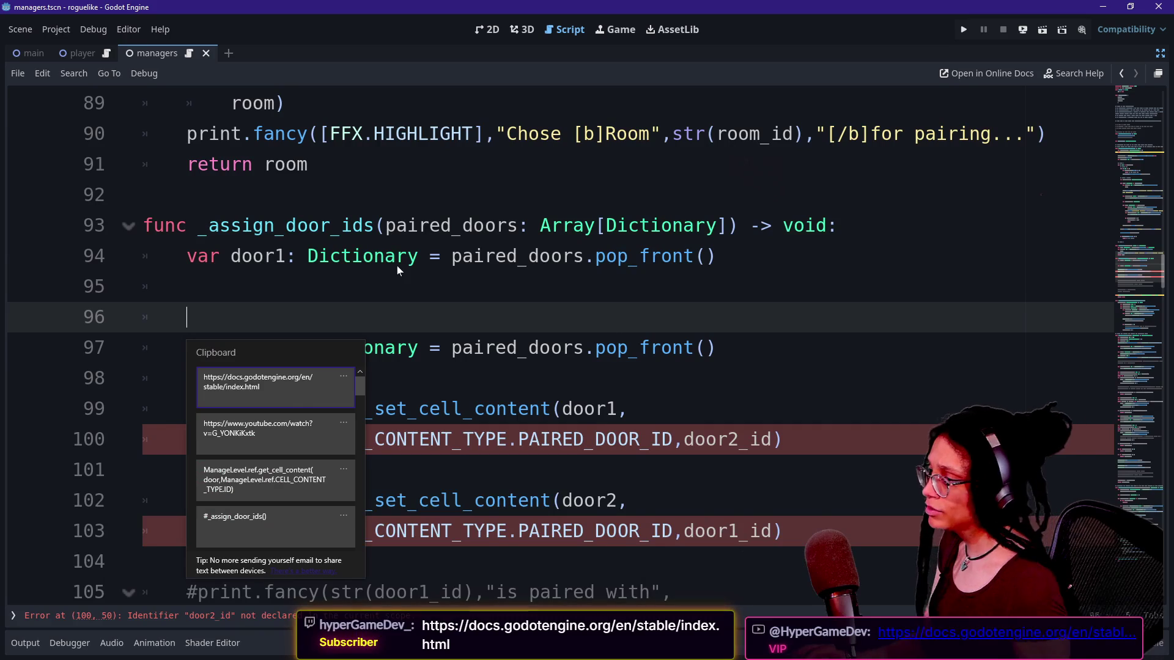
{"action": "left_click", "coordinate": [291, 496]}
{"action": "left_click", "coordinate": [188, 286]}
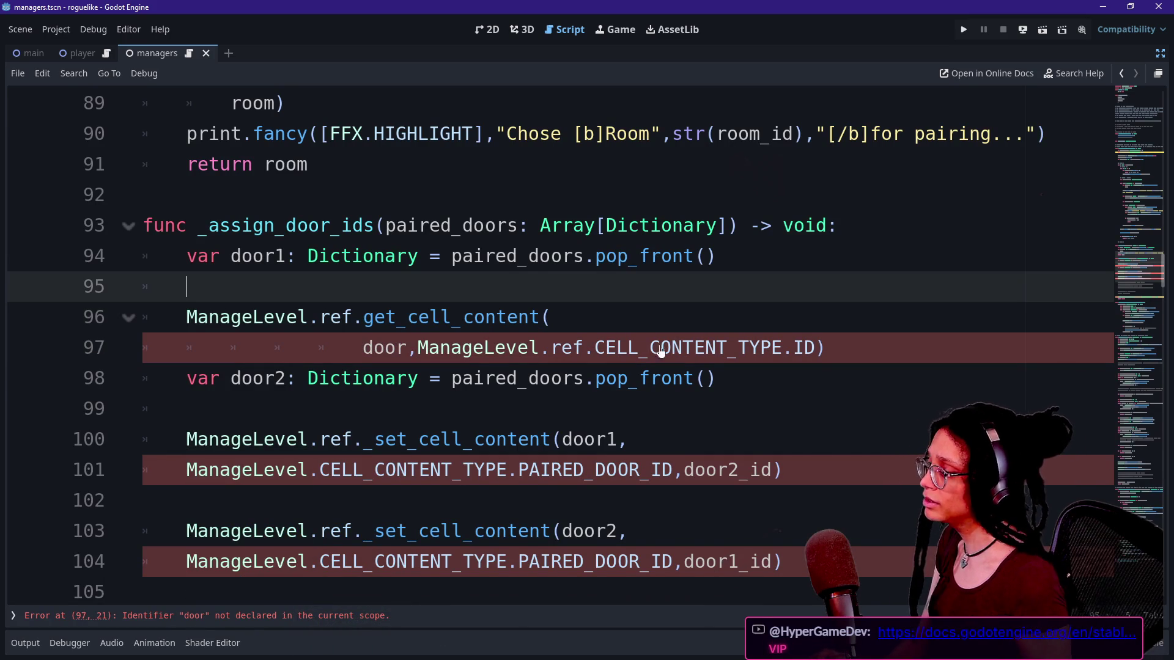
{"action": "left_click_drag", "start_coordinate": [826, 347], "coordinate": [186, 316]}
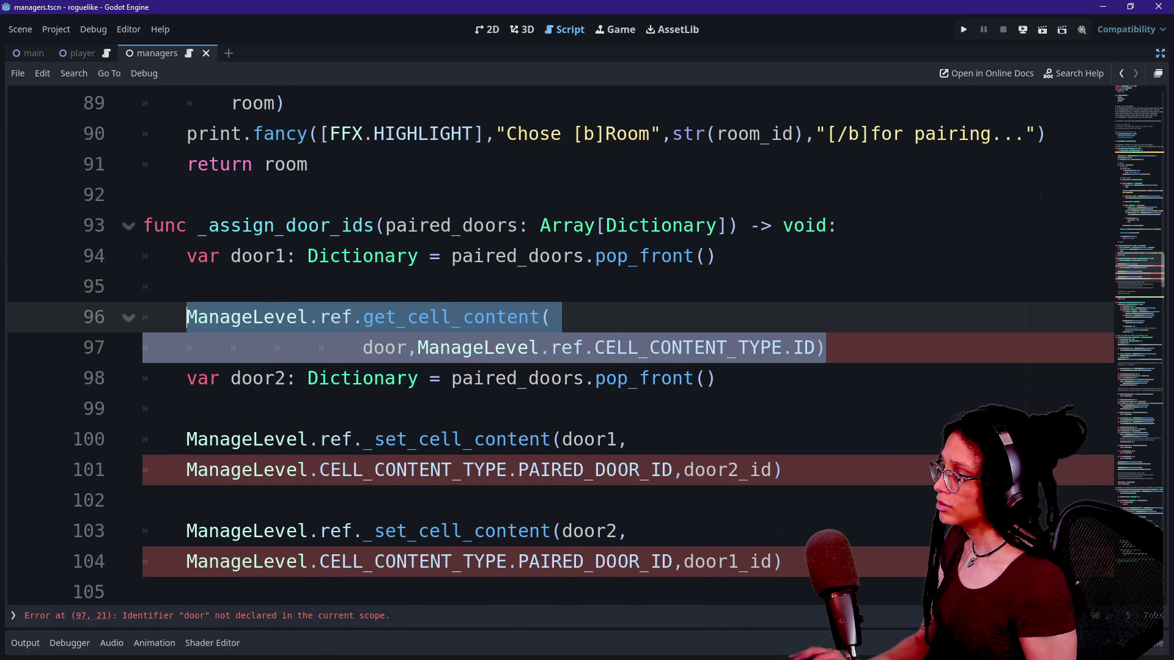
{"action": "key", "text": "BackSpace"}
{"action": "key", "text": "BackSpace"}
{"action": "key", "text": "BackSpace"}
Declare door1_id: int = get_cell_content(door1, CELL_CONTENT_TYPE.ID) under door1
{"action": "key", "text": "Return"}
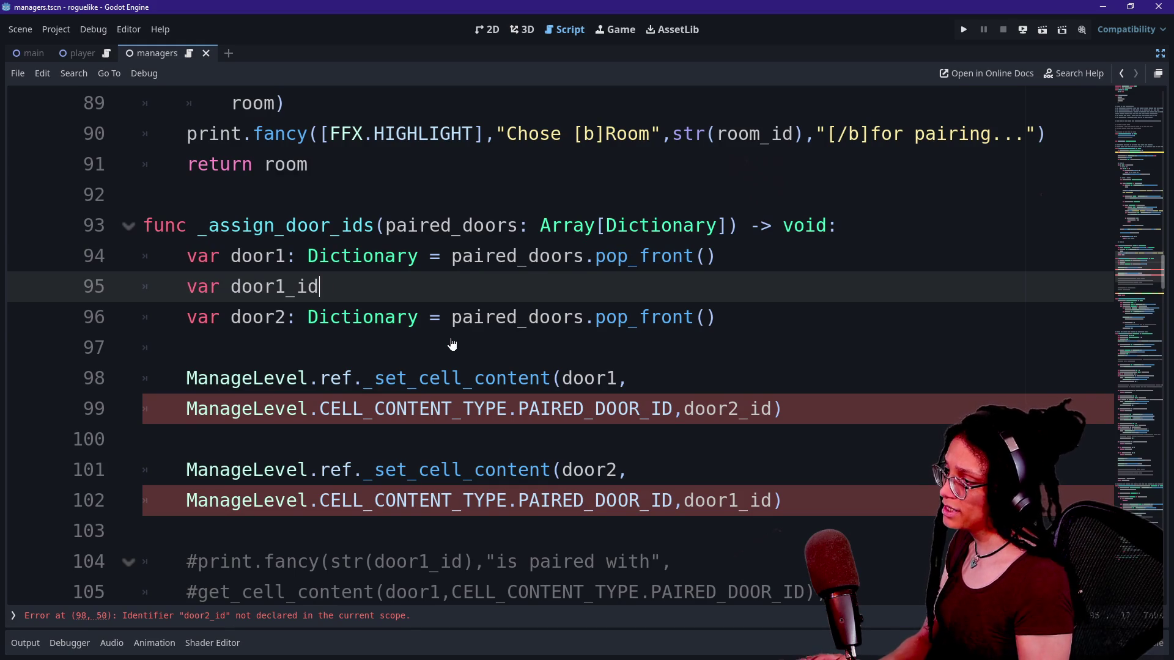
{"action": "type", "text": "t"}
{"action": "key", "text": "ctrl+v"}
{"action": "type", "text": "-"}
{"action": "key", "text": "BackSpace"}
{"action": "type", "text": "="}
{"action": "left_click", "coordinate": [408, 317]}
{"action": "type", "text": "1"}
{"action": "left_click", "coordinate": [386, 225]}
{"action": "left_click", "coordinate": [363, 317]}
{"action": "key", "text": "BackSpace"}
{"action": "key", "text": "BackSpace"}
{"action": "key", "text": "BackSpace"}
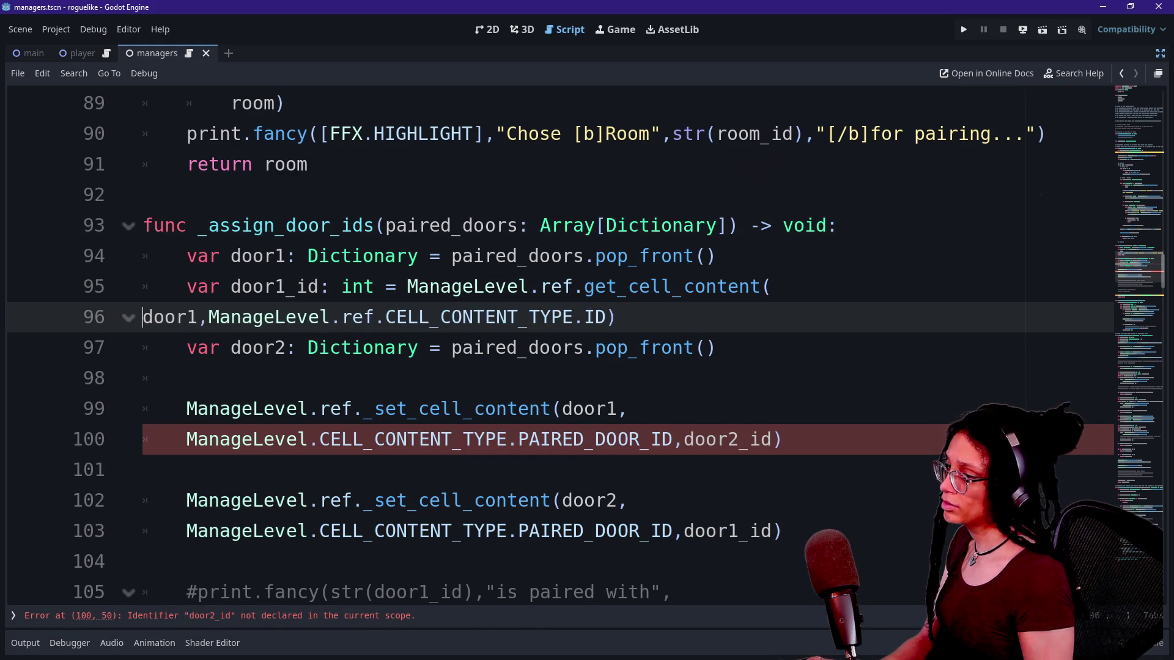
{"action": "key", "text": "Return"}
{"action": "key", "text": "Down"}
{"action": "key", "text": "Up"}
Copy the door1_id declaration below the door2 line to create door2_id
{"action": "key", "text": "End"}
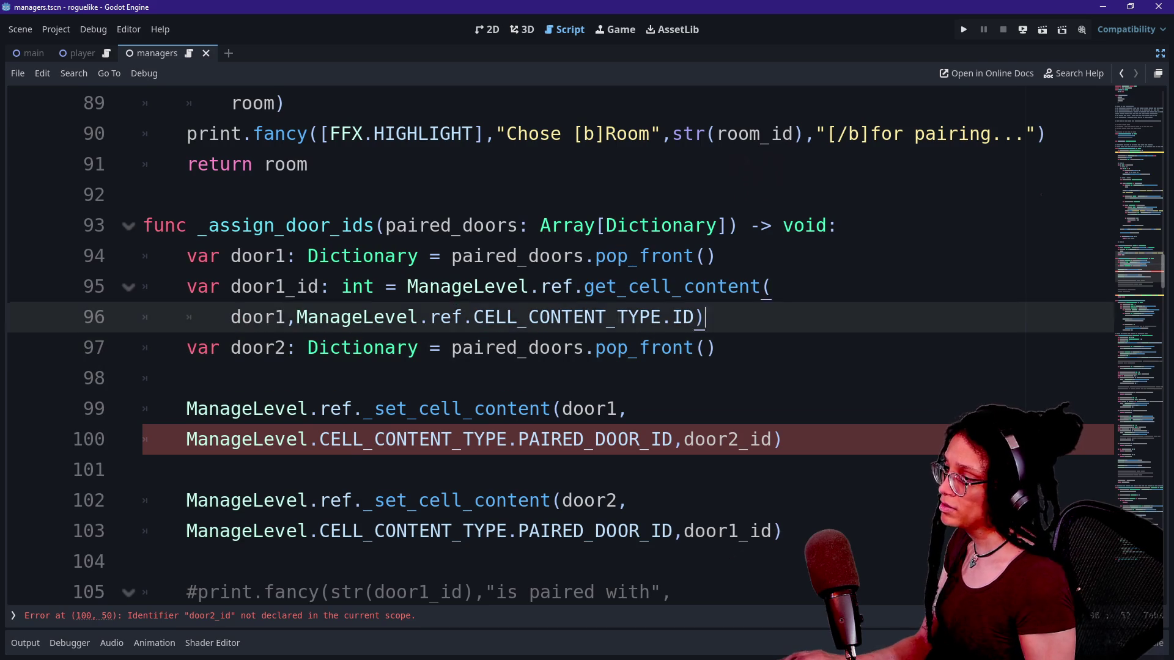
{"action": "key", "text": "shift+Up"}
{"action": "key", "text": "shift+Up"}
{"action": "mouse_move", "coordinate": [706, 316]}
{"action": "left_mouse_down"}
{"action": "mouse_move", "coordinate": [532, 347]}
{"action": "mouse_move", "coordinate": [358, 316]}
{"action": "mouse_move", "coordinate": [351, 286]}
{"action": "mouse_move", "coordinate": [321, 286]}
{"action": "mouse_move", "coordinate": [383, 255]}
{"action": "mouse_move", "coordinate": [719, 255]}
{"action": "left_mouse_up"}
{"action": "key", "text": "ctrl+c"}
{"action": "left_click", "coordinate": [715, 347]}
{"action": "key", "text": "ctrl+v"}
{"action": "left_click", "coordinate": [288, 378]}
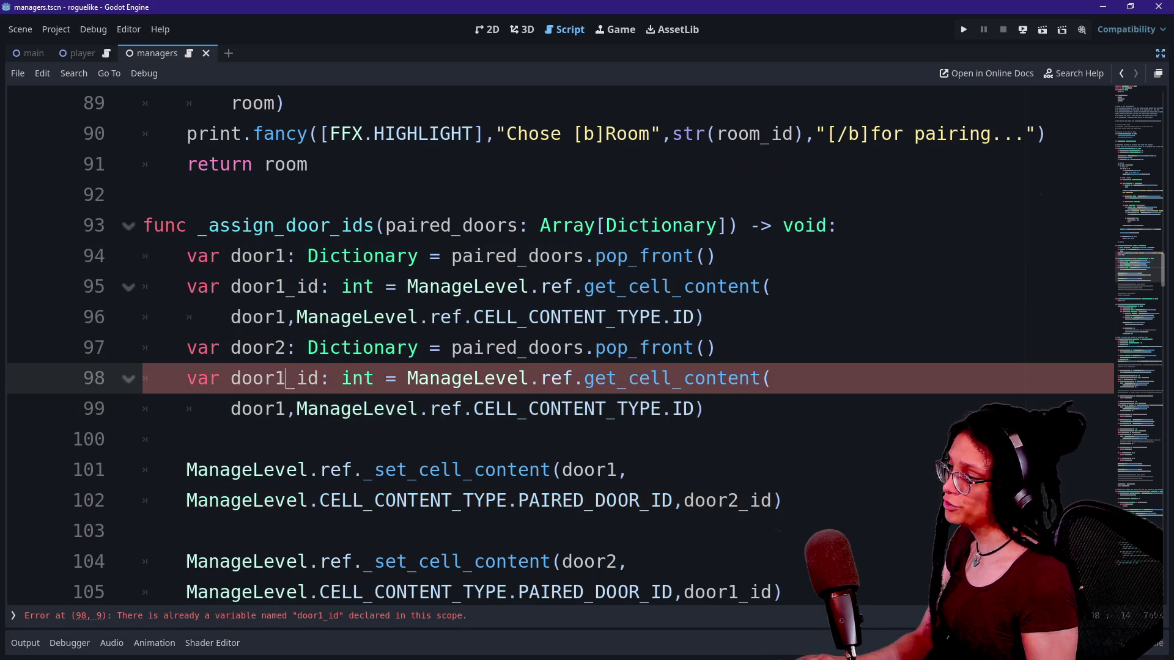
{"action": "key", "text": "Down"}
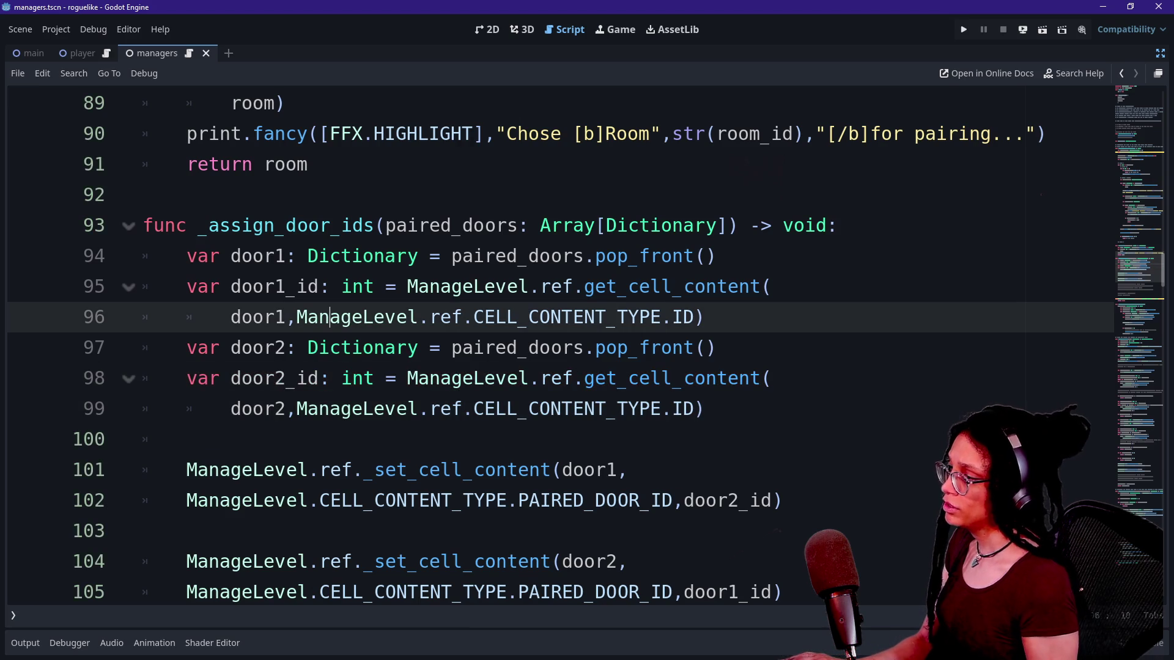
{"action": "left_click_drag", "start_coordinate": [296, 256], "coordinate": [441, 256]}
Inspect the door1 and door2_id arguments in the first _set_cell_content pairing call
{"action": "scroll", "coordinate": [550, 342], "scroll_direction": "down", "scroll_amount": 2}
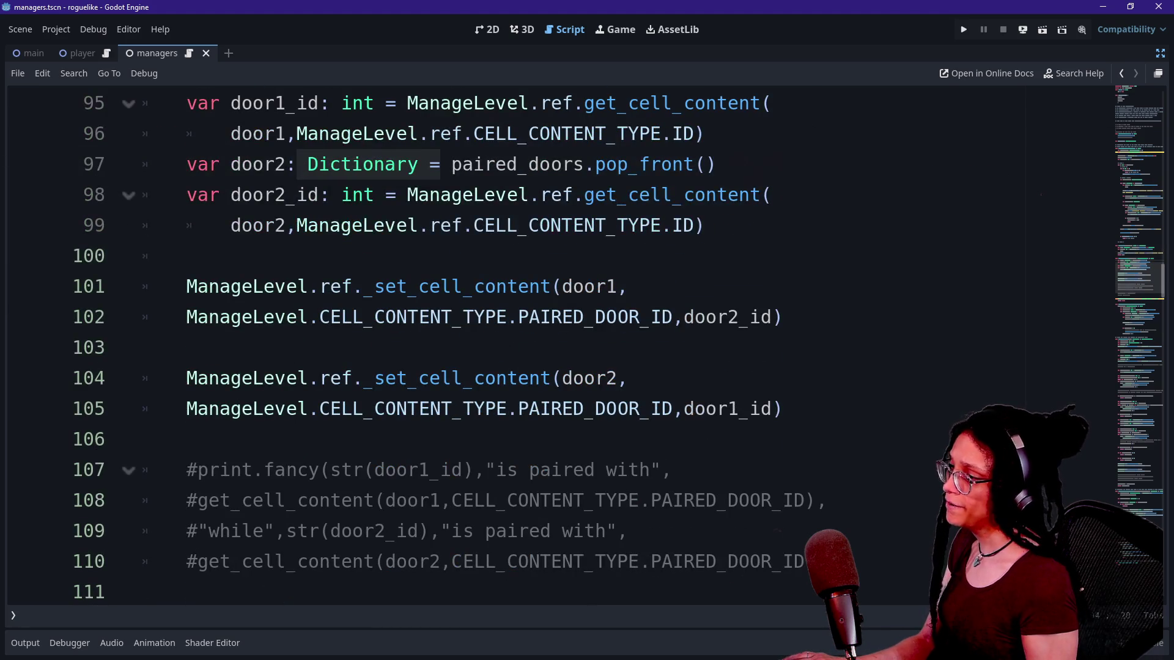
{"action": "left_click_drag", "start_coordinate": [539, 286], "coordinate": [629, 287]}
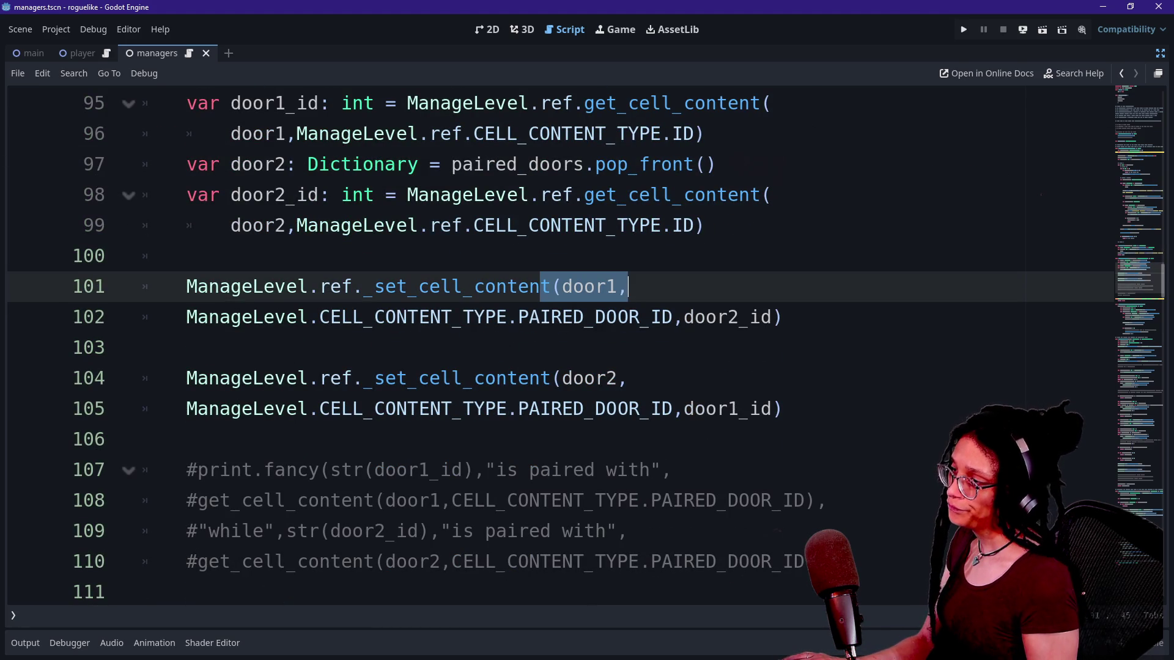
{"action": "left_click_drag", "start_coordinate": [540, 316], "coordinate": [483, 317]}
{"action": "left_click", "coordinate": [640, 317]}
{"action": "key", "text": "ctrl+shift+Right"}
{"action": "key", "text": "ctrl+shift+Right"}
{"action": "key", "text": "Right"}
{"action": "key", "text": "Down"}
{"action": "key", "text": "Down"}
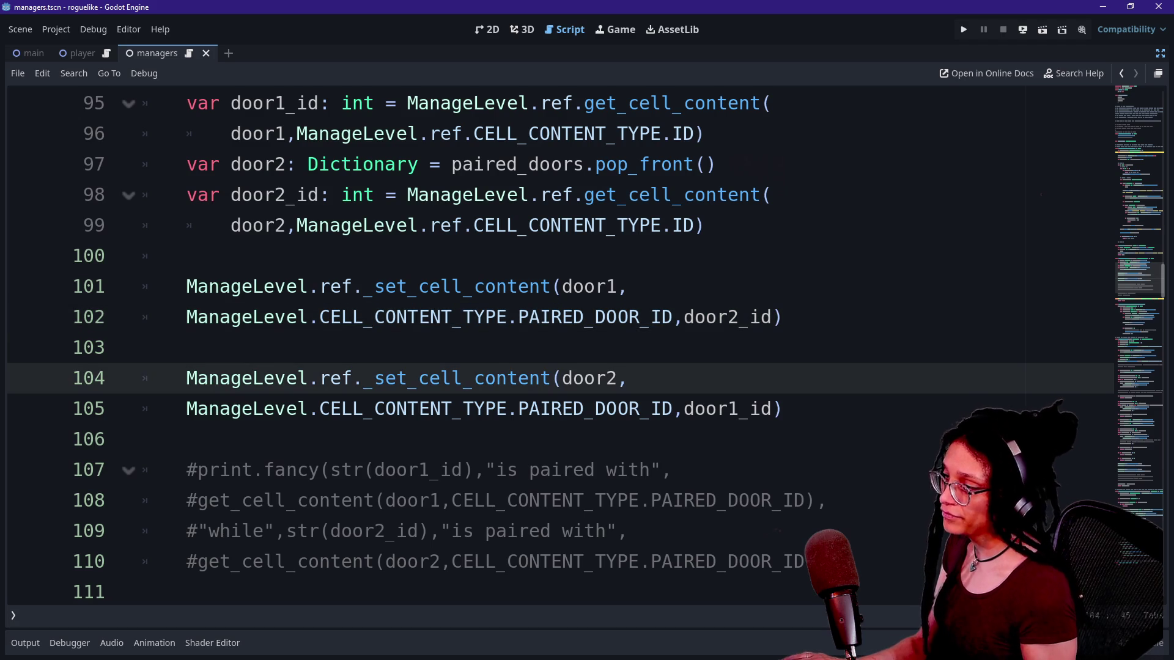
{"action": "left_click", "coordinate": [729, 408]}
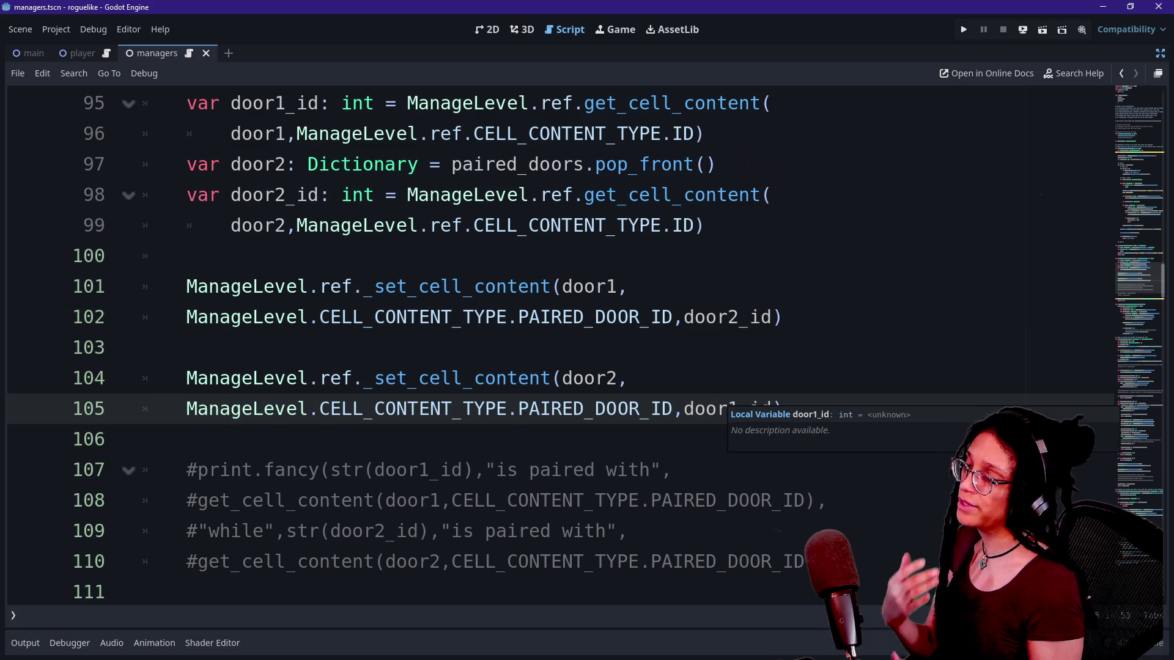
Point out that door1 receives door2_id and door2 receives door1_id in the pairing calls
{"action": "left_click_drag", "start_coordinate": [607, 286], "coordinate": [539, 286]}
{"action": "left_click", "coordinate": [618, 287]}
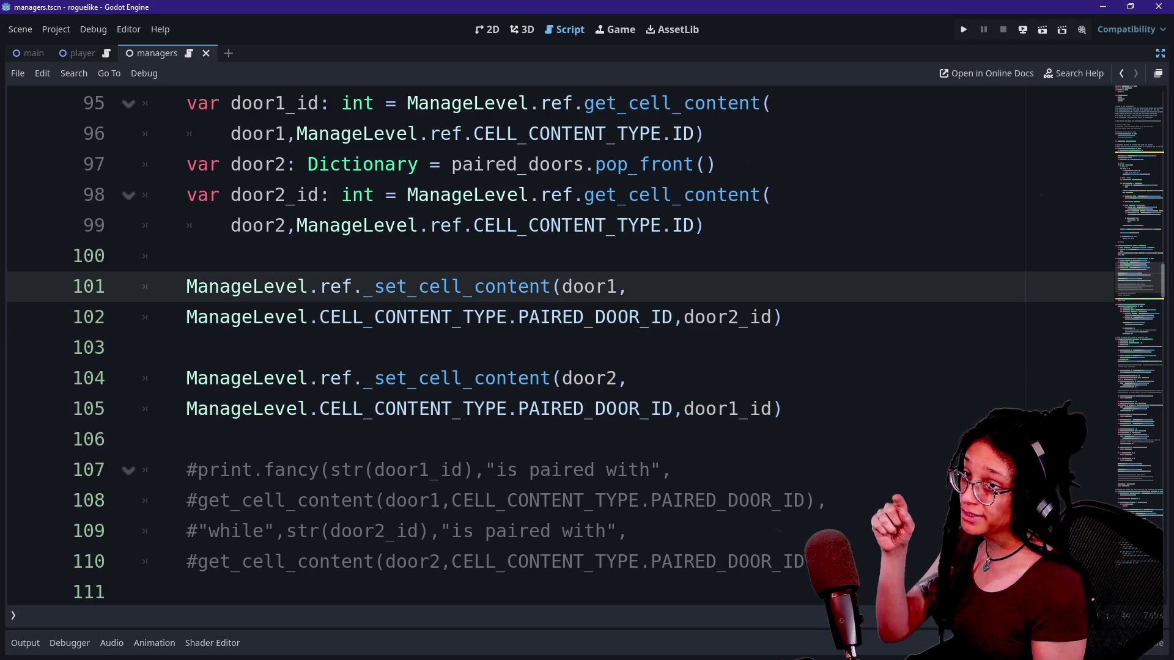
{"action": "left_click_drag", "start_coordinate": [673, 317], "coordinate": [760, 317]}
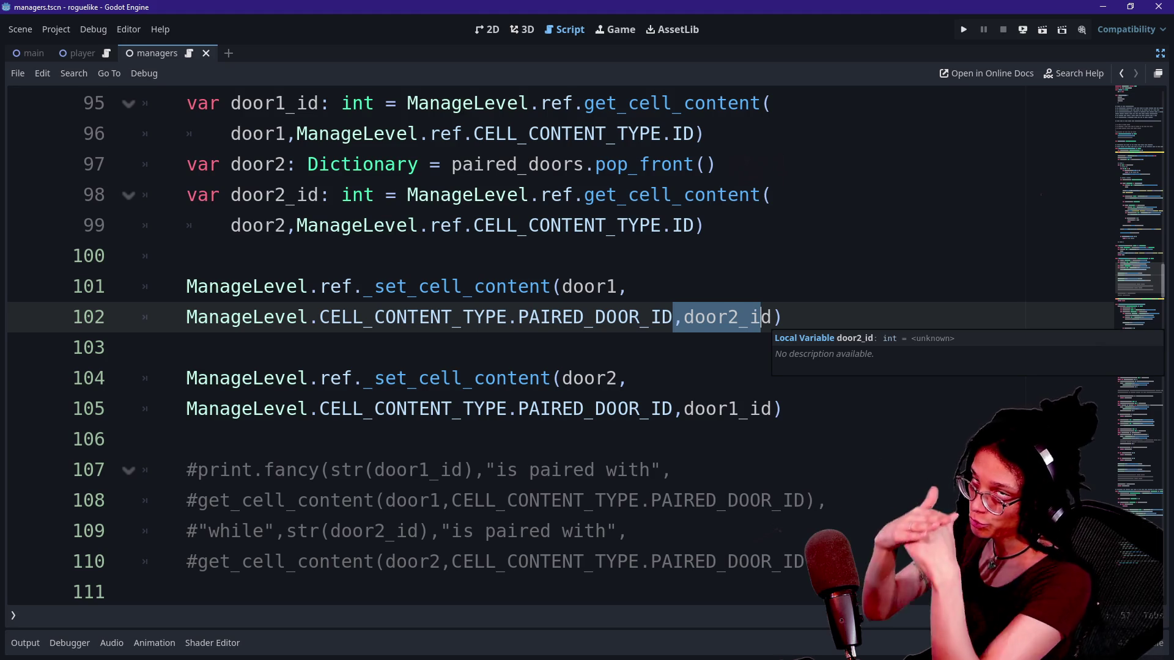
{"action": "left_click_drag", "start_coordinate": [529, 378], "coordinate": [628, 378]}
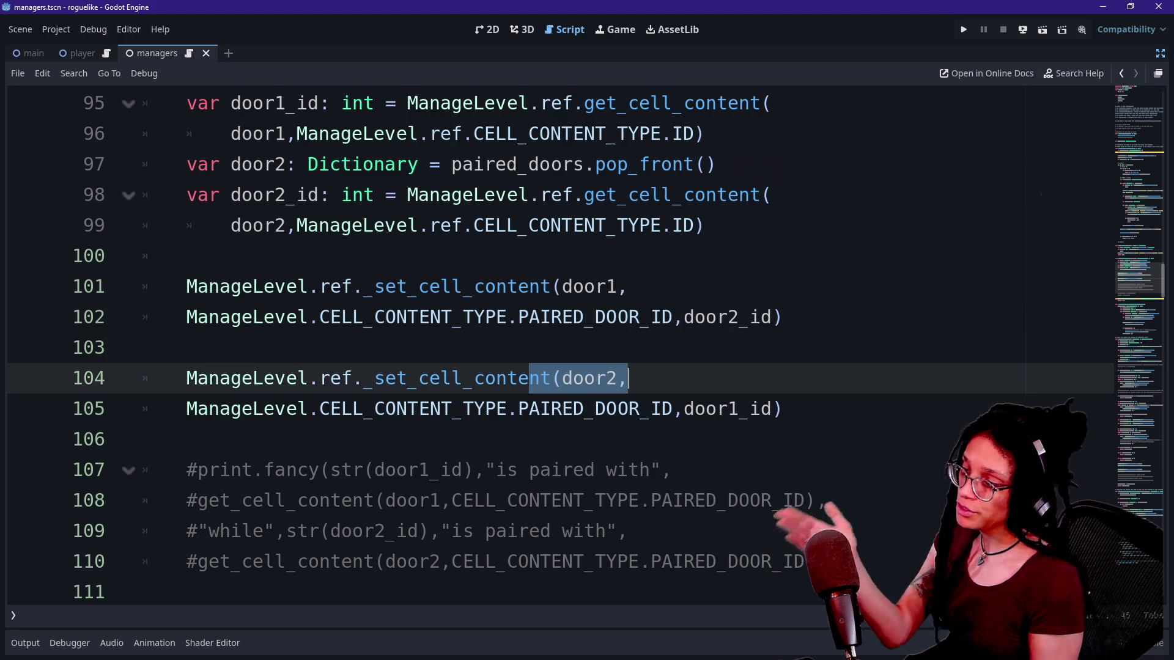
{"action": "left_click_drag", "start_coordinate": [673, 409], "coordinate": [750, 408]}
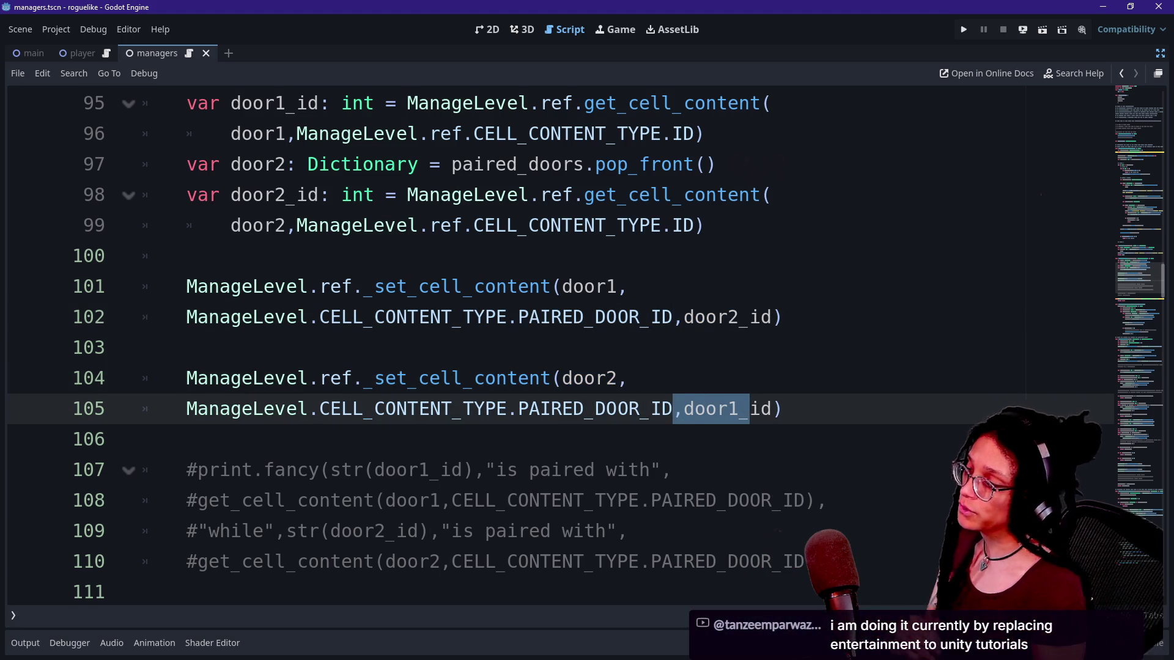
{"action": "left_click", "coordinate": [552, 317]}
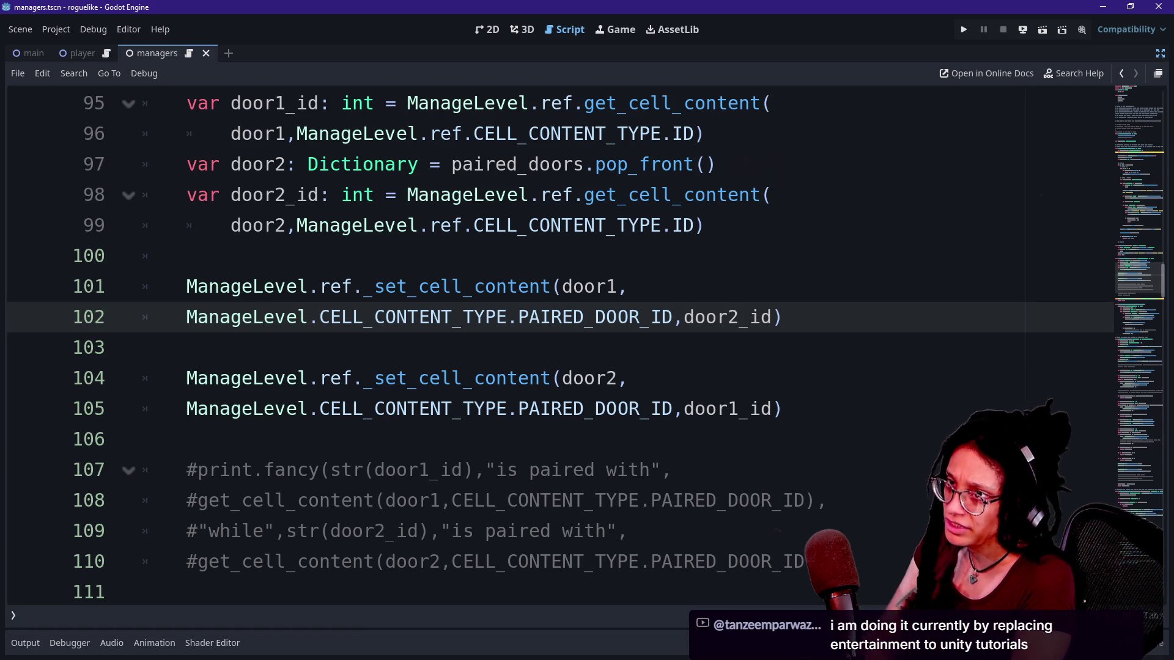
{"action": "left_click", "coordinate": [143, 348]}
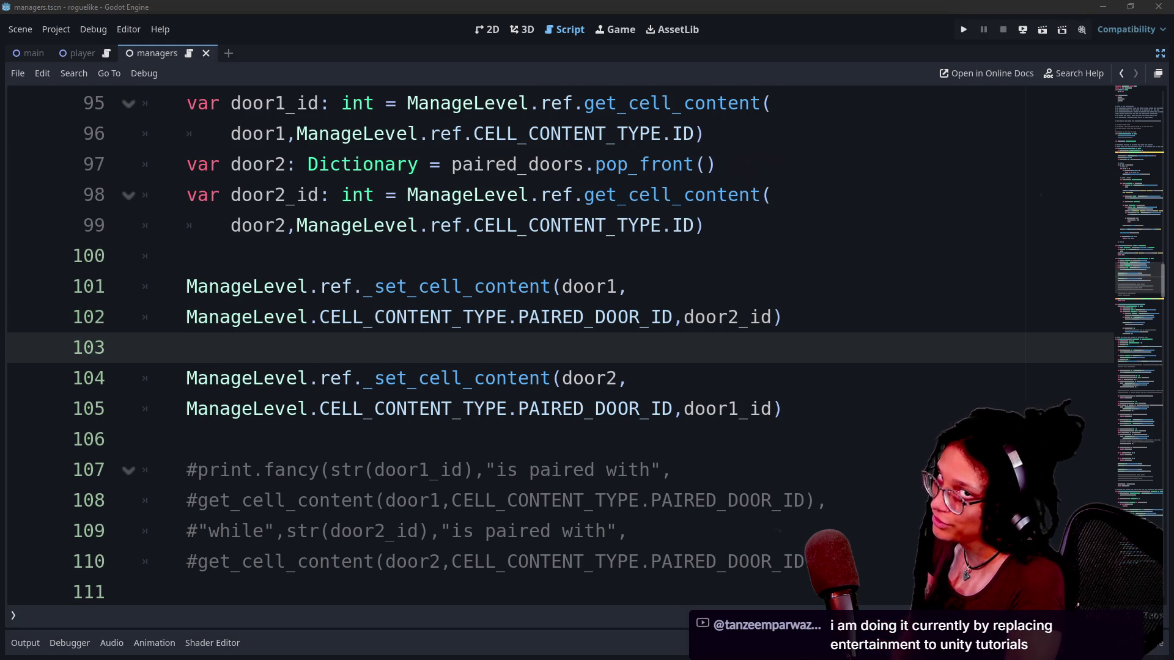
{"action": "left_click", "coordinate": [428, 469]}
{"action": "left_click", "coordinate": [673, 408]}
{"action": "left_click", "coordinate": [628, 378]}
{"action": "left_click", "coordinate": [142, 348]}
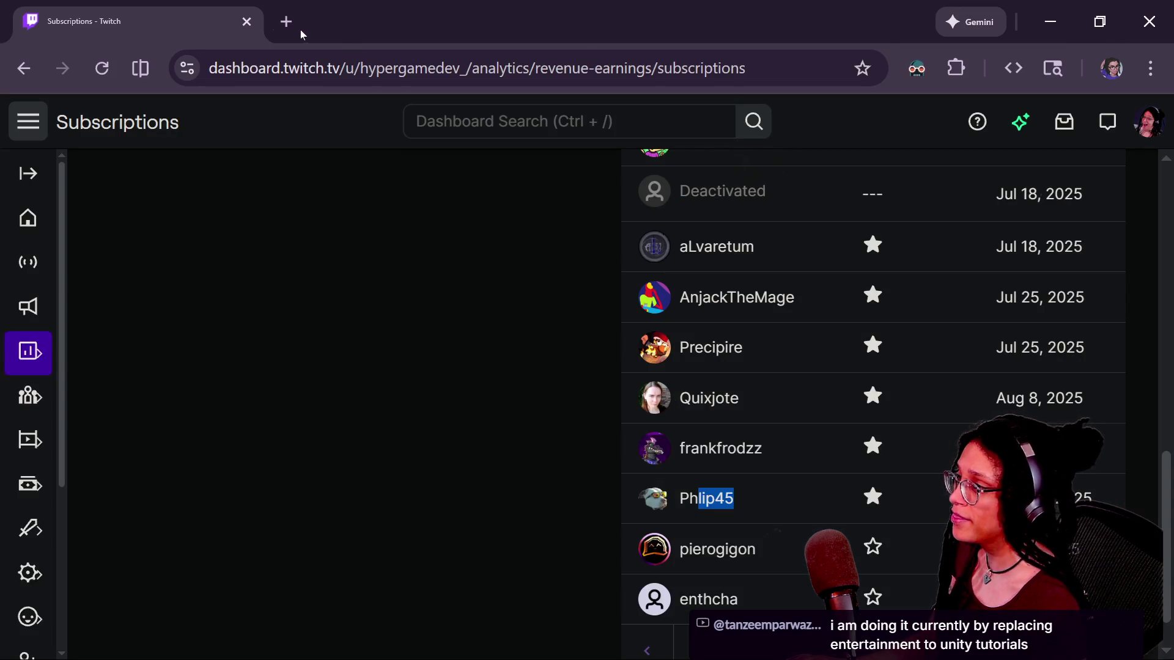
Open the Brackeys YouTube channel in a new Chrome tab
{"action": "left_click", "coordinate": [293, 20]}
{"action": "type", "text": "d"}
{"action": "key", "text": "BackSpace"}
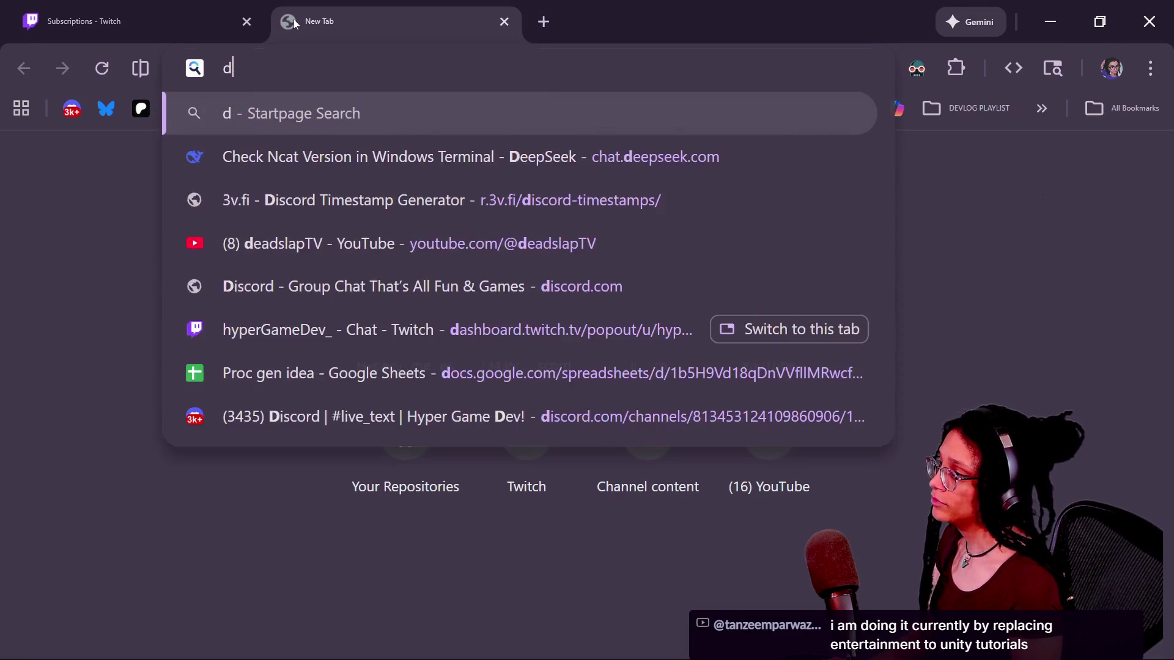
{"action": "key", "text": "BackSpace"}
{"action": "type", "text": "brackey"}
{"action": "key", "text": "Down"}
{"action": "key", "text": "Return"}
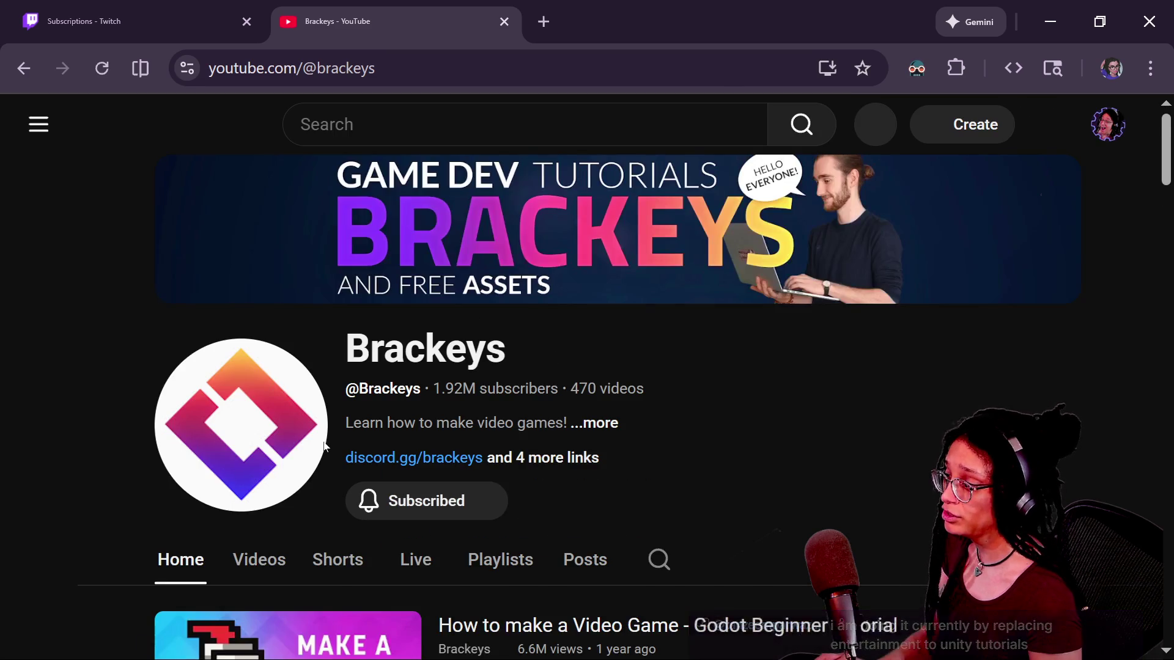
Open the channel's Godot Beginner Tutorials playlist and select its web address
{"action": "scroll", "coordinate": [321, 447], "scroll_direction": "down", "scroll_amount": 2}
{"action": "left_click", "coordinate": [278, 452]}
{"action": "left_click", "coordinate": [480, 452]}
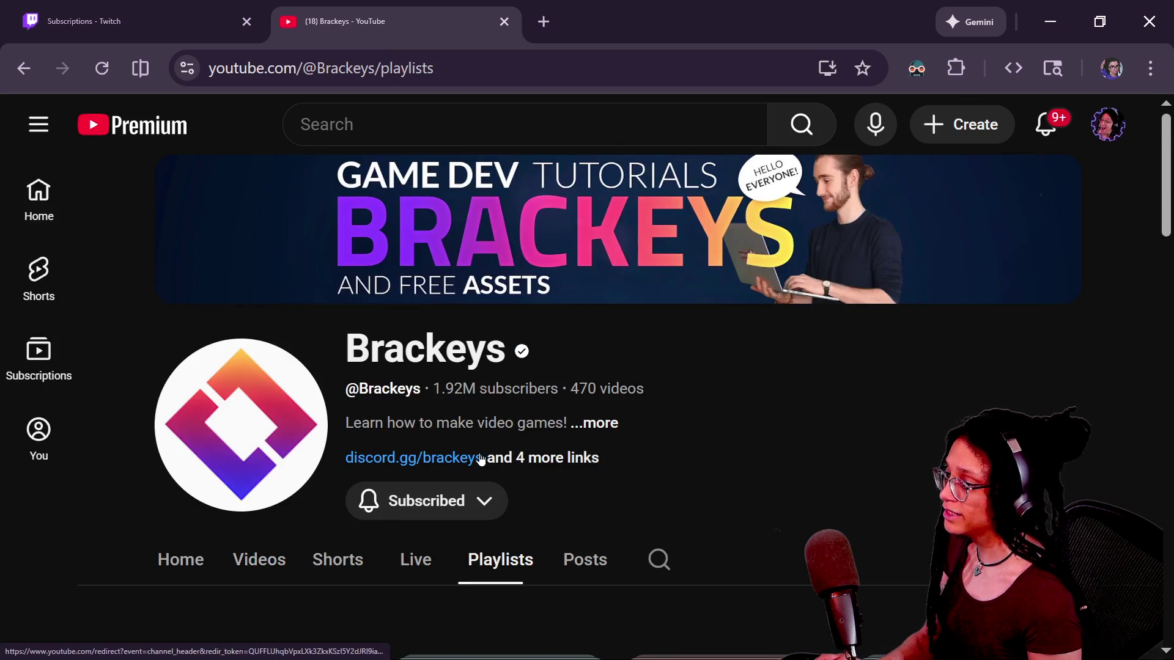
{"action": "scroll", "coordinate": [512, 427], "scroll_direction": "down", "scroll_amount": 2}
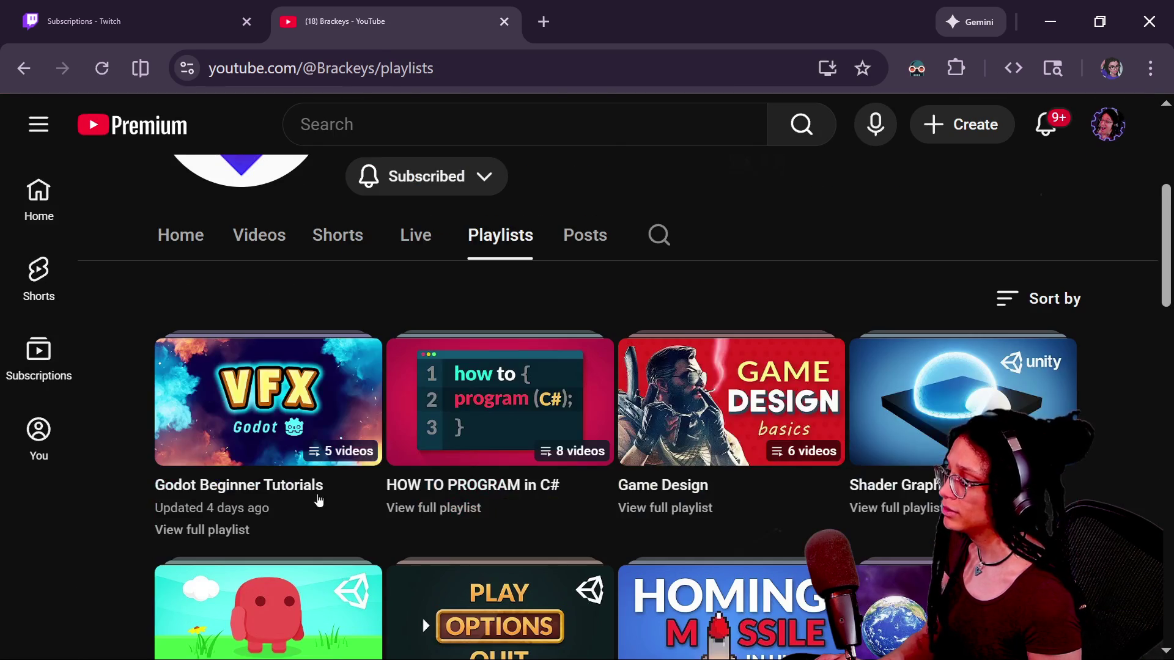
{"action": "left_click", "coordinate": [235, 530]}
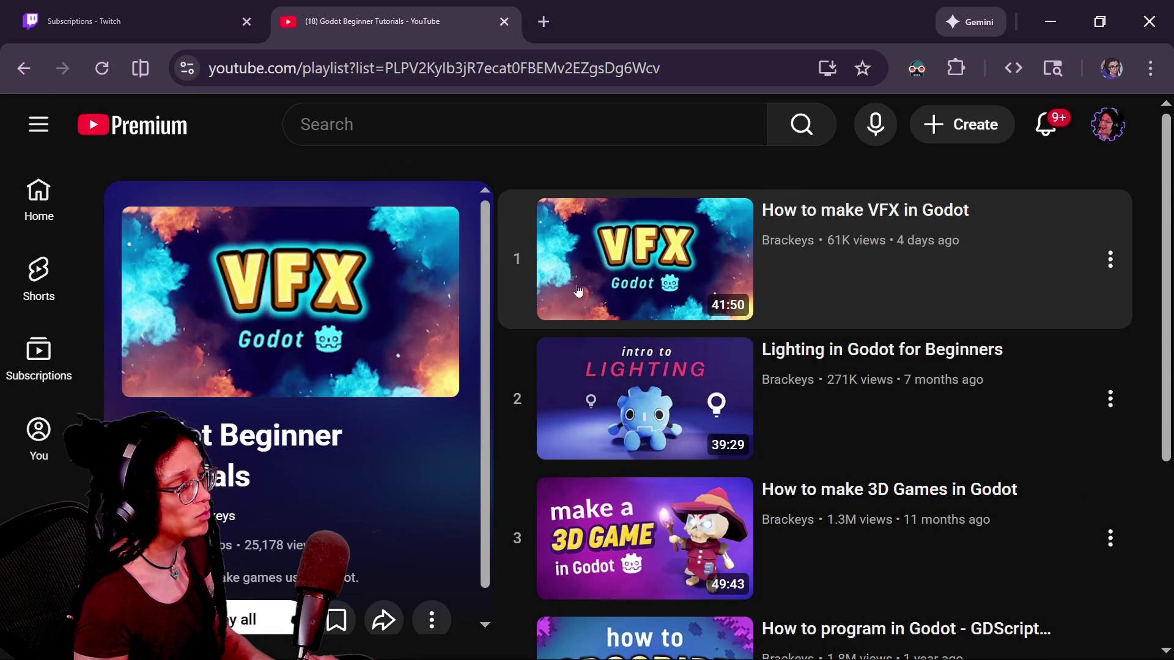
{"action": "left_click", "coordinate": [489, 68]}
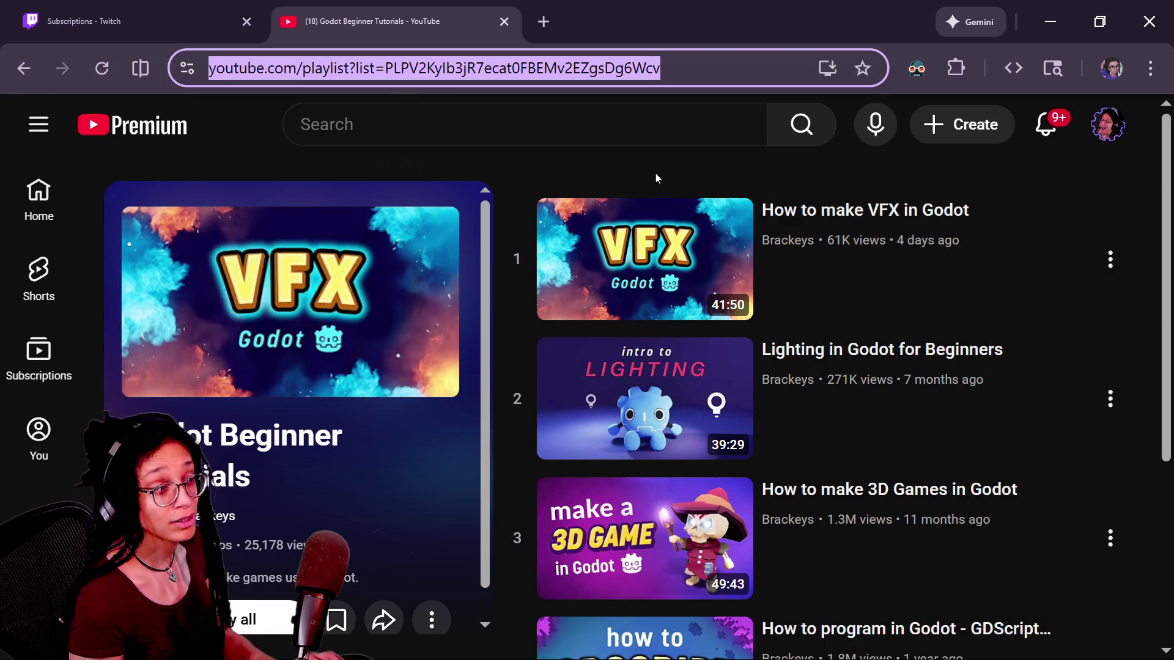
Play the How to make VFX in Godot video muted, go back to the playlist, and close the tab
{"action": "left_click", "coordinate": [867, 287]}
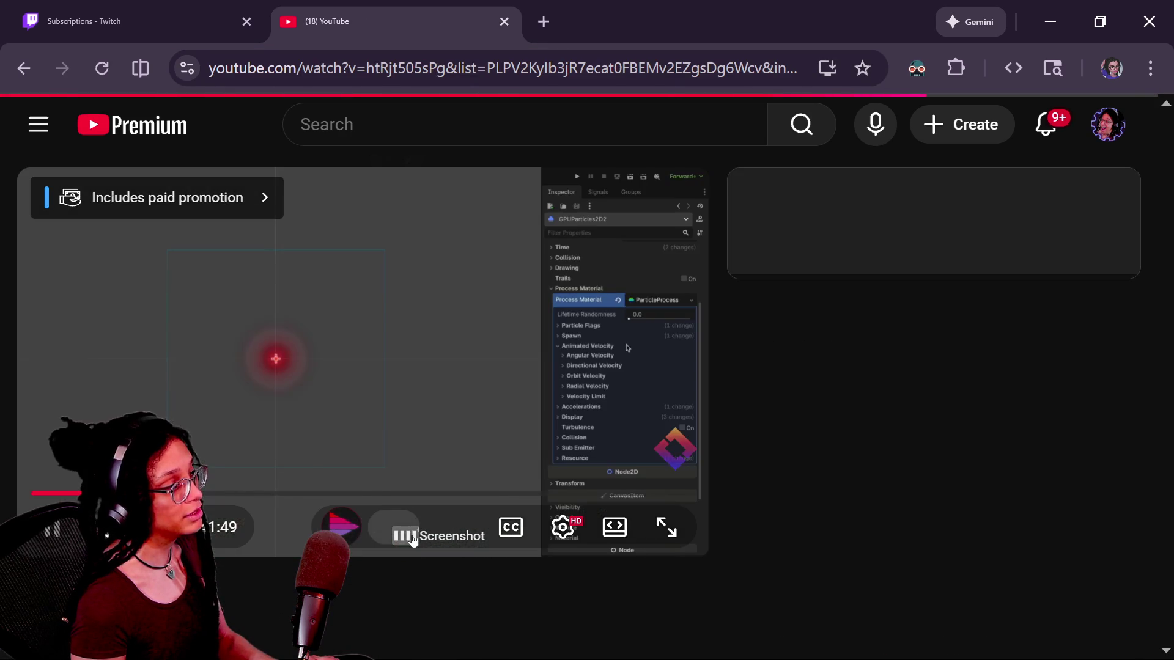
{"action": "left_click", "coordinate": [401, 494]}
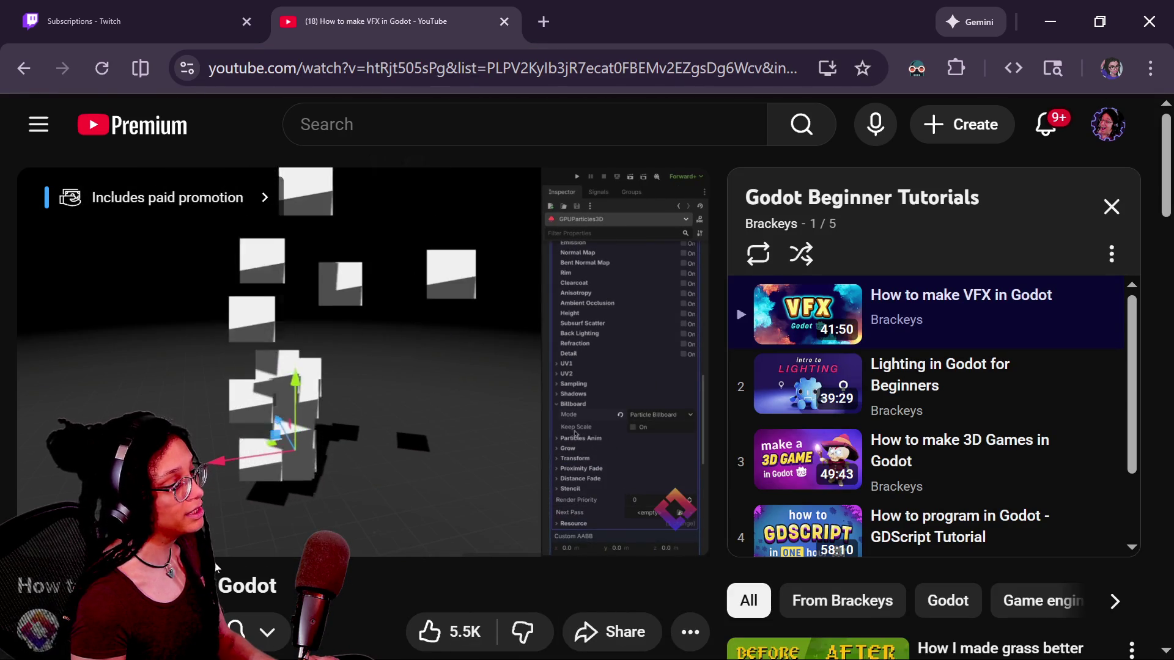
{"action": "left_click", "coordinate": [229, 527]}
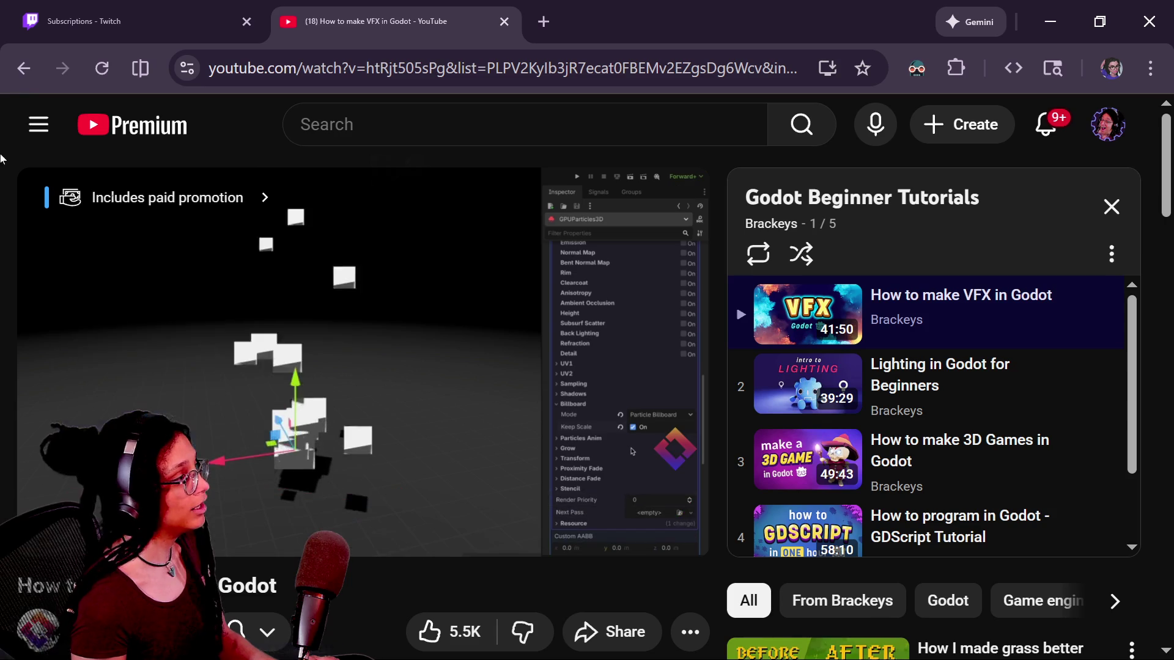
{"action": "left_click", "coordinate": [23, 68]}
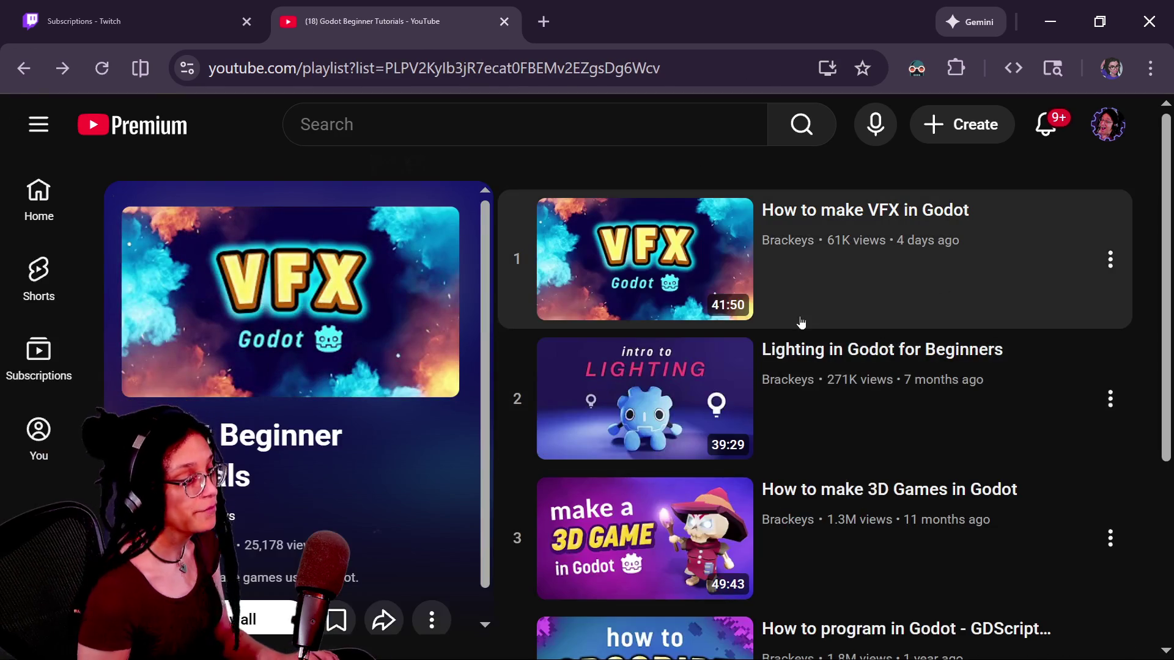
{"action": "scroll", "coordinate": [802, 322], "scroll_direction": "down", "scroll_amount": 5}
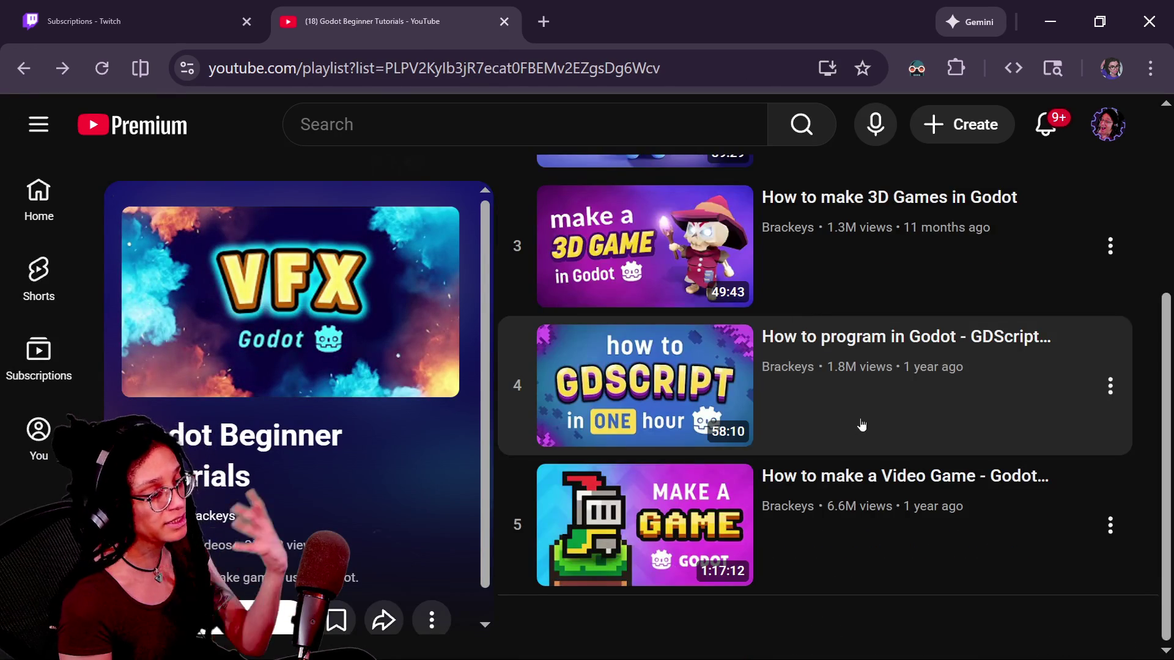
{"action": "scroll", "coordinate": [862, 425], "scroll_direction": "up", "scroll_amount": 5}
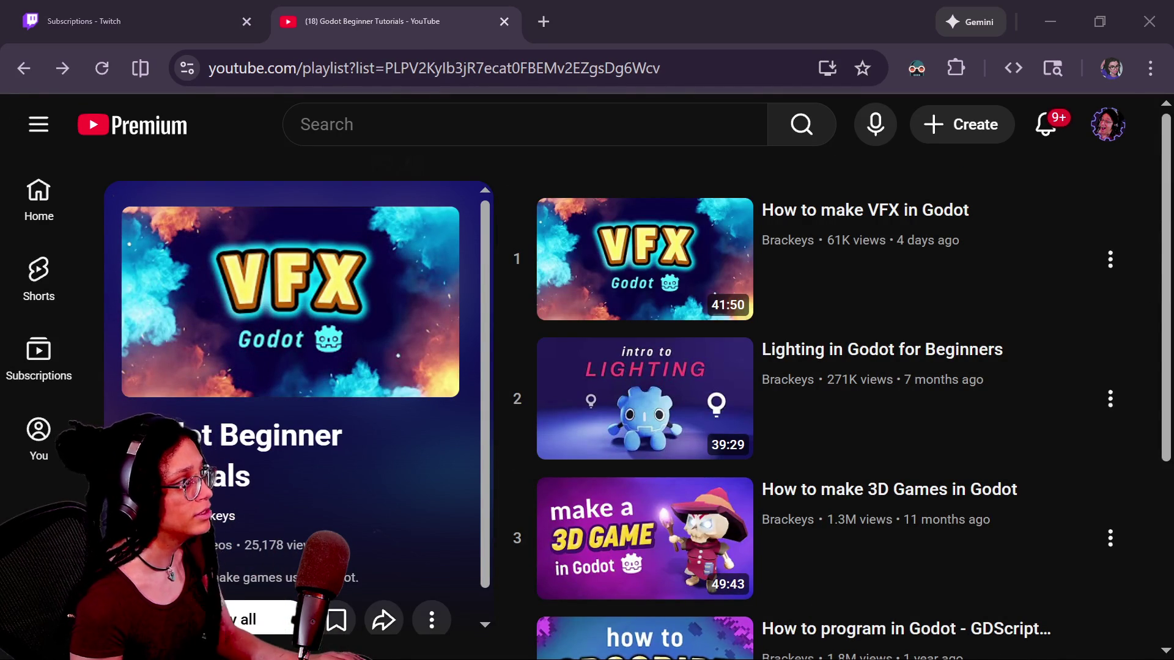
{"action": "left_click", "coordinate": [505, 21]}
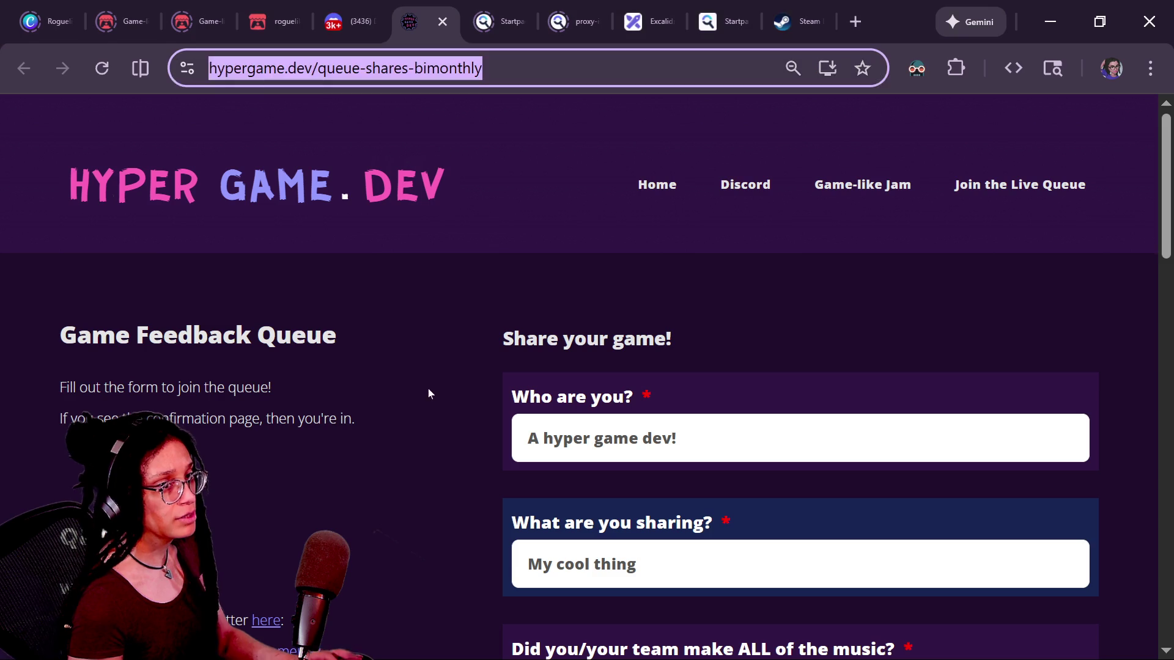
Close the hypergame.dev feedback tab, jump the Twitch chat to newest messages, and return to Godot
{"action": "left_click", "coordinate": [442, 22]}
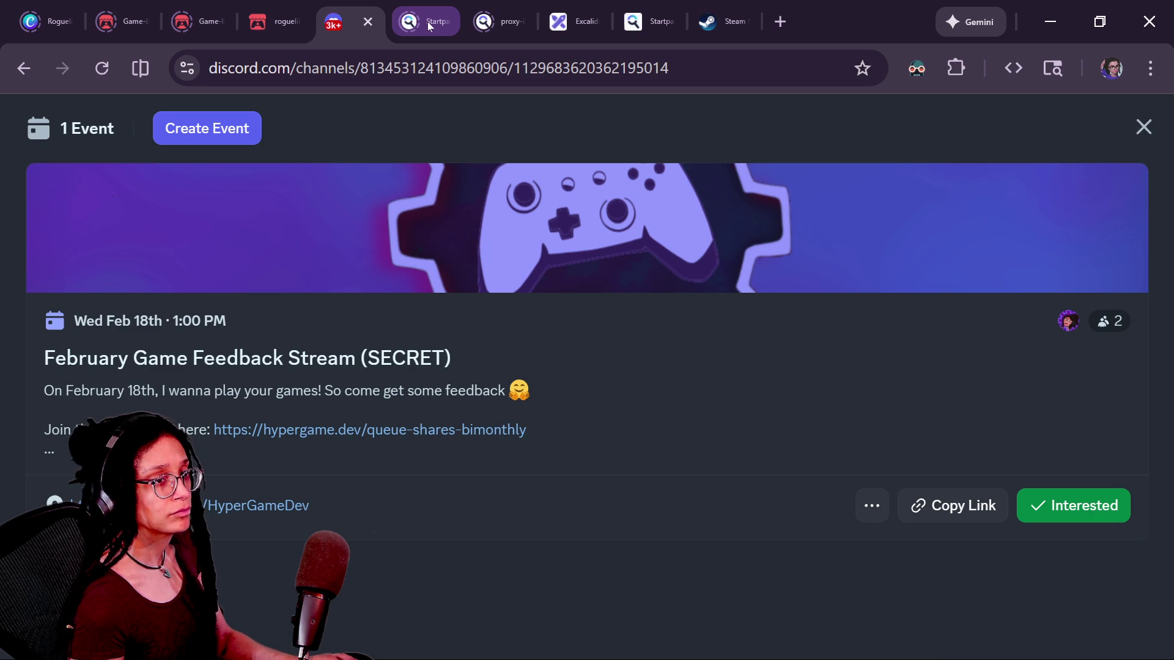
{"action": "key", "text": "alt+Tab"}
{"action": "left_click", "coordinate": [310, 451]}
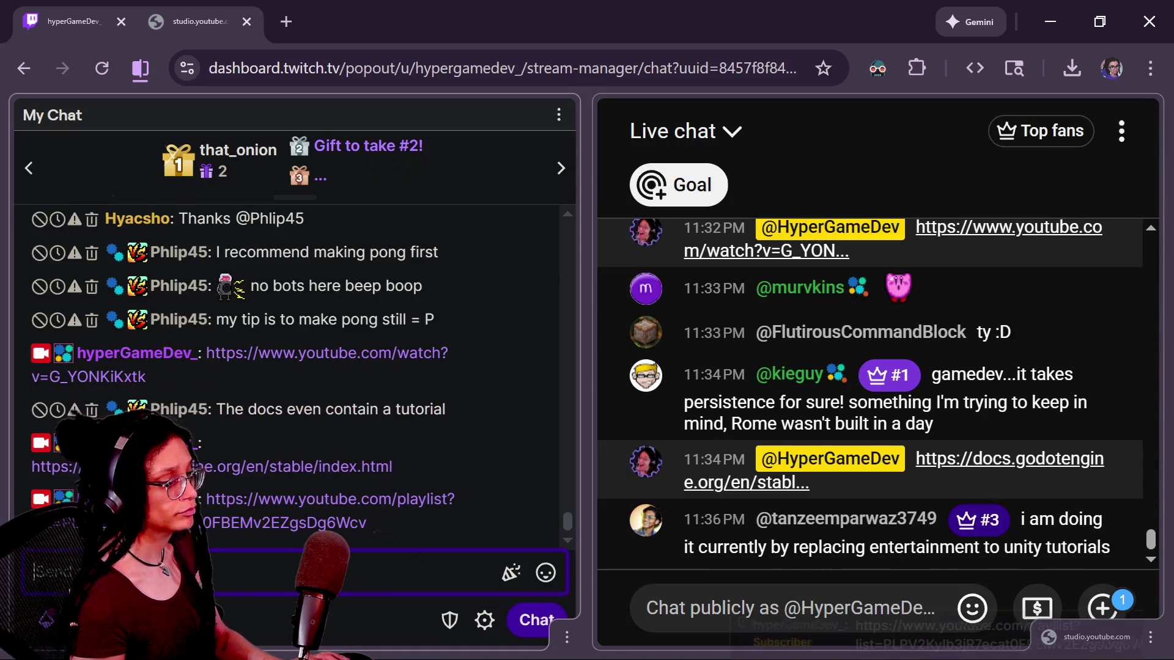
{"action": "key", "text": "alt+Tab"}
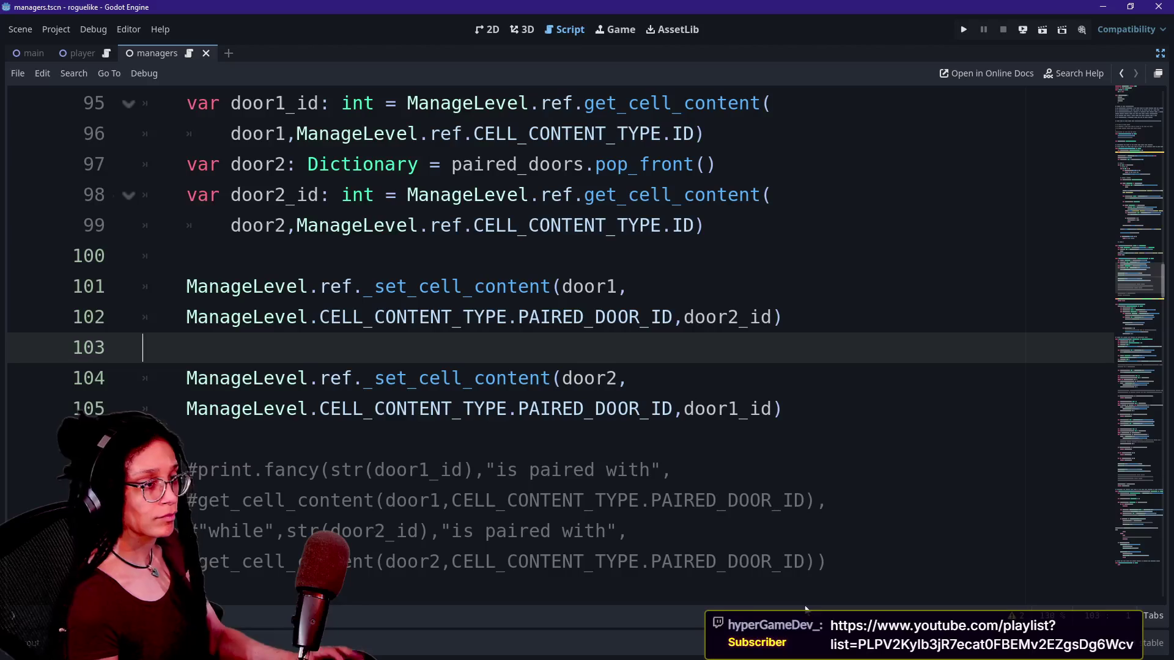
Delete the commented-out #paired_doors and #return lines at the end of _assign_door_ids
{"action": "left_click", "coordinate": [529, 377]}
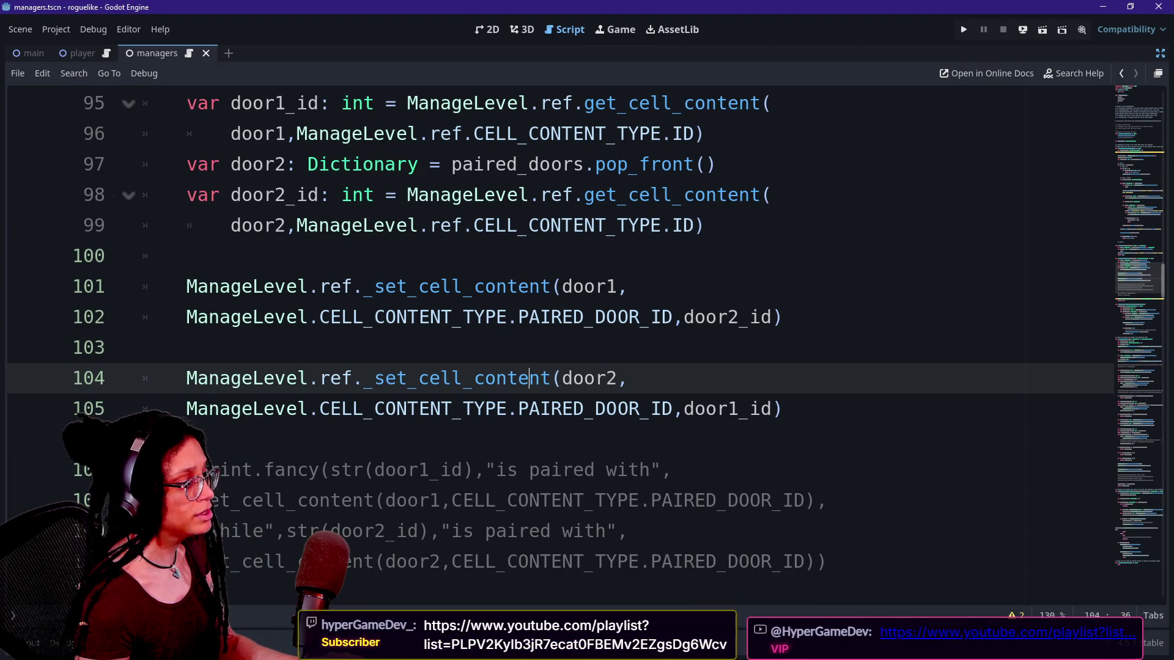
{"action": "left_click_drag", "start_coordinate": [152, 439], "coordinate": [750, 500]}
{"action": "scroll", "coordinate": [750, 500], "scroll_direction": "down", "scroll_amount": 1}
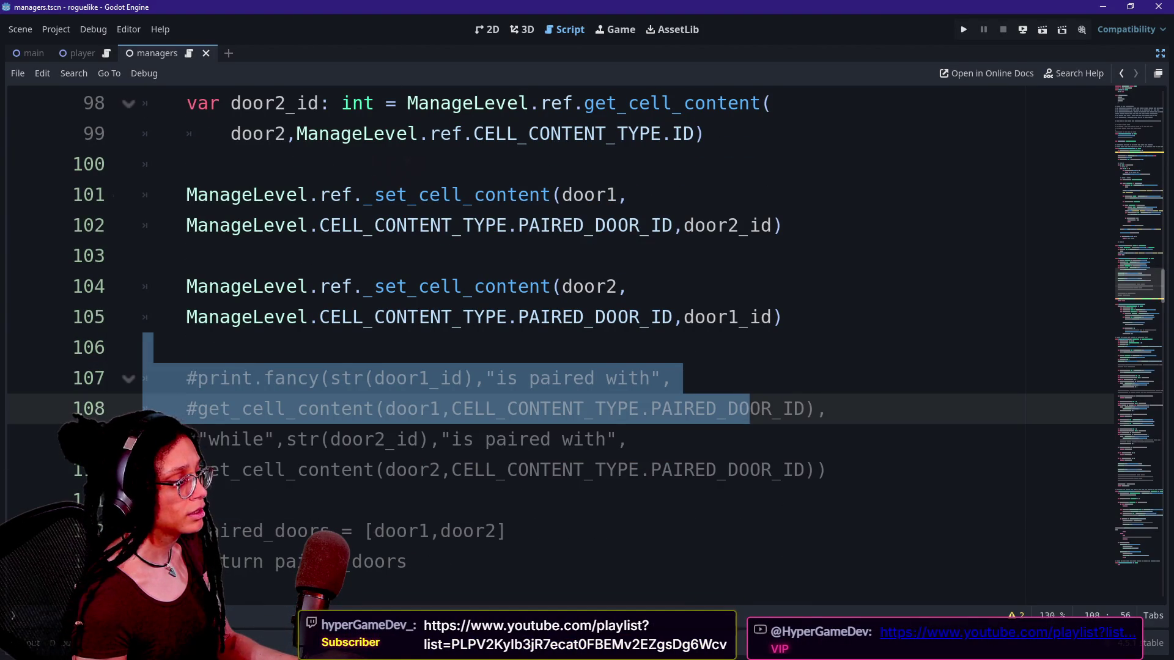
{"action": "left_click", "coordinate": [750, 500]}
{"action": "scroll", "coordinate": [749, 501], "scroll_direction": "down", "scroll_amount": 2}
{"action": "scroll", "coordinate": [749, 500], "scroll_direction": "up", "scroll_amount": 6}
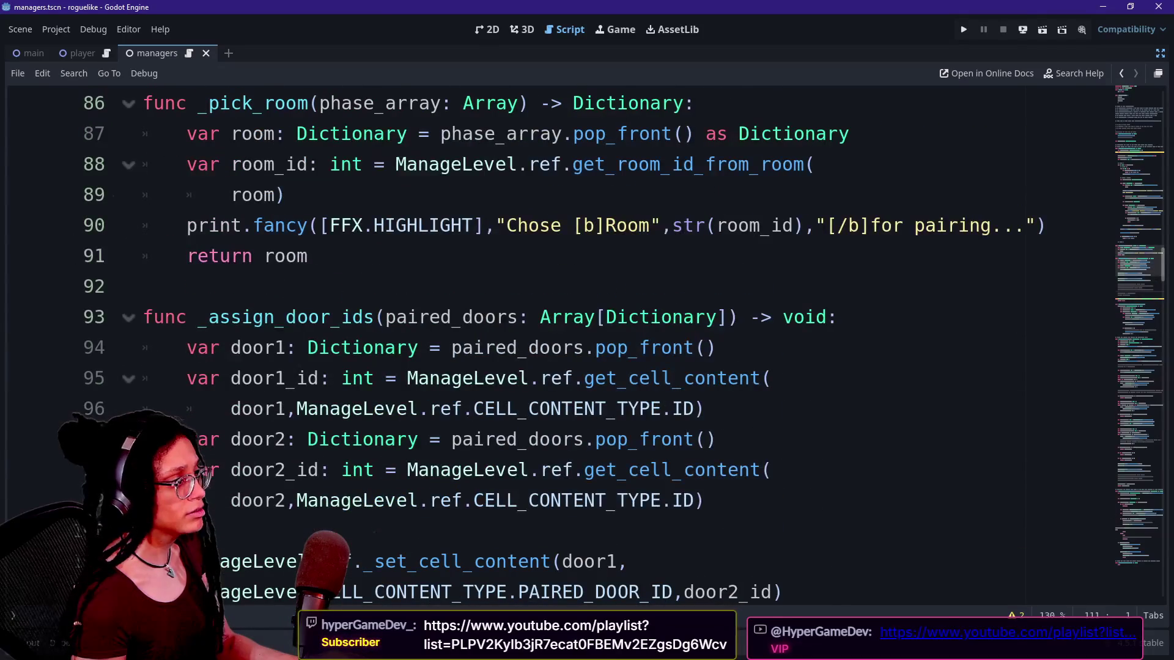
{"action": "scroll", "coordinate": [587, 342], "scroll_direction": "down", "scroll_amount": 6}
{"action": "left_click_drag", "start_coordinate": [202, 408], "coordinate": [509, 347]}
{"action": "key", "text": "ctrl+shift+k"}
Save the managers script and move to the Paired doors print line 77
{"action": "scroll", "coordinate": [587, 342], "scroll_direction": "up", "scroll_amount": 11}
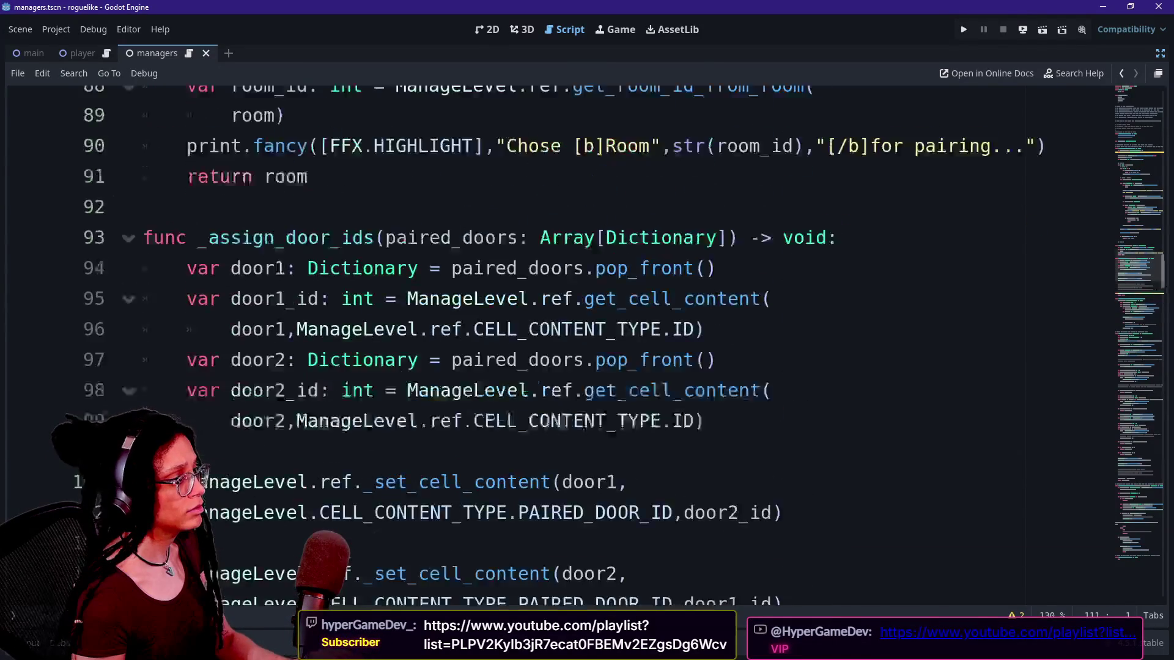
{"action": "left_click", "coordinate": [231, 317]}
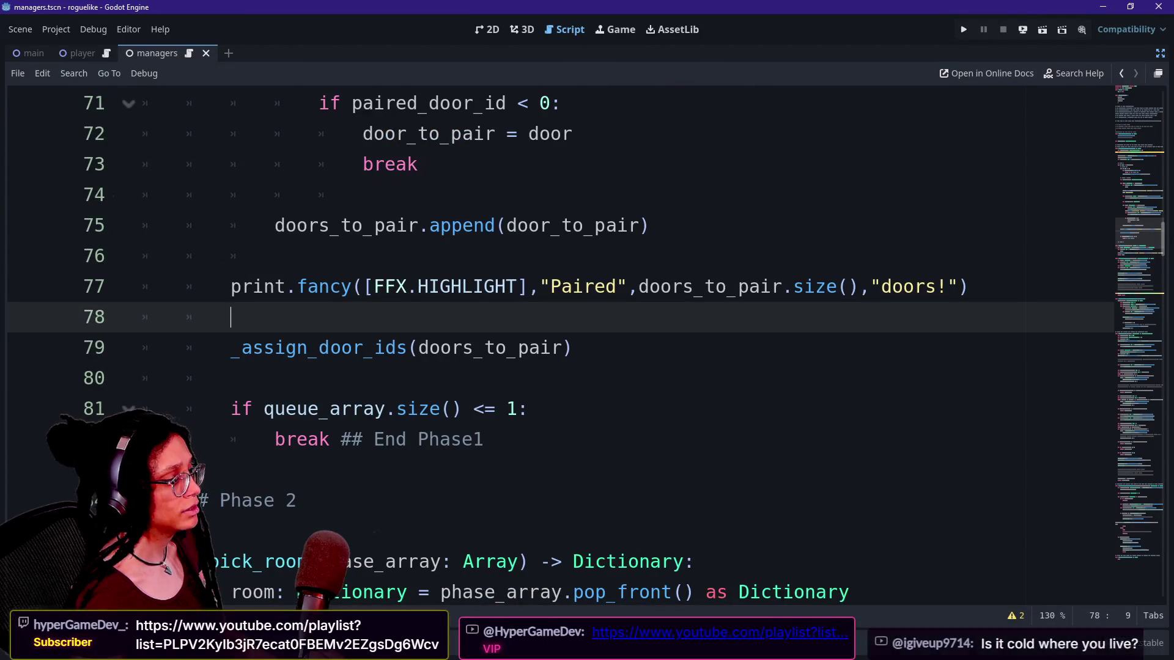
{"action": "scroll", "coordinate": [230, 317], "scroll_direction": "up", "scroll_amount": 1}
{"action": "key", "text": "ctrl+s"}
{"action": "scroll", "coordinate": [587, 342], "scroll_direction": "up", "scroll_amount": 2}
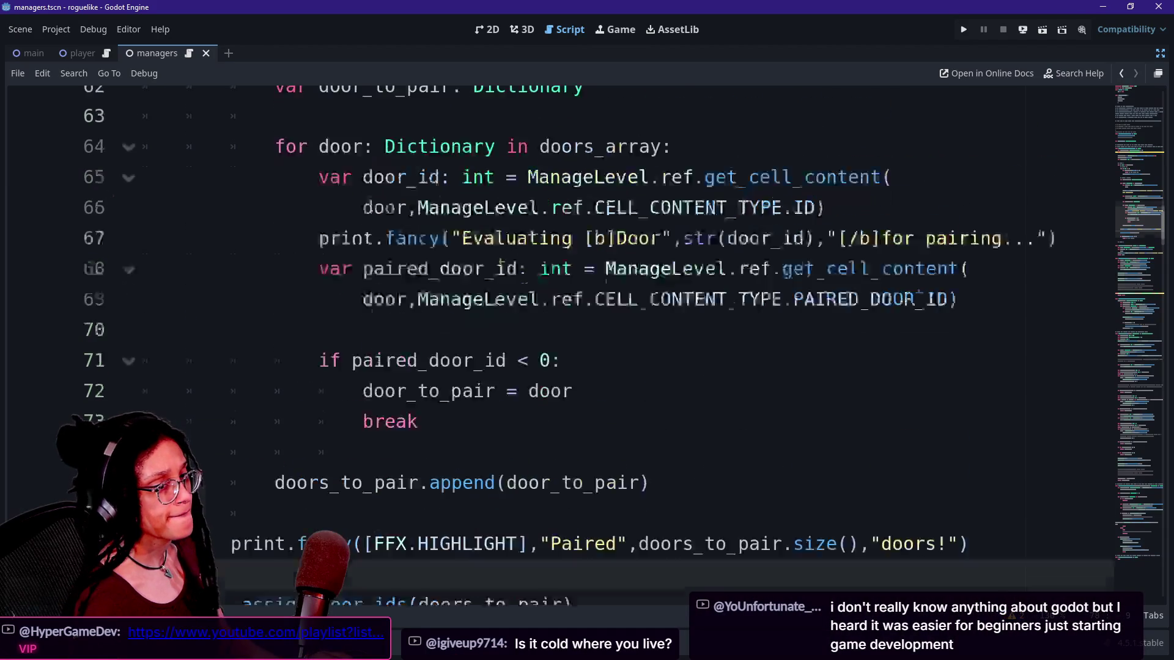
{"action": "scroll", "coordinate": [587, 342], "scroll_direction": "down", "scroll_amount": 1}
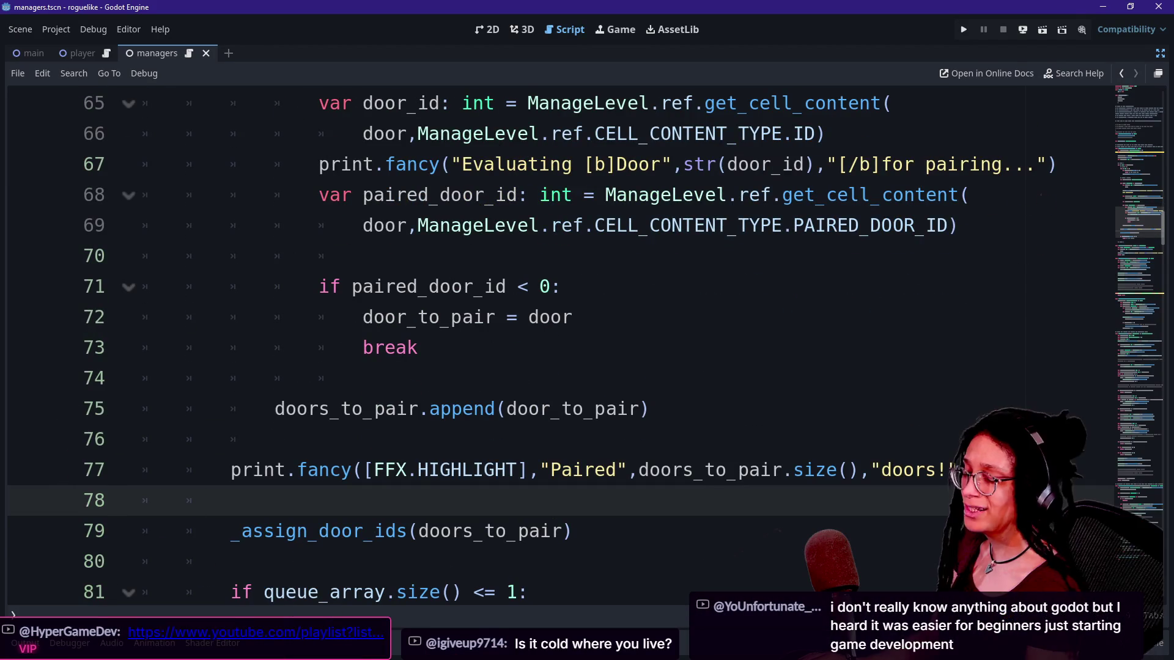
{"action": "left_click", "coordinate": [582, 317]}
{"action": "key", "text": "Down"}
{"action": "key", "text": "Down"}
{"action": "key", "text": "Down"}
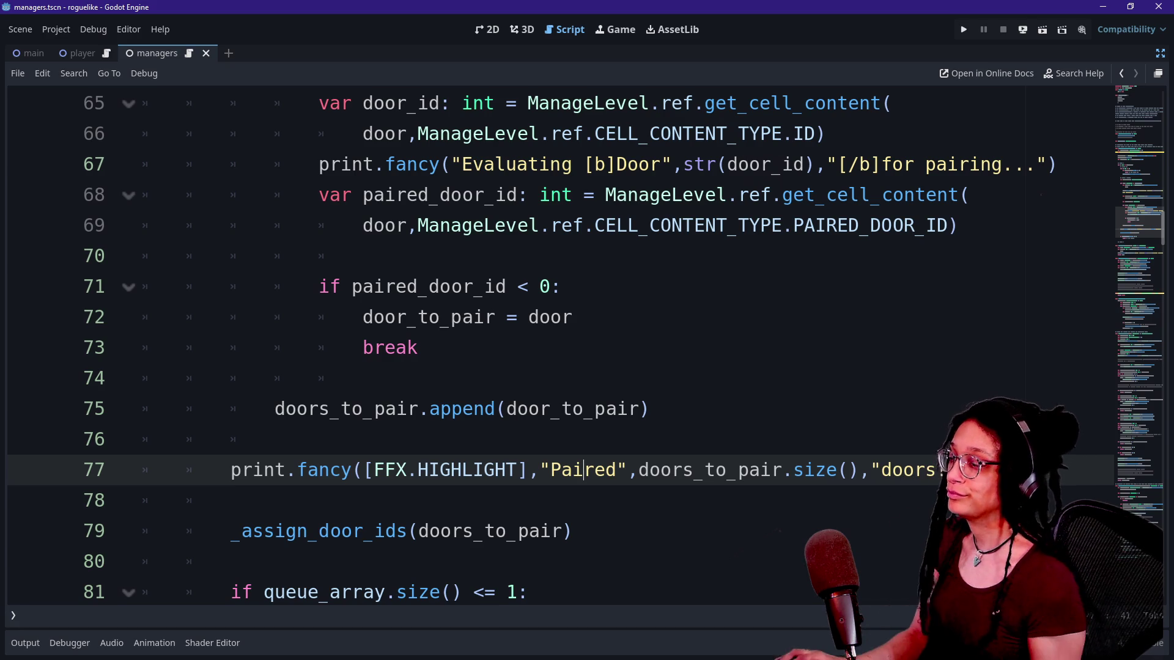
{"action": "left_click", "coordinate": [647, 408]}
{"action": "left_click", "coordinate": [275, 470]}
{"action": "left_click", "coordinate": [275, 531]}
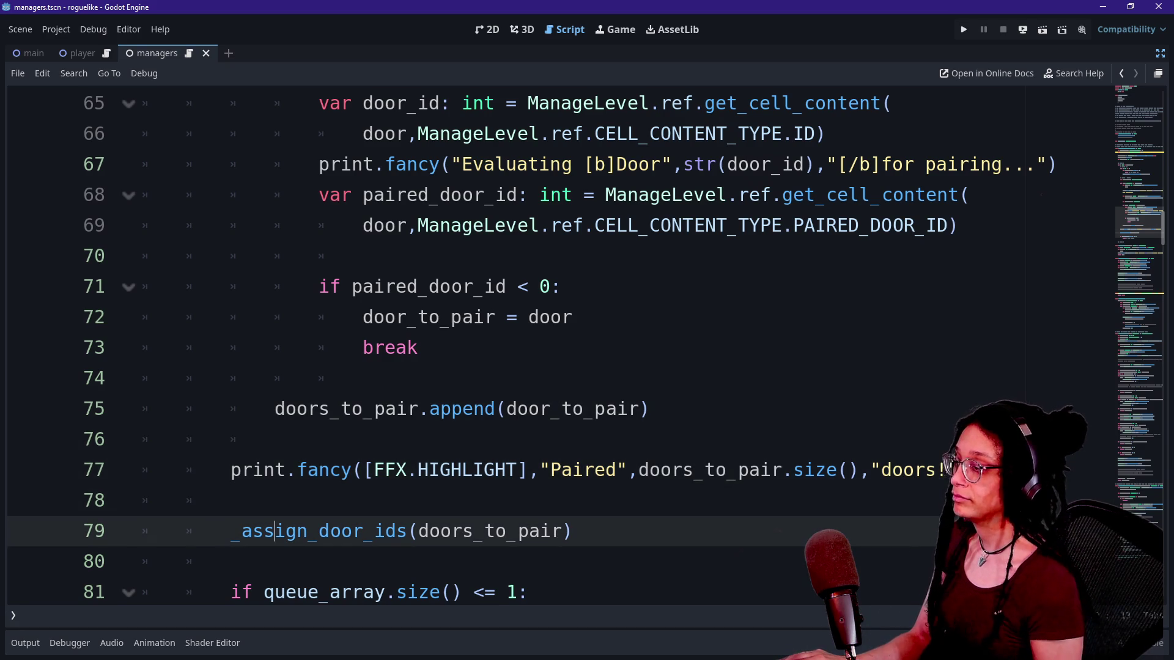
{"action": "left_click", "coordinate": [231, 501]}
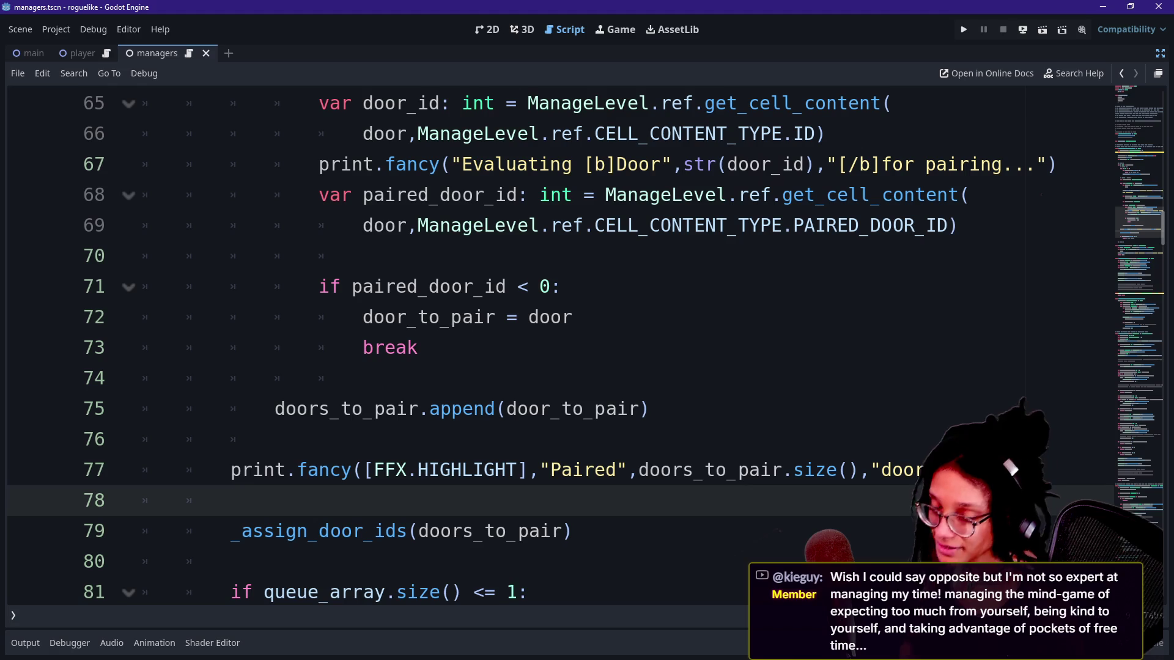
{"action": "mouse_move", "coordinate": [232, 439]}
{"action": "left_mouse_down"}
{"action": "mouse_move", "coordinate": [956, 225]}
{"action": "mouse_move", "coordinate": [1058, 164]}
{"action": "left_mouse_up"}
{"action": "left_click", "coordinate": [418, 347]}
{"action": "left_click", "coordinate": [418, 409]}
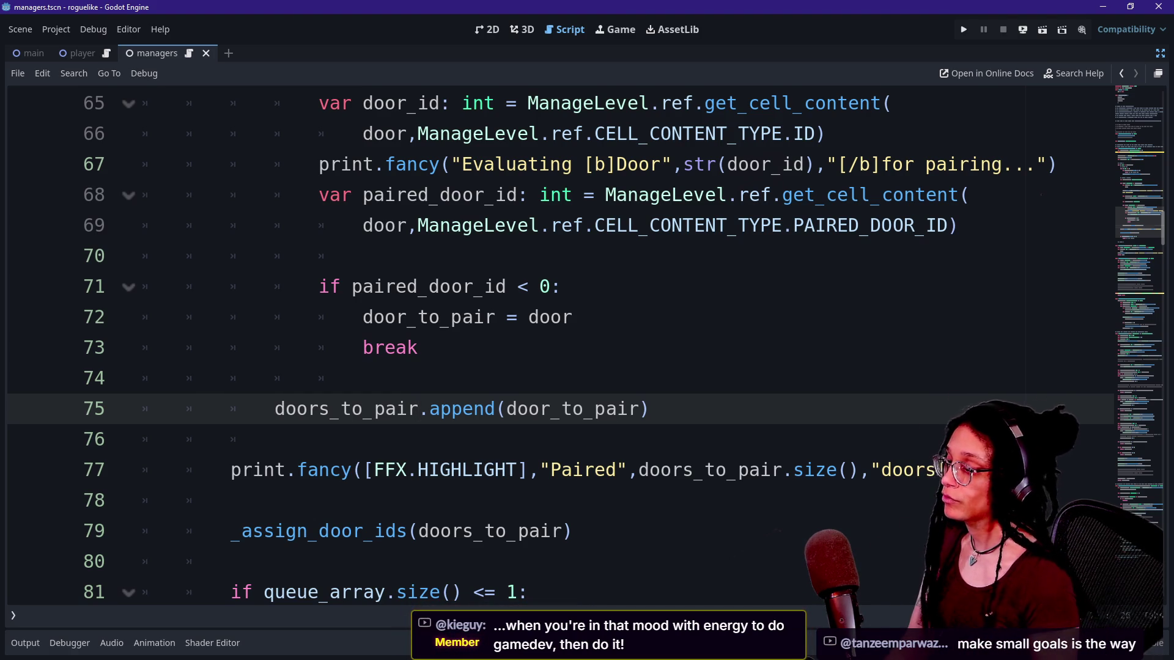
{"action": "left_click", "coordinate": [275, 470]}
{"action": "scroll", "coordinate": [550, 343], "scroll_direction": "up", "scroll_amount": 3}
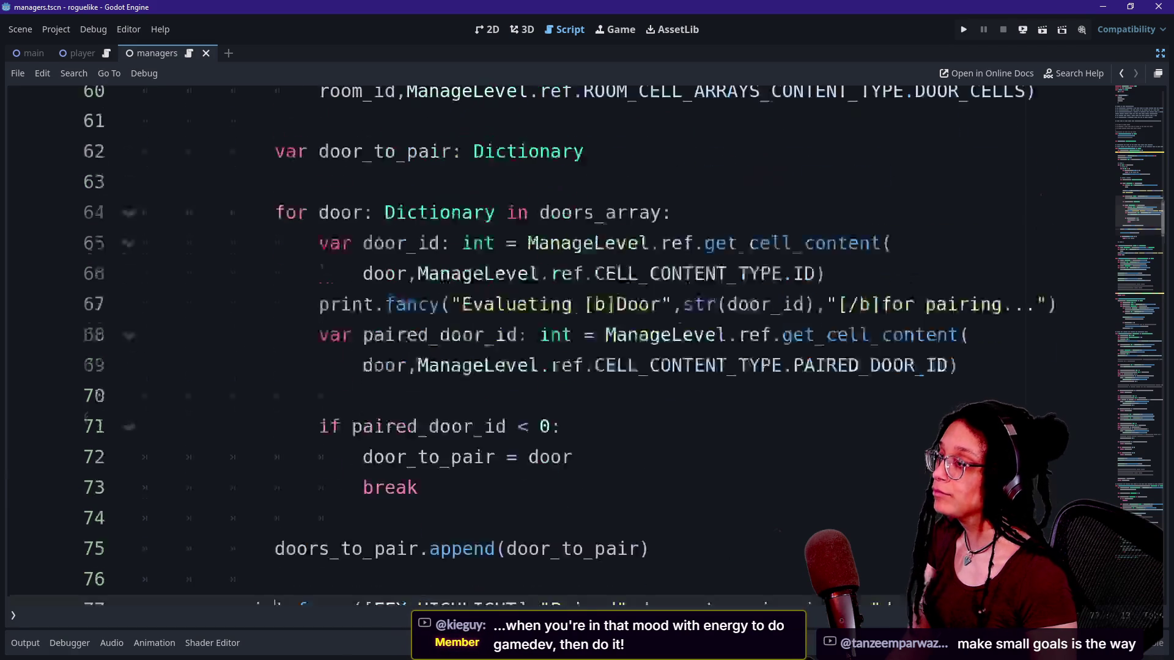
{"action": "scroll", "coordinate": [550, 342], "scroll_direction": "down", "scroll_amount": 3}
{"action": "scroll", "coordinate": [550, 342], "scroll_direction": "up", "scroll_amount": 2}
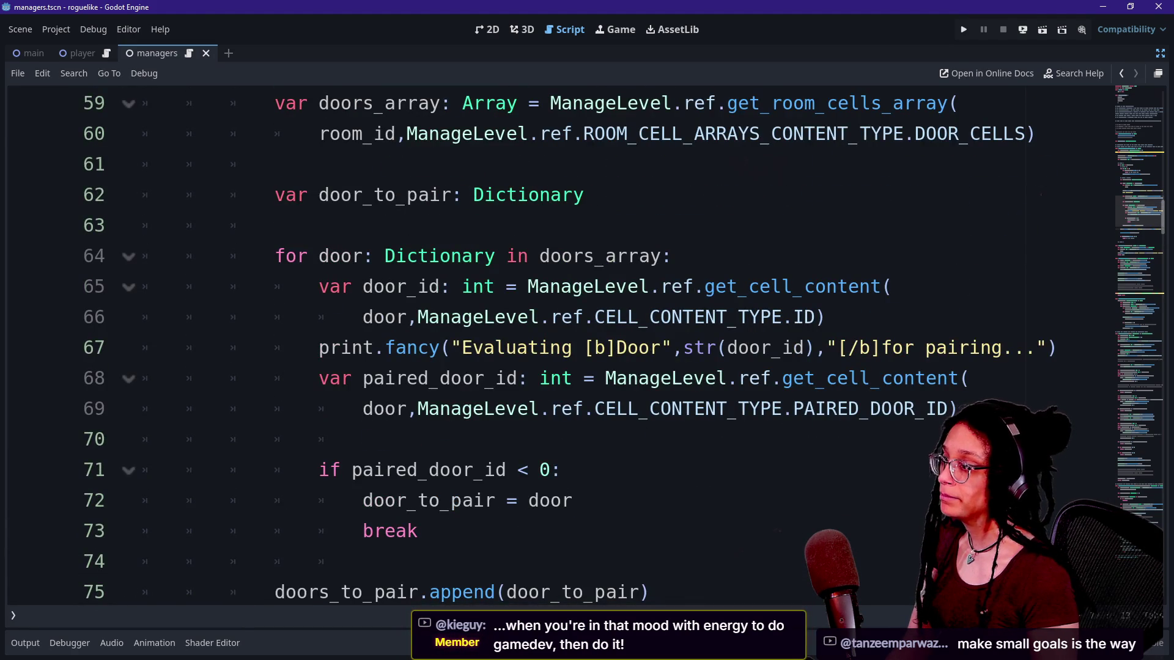
{"action": "scroll", "coordinate": [550, 342], "scroll_direction": "down", "scroll_amount": 1}
{"action": "scroll", "coordinate": [550, 342], "scroll_direction": "up", "scroll_amount": 6}
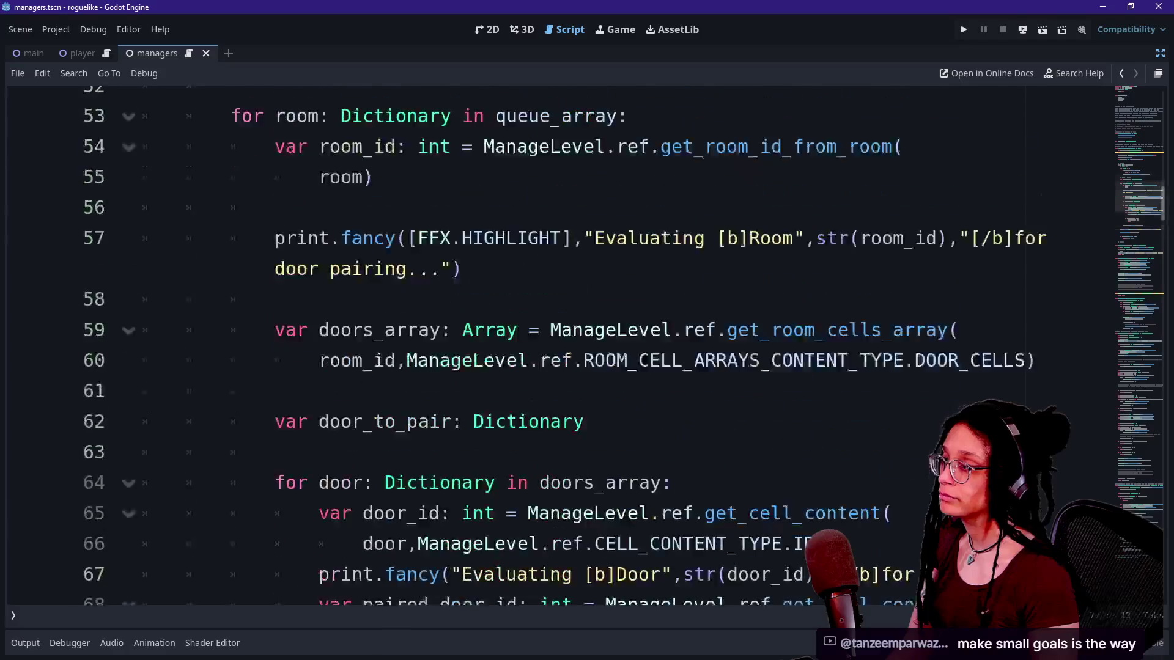
{"action": "key", "text": "Down"}
{"action": "key", "text": "Down"}
{"action": "key", "text": "Down"}
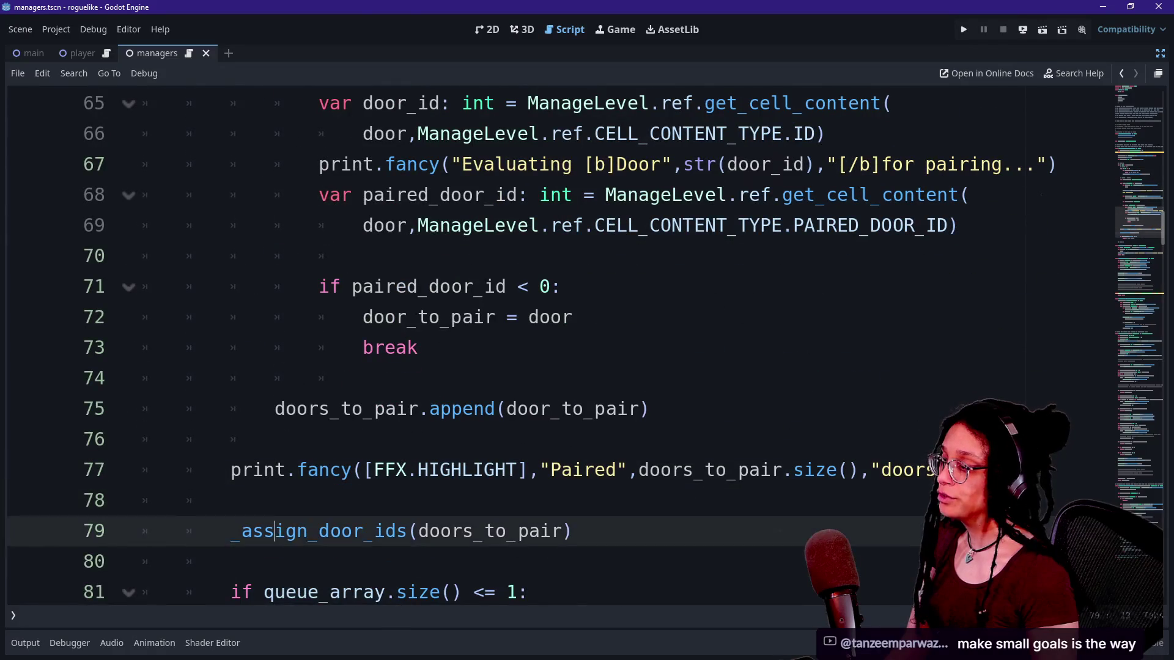
{"action": "scroll", "coordinate": [551, 342], "scroll_direction": "down", "scroll_amount": 2}
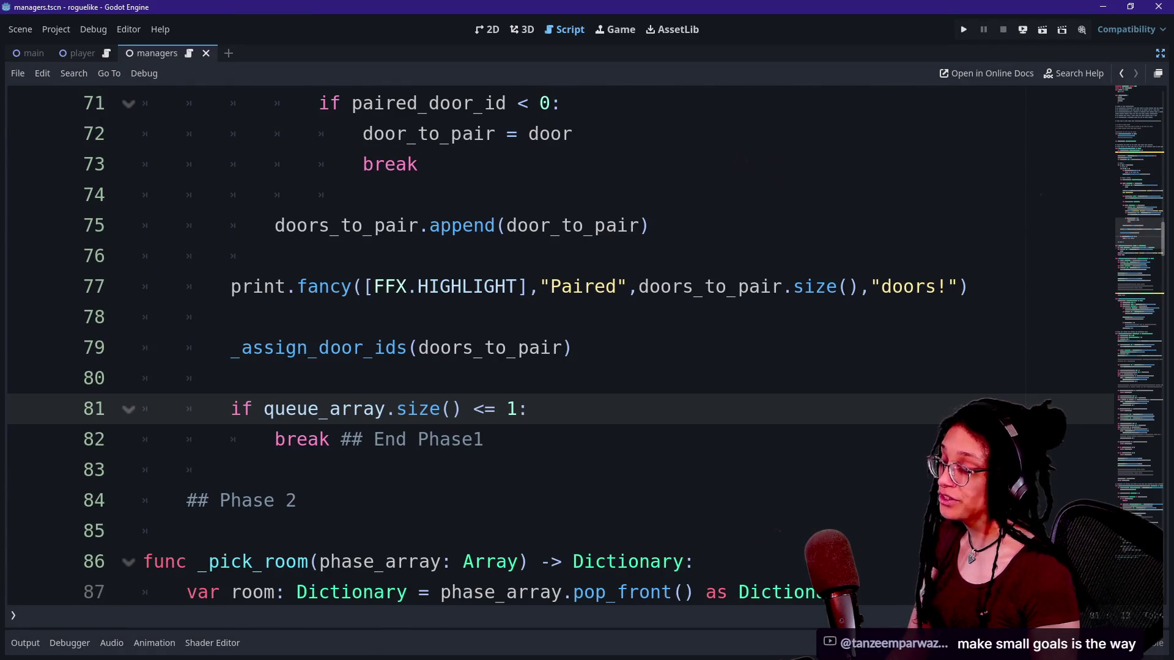
{"action": "left_click_drag", "start_coordinate": [251, 347], "coordinate": [552, 347]}
{"action": "scroll", "coordinate": [552, 348], "scroll_direction": "up", "scroll_amount": 1}
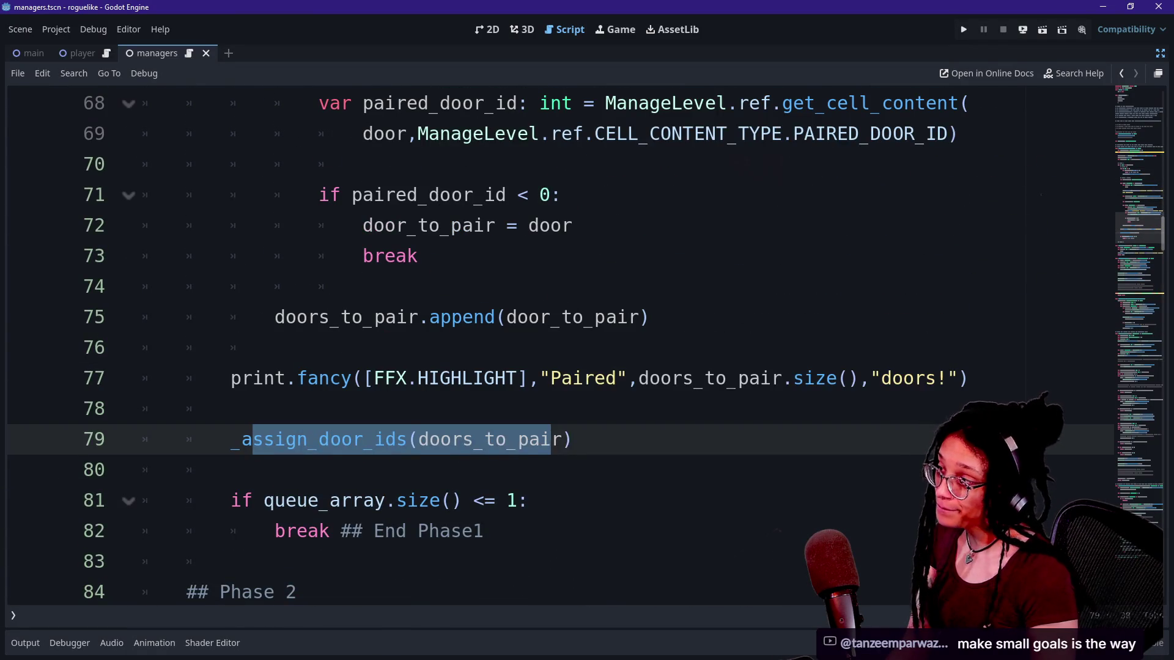
{"action": "left_click_drag", "start_coordinate": [320, 194], "coordinate": [507, 225]}
{"action": "left_click", "coordinate": [508, 225]}
{"action": "left_click", "coordinate": [441, 225]}
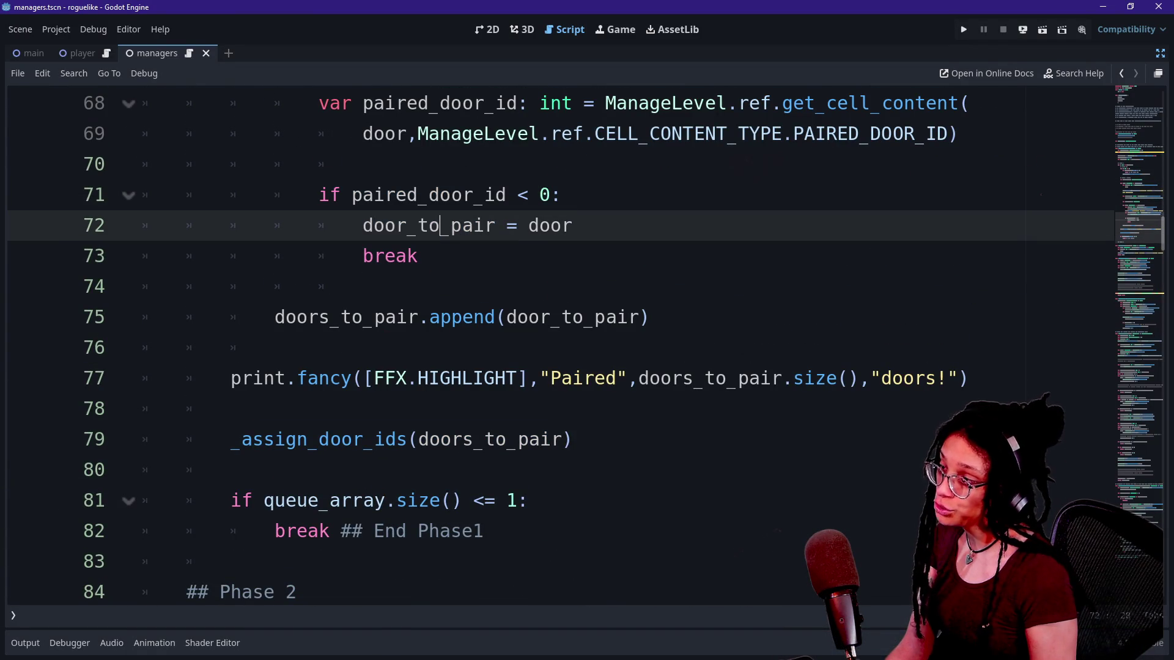
{"action": "mouse_move", "coordinate": [585, 225]}
{"action": "left_mouse_down"}
{"action": "mouse_move", "coordinate": [319, 225]}
{"action": "mouse_move", "coordinate": [562, 194]}
{"action": "left_mouse_up"}
{"action": "scroll", "coordinate": [550, 342], "scroll_direction": "down", "scroll_amount": 3}
{"action": "scroll", "coordinate": [551, 342], "scroll_direction": "up", "scroll_amount": 3}
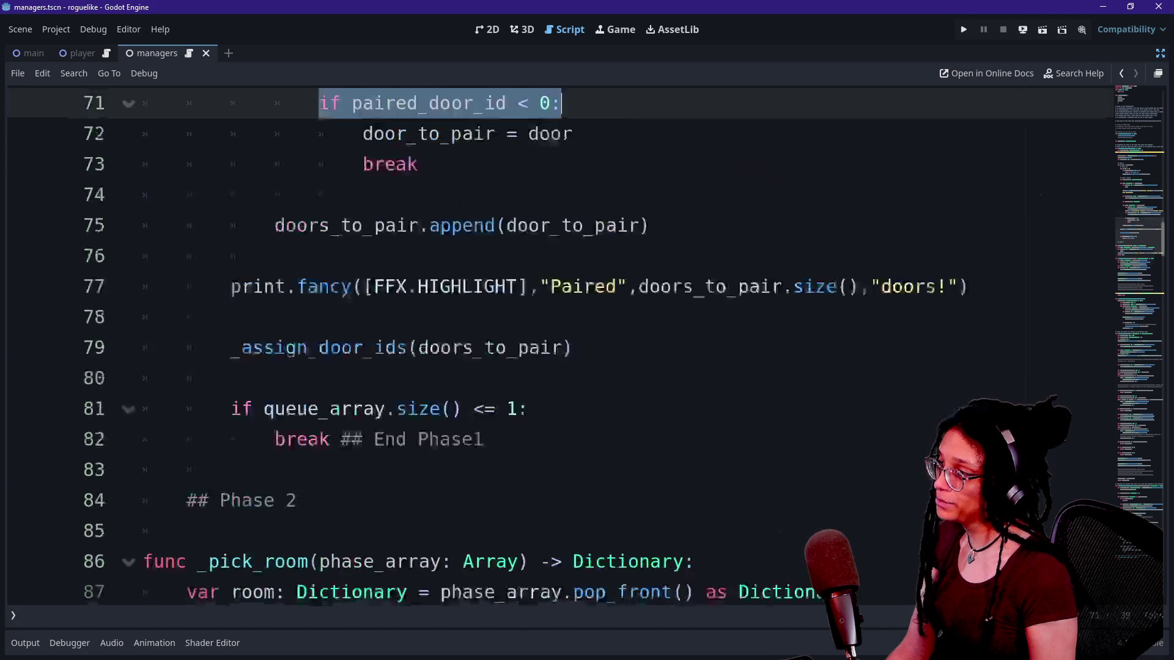
{"action": "scroll", "coordinate": [551, 343], "scroll_direction": "down", "scroll_amount": 2}
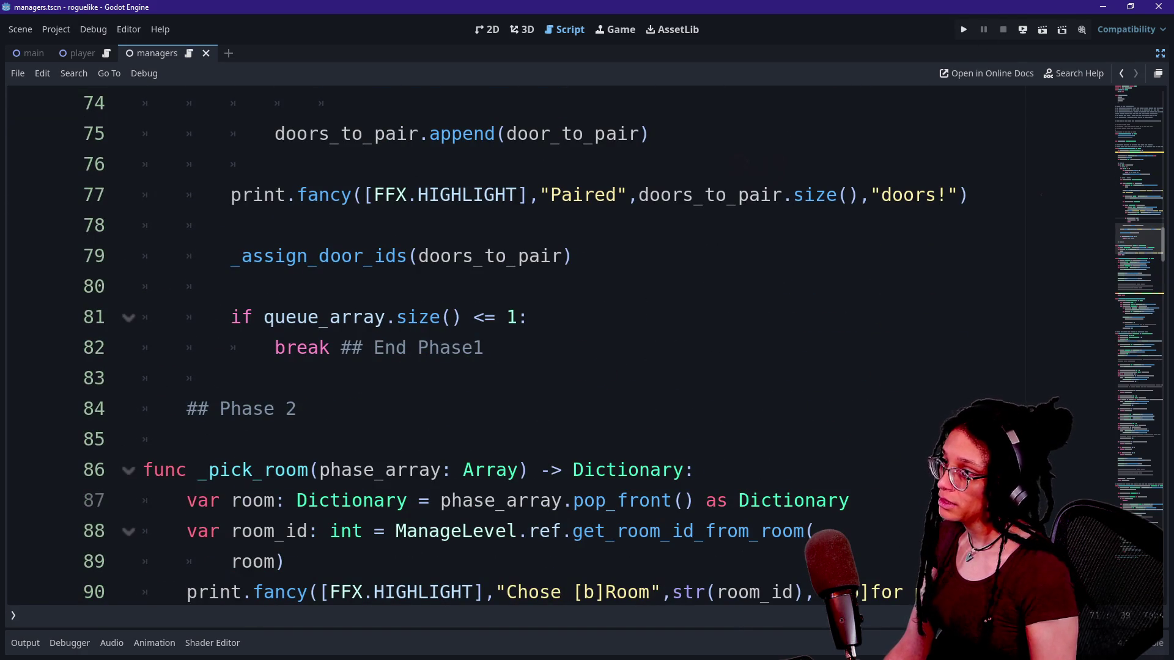
{"action": "left_click", "coordinate": [484, 347]}
{"action": "scroll", "coordinate": [550, 343], "scroll_direction": "down", "scroll_amount": 10}
{"action": "left_click", "coordinate": [550, 477]}
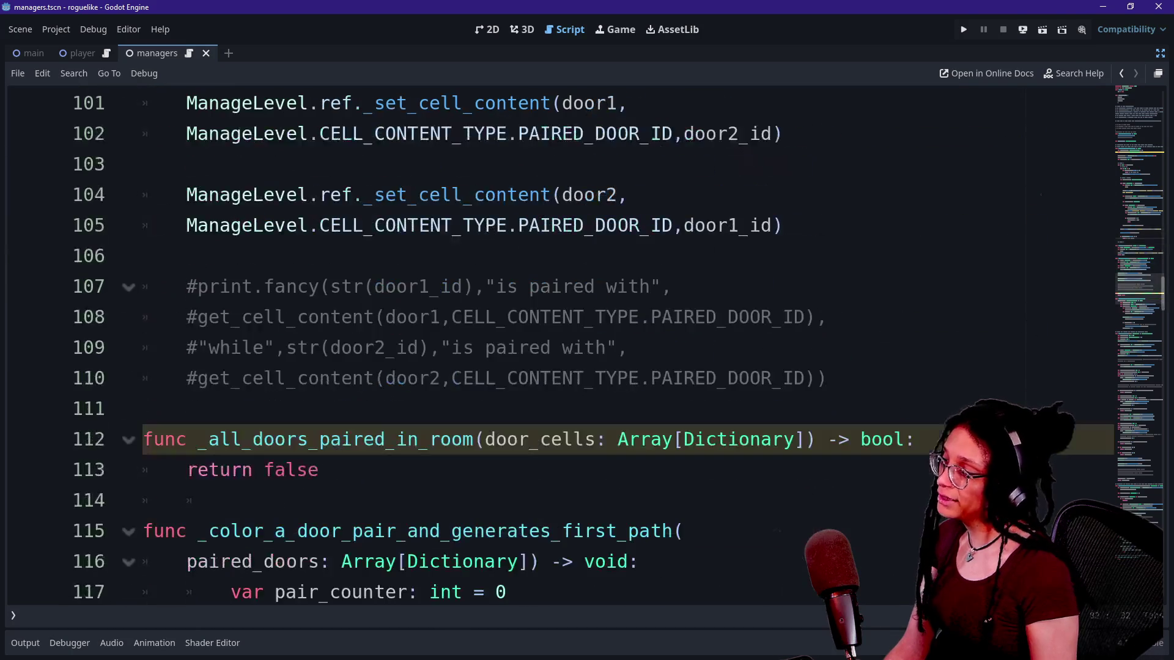
{"action": "scroll", "coordinate": [551, 343], "scroll_direction": "down", "scroll_amount": 1}
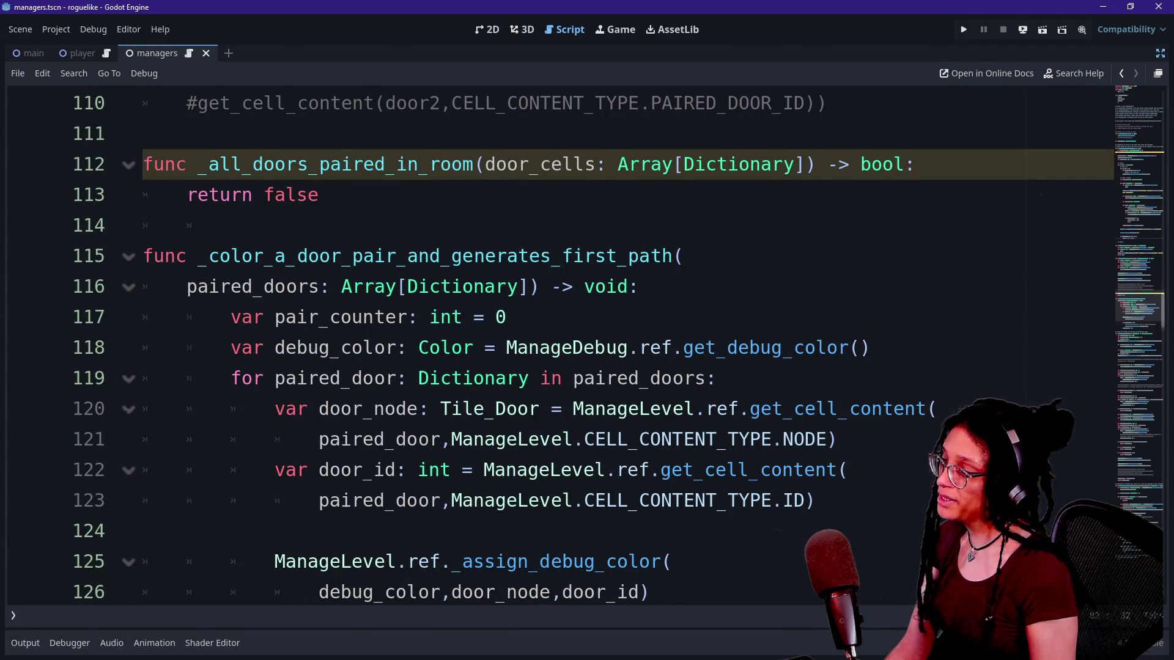
{"action": "scroll", "coordinate": [587, 346], "scroll_direction": "down", "scroll_amount": 6}
{"action": "scroll", "coordinate": [587, 345], "scroll_direction": "up", "scroll_amount": 9}
{"action": "scroll", "coordinate": [587, 345], "scroll_direction": "up", "scroll_amount": 8}
{"action": "left_click", "coordinate": [483, 104]}
Add _color_a_door_pair_and_generates_first_path(doors_to_pair) on new line 80 and run the project
{"action": "scroll", "coordinate": [587, 345], "scroll_direction": "up", "scroll_amount": 2}
{"action": "left_click", "coordinate": [244, 375]}
{"action": "key", "text": "Return"}
{"action": "type", "text": "_color"}
{"action": "key", "text": "Return"}
{"action": "type", "text": "door"}
{"action": "key", "text": "Return"}
{"action": "type", "text": ")"}
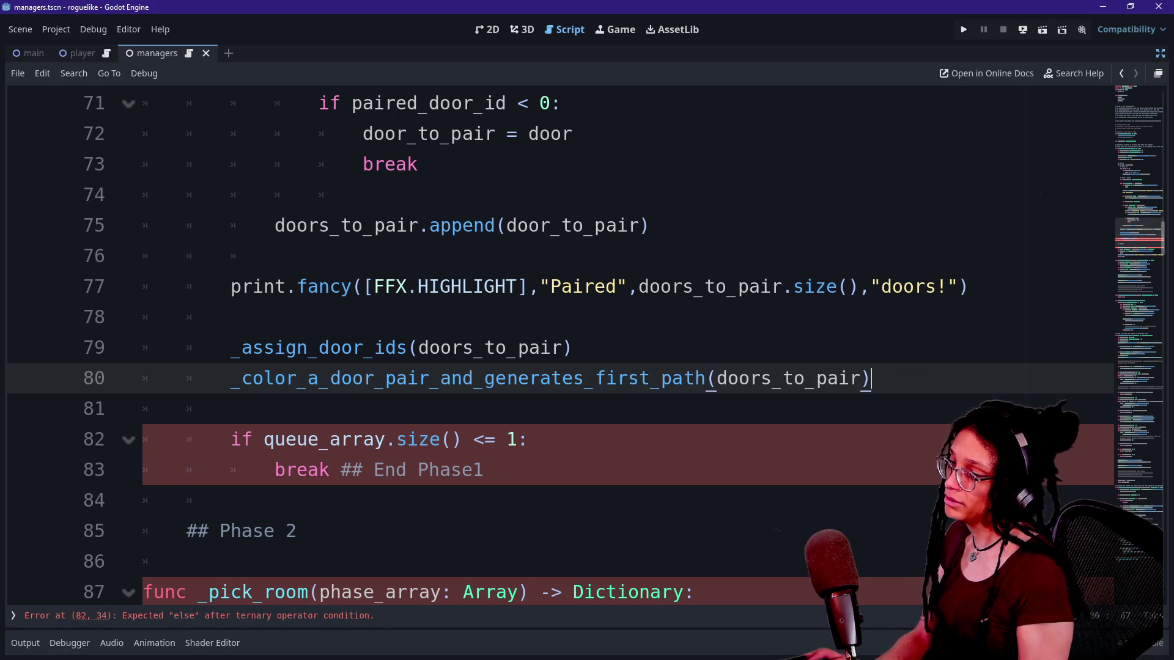
{"action": "left_click", "coordinate": [957, 29]}
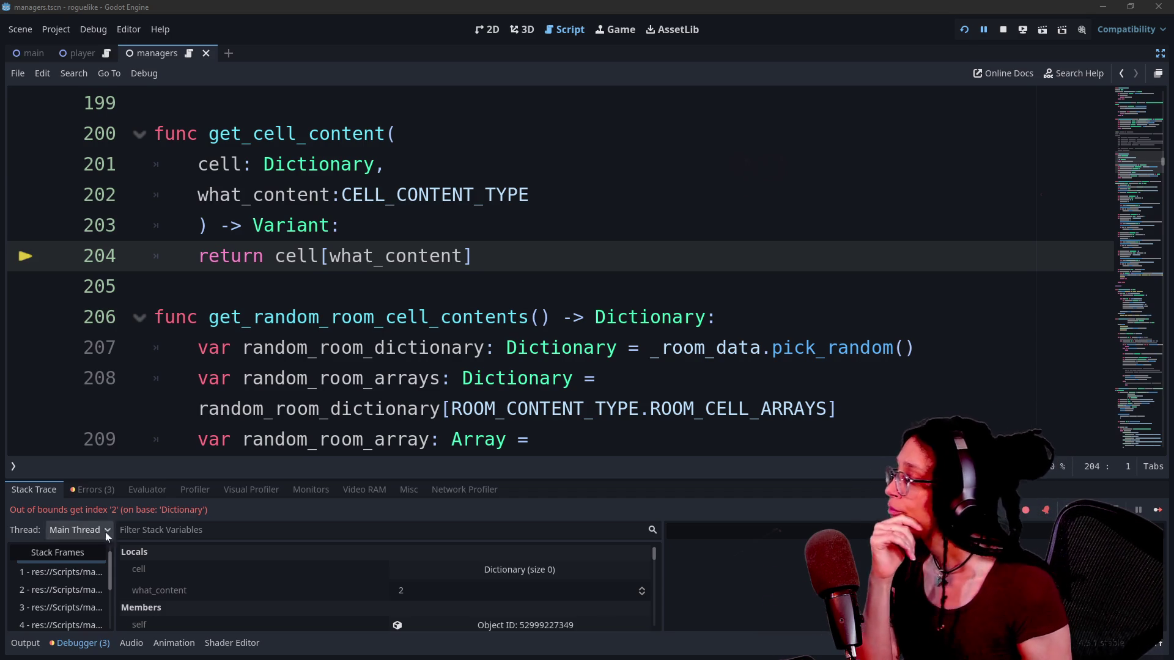
Inspect the _prepare_doors_for_pairing and _assign_door_ids stack frames, then show the Output log
{"action": "left_click_drag", "start_coordinate": [112, 541], "coordinate": [397, 547]}
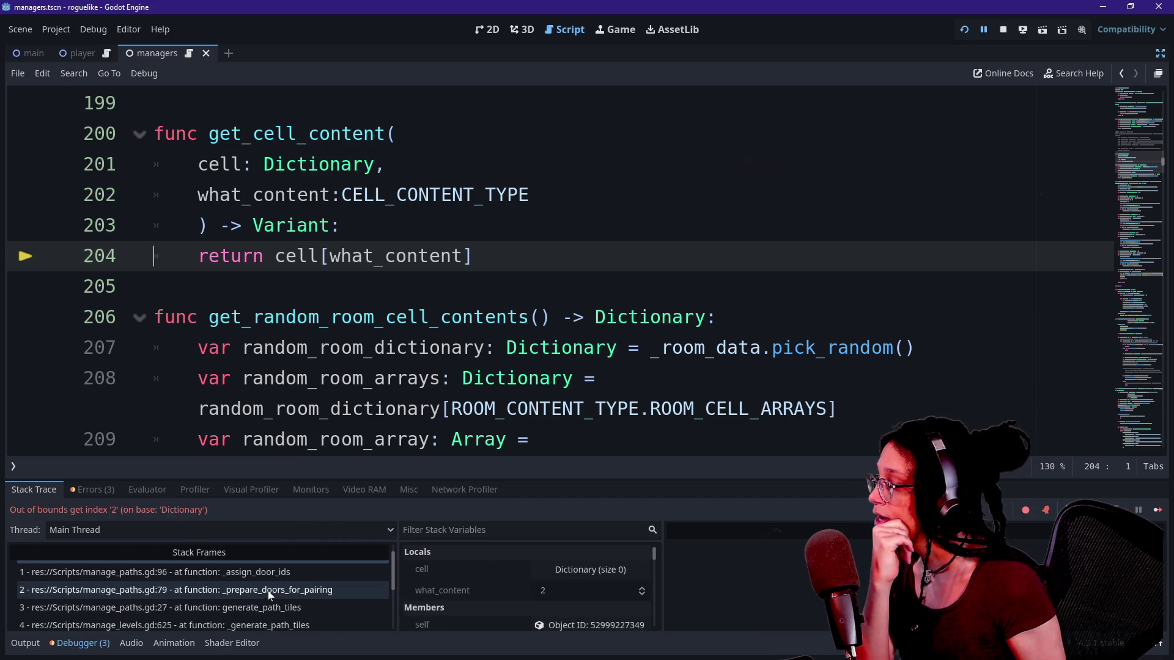
{"action": "left_click", "coordinate": [269, 590]}
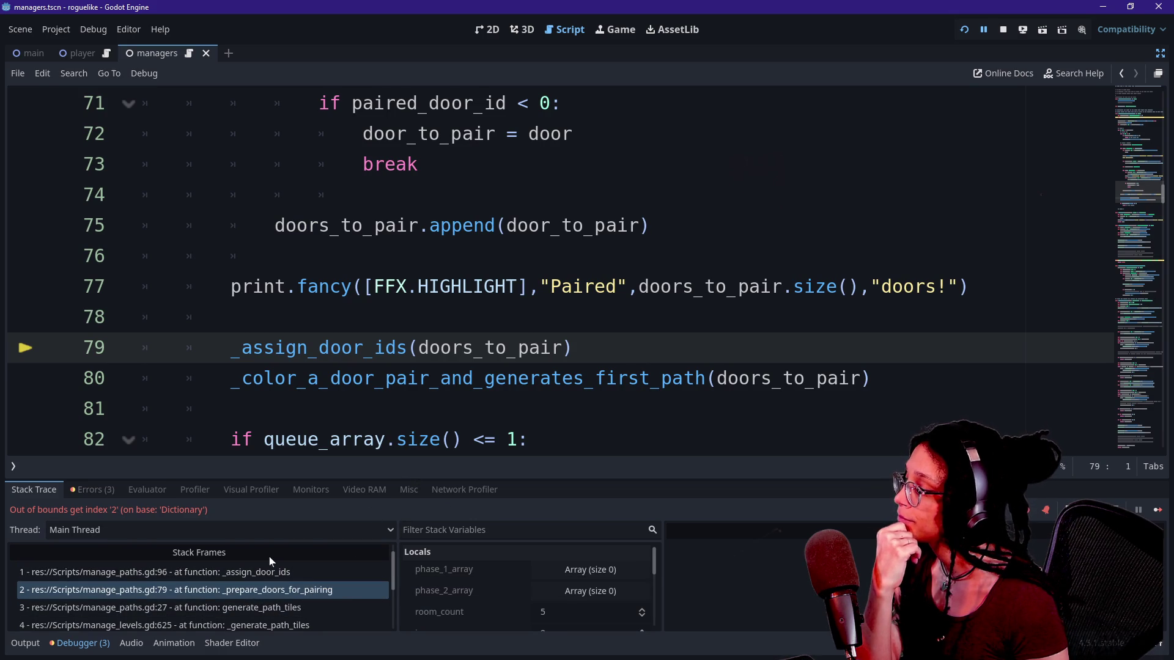
{"action": "left_click", "coordinate": [269, 572]}
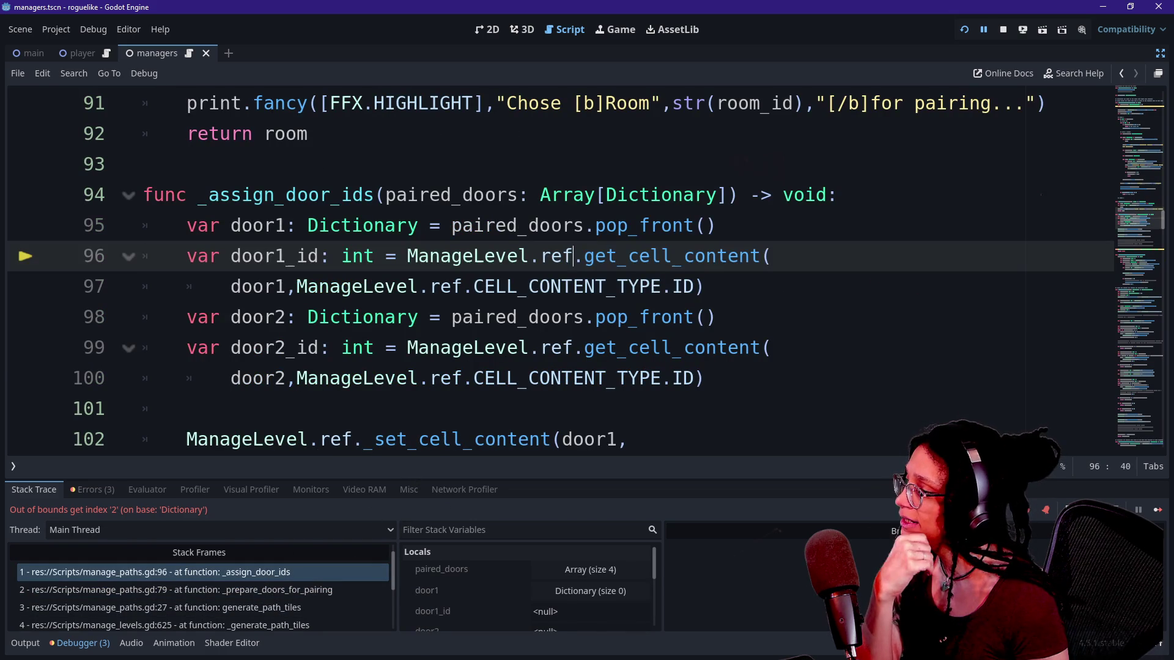
{"action": "left_click", "coordinate": [705, 286]}
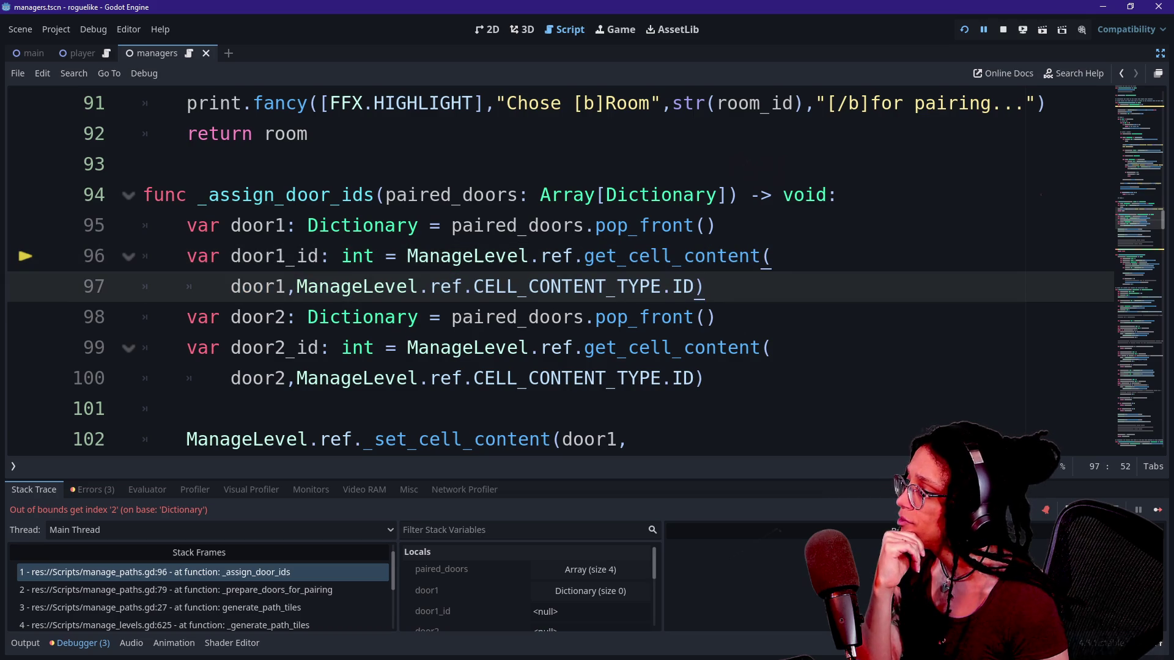
{"action": "key", "text": "shift+Up"}
{"action": "left_click", "coordinate": [425, 378]}
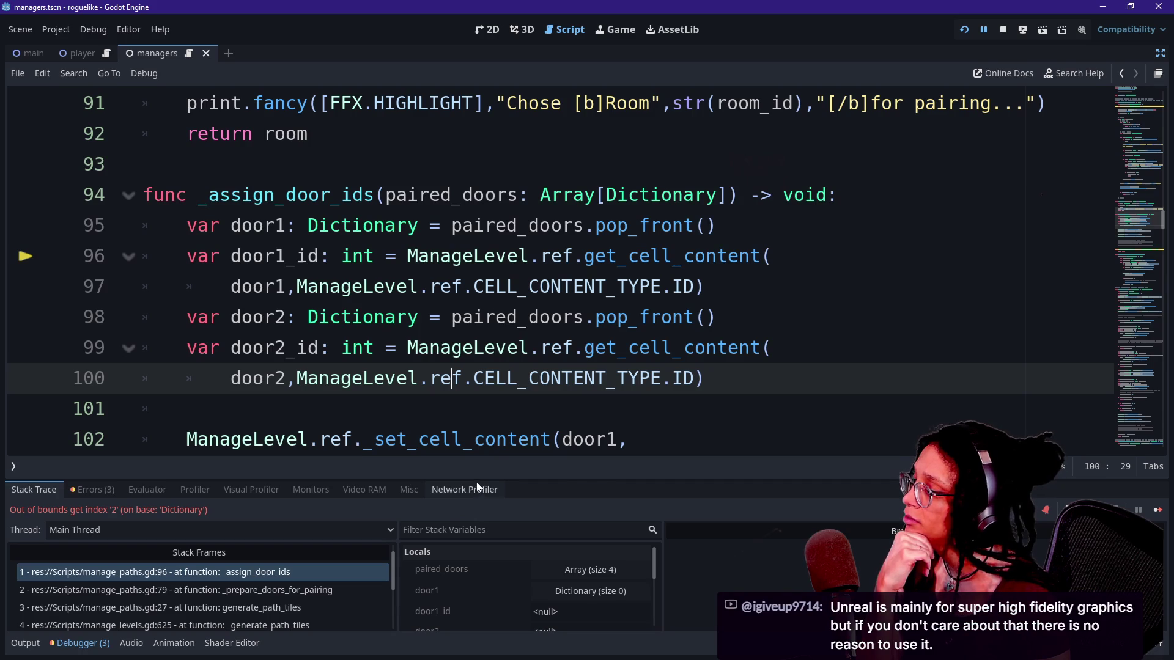
{"action": "mouse_move", "coordinate": [478, 480]}
{"action": "left_mouse_down"}
{"action": "mouse_move", "coordinate": [550, 335]}
{"action": "mouse_move", "coordinate": [577, 367]}
{"action": "left_mouse_up"}
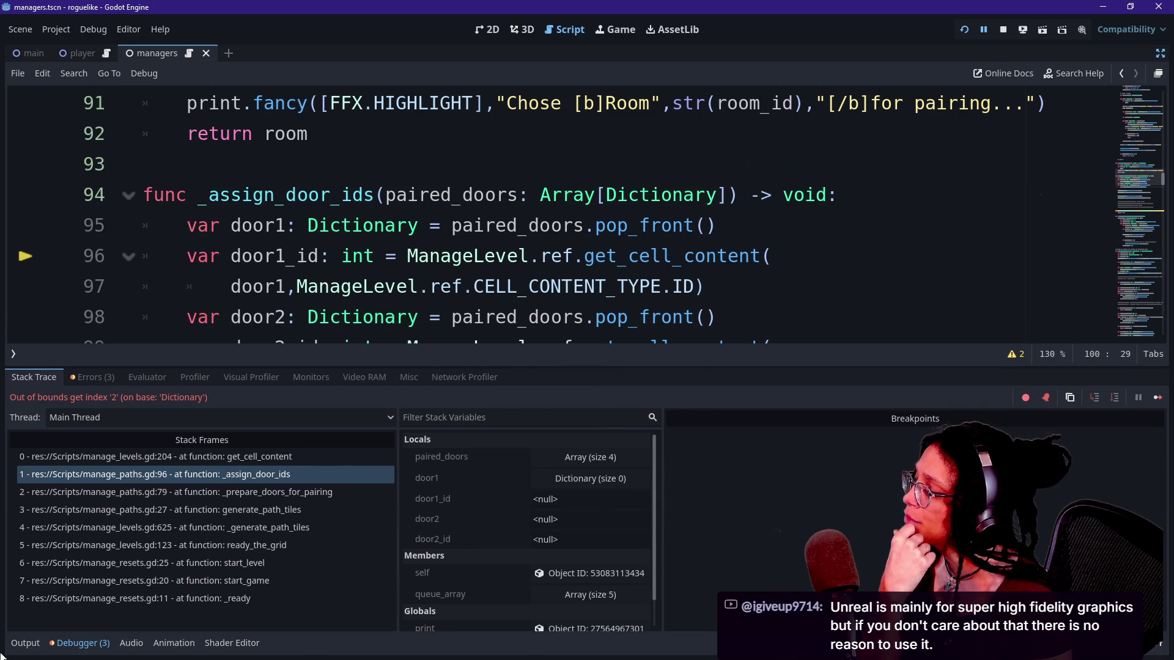
{"action": "left_click", "coordinate": [25, 643]}
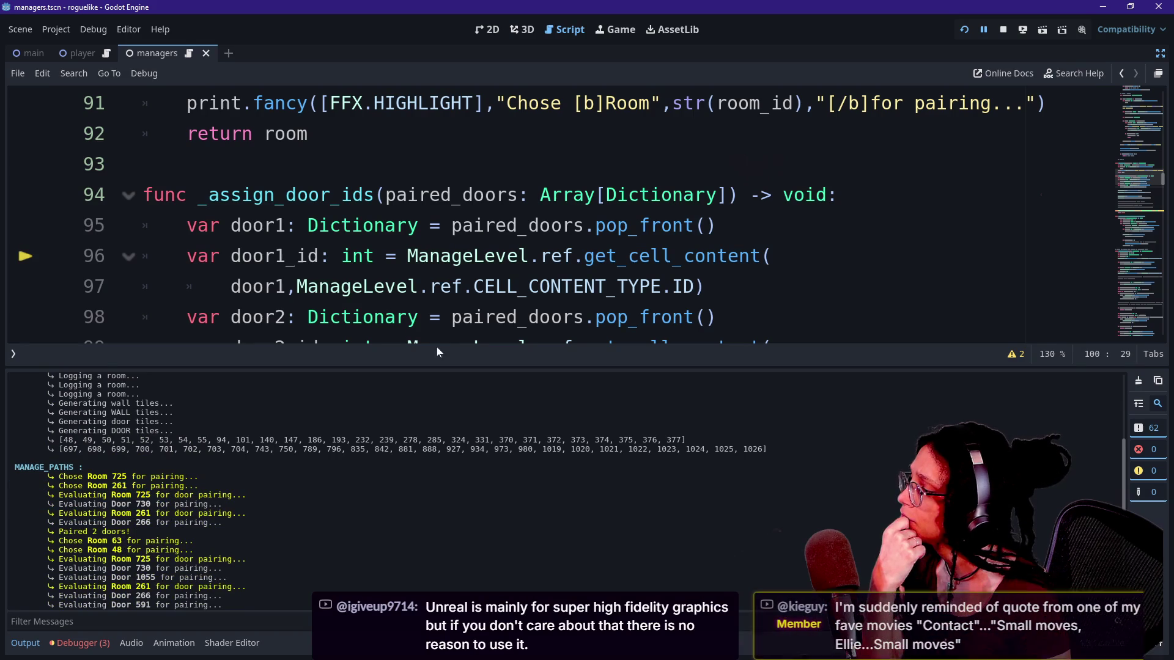
{"action": "mouse_move", "coordinate": [86, 602]}
{"action": "left_mouse_down"}
{"action": "mouse_move", "coordinate": [72, 594]}
{"action": "mouse_move", "coordinate": [78, 548]}
{"action": "left_mouse_up"}
{"action": "left_click", "coordinate": [147, 613]}
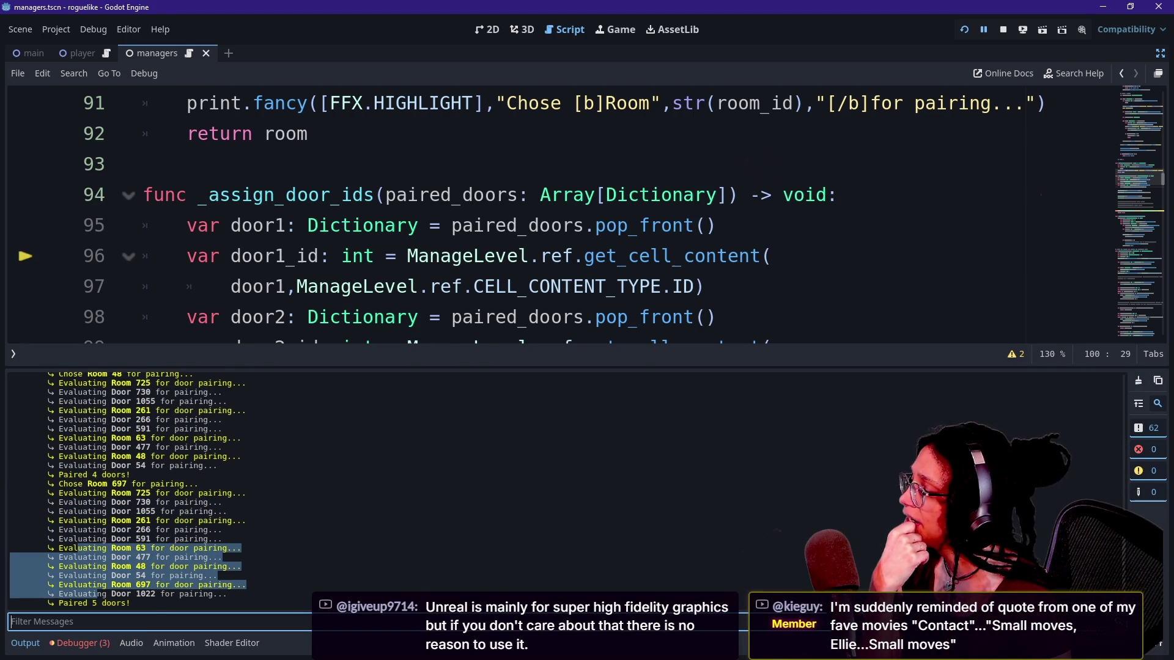
{"action": "left_click", "coordinate": [562, 194]}
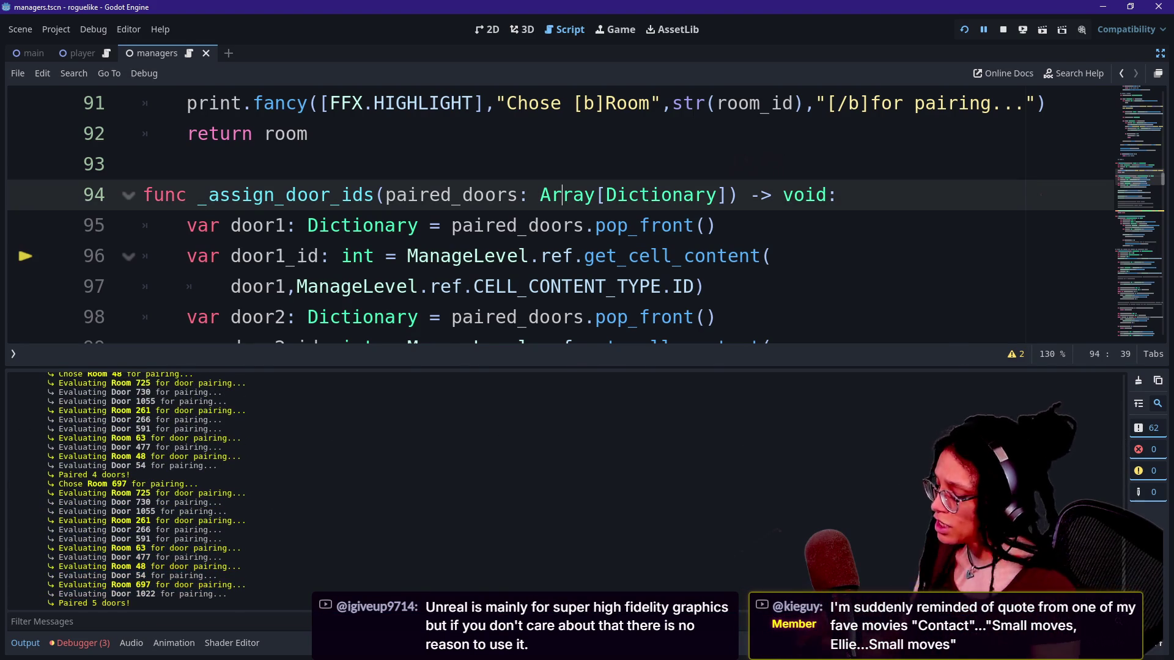
{"action": "mouse_move", "coordinate": [562, 195]}
{"action": "left_click_drag", "start_coordinate": [160, 420], "coordinate": [171, 507]}
{"action": "mouse_move", "coordinate": [136, 392]}
{"action": "left_mouse_down"}
{"action": "mouse_move", "coordinate": [183, 561]}
{"action": "mouse_move", "coordinate": [207, 594]}
{"action": "left_mouse_up"}
{"action": "left_click", "coordinate": [207, 590]}
{"action": "scroll", "coordinate": [185, 521], "scroll_direction": "up", "scroll_amount": 5}
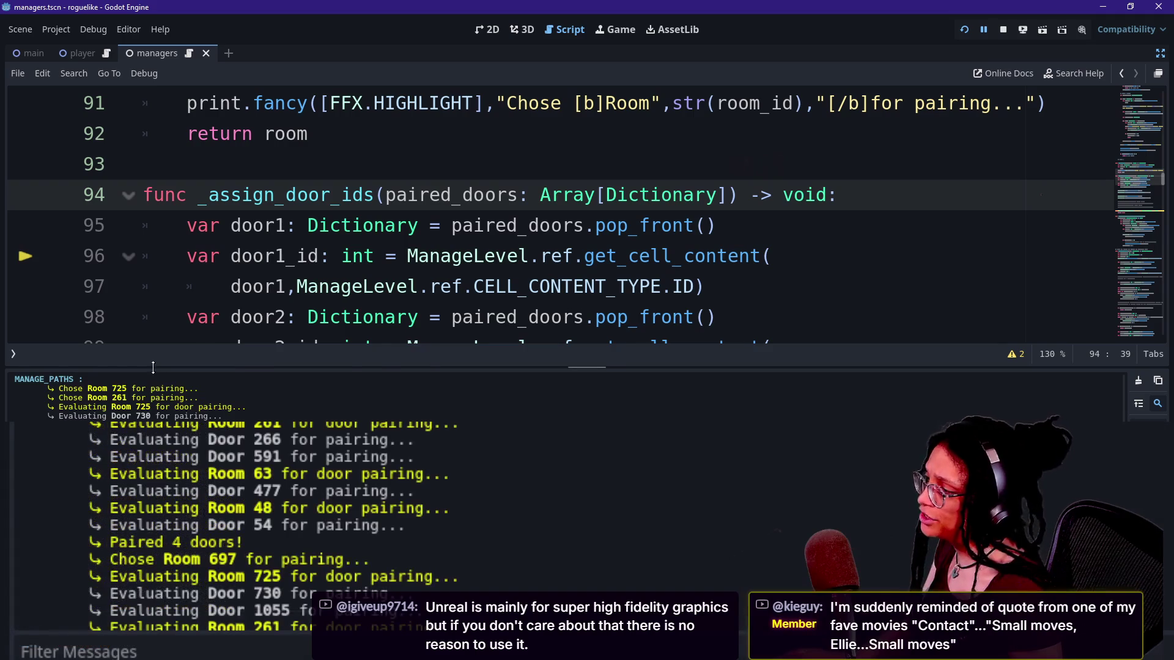
{"action": "scroll", "coordinate": [199, 489], "scroll_direction": "down", "scroll_amount": 2}
{"action": "scroll", "coordinate": [199, 489], "scroll_direction": "up", "scroll_amount": 3}
{"action": "scroll", "coordinate": [199, 489], "scroll_direction": "down", "scroll_amount": 1}
{"action": "scroll", "coordinate": [200, 492], "scroll_direction": "down", "scroll_amount": 1}
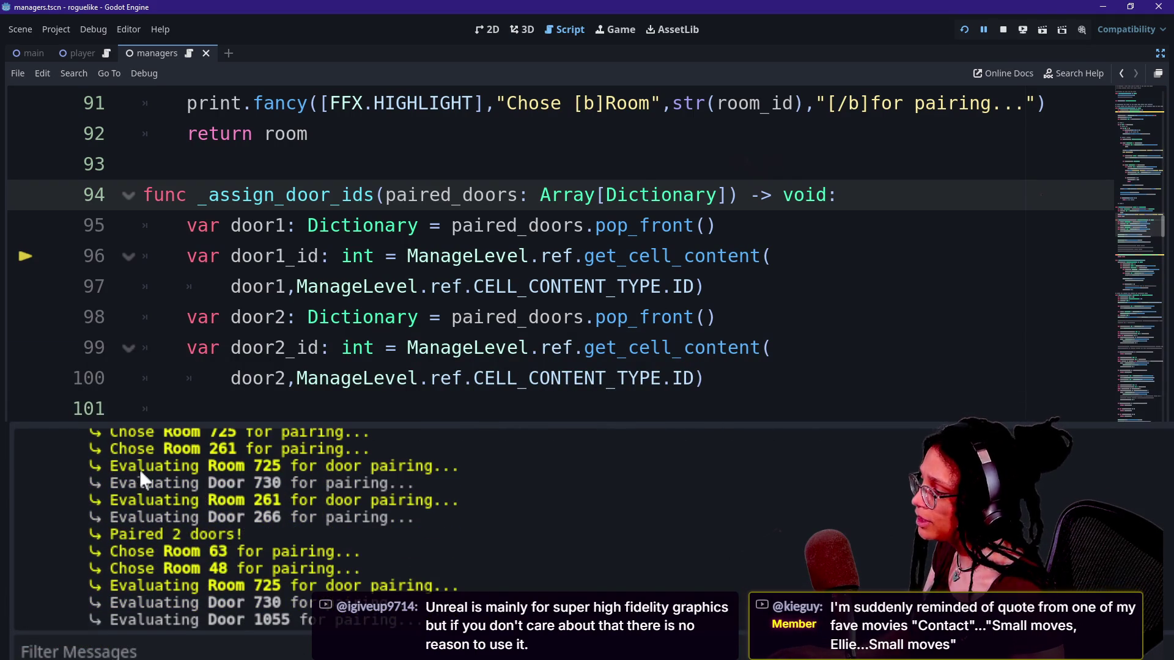
{"action": "double_click", "coordinate": [123, 483]}
{"action": "left_click_drag", "start_coordinate": [216, 483], "coordinate": [415, 483]}
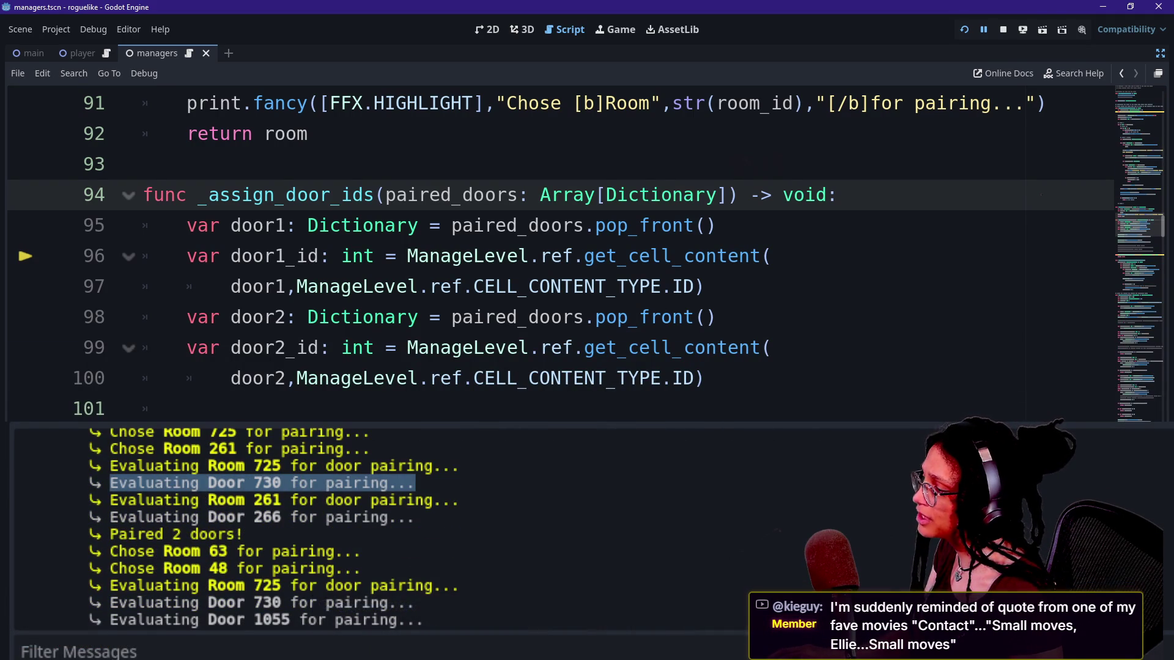
{"action": "left_click_drag", "start_coordinate": [109, 500], "coordinate": [460, 500]}
{"action": "mouse_move", "coordinate": [109, 517]}
{"action": "left_mouse_down"}
{"action": "mouse_move", "coordinate": [281, 517]}
{"action": "mouse_move", "coordinate": [244, 534]}
{"action": "left_mouse_up"}
{"action": "left_click", "coordinate": [219, 527]}
{"action": "scroll", "coordinate": [219, 527], "scroll_direction": "down", "scroll_amount": 3}
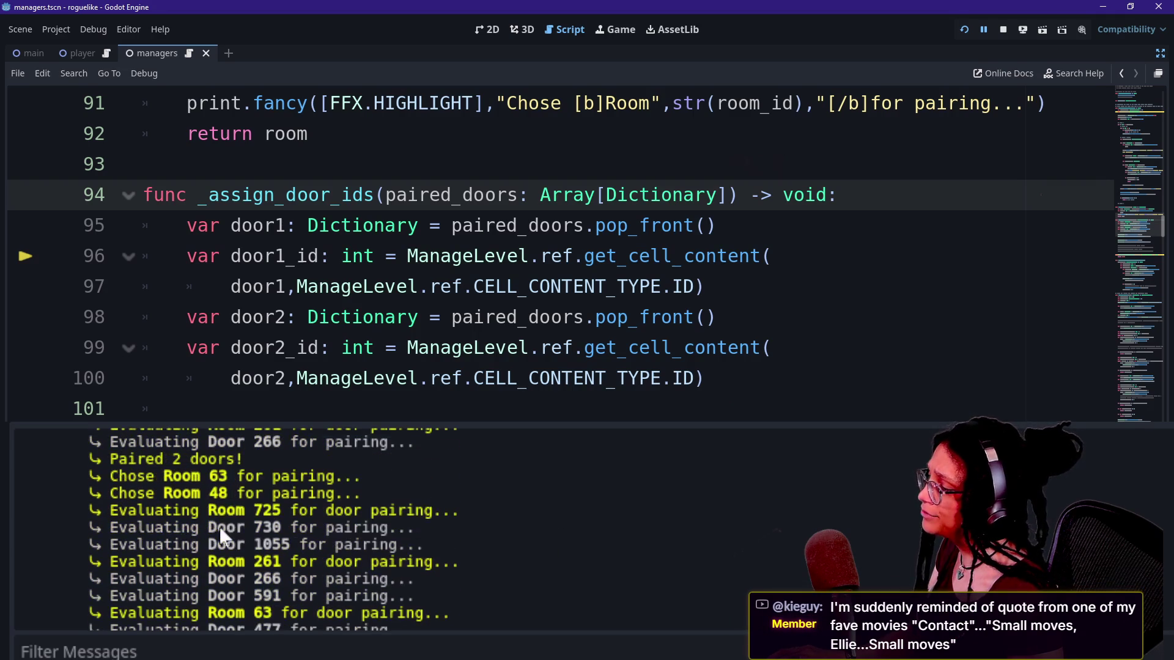
{"action": "left_click_drag", "start_coordinate": [103, 530], "coordinate": [414, 527]}
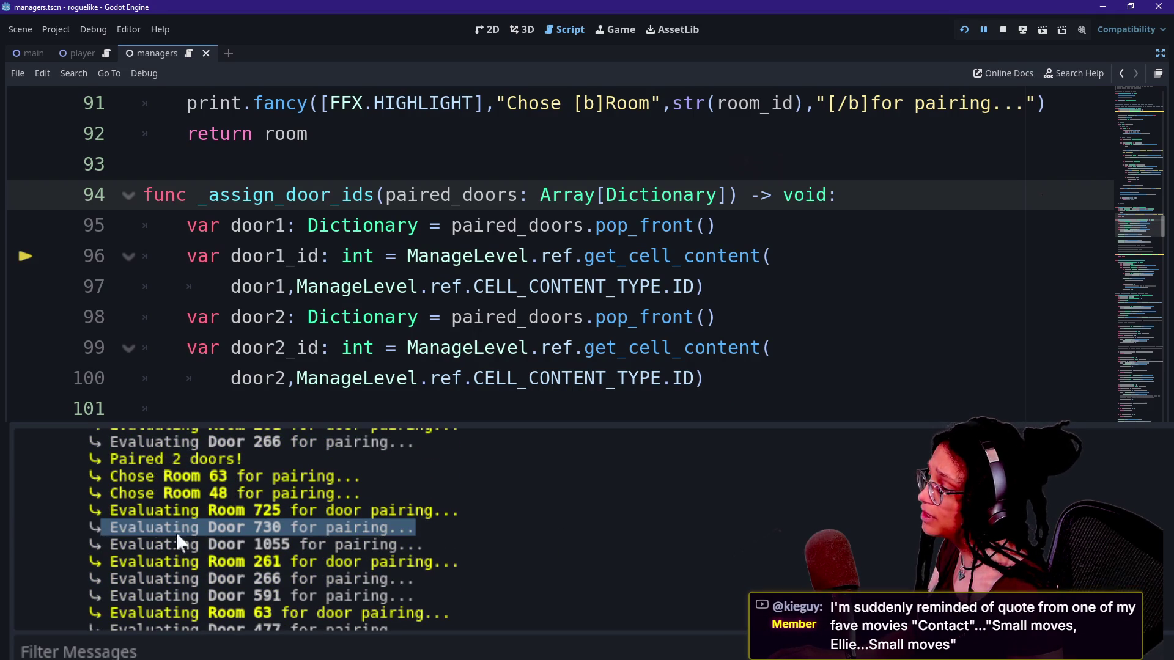
{"action": "left_click", "coordinate": [135, 535]}
{"action": "left_click_drag", "start_coordinate": [110, 544], "coordinate": [424, 544]}
{"action": "left_click", "coordinate": [428, 547]}
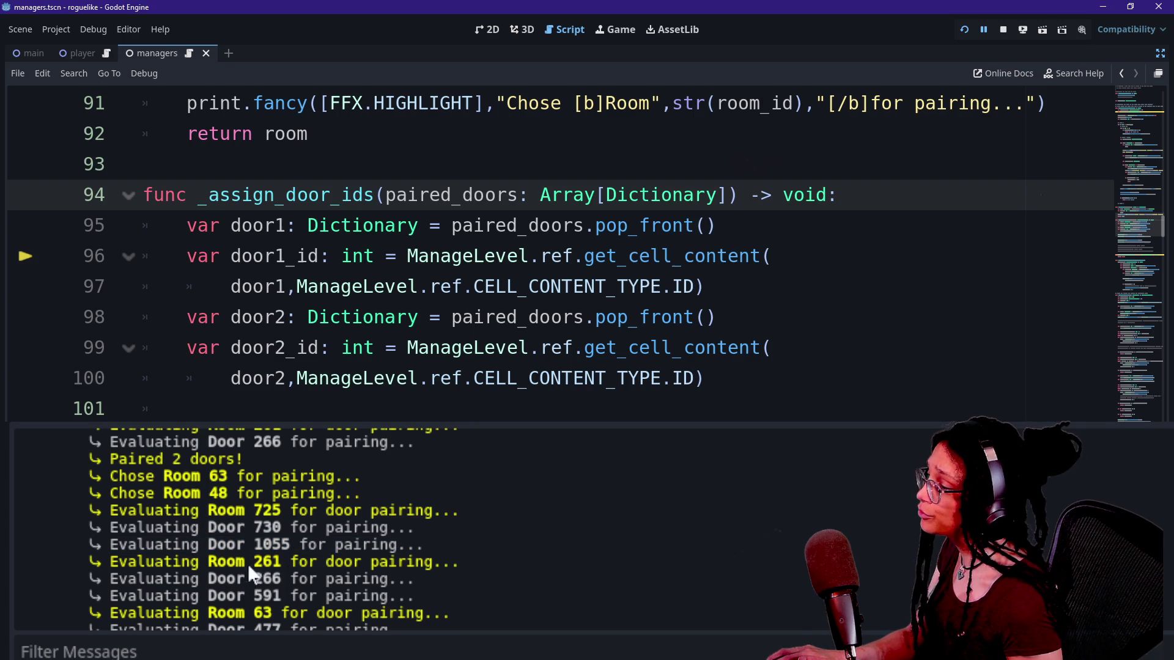
{"action": "left_click_drag", "start_coordinate": [245, 544], "coordinate": [424, 544]}
{"action": "left_click", "coordinate": [225, 560]}
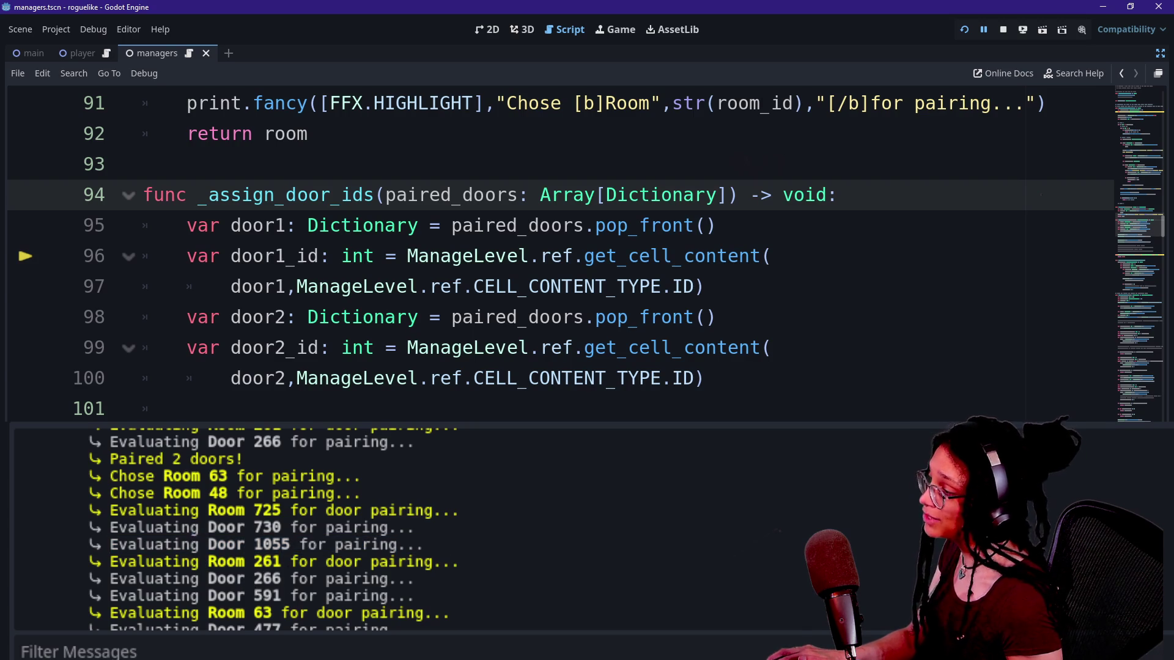
{"action": "left_click_drag", "start_coordinate": [188, 530], "coordinate": [325, 530]}
{"action": "scroll", "coordinate": [325, 532], "scroll_direction": "up", "scroll_amount": 3}
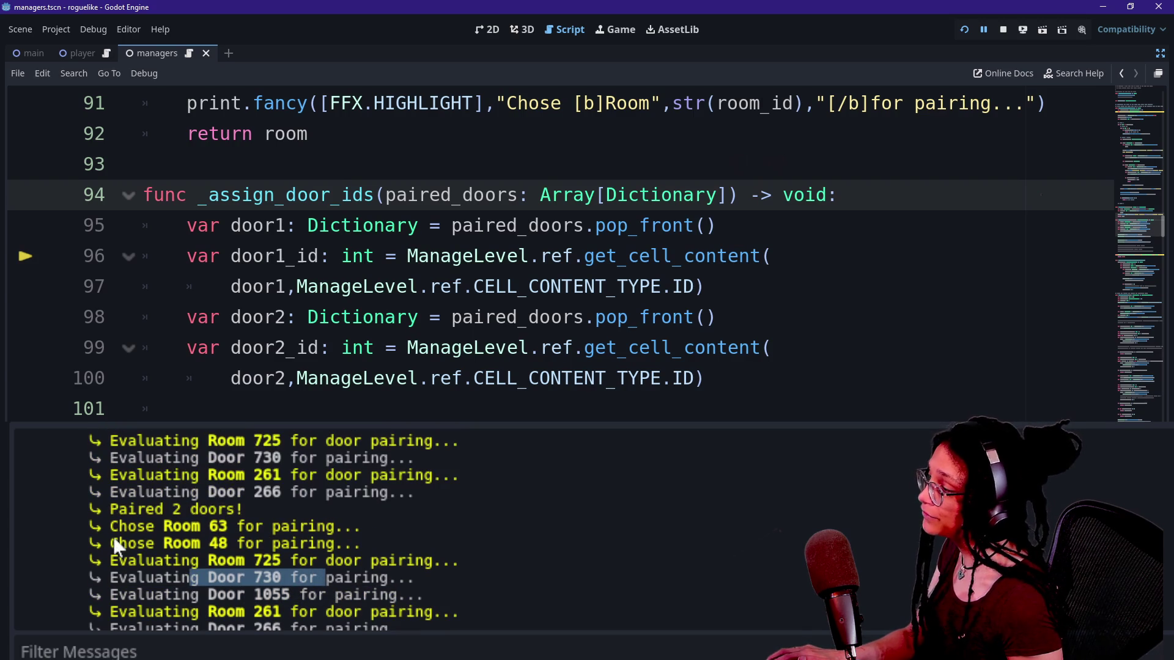
{"action": "left_click_drag", "start_coordinate": [225, 458], "coordinate": [372, 455]}
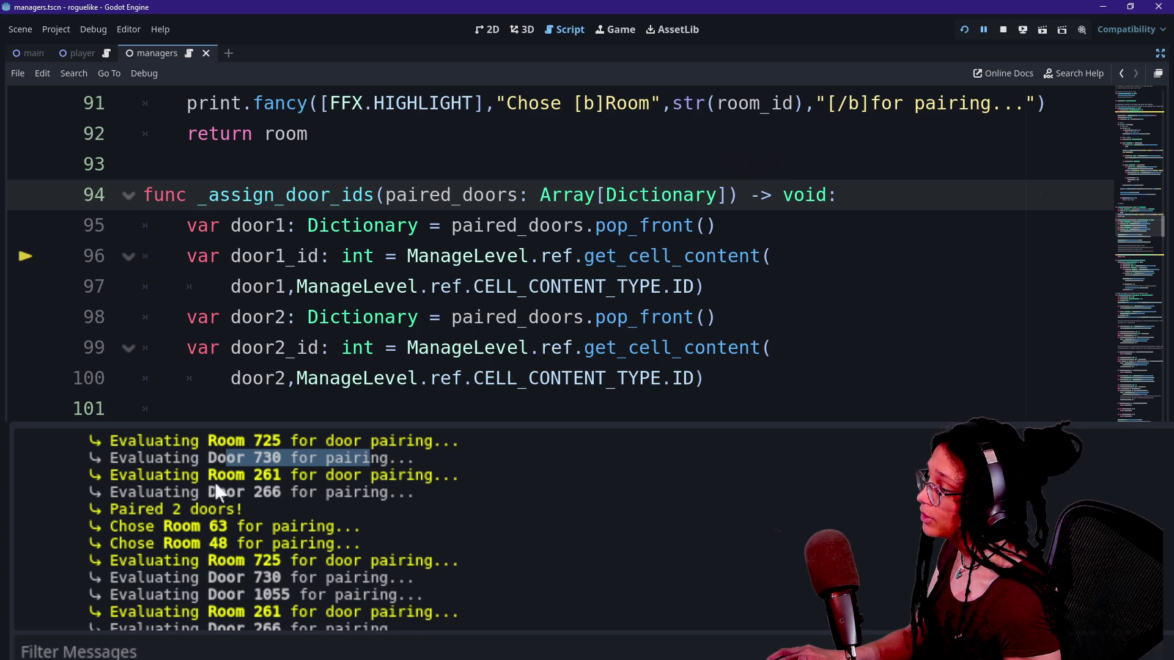
{"action": "mouse_move", "coordinate": [226, 594]}
{"action": "left_mouse_down"}
{"action": "mouse_move", "coordinate": [324, 578]}
{"action": "mouse_move", "coordinate": [343, 600]}
{"action": "mouse_move", "coordinate": [387, 578]}
{"action": "left_mouse_up"}
{"action": "scroll", "coordinate": [391, 577], "scroll_direction": "down", "scroll_amount": 3}
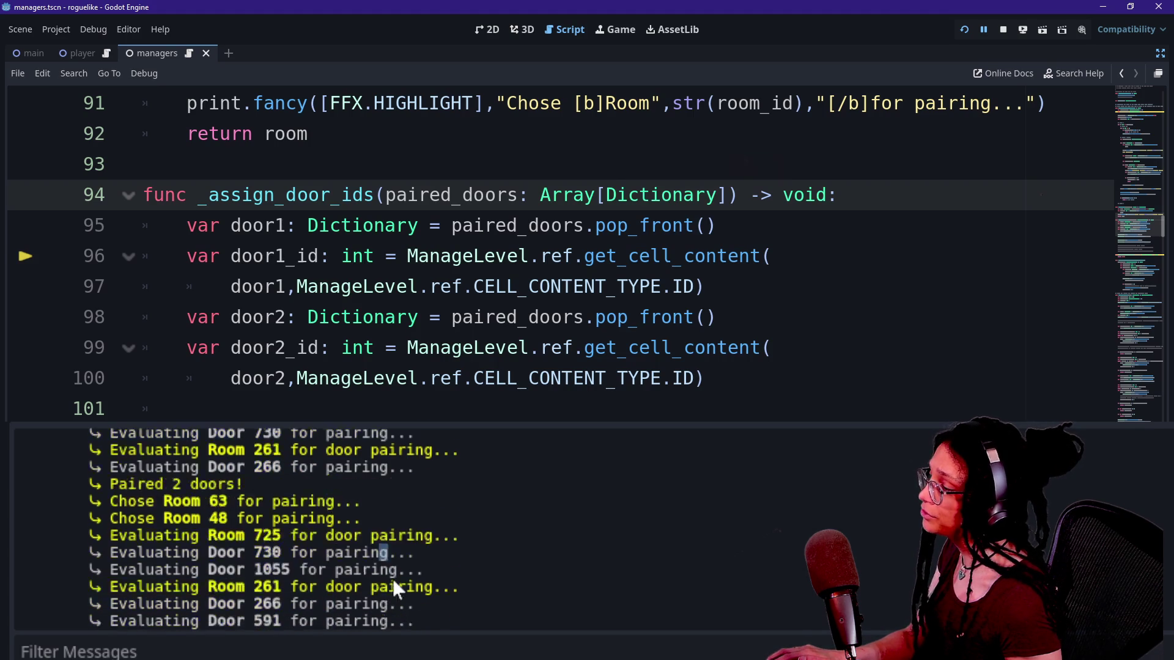
{"action": "scroll", "coordinate": [391, 578], "scroll_direction": "down", "scroll_amount": 1}
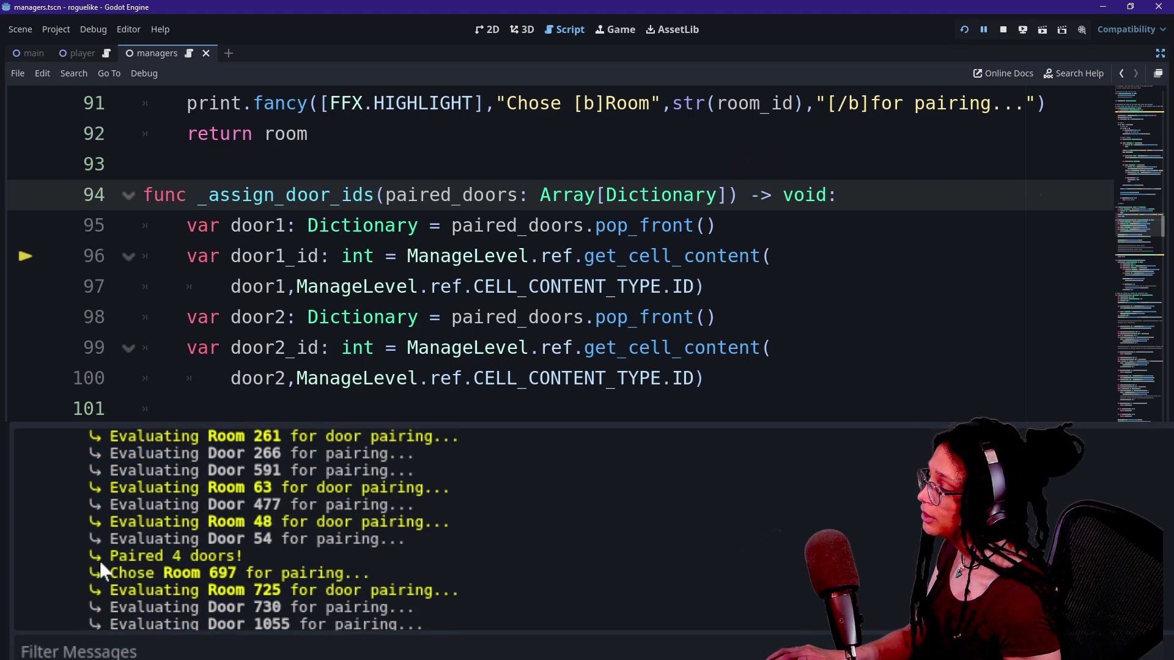
{"action": "mouse_move", "coordinate": [101, 560]}
{"action": "left_mouse_down"}
{"action": "mouse_move", "coordinate": [296, 556]}
{"action": "mouse_move", "coordinate": [126, 556]}
{"action": "mouse_move", "coordinate": [257, 555]}
{"action": "mouse_move", "coordinate": [92, 573]}
{"action": "mouse_move", "coordinate": [103, 555]}
{"action": "mouse_move", "coordinate": [18, 556]}
{"action": "mouse_move", "coordinate": [119, 555]}
{"action": "mouse_move", "coordinate": [90, 556]}
{"action": "mouse_move", "coordinate": [109, 556]}
{"action": "left_mouse_up"}
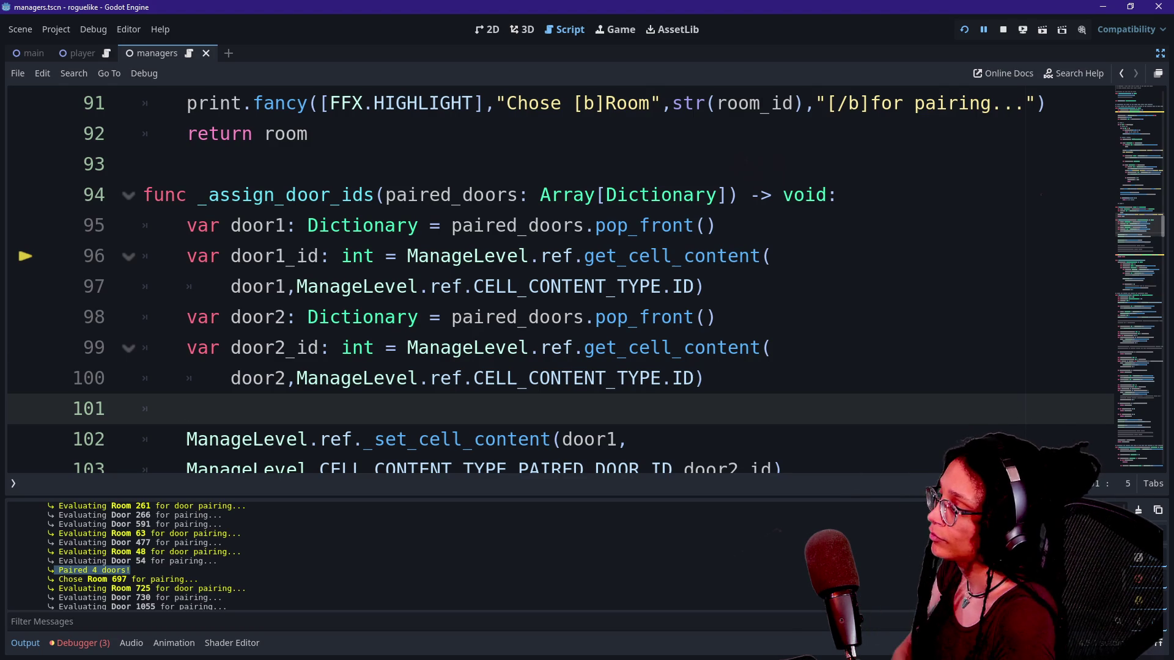
Review the door2 pop_front and get_cell_content lines 98–99, then hide the Output panel with Ctrl+J
{"action": "key", "text": "Up"}
{"action": "key", "text": "Up"}
{"action": "key", "text": "Up"}
{"action": "key", "text": "End"}
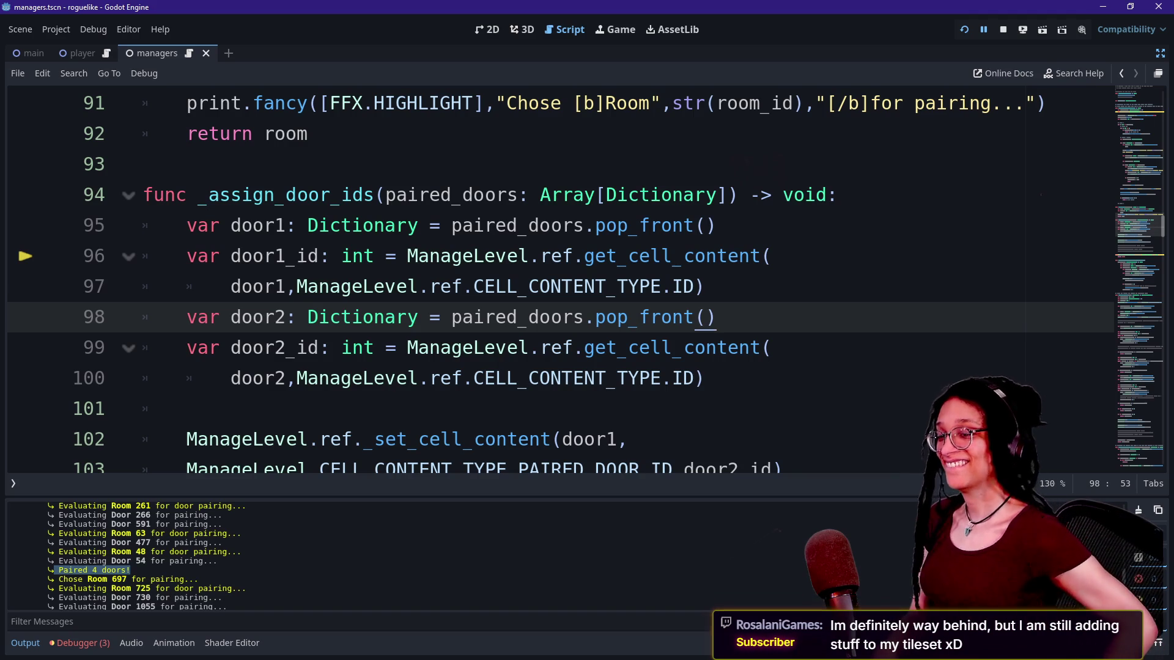
{"action": "left_click", "coordinate": [639, 348]}
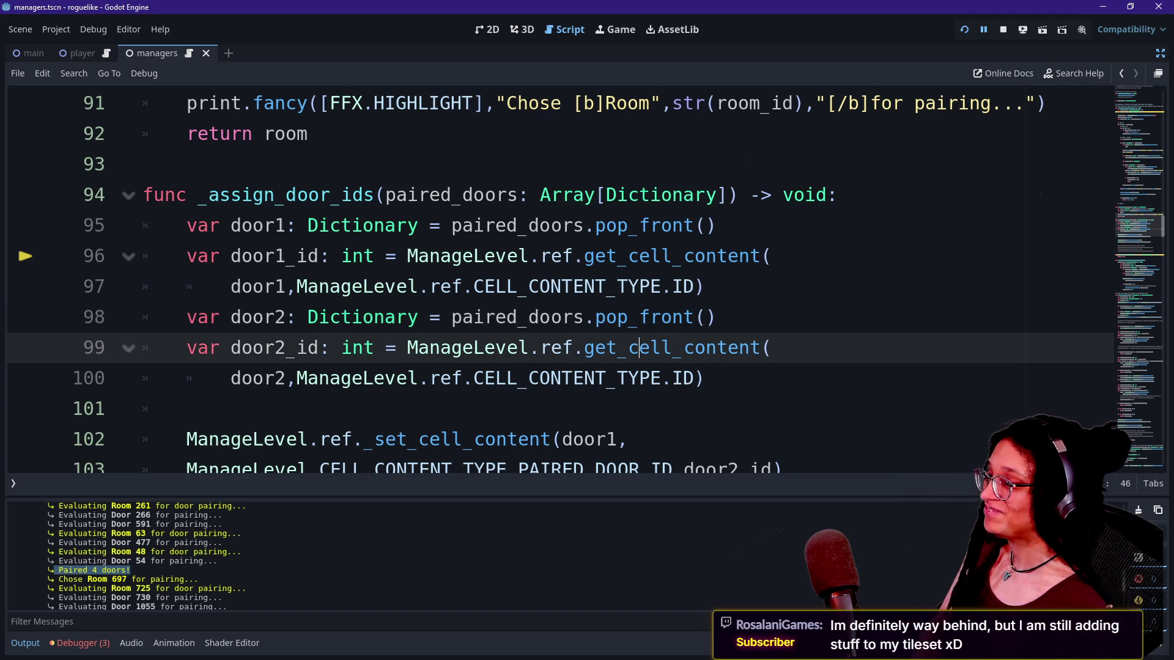
{"action": "mouse_move", "coordinate": [636, 349]}
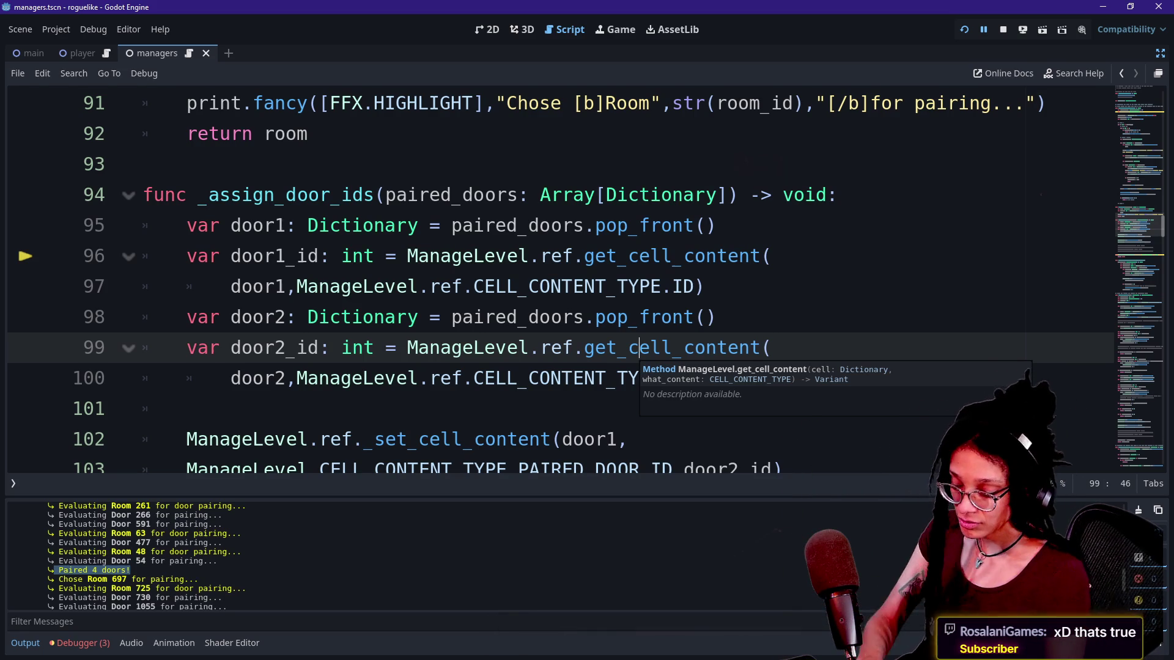
{"action": "left_click", "coordinate": [593, 439]}
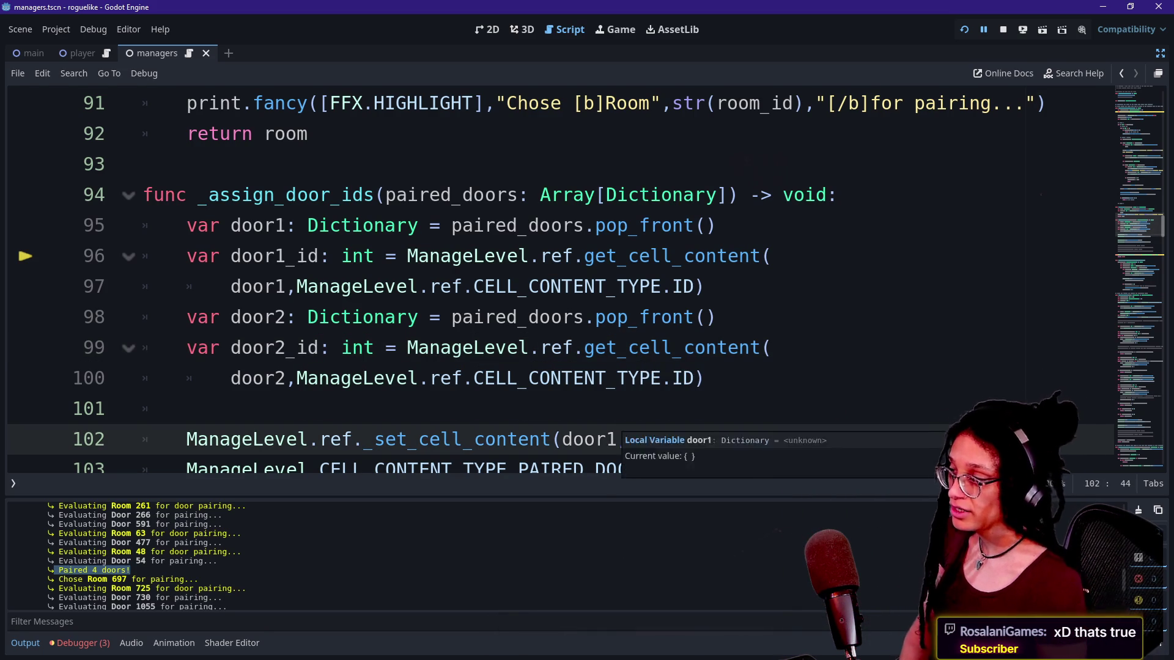
{"action": "left_click", "coordinate": [611, 378]}
{"action": "left_click", "coordinate": [618, 347]}
{"action": "key", "text": "Down"}
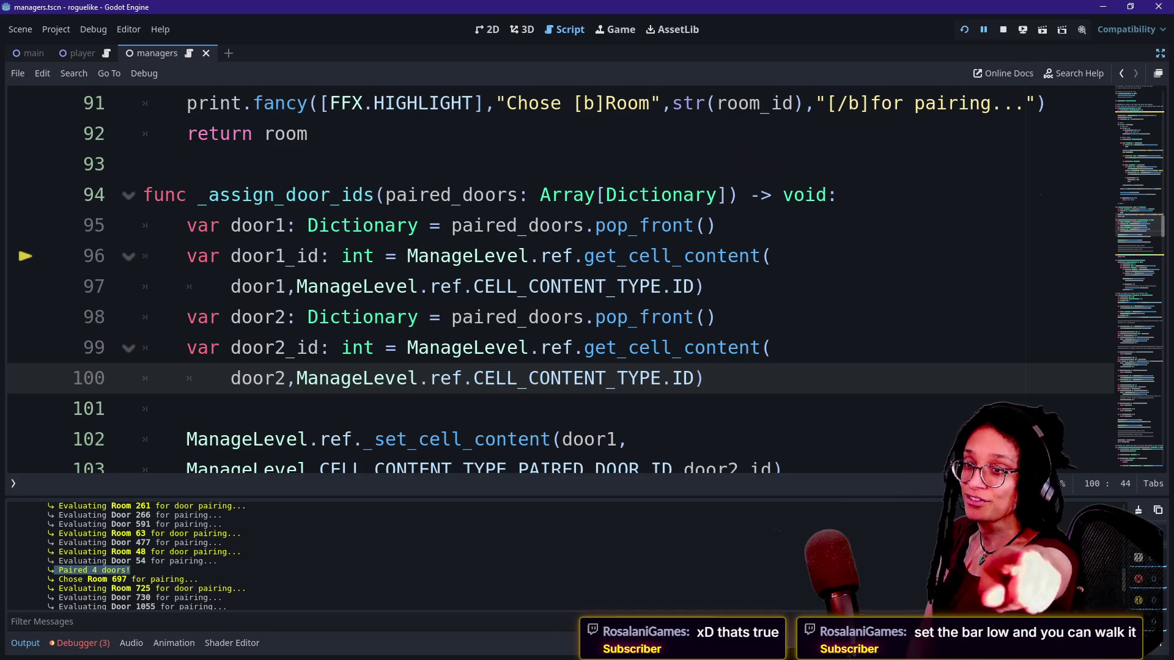
{"action": "left_click", "coordinate": [573, 347]}
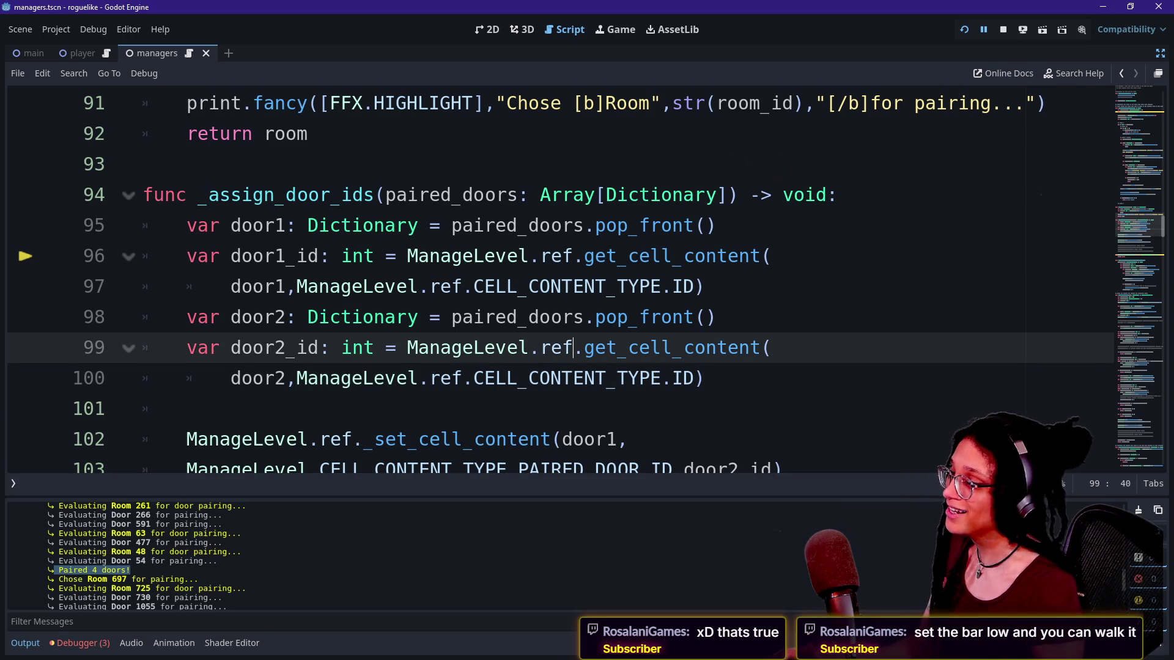
{"action": "scroll", "coordinate": [586, 288], "scroll_direction": "up", "scroll_amount": 2}
{"action": "key", "text": "ctrl+j"}
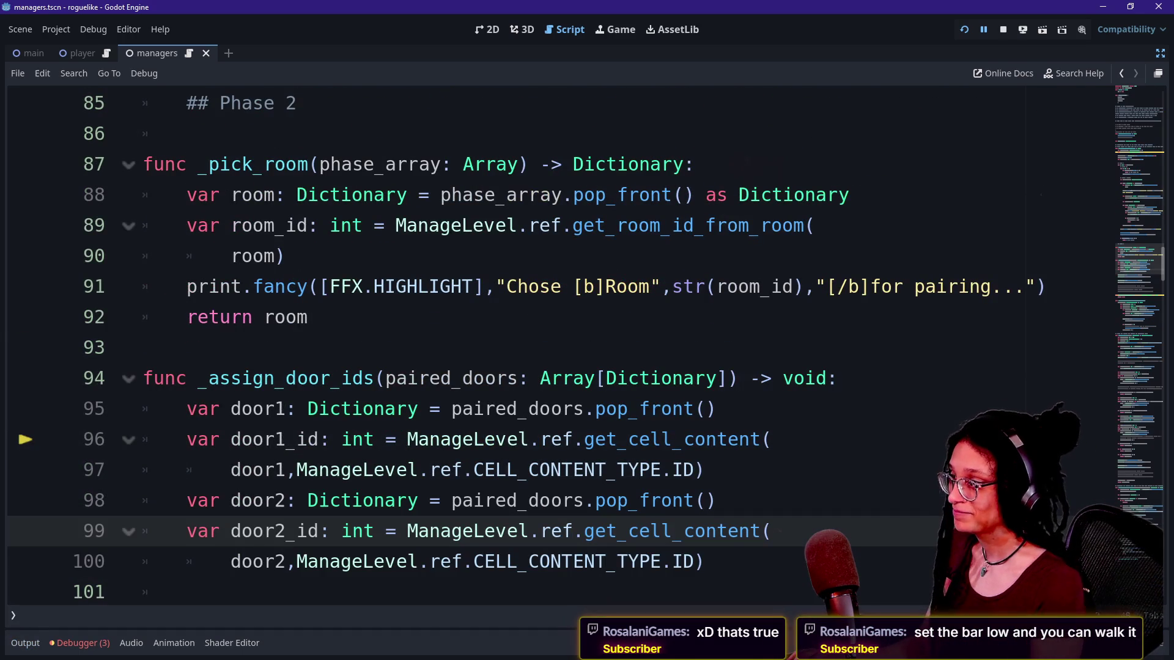
Change the Phase 1 loop header on line 43 to iterate over room_count/2
{"action": "scroll", "coordinate": [586, 343], "scroll_direction": "down", "scroll_amount": 8}
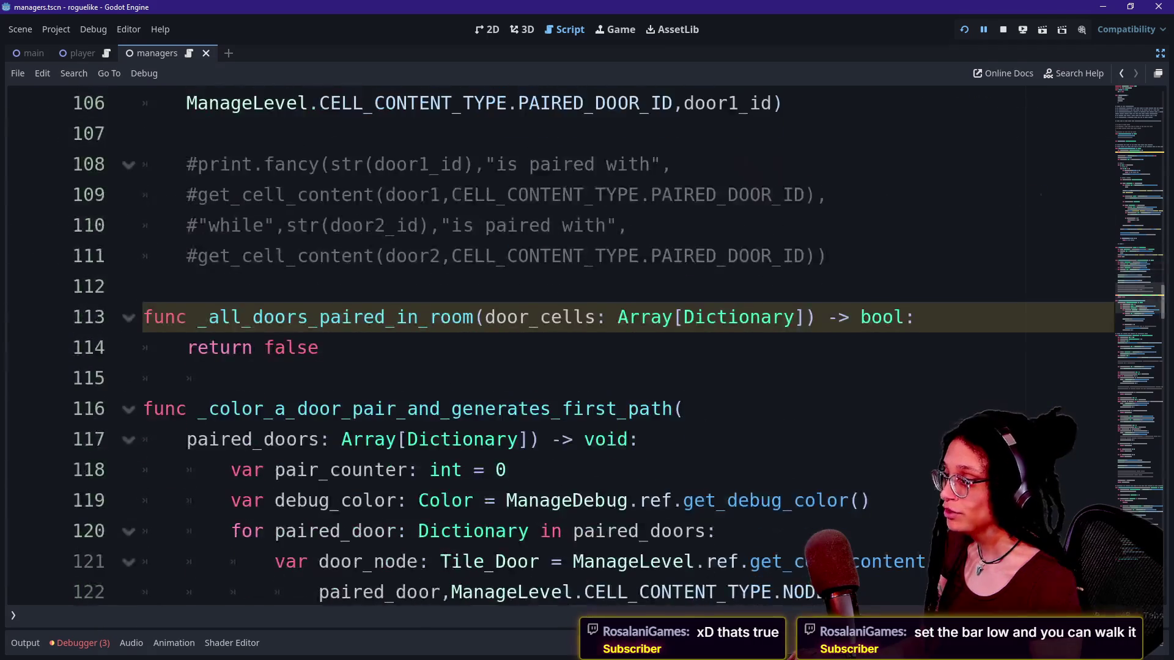
{"action": "scroll", "coordinate": [585, 342], "scroll_direction": "up", "scroll_amount": 8}
{"action": "scroll", "coordinate": [586, 342], "scroll_direction": "up", "scroll_amount": 10}
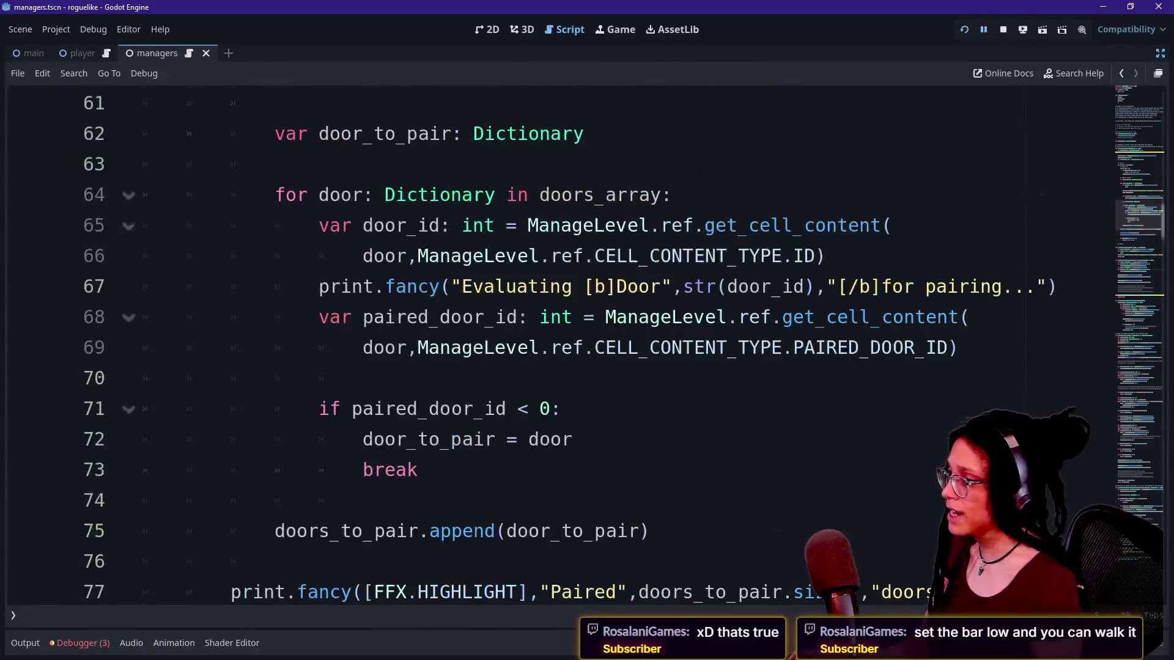
{"action": "scroll", "coordinate": [586, 342], "scroll_direction": "down", "scroll_amount": 2}
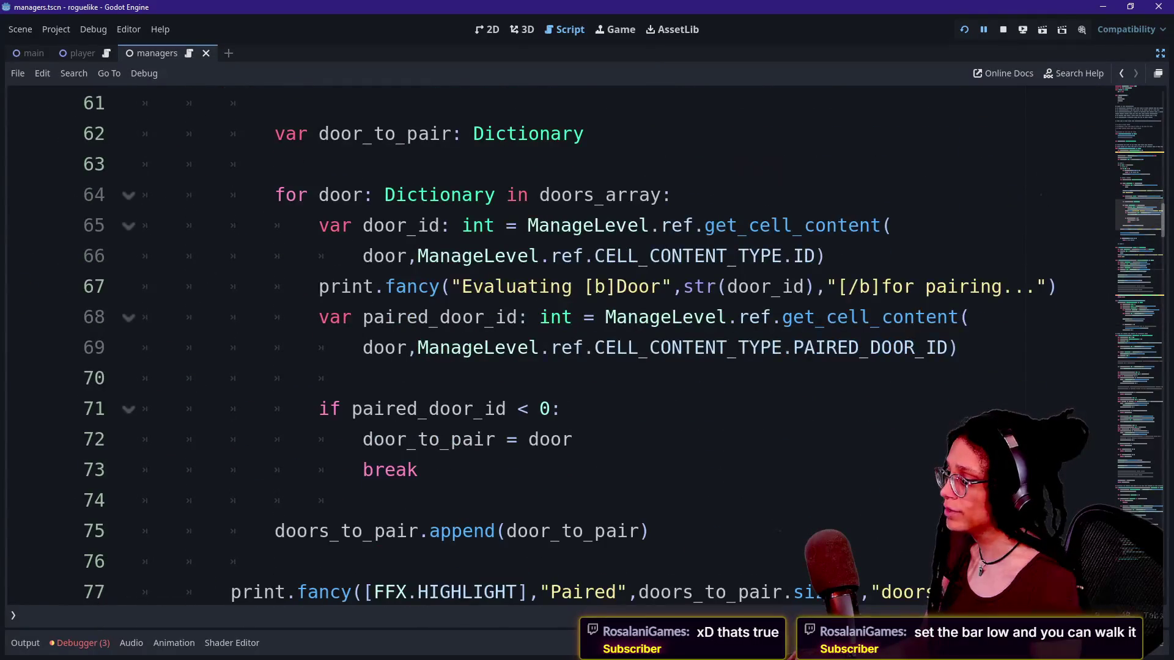
{"action": "scroll", "coordinate": [586, 343], "scroll_direction": "down", "scroll_amount": 1}
{"action": "scroll", "coordinate": [586, 342], "scroll_direction": "up", "scroll_amount": 3}
{"action": "scroll", "coordinate": [586, 342], "scroll_direction": "up", "scroll_amount": 5}
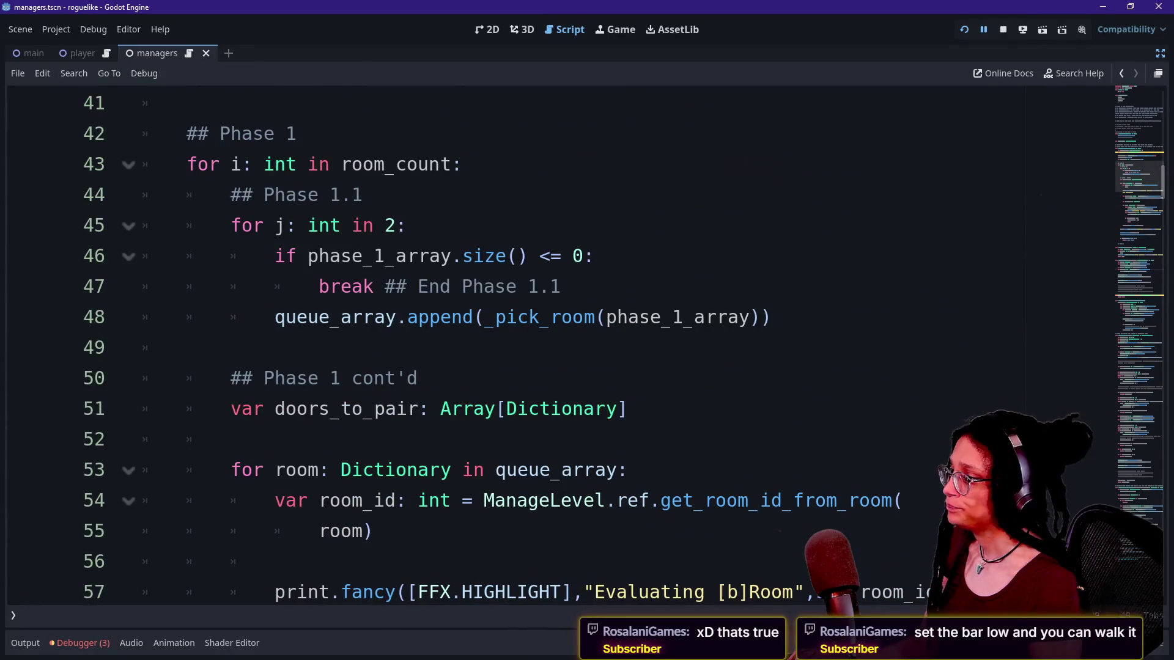
{"action": "left_click_drag", "start_coordinate": [231, 408], "coordinate": [595, 409]}
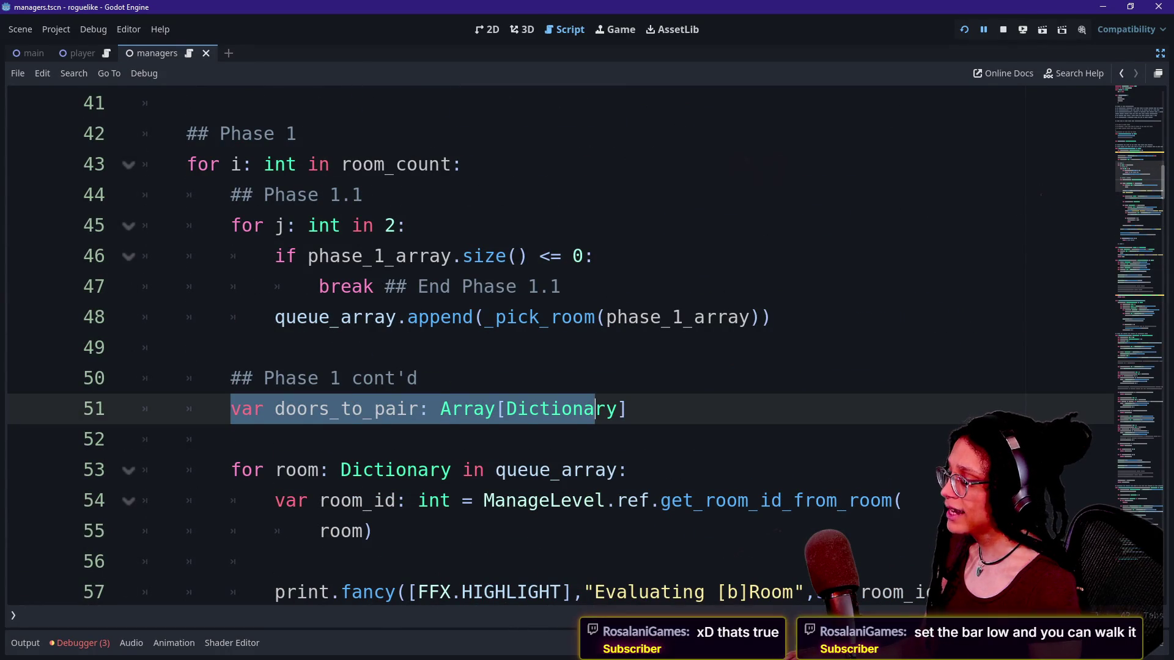
{"action": "left_click", "coordinate": [231, 408]}
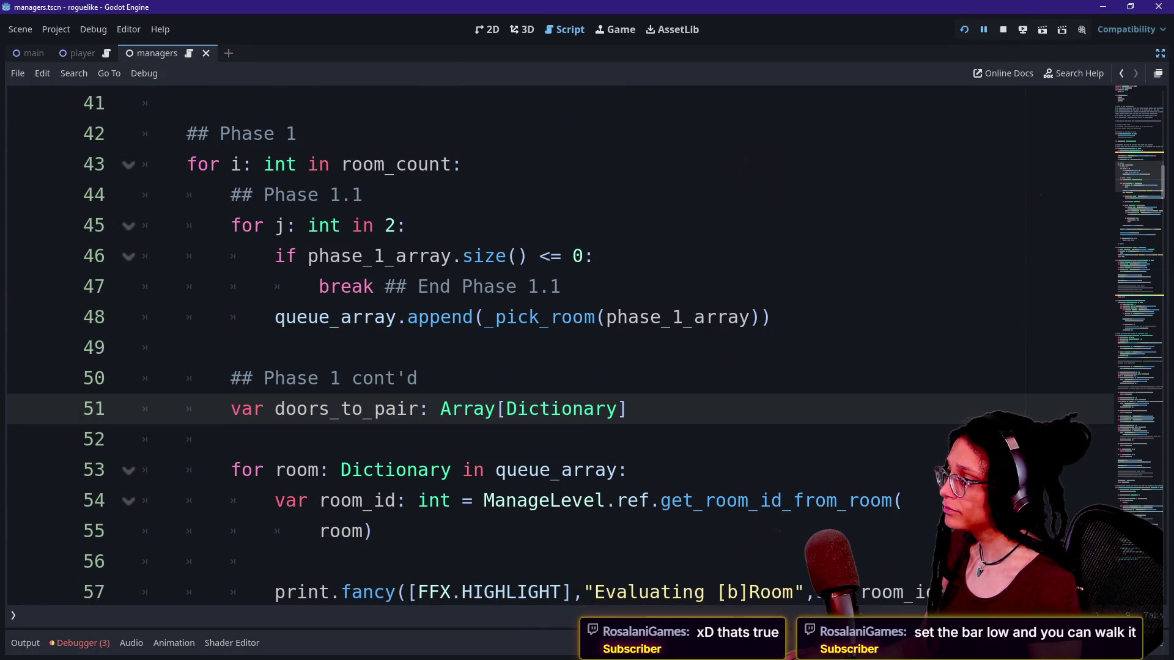
{"action": "left_click_drag", "start_coordinate": [188, 164], "coordinate": [464, 164]}
{"action": "left_click", "coordinate": [462, 163]}
{"action": "left_click_drag", "start_coordinate": [142, 163], "coordinate": [463, 164]}
{"action": "left_click", "coordinate": [463, 164]}
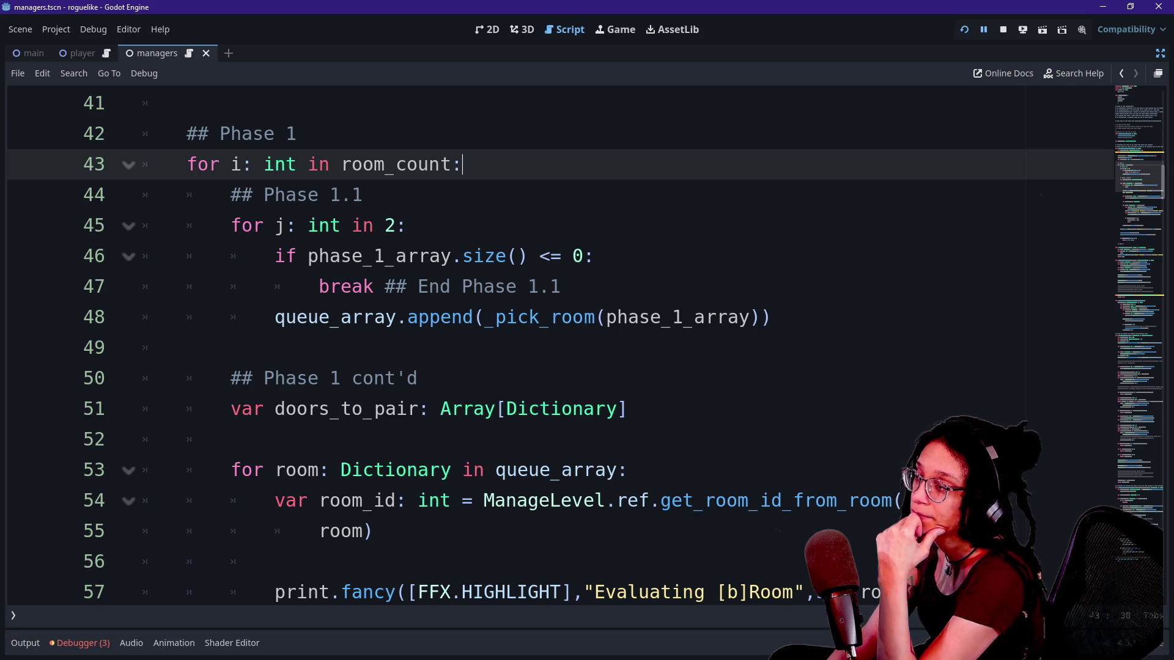
{"action": "key", "text": "Left"}
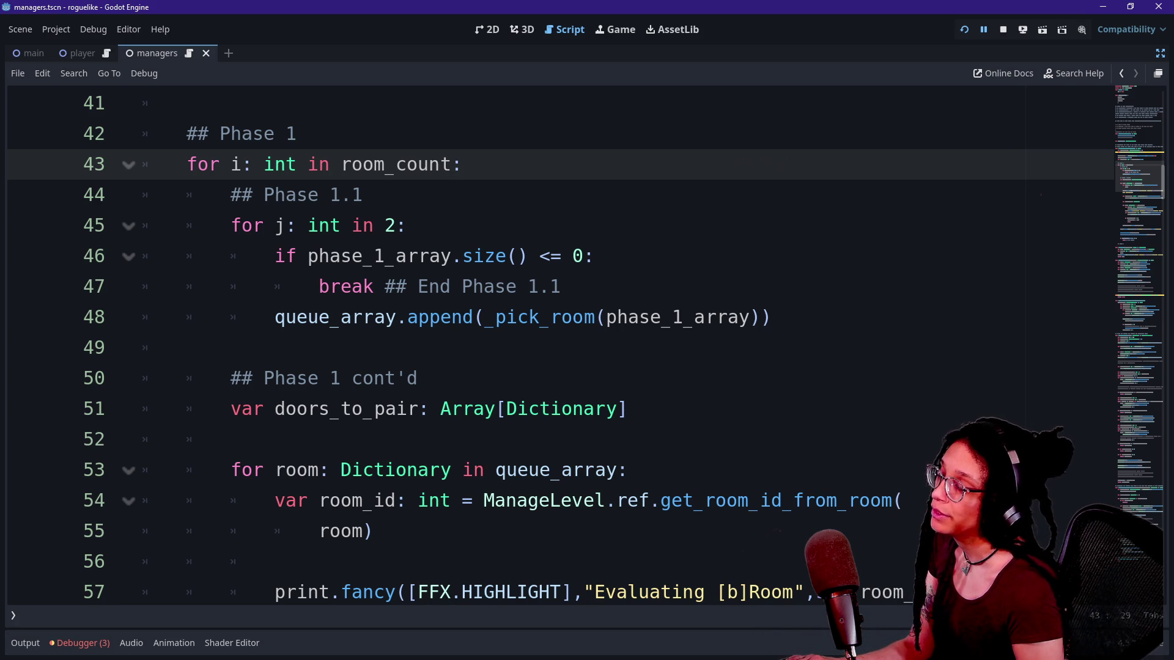
{"action": "type", "text": "/2"}
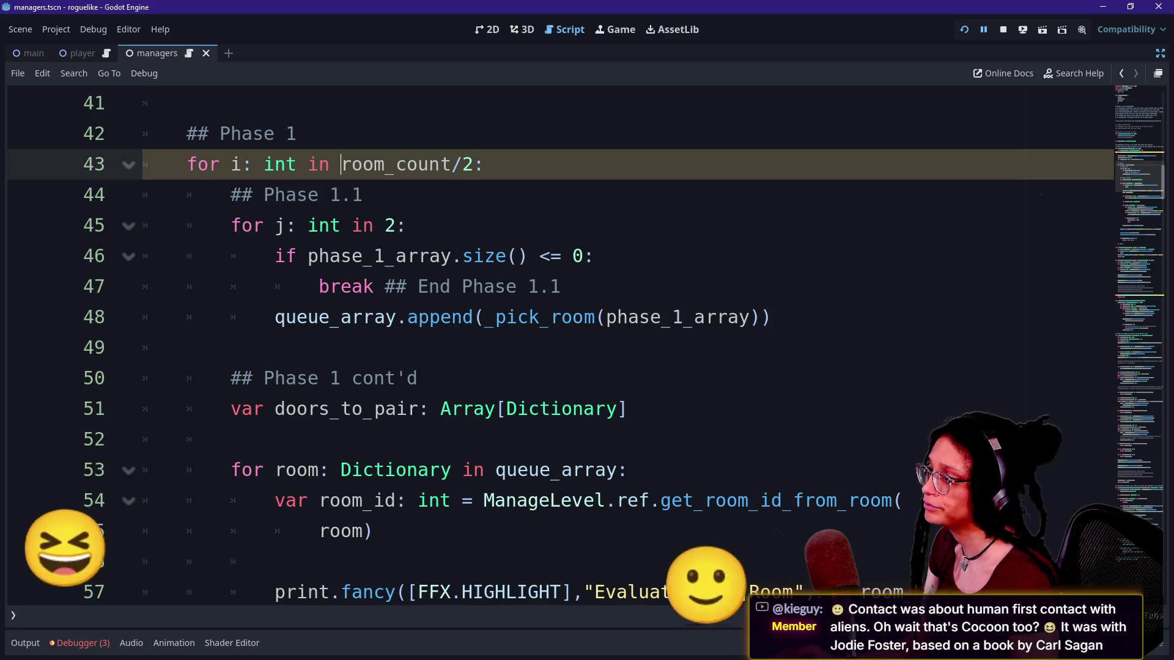
Wrap the line 43 loop range as int(floorf(room_count/2)) and check the script warnings
{"action": "mouse_move", "coordinate": [342, 164]}
{"action": "type", "text": "Math"}
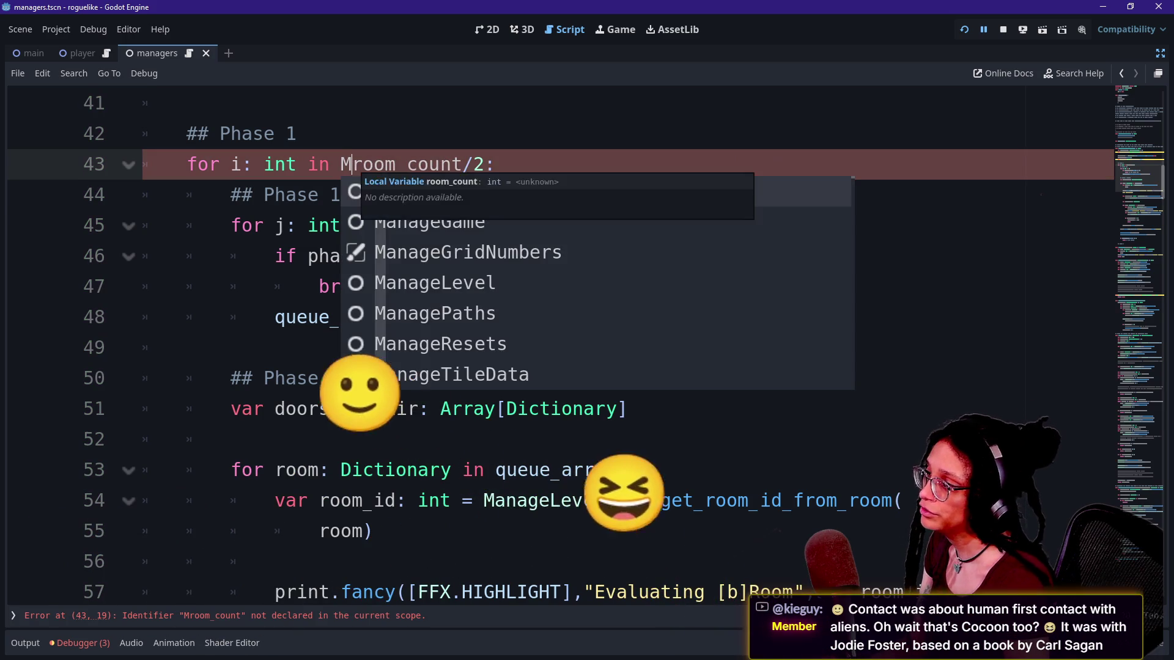
{"action": "type", "text": ".f"}
{"action": "key", "text": "BackSpace"}
{"action": "key", "text": "BackSpace"}
{"action": "key", "text": "BackSpace"}
{"action": "key", "text": "BackSpace"}
{"action": "key", "text": "BackSpace"}
{"action": "key", "text": "BackSpace"}
{"action": "type", "text": "floor("}
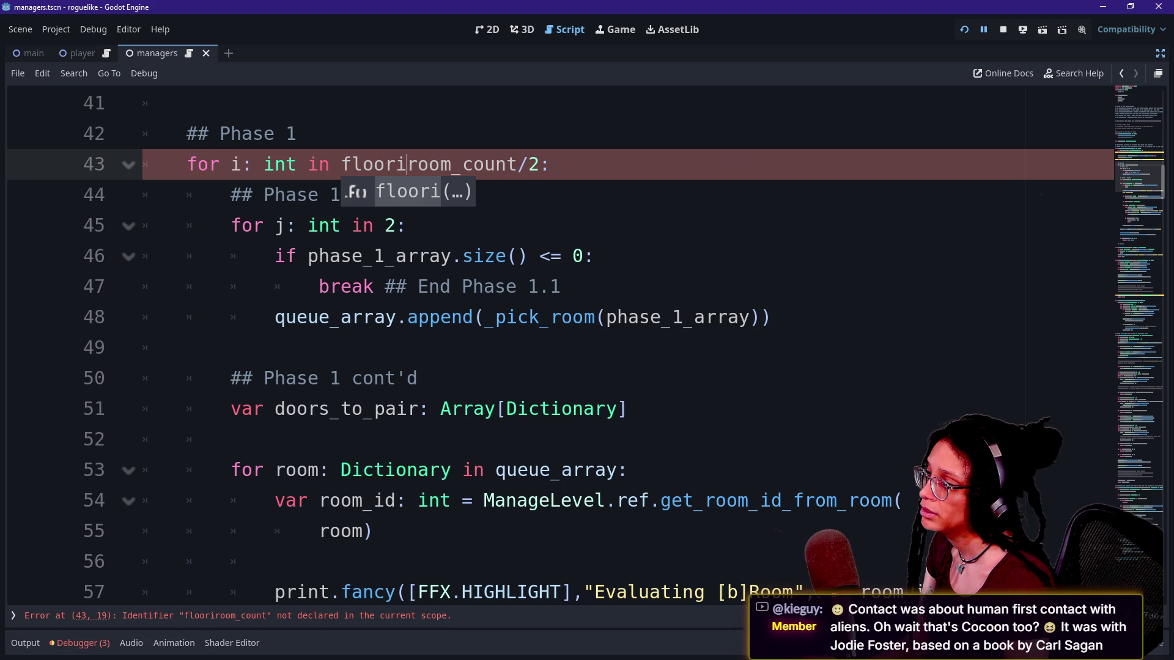
{"action": "key", "text": "Return"}
{"action": "key", "text": "Up"}
{"action": "key", "text": "Down"}
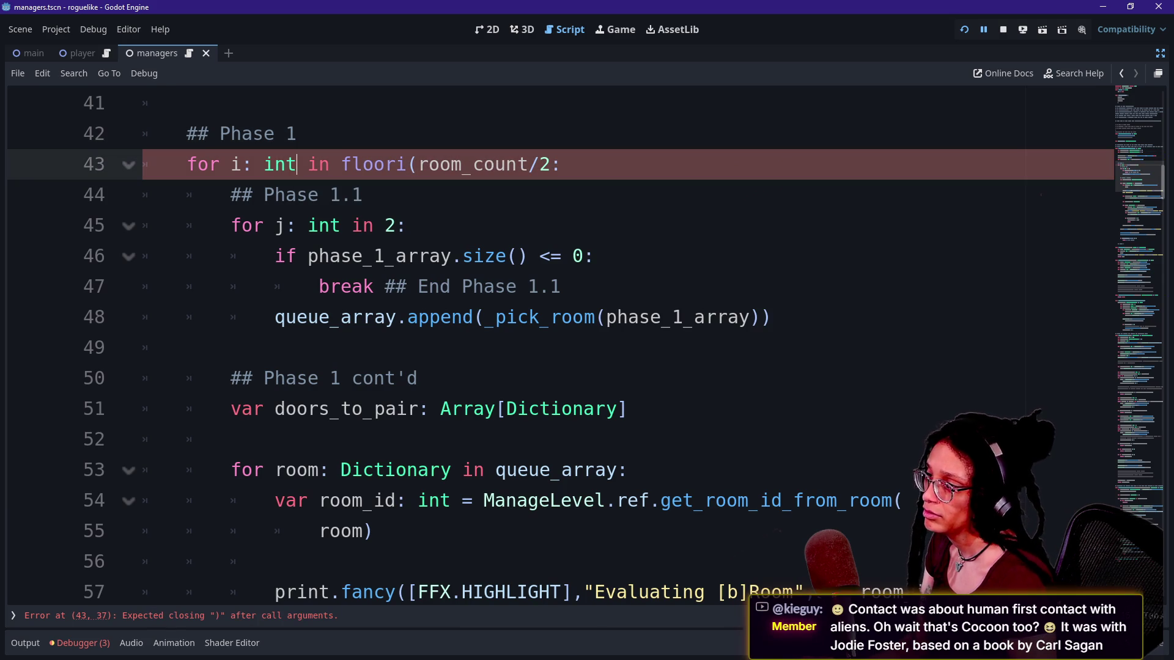
{"action": "type", "text": ")"}
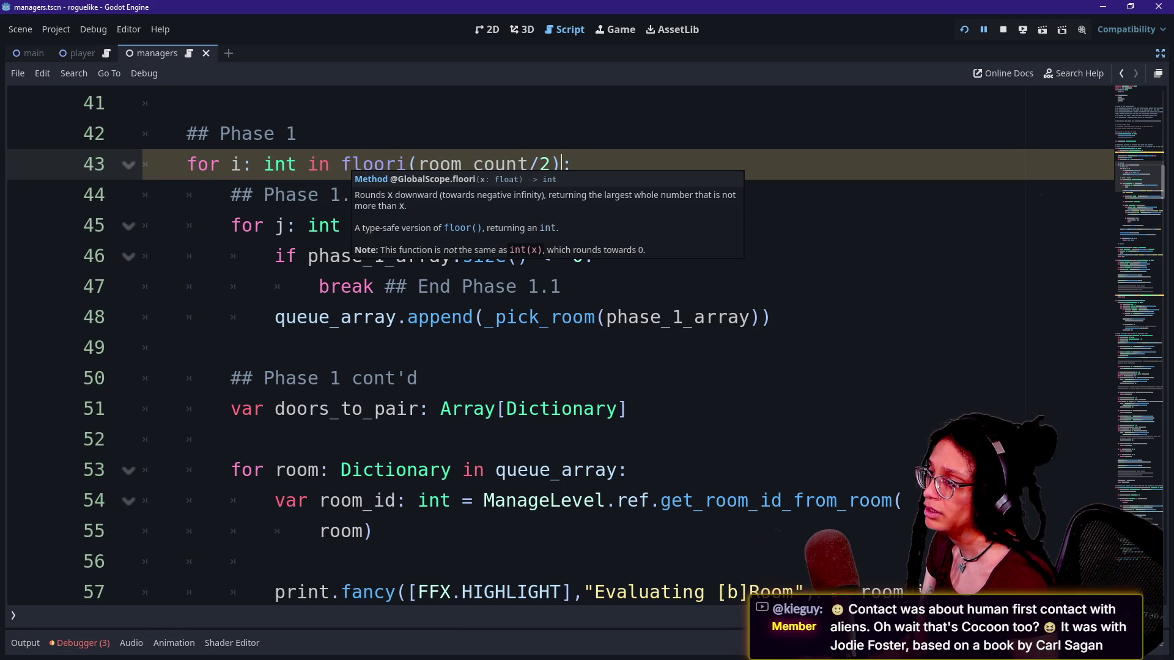
{"action": "left_click", "coordinate": [340, 163]}
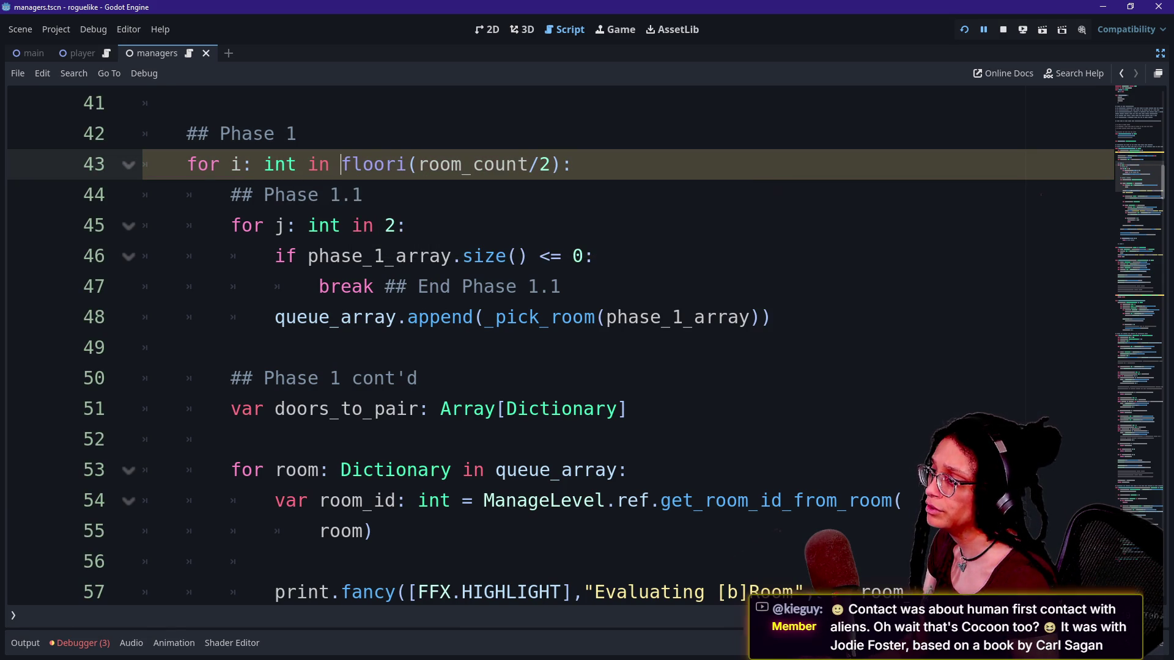
{"action": "key", "text": "BackSpace"}
{"action": "type", "text": "f"}
{"action": "left_click", "coordinate": [351, 164]}
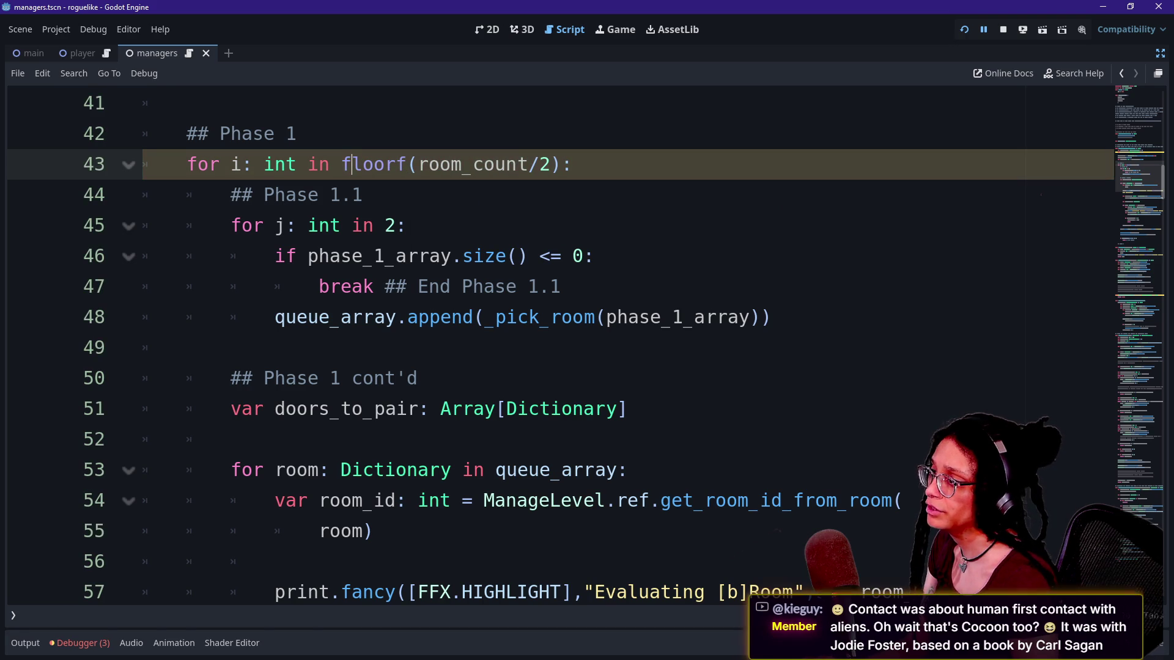
{"action": "type", "text": "int("}
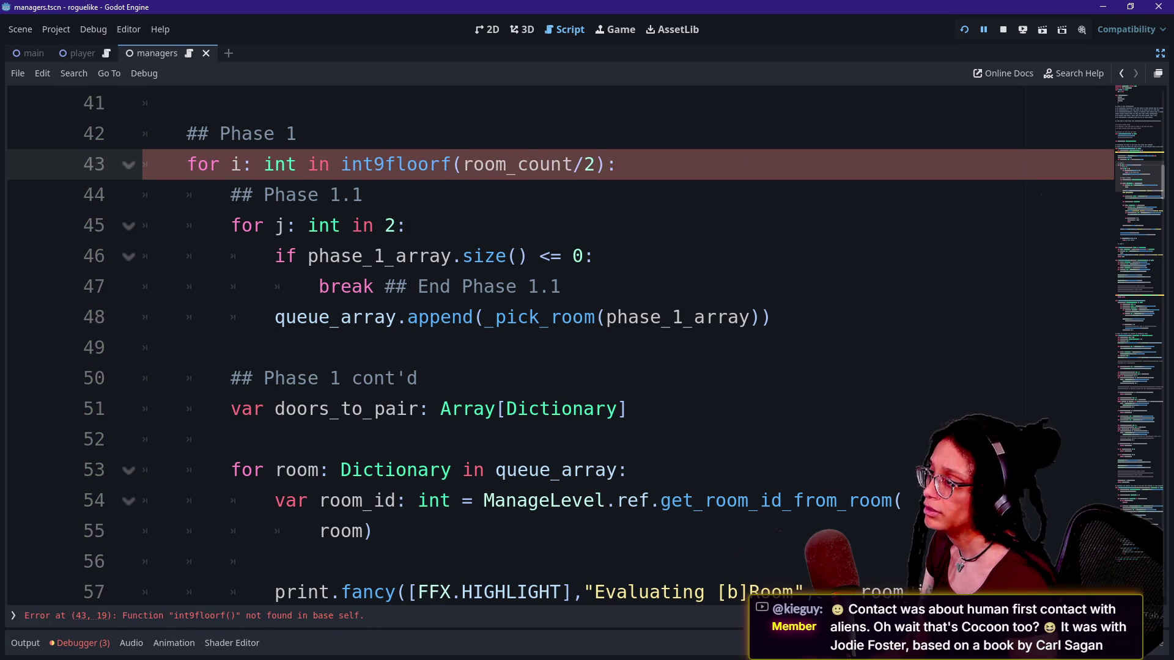
{"action": "left_click", "coordinate": [608, 164]}
{"action": "type", "text": ")"}
{"action": "left_click", "coordinate": [297, 133]}
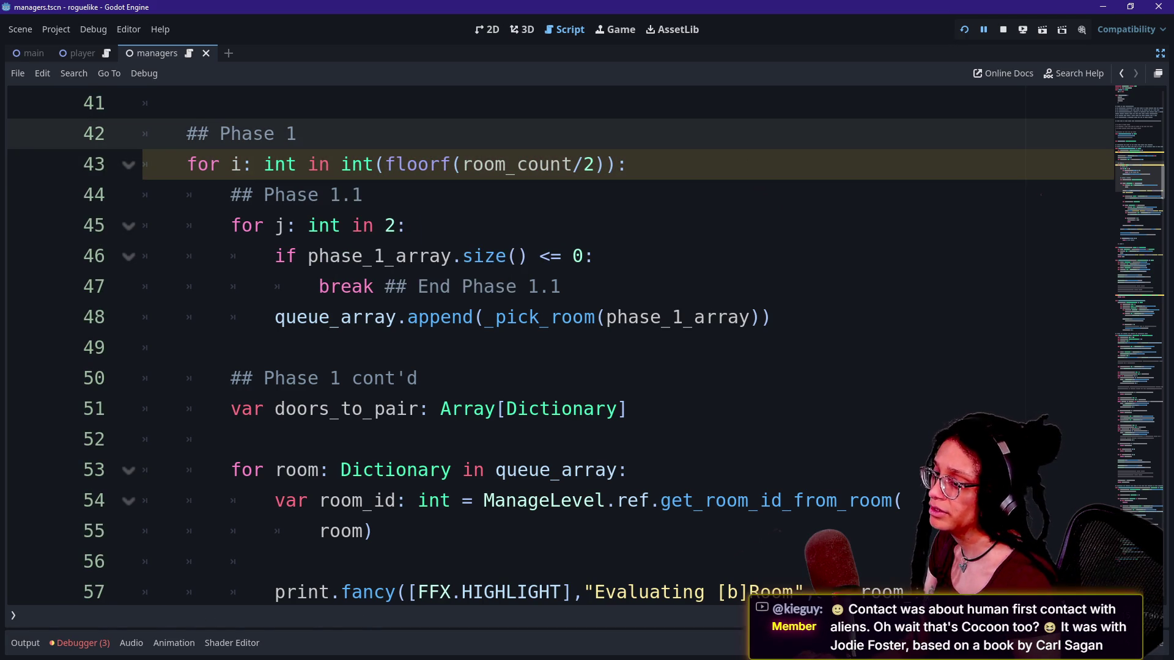
{"action": "left_click_drag", "start_coordinate": [545, 624], "coordinate": [546, 555]}
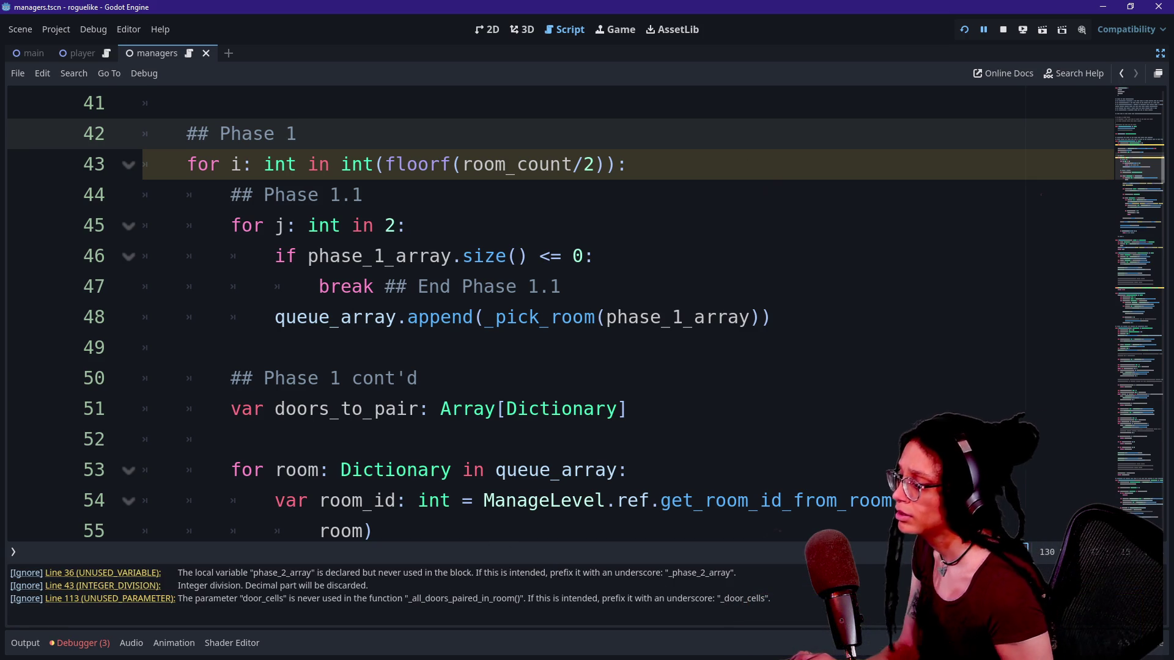
Remove the int, floorf and /2 so line 43 reads 'for i: int in room_count:'
{"action": "left_click", "coordinate": [374, 163]}
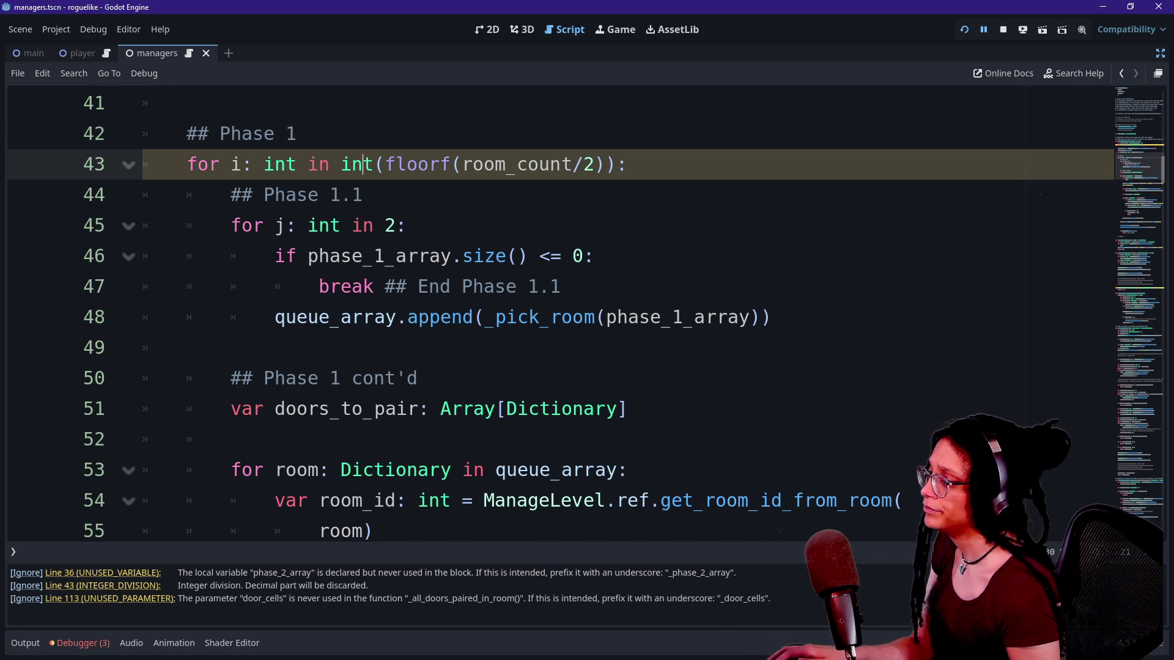
{"action": "mouse_move", "coordinate": [534, 166]}
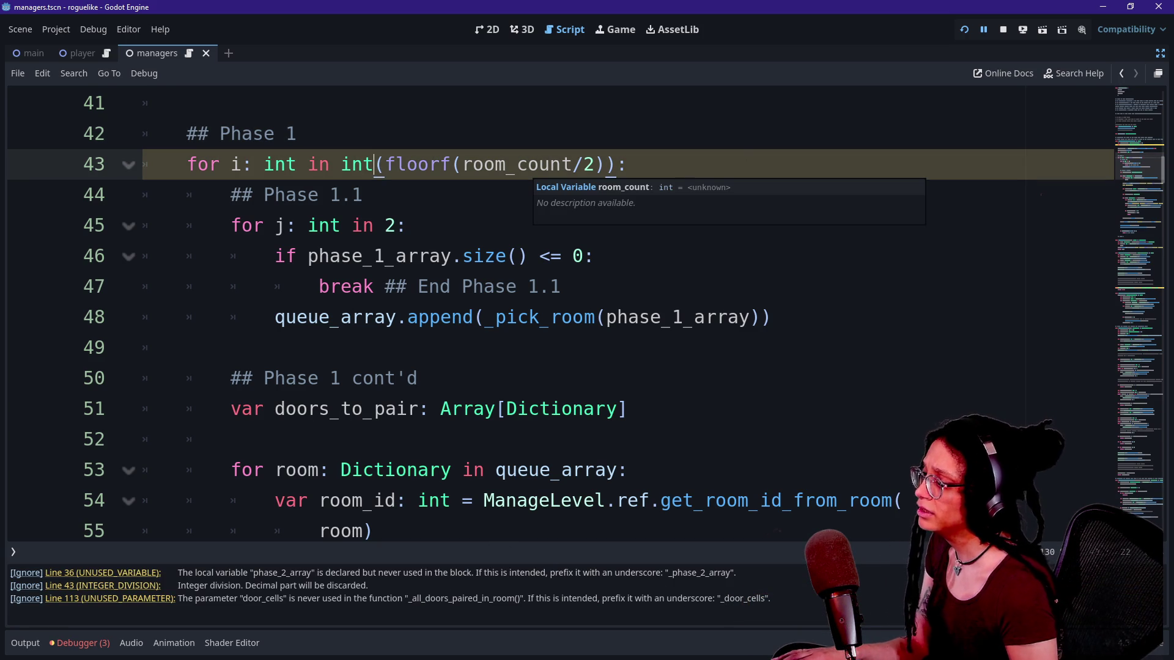
{"action": "key", "text": "BackSpace"}
{"action": "key", "text": "BackSpace"}
{"action": "key", "text": "BackSpace"}
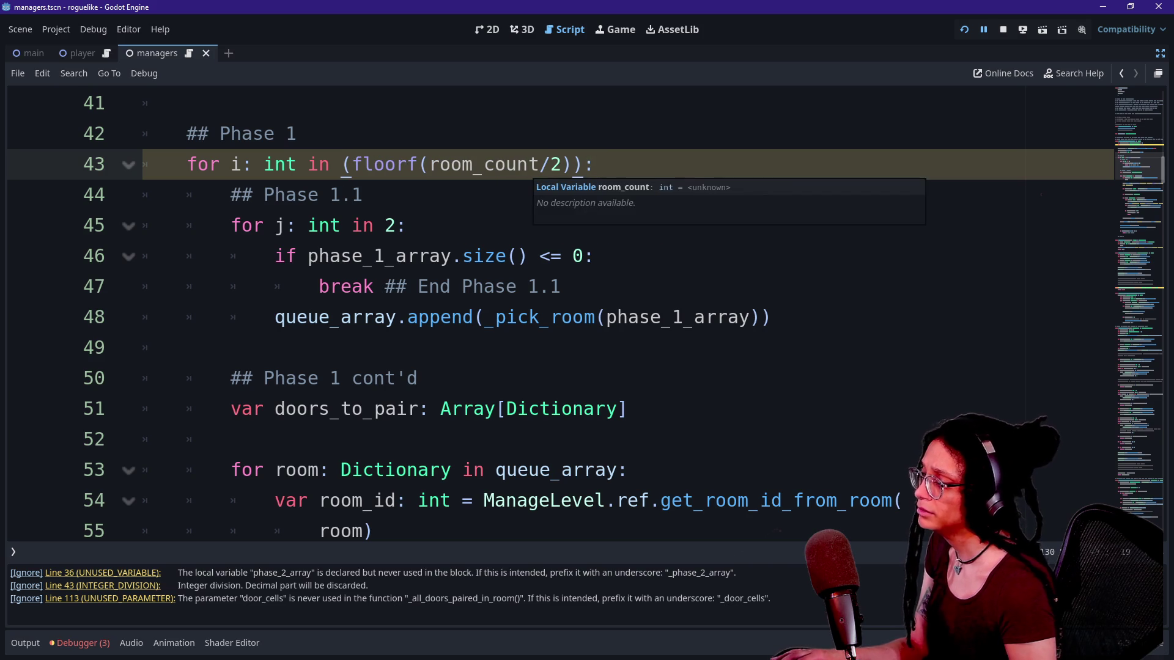
{"action": "type", "text": "int"}
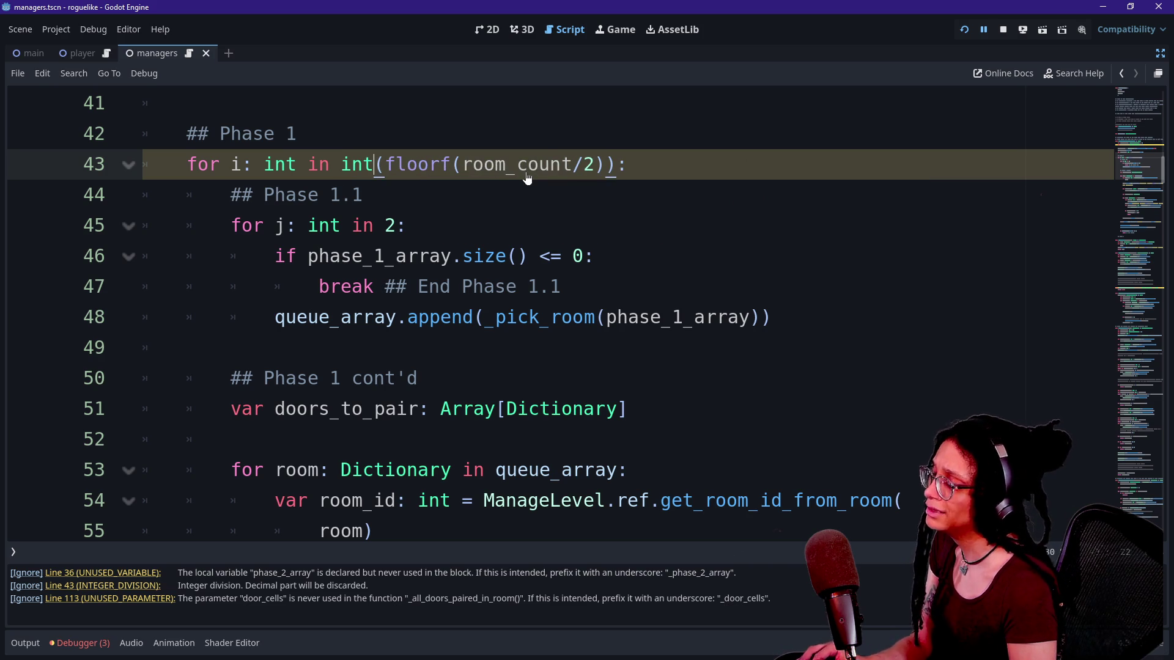
{"action": "key", "text": "BackSpace"}
{"action": "key", "text": "BackSpace"}
{"action": "key", "text": "BackSpace"}
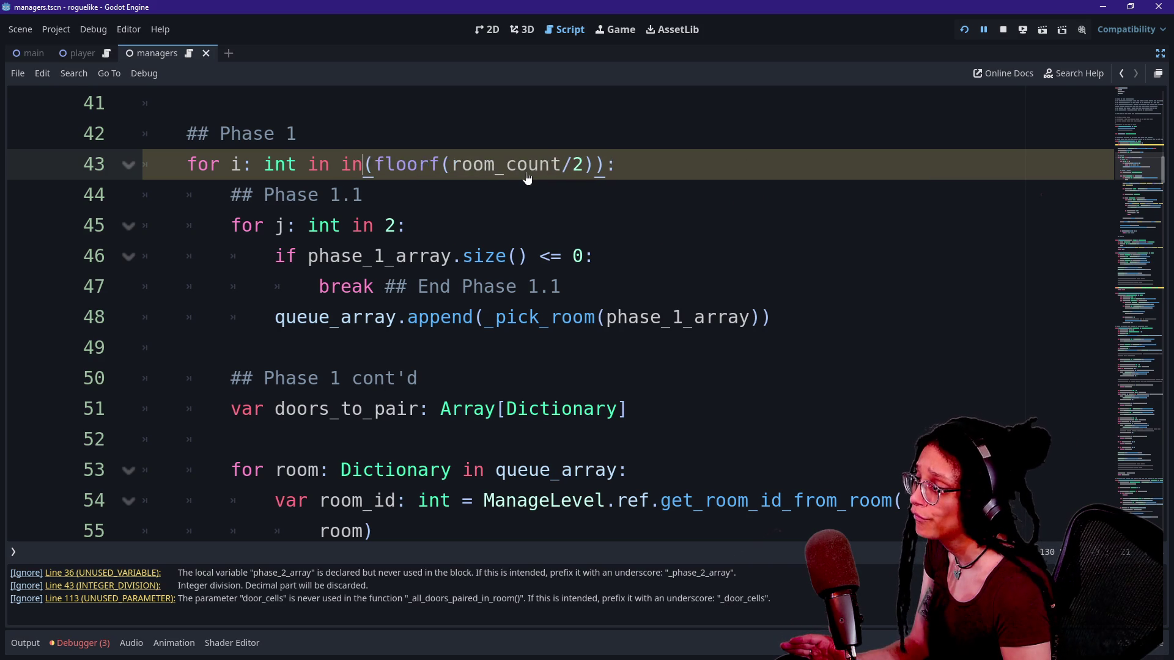
{"action": "key", "text": "Delete"}
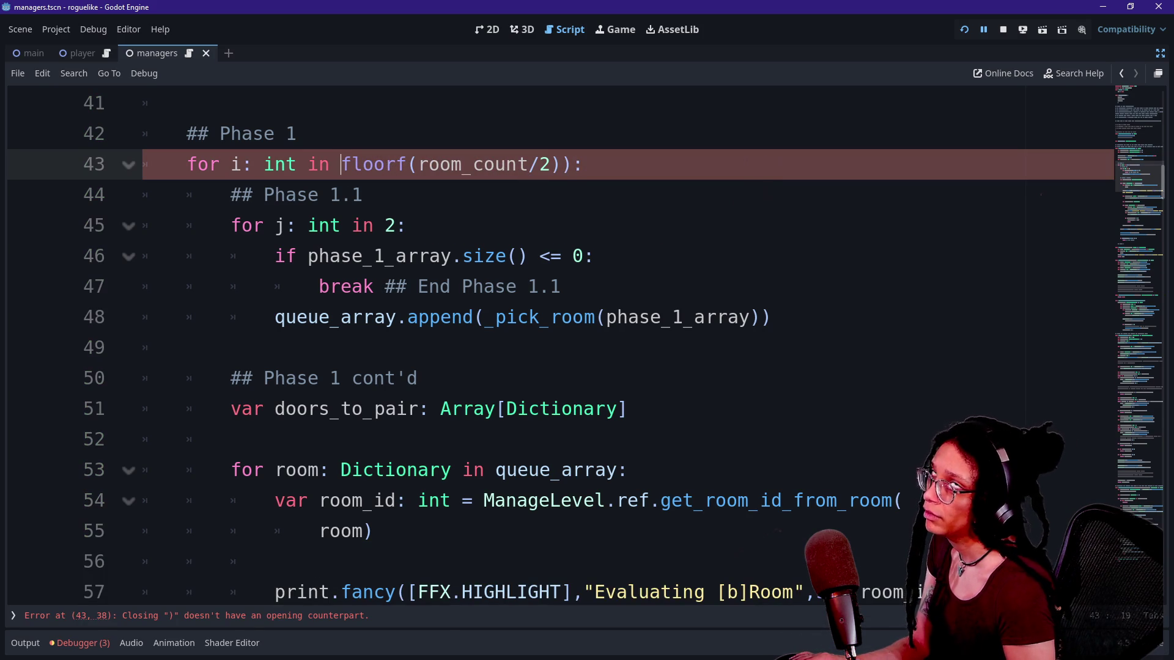
{"action": "key", "text": "BackSpace"}
{"action": "key", "text": "BackSpace"}
{"action": "key", "text": "BackSpace"}
{"action": "type", "text": "2"}
{"action": "key", "text": "BackSpace"}
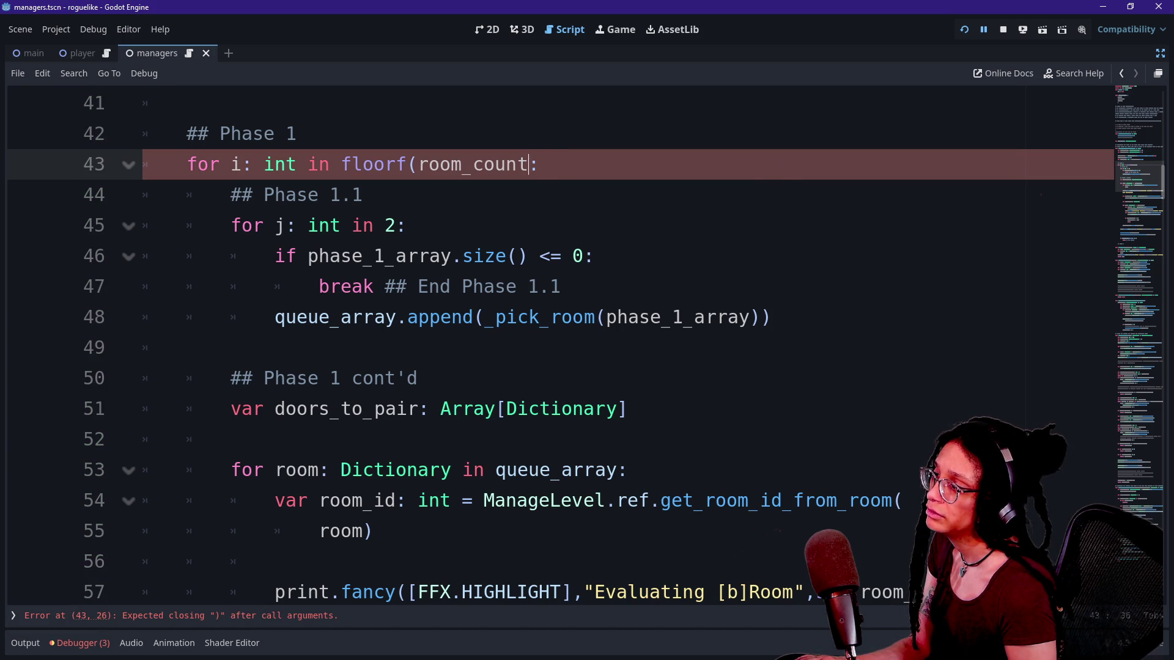
{"action": "key", "text": "BackSpace"}
{"action": "key", "text": "BackSpace"}
{"action": "key", "text": "BackSpace"}
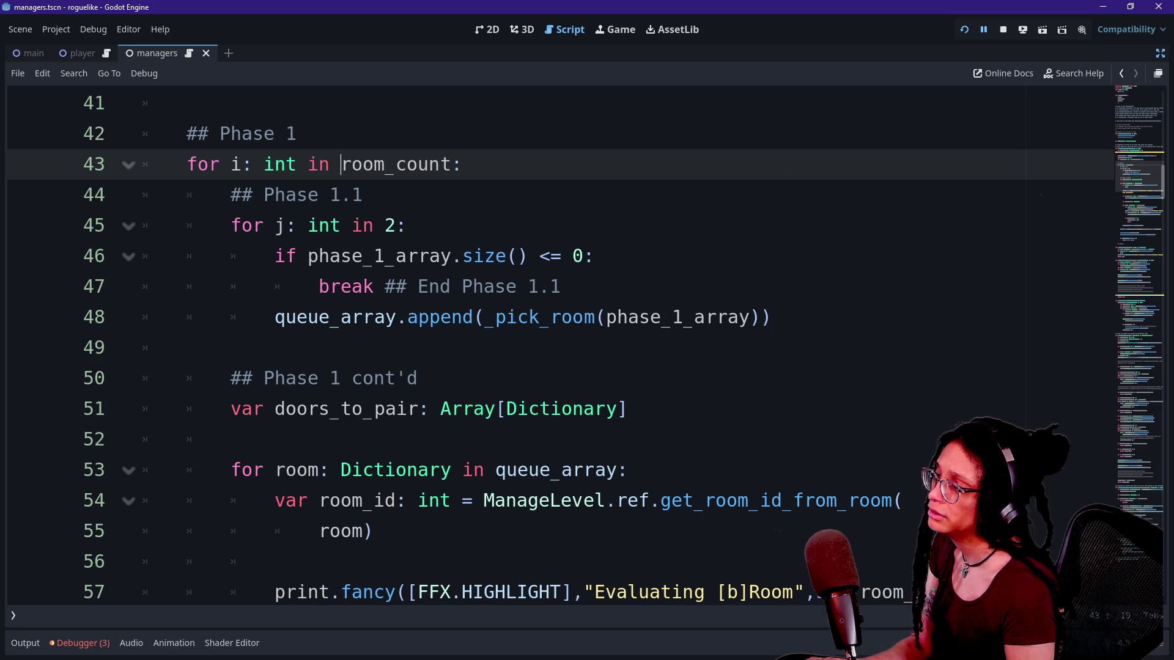
Rewrap the line 43 loop range as int(room_count/2), briefly trying a floor wrapper
{"action": "type", "text": "int("}
{"action": "key", "text": "End"}
{"action": "type", "text": "/2)"}
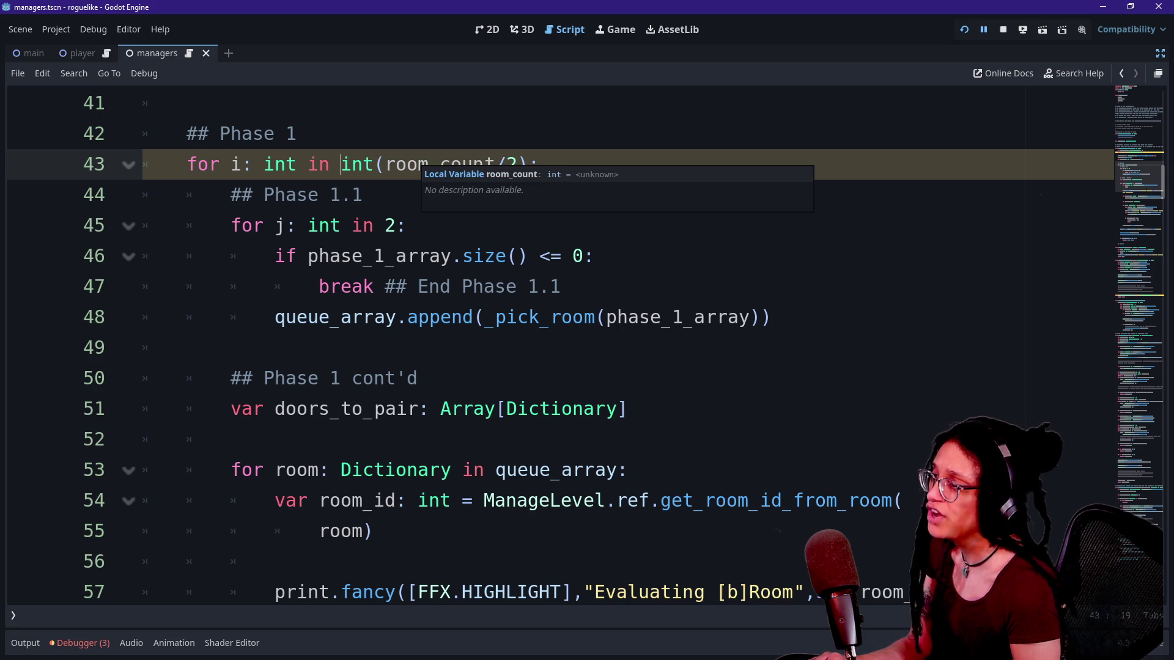
{"action": "type", "text": "fl"}
{"action": "key", "text": "BackSpace"}
{"action": "key", "text": "BackSpace"}
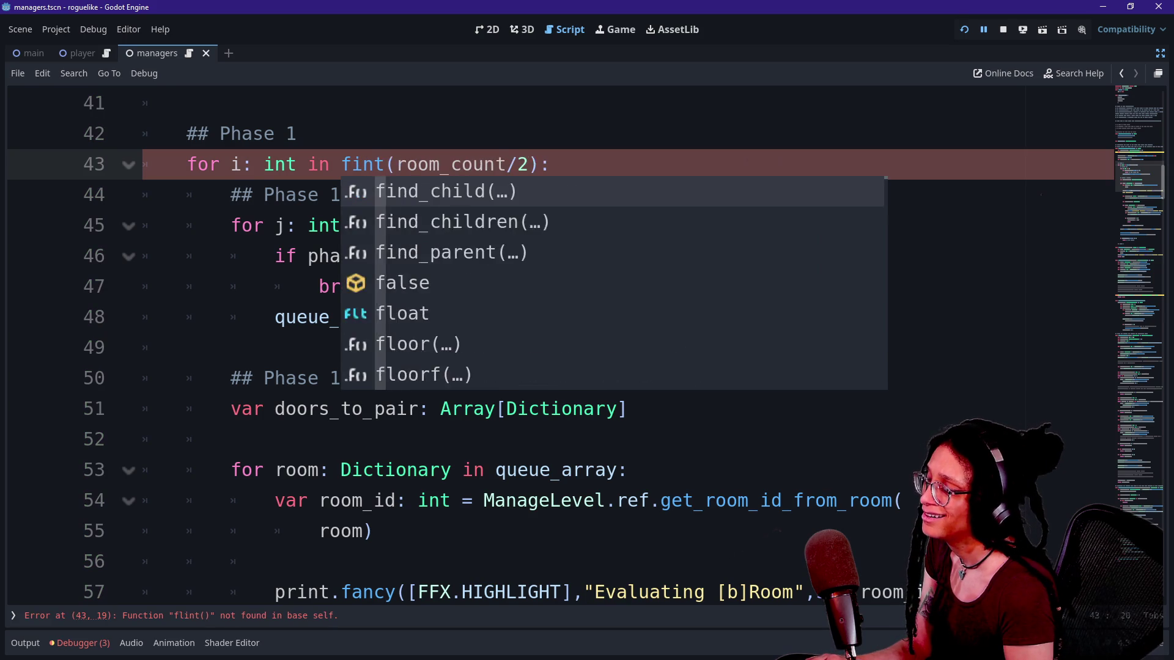
{"action": "key", "text": "Right"}
{"action": "key", "text": "Right"}
{"action": "key", "text": "Right"}
{"action": "type", "text": "floor"}
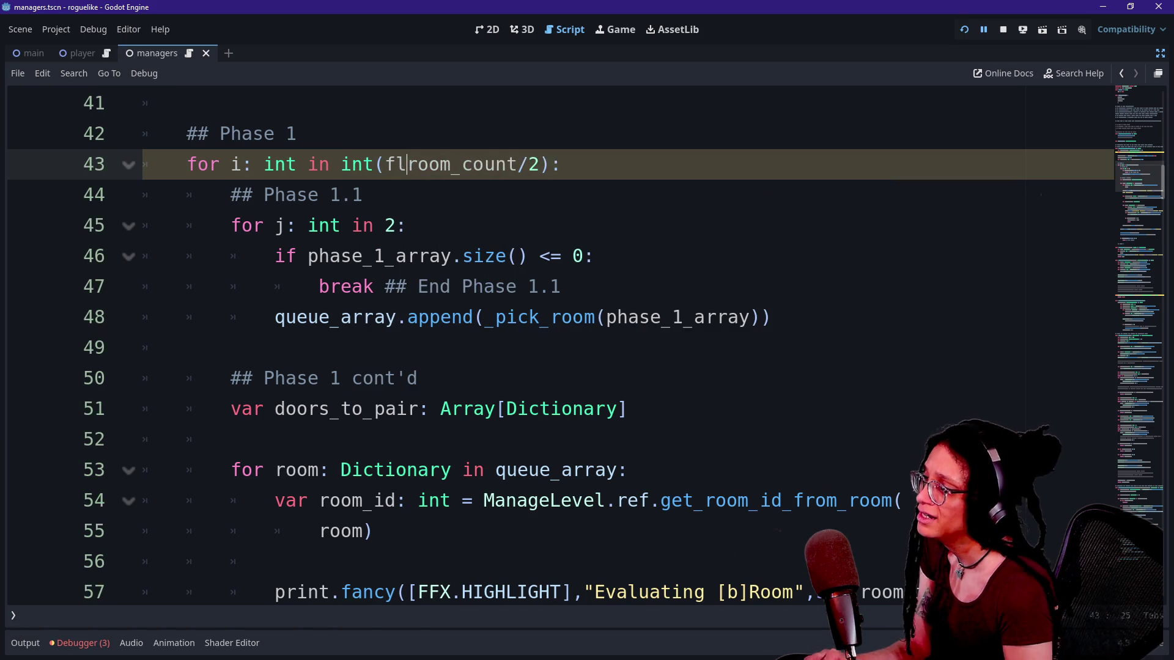
{"action": "key", "text": "BackSpace"}
{"action": "key", "text": "BackSpace"}
{"action": "key", "text": "BackSpace"}
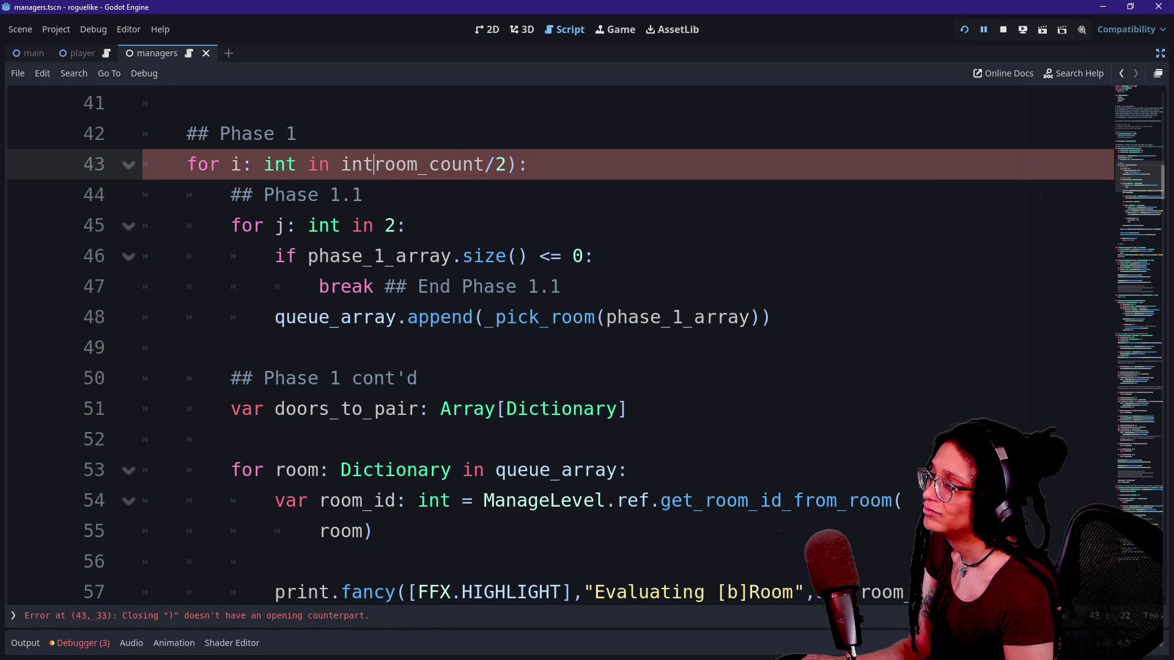
{"action": "type", "text": "("}
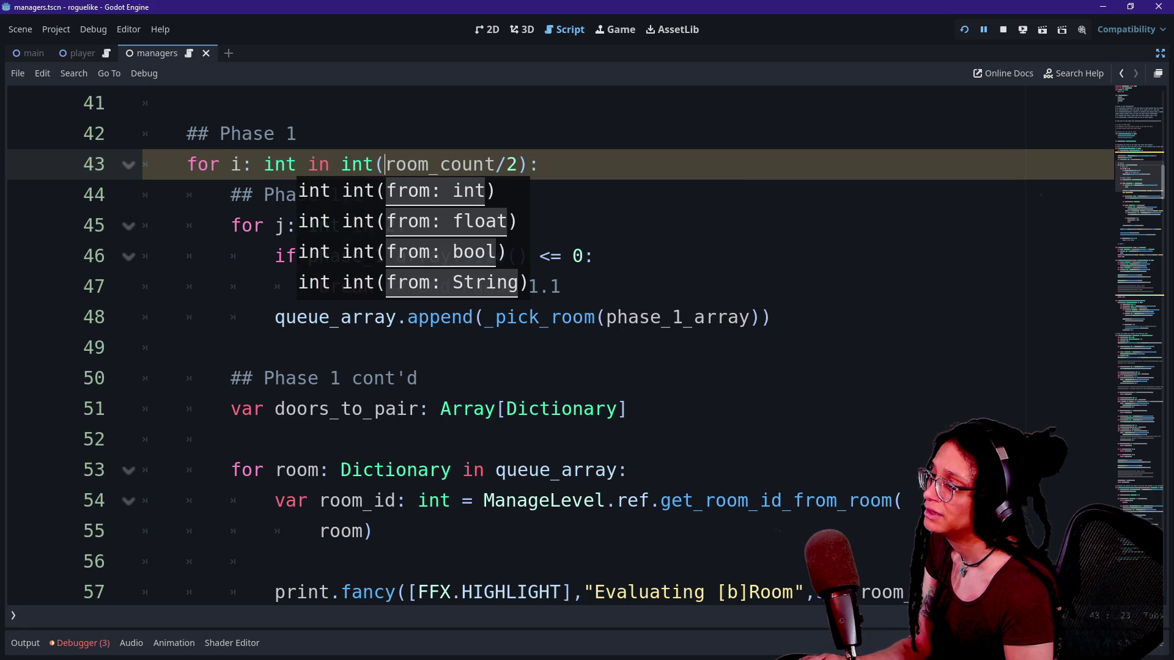
Strip the int wrapper and /2 so the Phase 1 loop iterates over plain room_count
{"action": "key", "text": "BackSpace"}
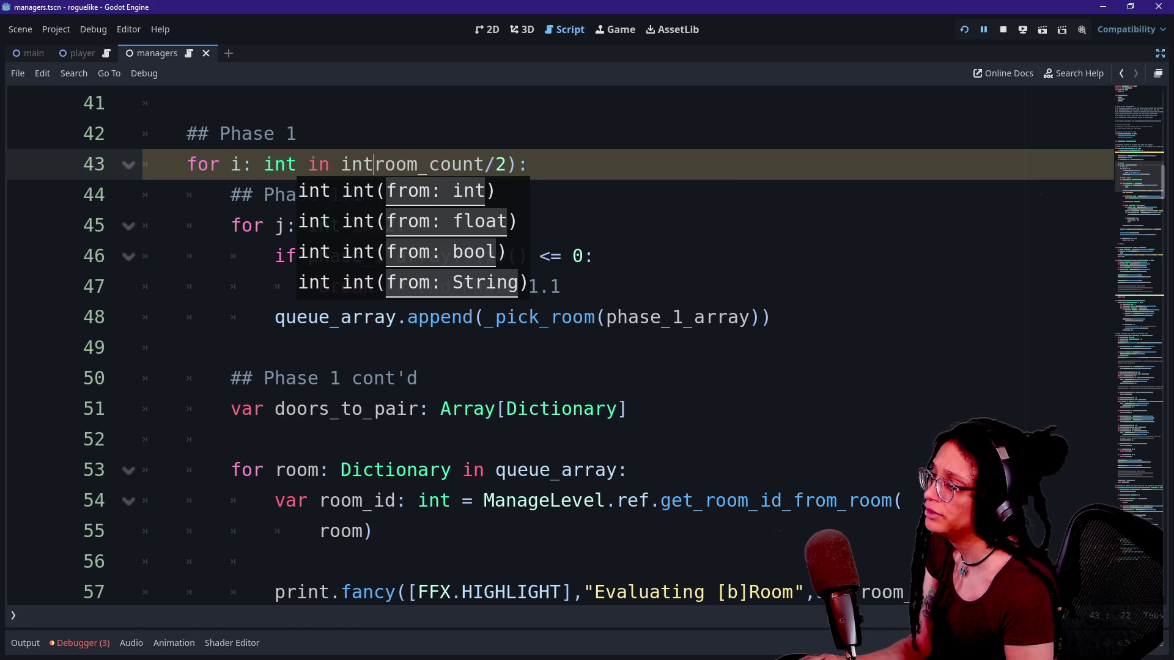
{"action": "key", "text": "BackSpace"}
{"action": "key", "text": "BackSpace"}
{"action": "key", "text": "BackSpace"}
{"action": "key", "text": "Right"}
{"action": "key", "text": "Right"}
{"action": "key", "text": "Right"}
{"action": "key", "text": "Down"}
{"action": "key", "text": "Up"}
{"action": "key", "text": "End"}
{"action": "key", "text": "Left"}
{"action": "key", "text": "BackSpace"}
{"action": "key", "text": "BackSpace"}
{"action": "key", "text": "BackSpace"}
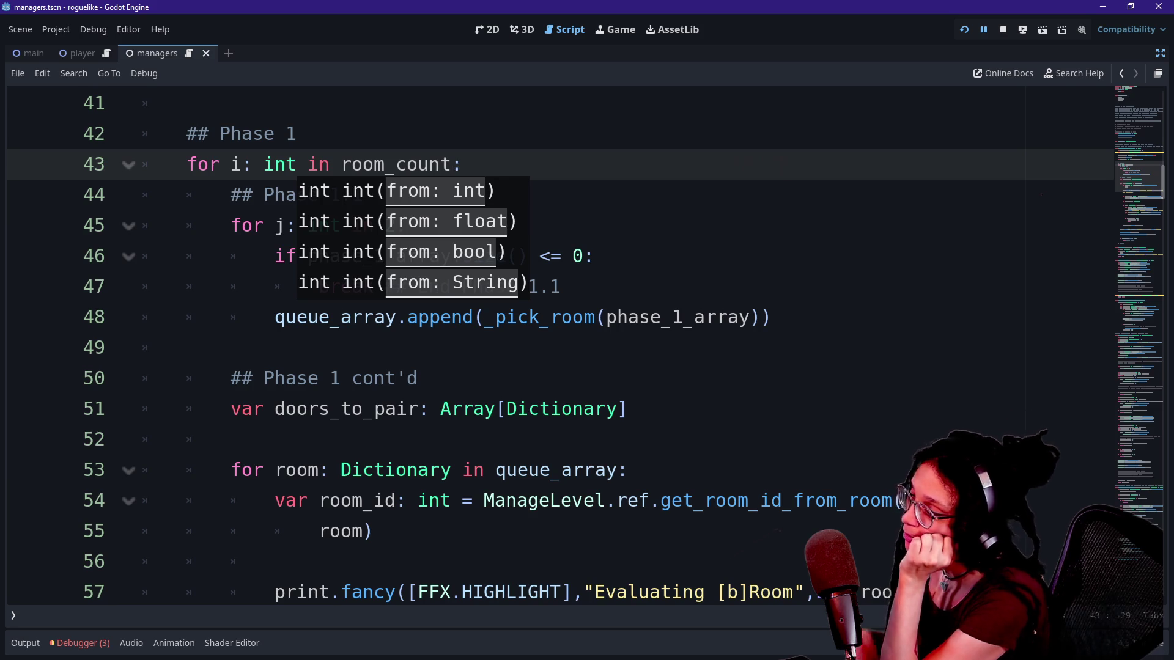
{"action": "key", "text": "Escape"}
{"action": "left_click", "coordinate": [649, 317]}
{"action": "scroll", "coordinate": [550, 342], "scroll_direction": "up", "scroll_amount": 2}
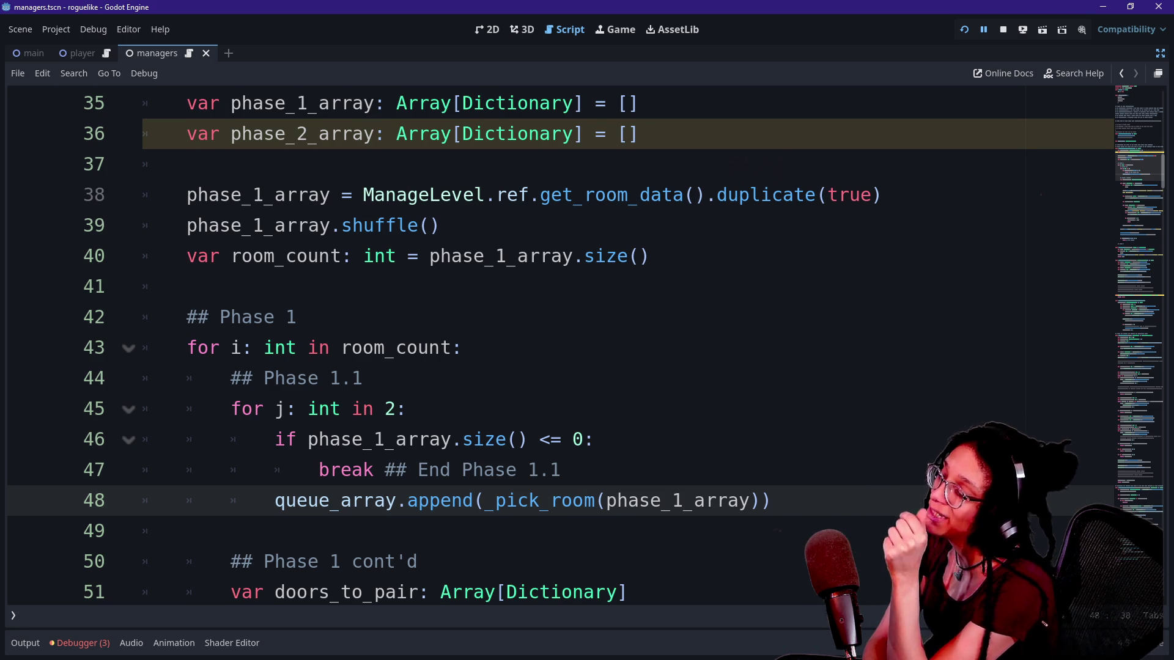
{"action": "mouse_move", "coordinate": [363, 378]}
{"action": "left_mouse_down"}
{"action": "mouse_move", "coordinate": [187, 317]}
{"action": "mouse_move", "coordinate": [364, 378]}
{"action": "left_mouse_up"}
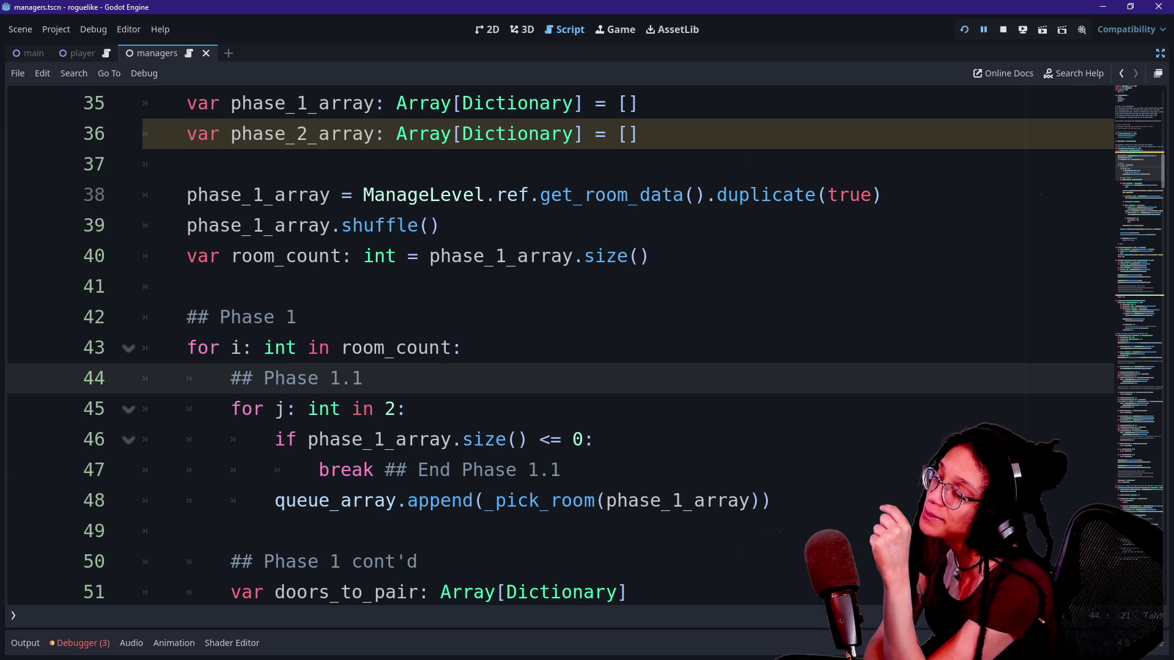
{"action": "left_click_drag", "start_coordinate": [296, 316], "coordinate": [463, 347]}
{"action": "left_click", "coordinate": [463, 347]}
{"action": "left_click_drag", "start_coordinate": [241, 347], "coordinate": [431, 347]}
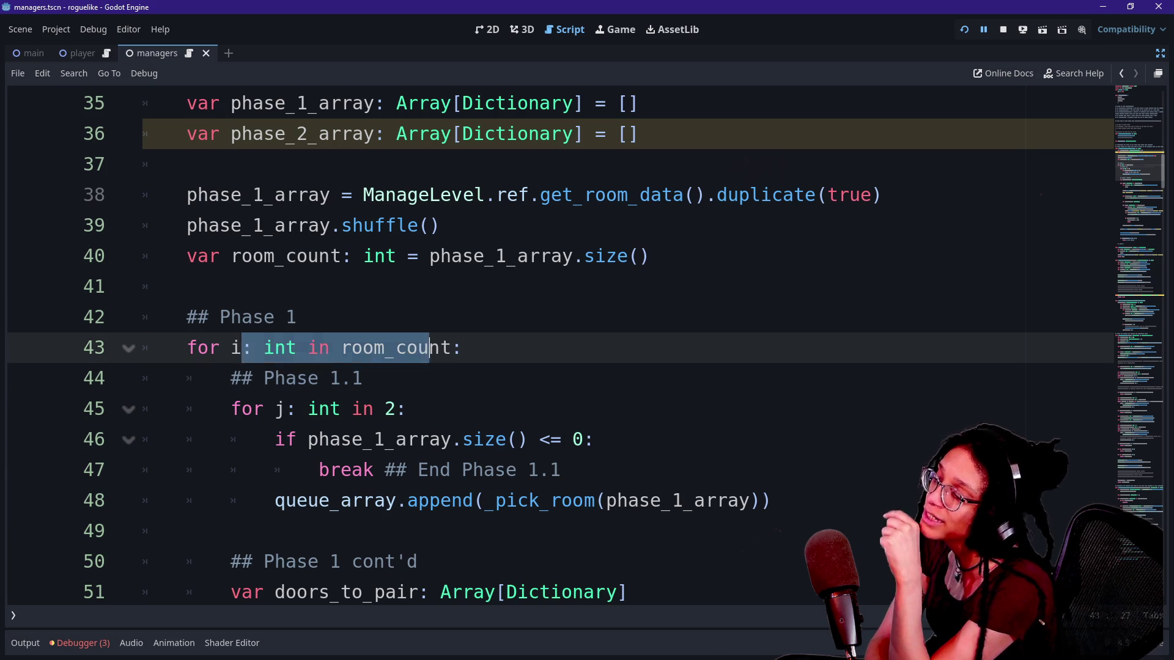
{"action": "left_click", "coordinate": [364, 377]}
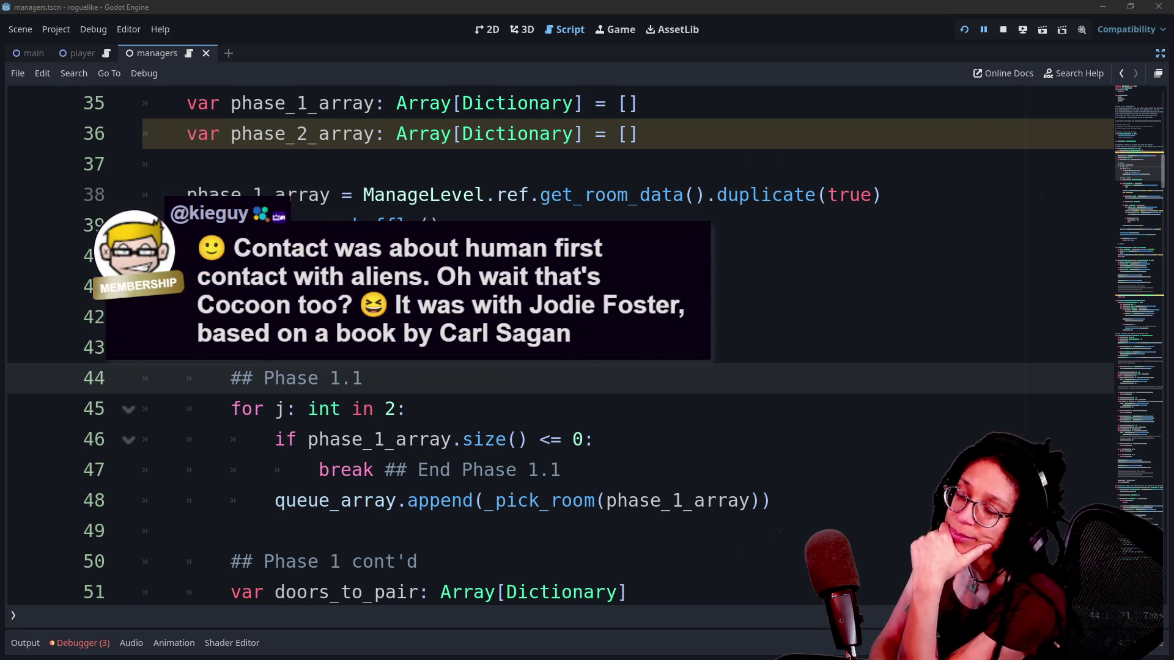
{"action": "key", "text": "Up"}
{"action": "key", "text": "Up"}
{"action": "key", "text": "Up"}
{"action": "key", "text": "Down"}
{"action": "key", "text": "Down"}
{"action": "key", "text": "Down"}
{"action": "key", "text": "Down"}
{"action": "key", "text": "End"}
{"action": "key", "text": "Up"}
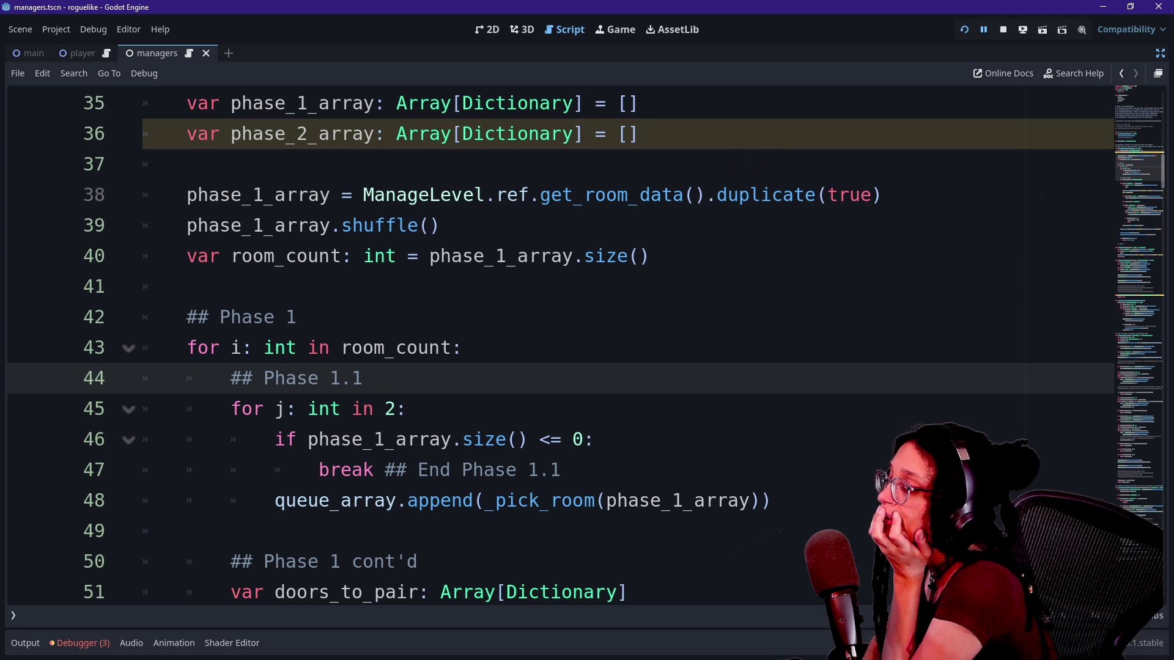
{"action": "key", "text": "Down"}
{"action": "key", "text": "Up"}
{"action": "key", "text": "Up"}
{"action": "key", "text": "Up"}
{"action": "key", "text": "Down"}
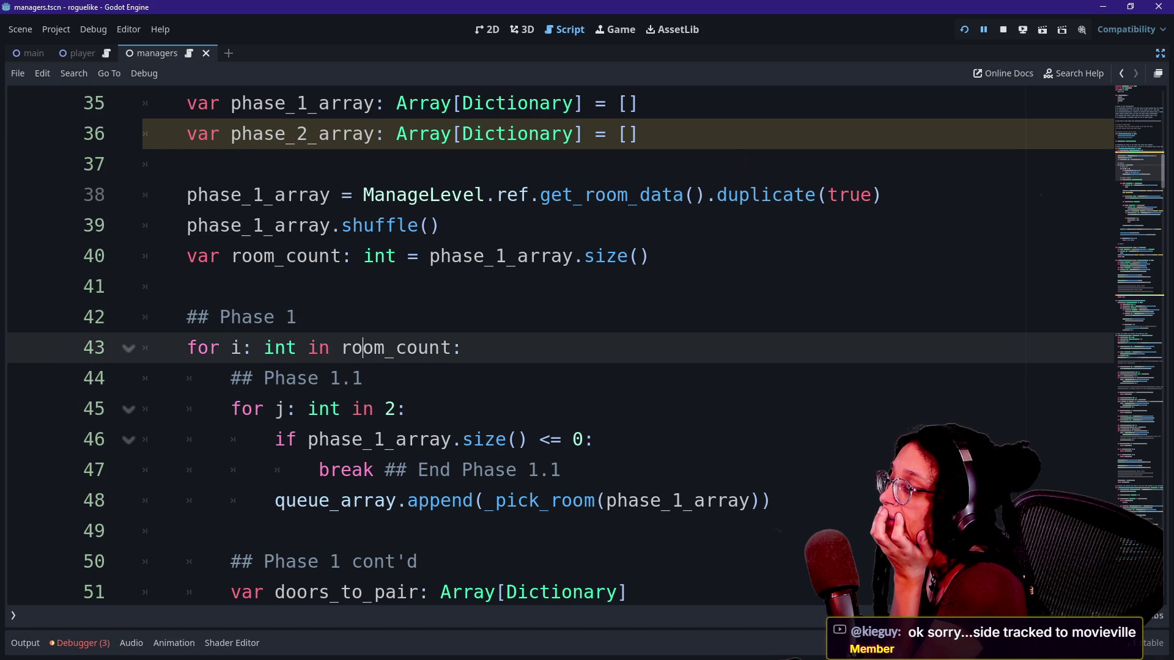
{"action": "key", "text": "Down"}
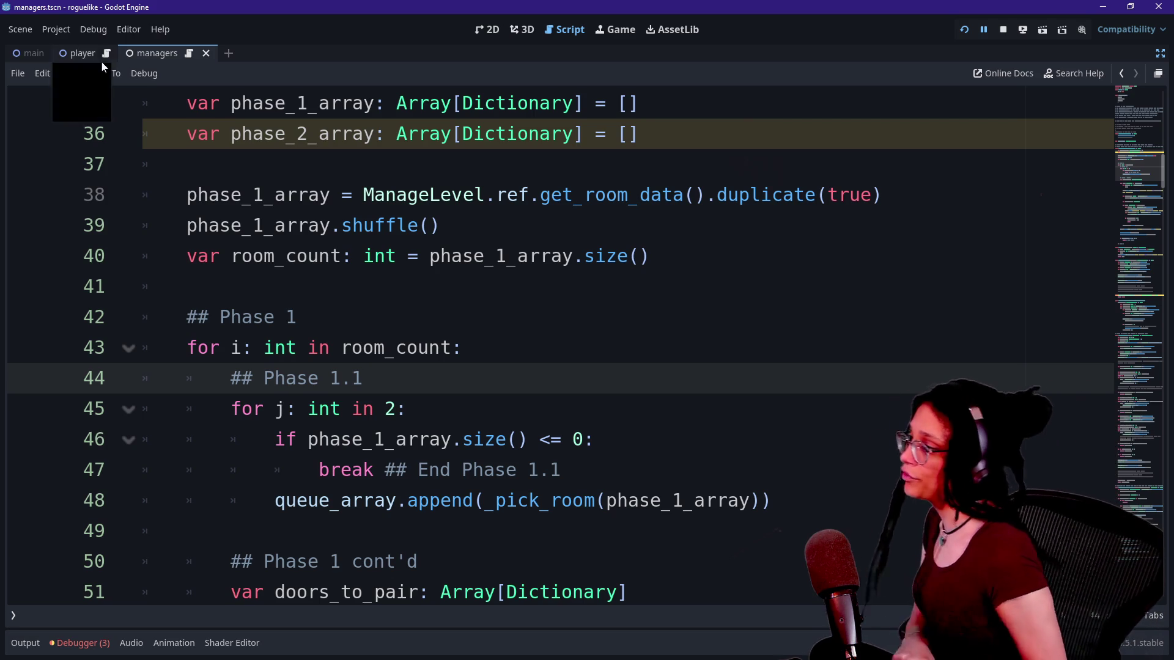
{"action": "left_click", "coordinate": [572, 256]}
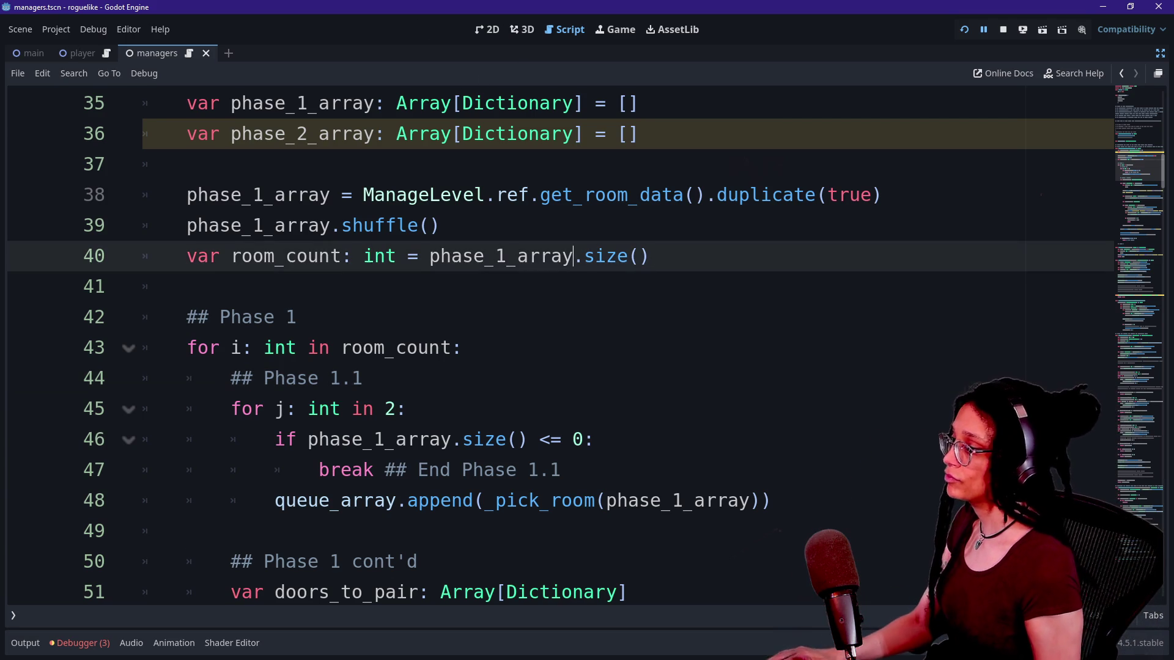
Scroll the ManageLevel script to the end of the ROOM_CONTENT_TYPE enum
{"action": "left_click", "coordinate": [422, 195], "text": "ctrl"}
{"action": "scroll", "coordinate": [551, 343], "scroll_direction": "up", "scroll_amount": 20}
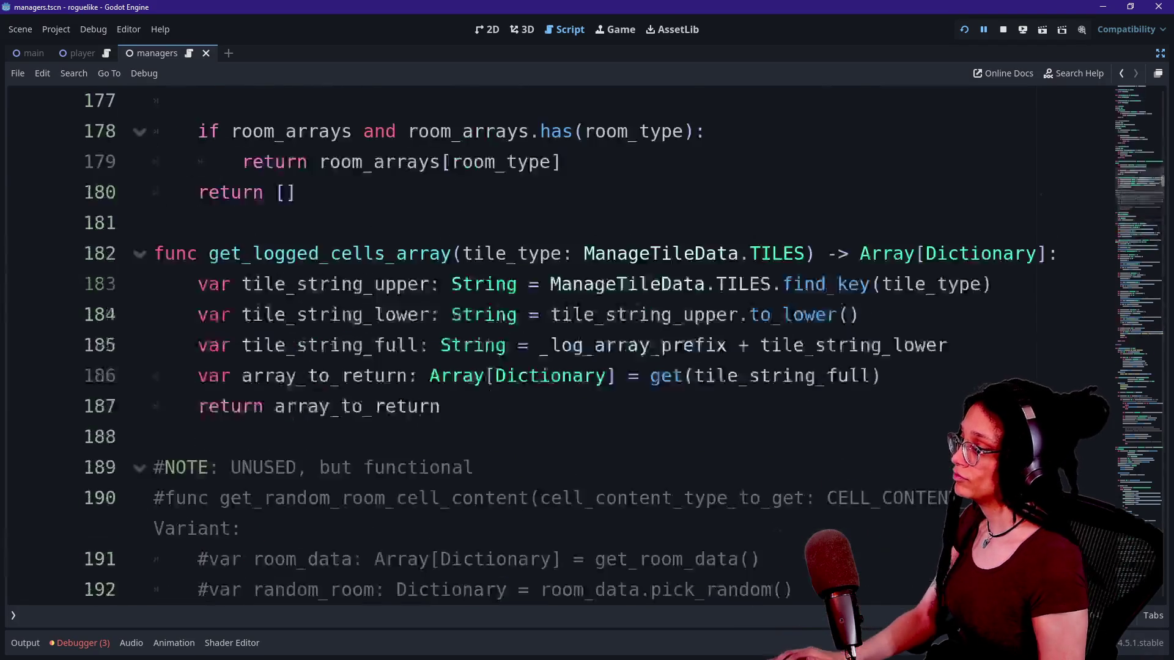
{"action": "scroll", "coordinate": [550, 343], "scroll_direction": "up", "scroll_amount": 15}
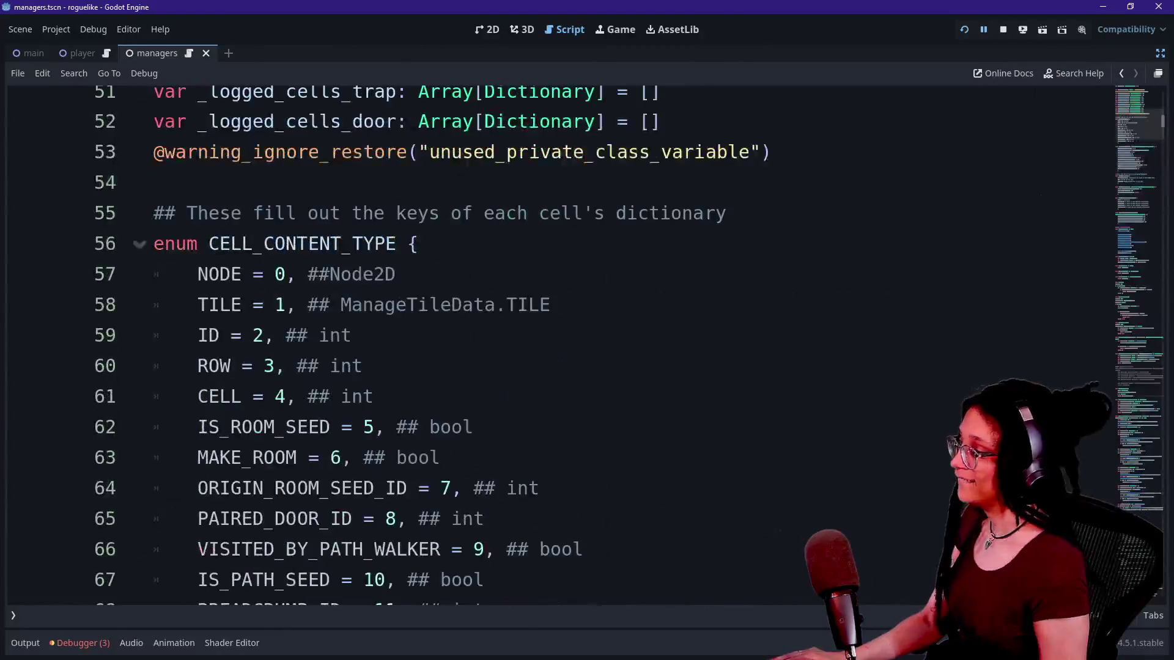
{"action": "scroll", "coordinate": [550, 343], "scroll_direction": "down", "scroll_amount": 4}
{"action": "scroll", "coordinate": [550, 343], "scroll_direction": "up", "scroll_amount": 2}
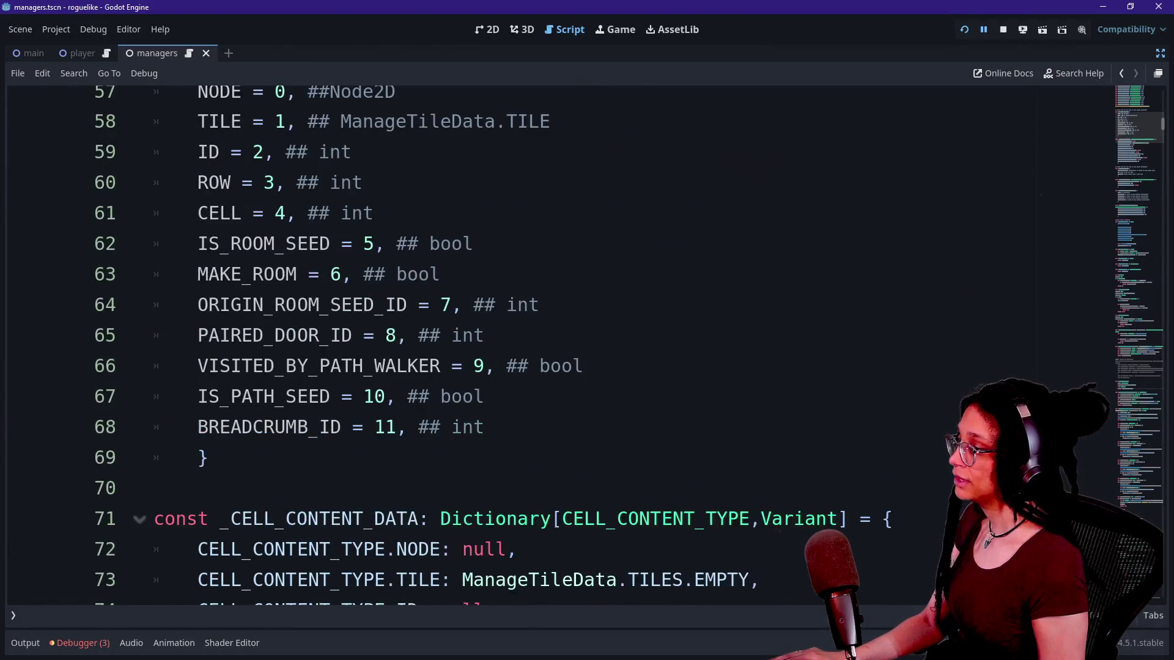
{"action": "scroll", "coordinate": [550, 342], "scroll_direction": "up", "scroll_amount": 5}
{"action": "scroll", "coordinate": [551, 342], "scroll_direction": "down", "scroll_amount": 14}
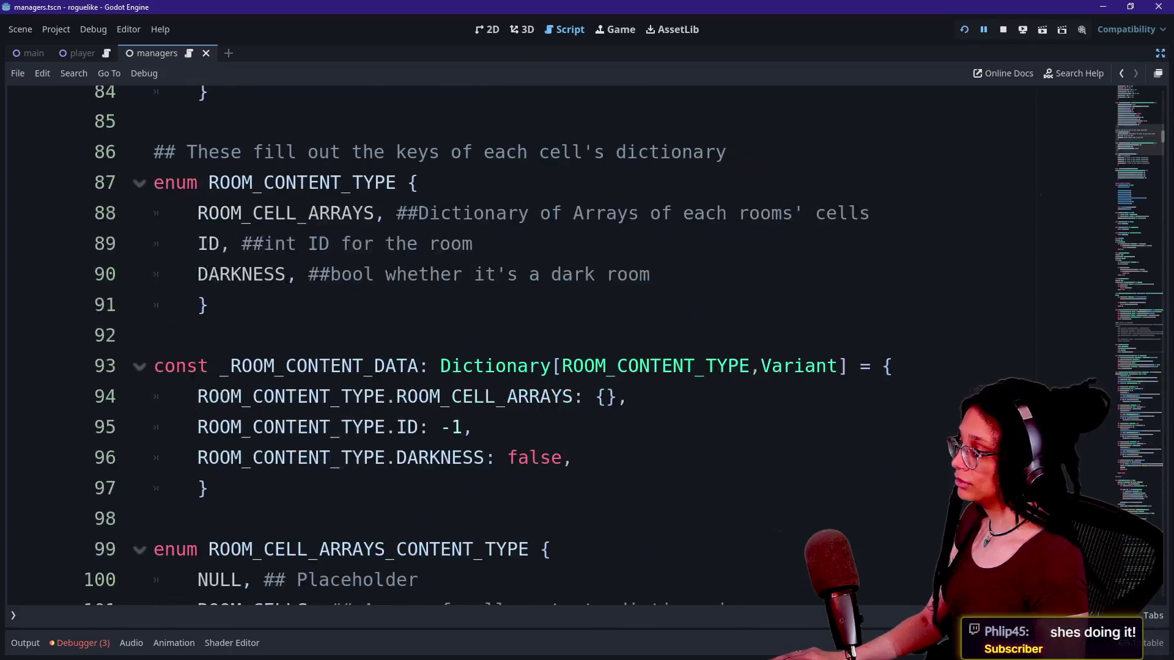
{"action": "key", "text": "Down"}
{"action": "key", "text": "Down"}
{"action": "key", "text": "Down"}
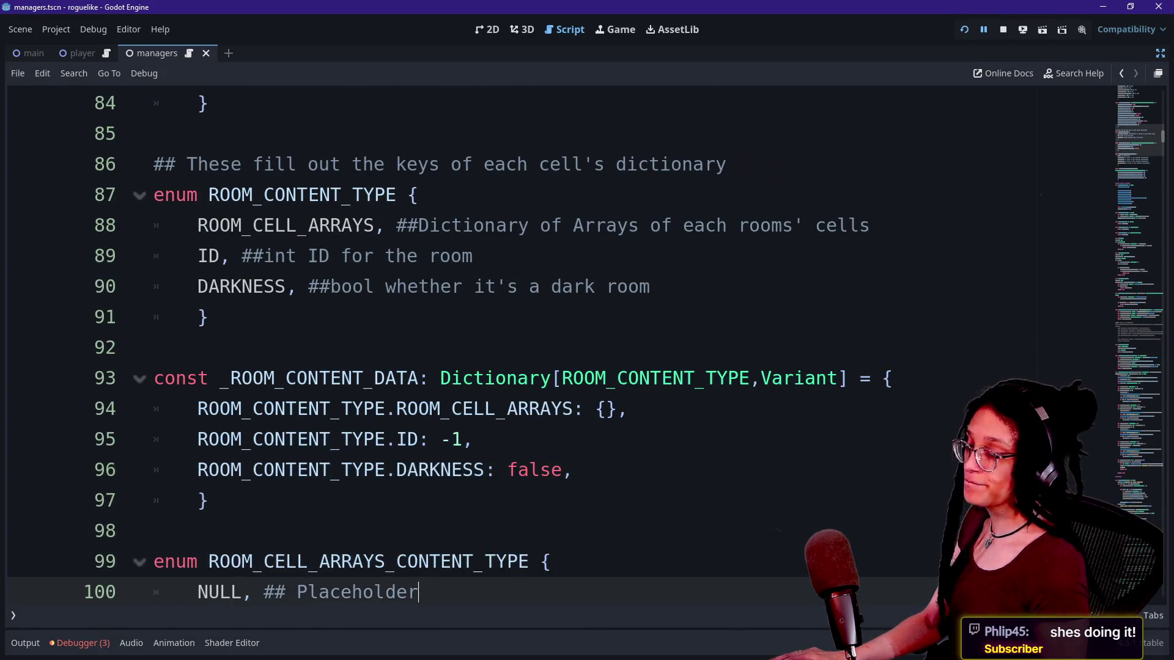
{"action": "left_click", "coordinate": [208, 286]}
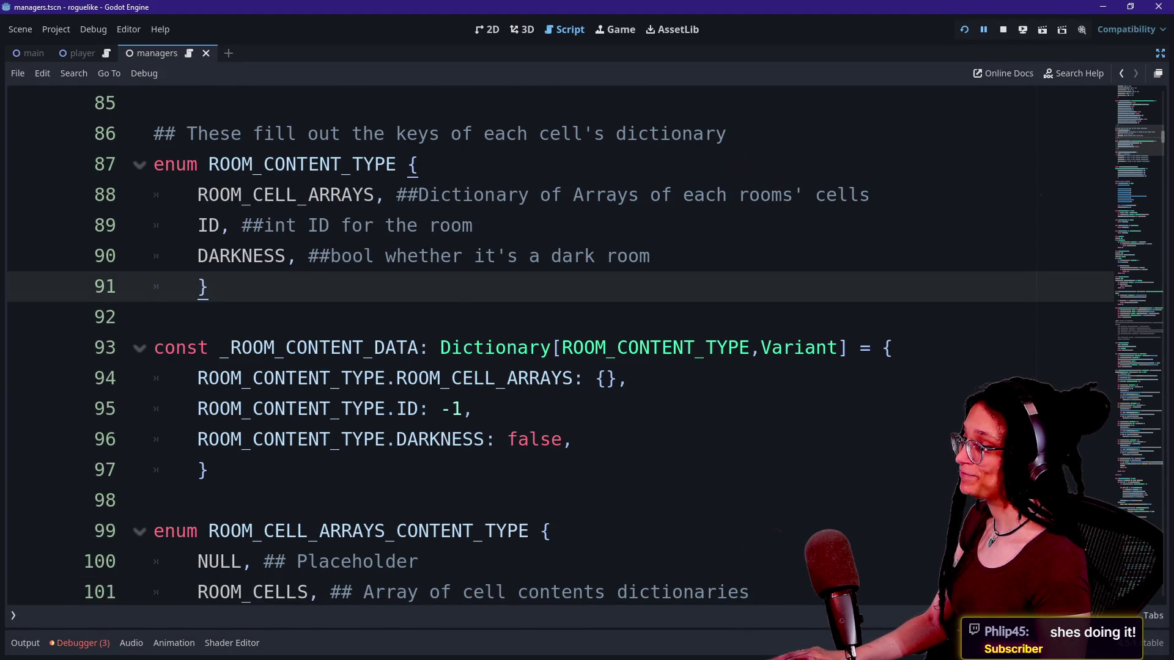
Remove the stray line added after DARKNESS, restoring the enum's original text
{"action": "left_click", "coordinate": [651, 256]}
{"action": "key", "text": "Return"}
{"action": "type", "text": "v"}
{"action": "key", "text": "BackSpace"}
{"action": "key", "text": "BackSpace"}
{"action": "key", "text": "BackSpace"}
{"action": "key", "text": "ctrl+z"}
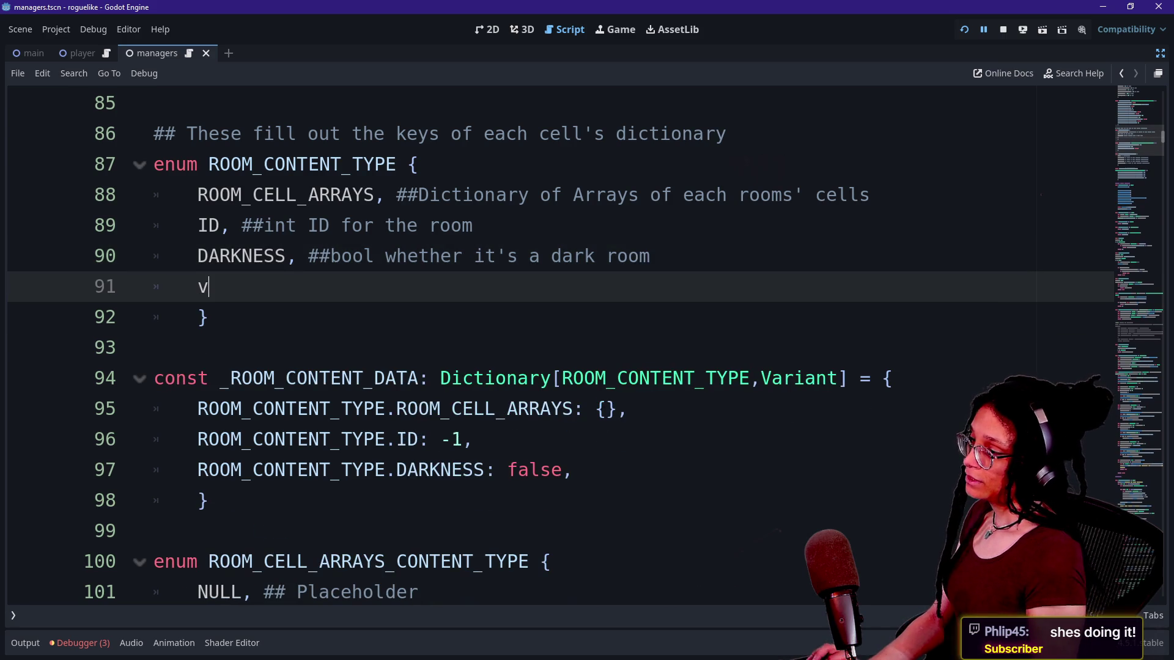
{"action": "left_click", "coordinate": [472, 225]}
{"action": "left_click", "coordinate": [209, 287]}
{"action": "key", "text": "BackSpace"}
{"action": "key", "text": "BackSpace"}
Insert a new line after ID, trying names like PAIR before leaving it empty
{"action": "left_click", "coordinate": [473, 225]}
{"action": "key", "text": "Return"}
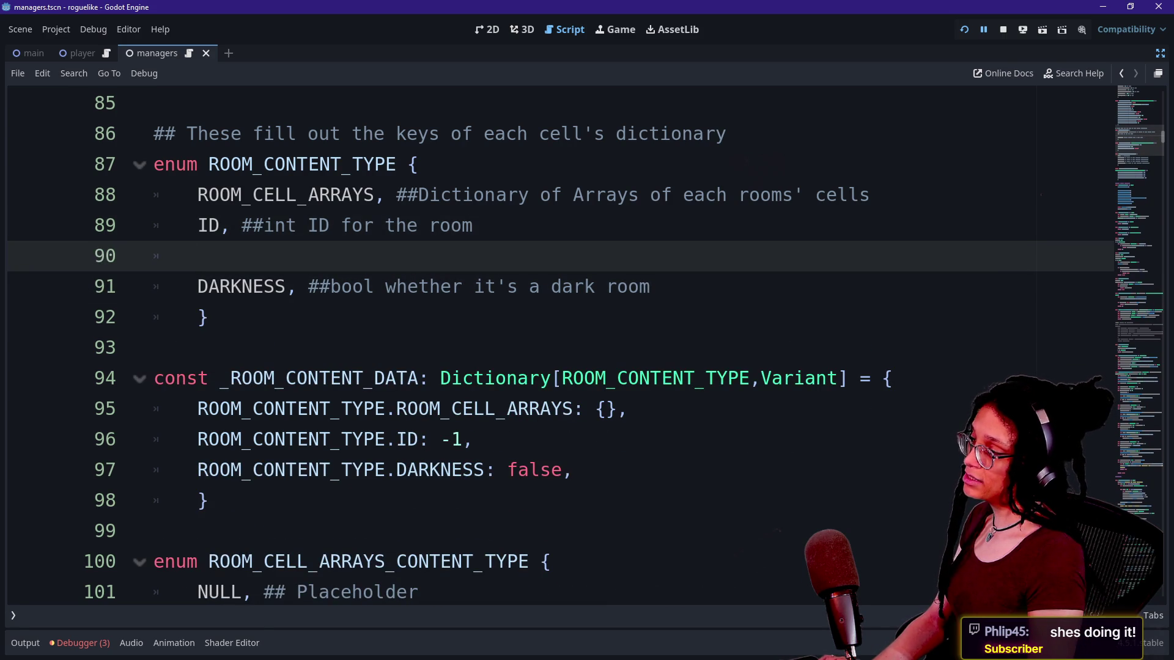
{"action": "type", "text": "VISITE"}
{"action": "key", "text": "BackSpace"}
{"action": "key", "text": "BackSpace"}
{"action": "key", "text": "BackSpace"}
{"action": "type", "text": "PAIR"}
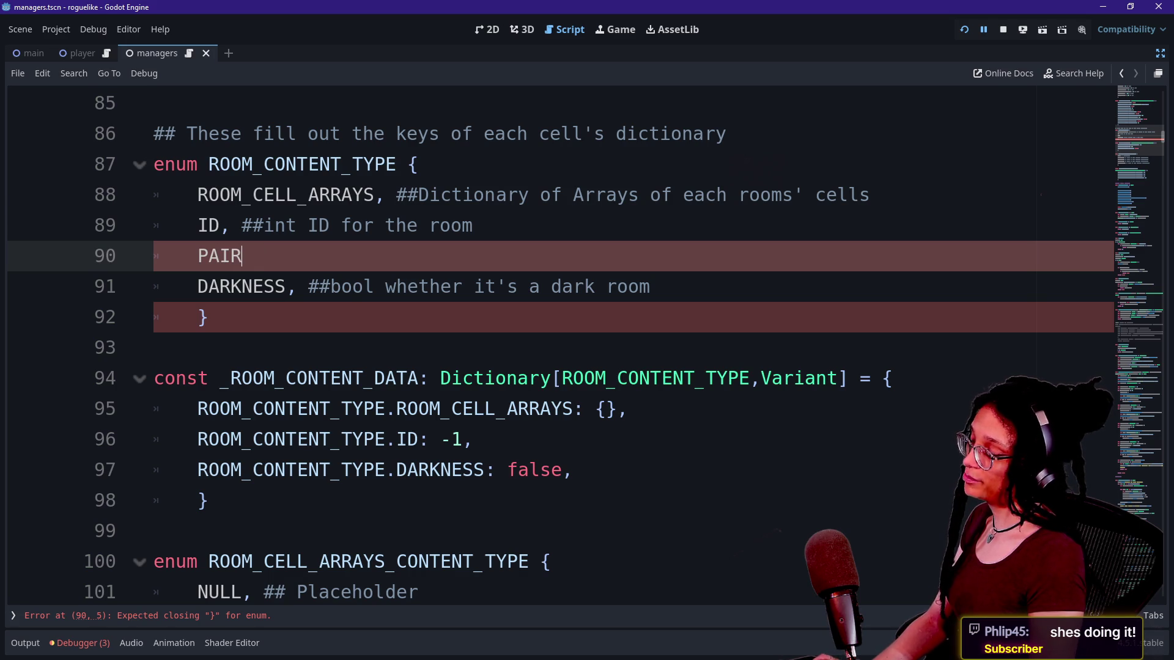
{"action": "key", "text": "BackSpace"}
{"action": "key", "text": "BackSpace"}
{"action": "key", "text": "BackSpace"}
{"action": "type", "text": "PAIRE"}
{"action": "key", "text": "BackSpace"}
{"action": "key", "text": "BackSpace"}
{"action": "key", "text": "BackSpace"}
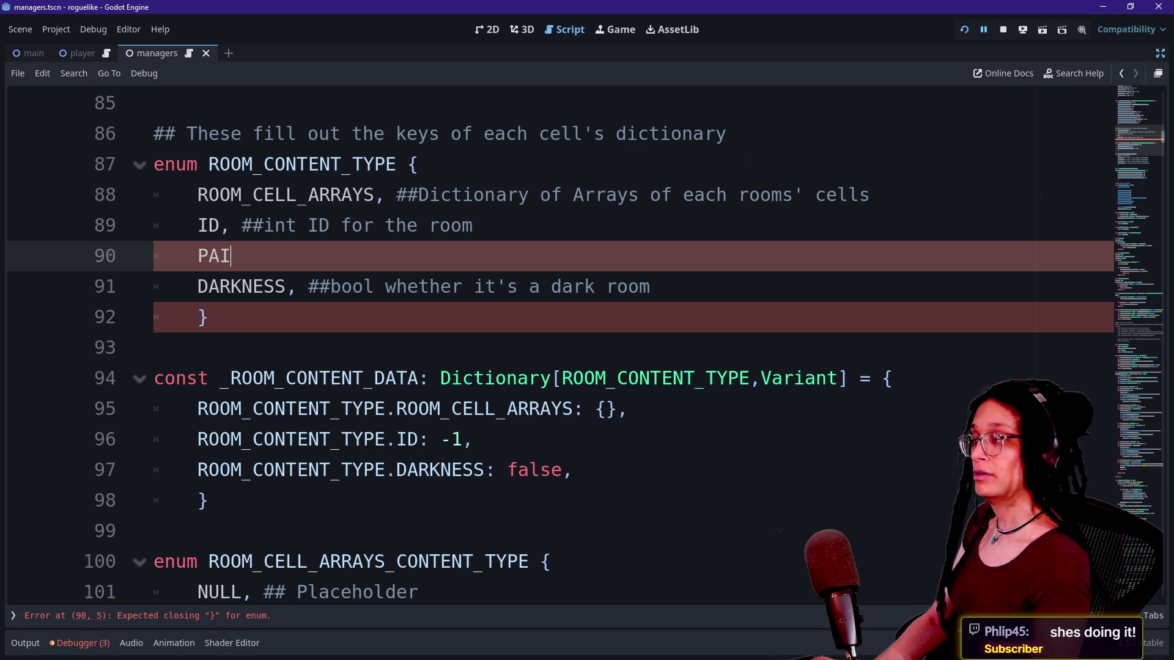